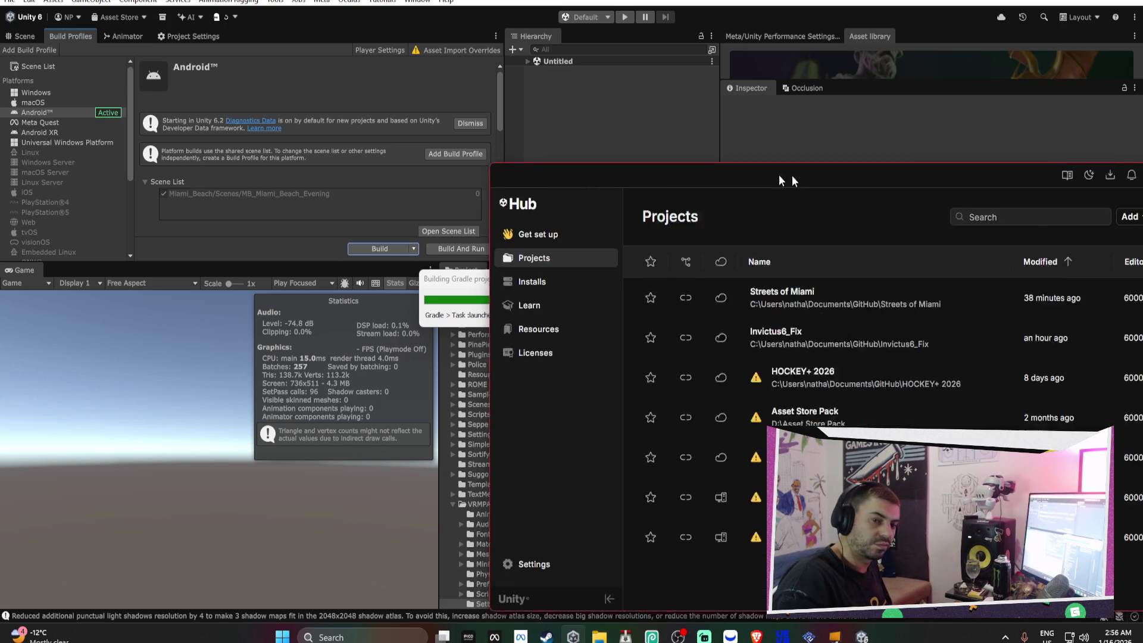
Launch Invictus6_Fix from Unity Hub, declining to restore the old scene backups
mouse_move(782, 180)
mouse_down()
mouse_move(441, 87)
mouse_move(913, 66)
mouse_move(827, 79)
mouse_up()
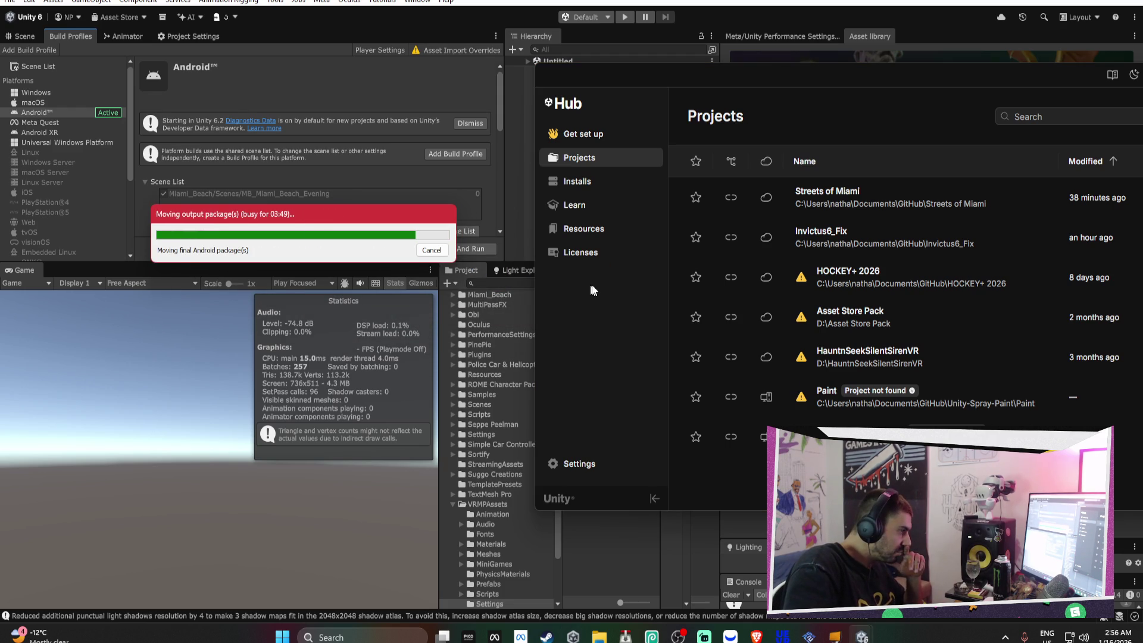
mouse_move(802, 278)
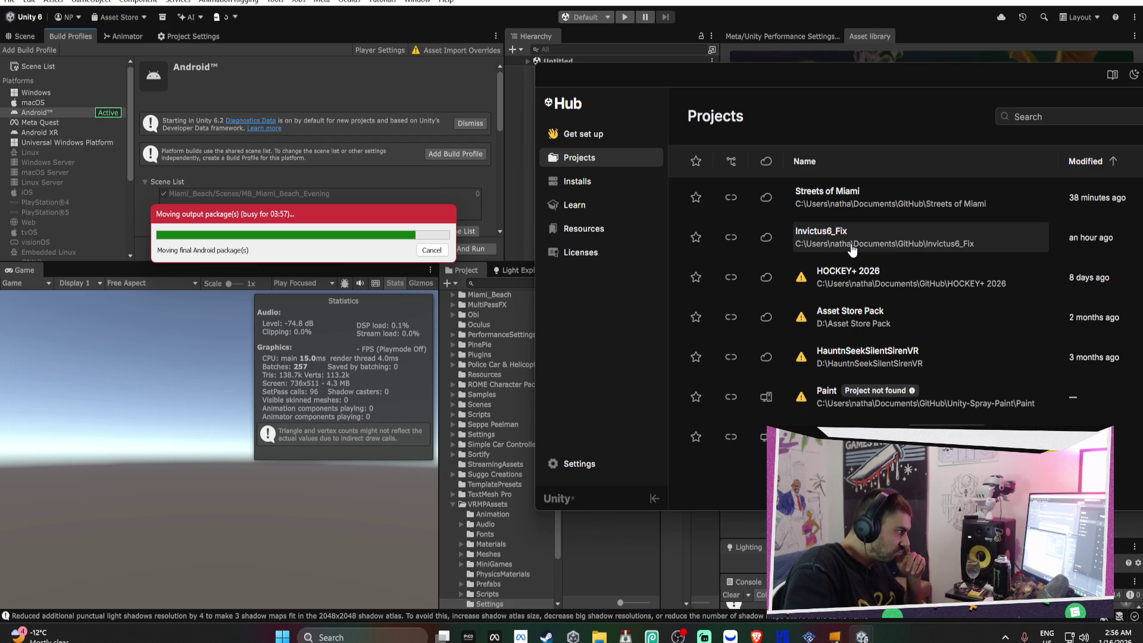
click(853, 251)
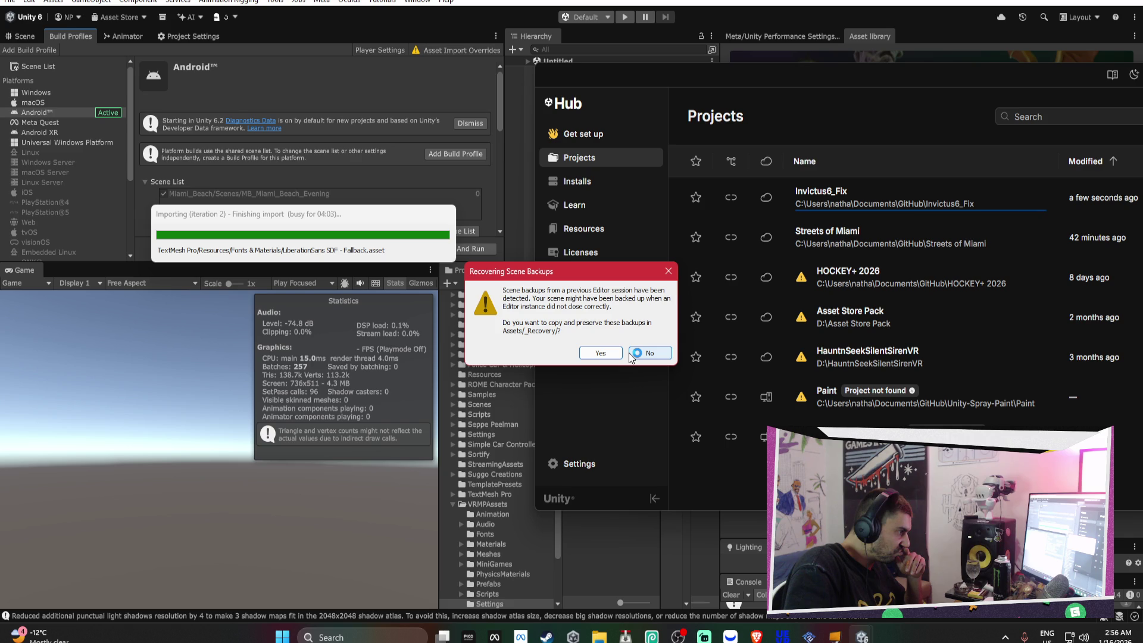
click(631, 354)
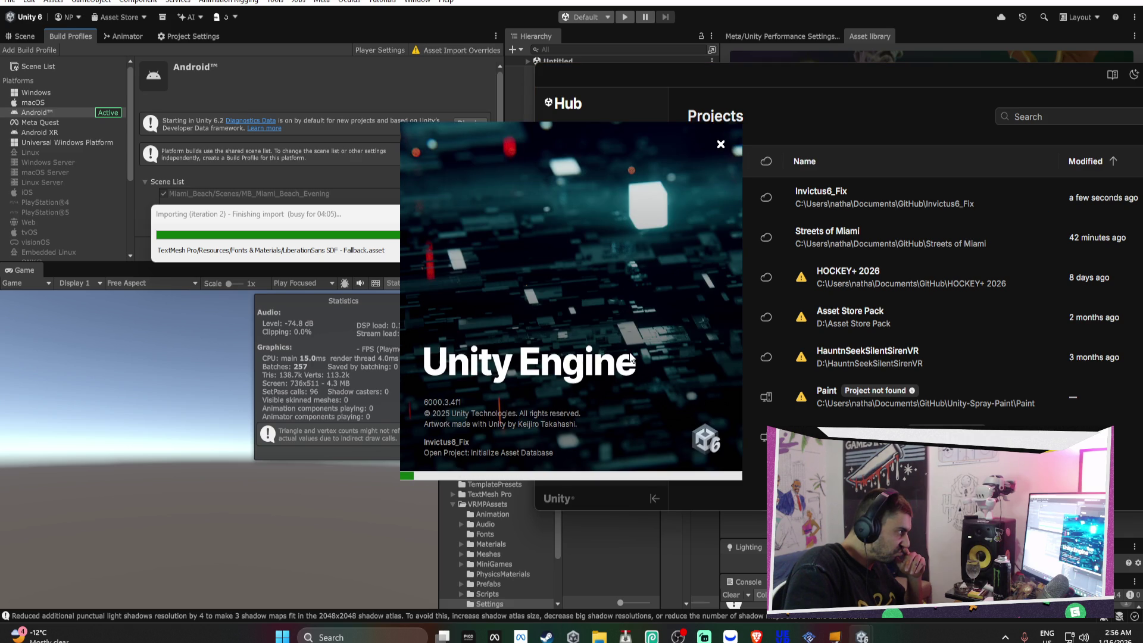
Move the Unity loading splash aside and bring Meta Quest Developer Hub forward
drag(567, 373, 692, 332)
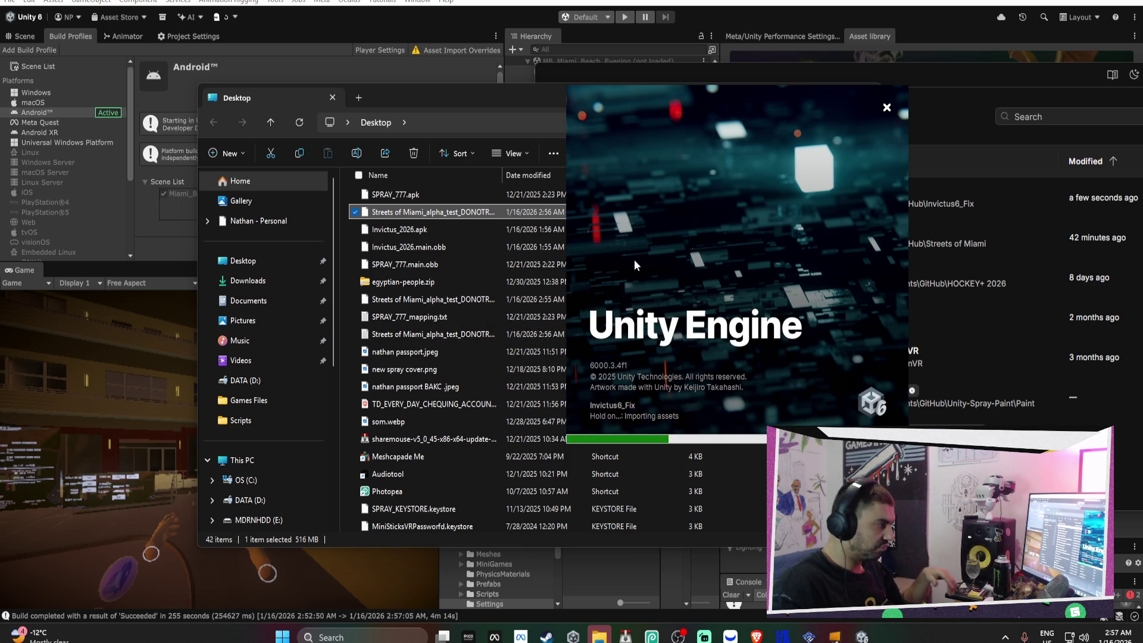
click(494, 637)
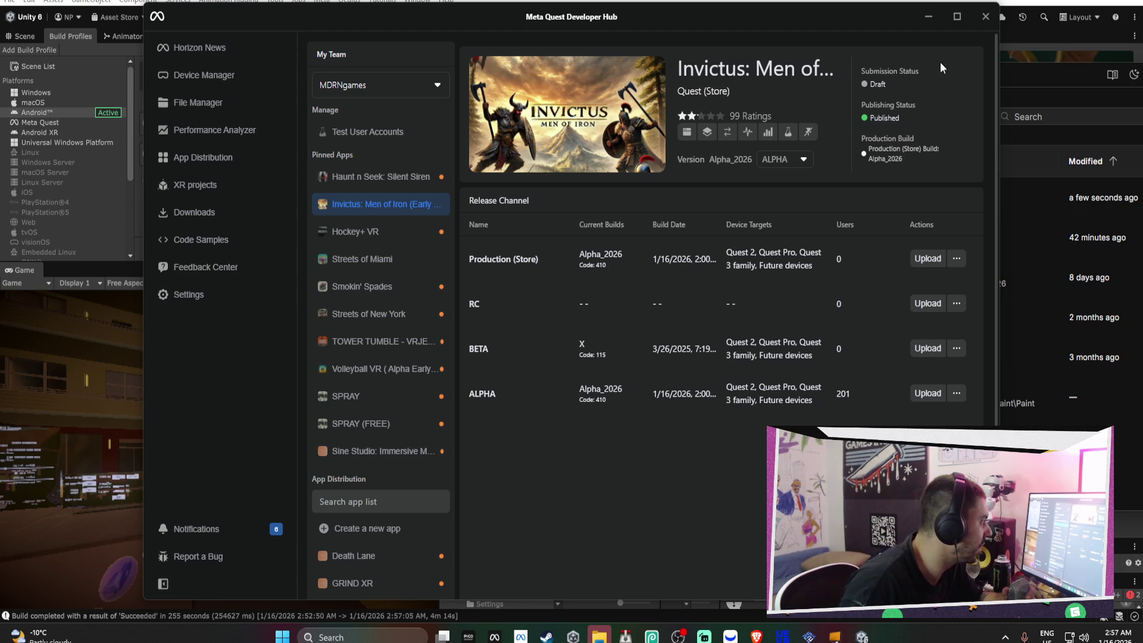
Minimize the Desktop folder window and restore Meta Quest Developer Hub
click(928, 16)
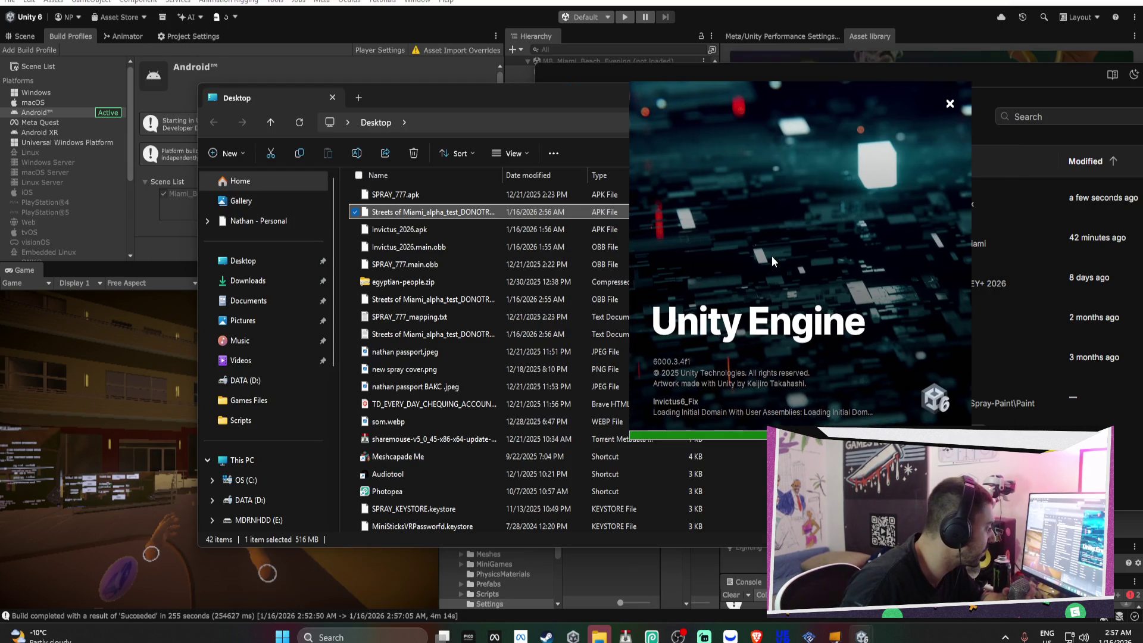
click(671, 96)
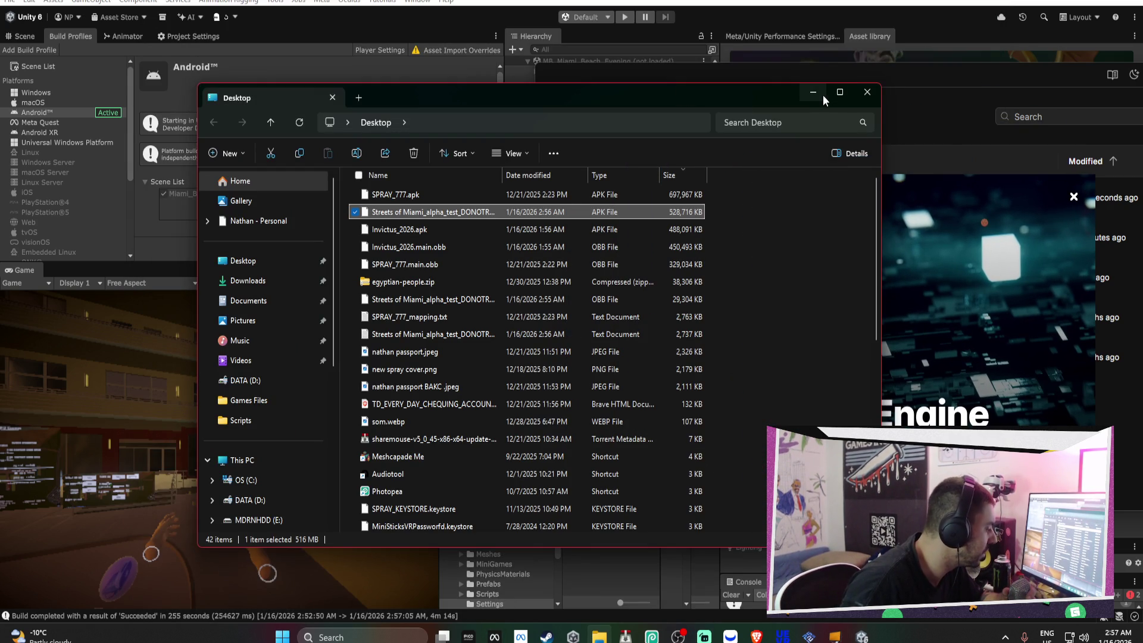
click(822, 94)
click(494, 637)
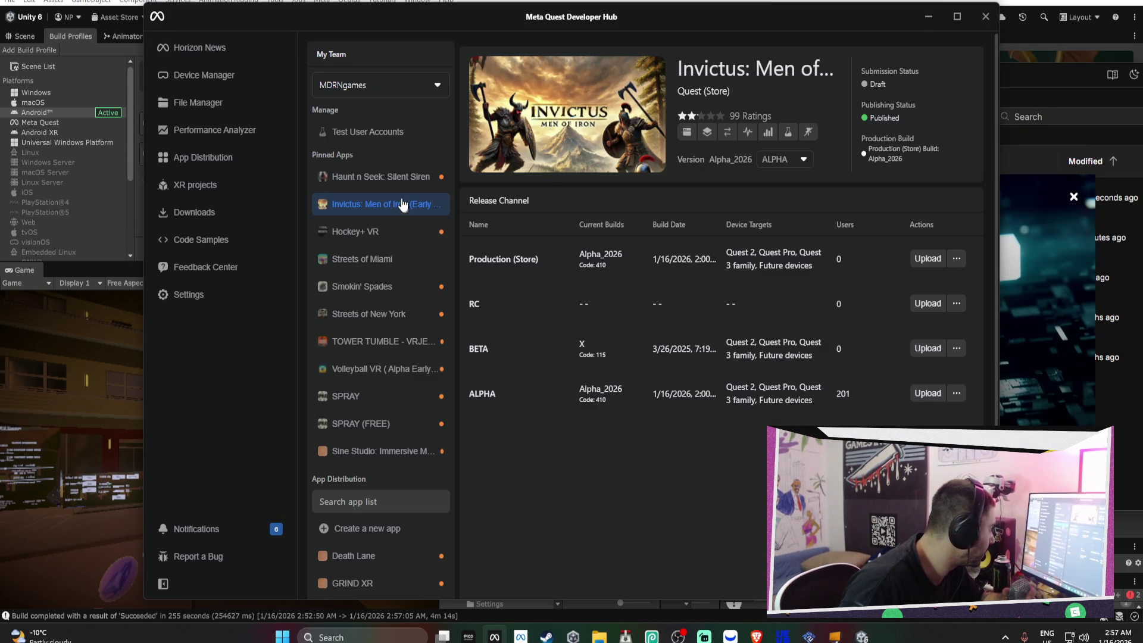
Upload the new build to the Streets of Miami ALPHA channel, then minimize the Hub
click(381, 260)
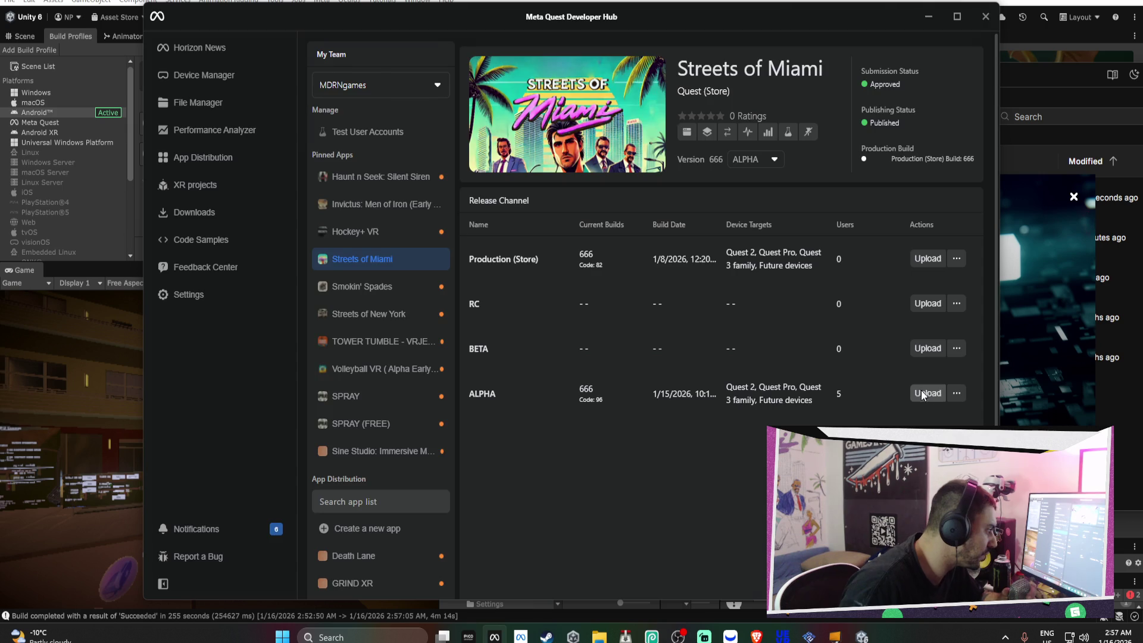
click(922, 394)
click(684, 507)
click(686, 506)
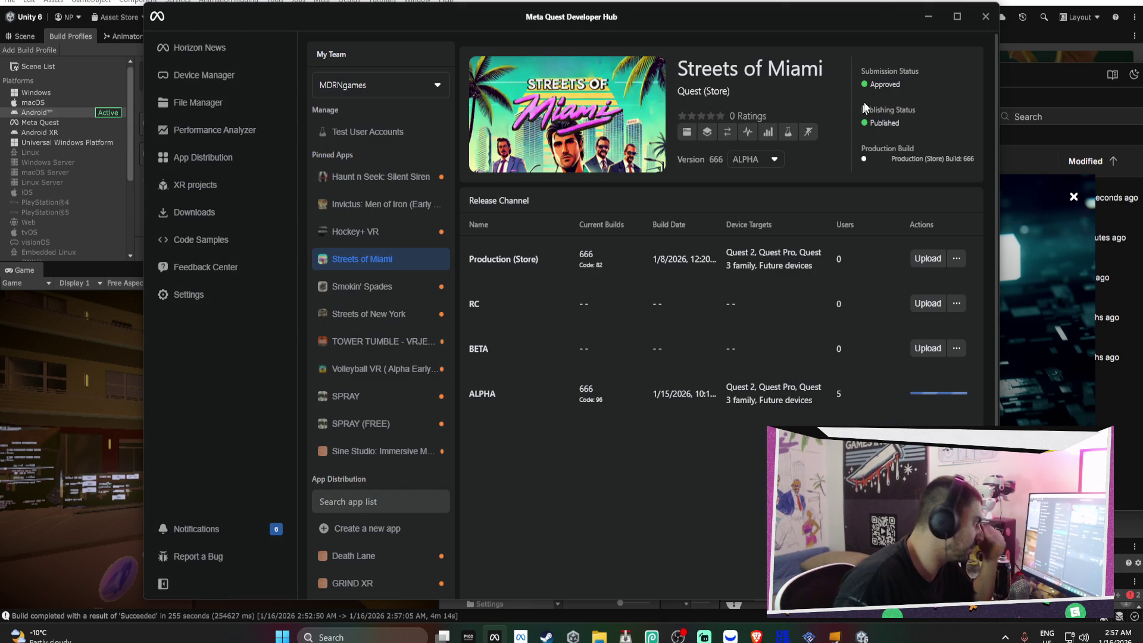
click(929, 17)
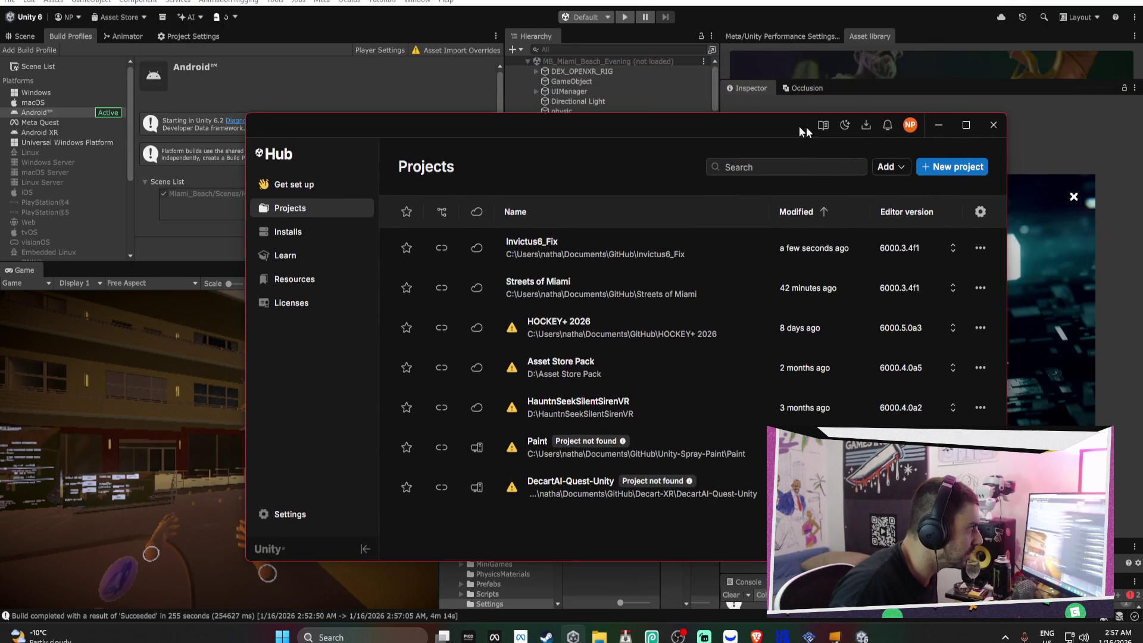
Select the URP-Performant pipeline asset and review its renderer settings in the Inspector
click(948, 123)
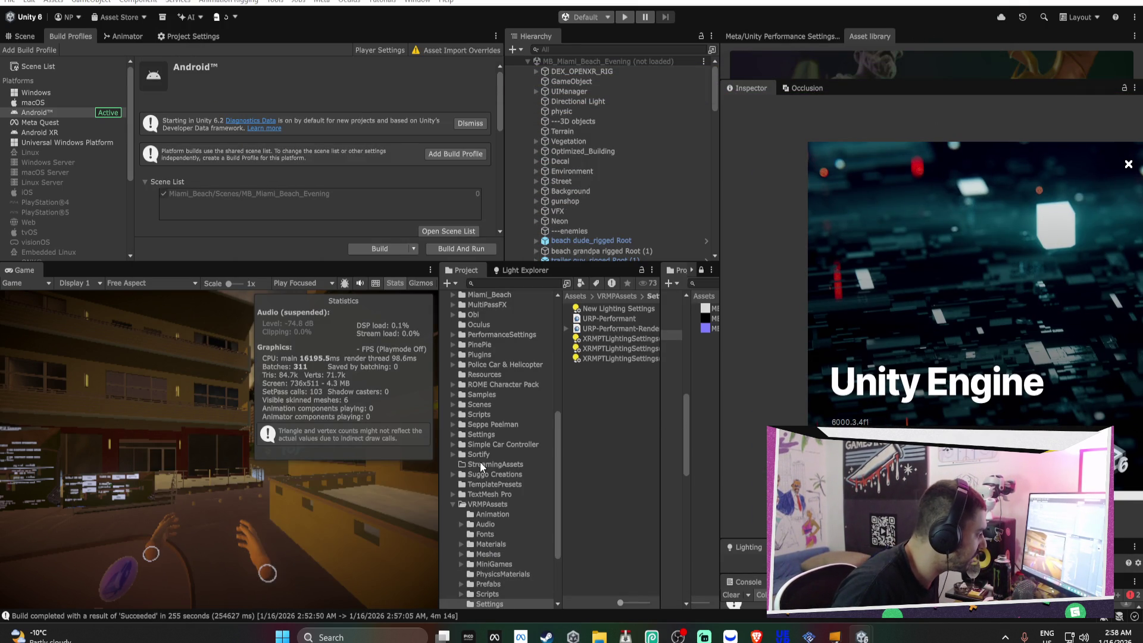
click(619, 319)
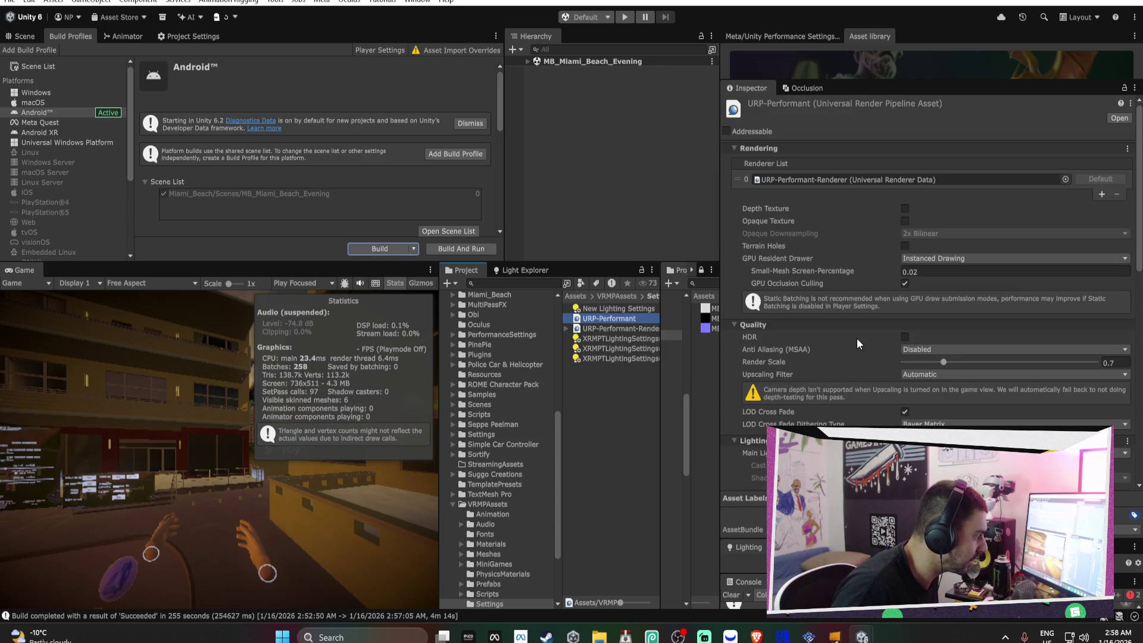
click(617, 331)
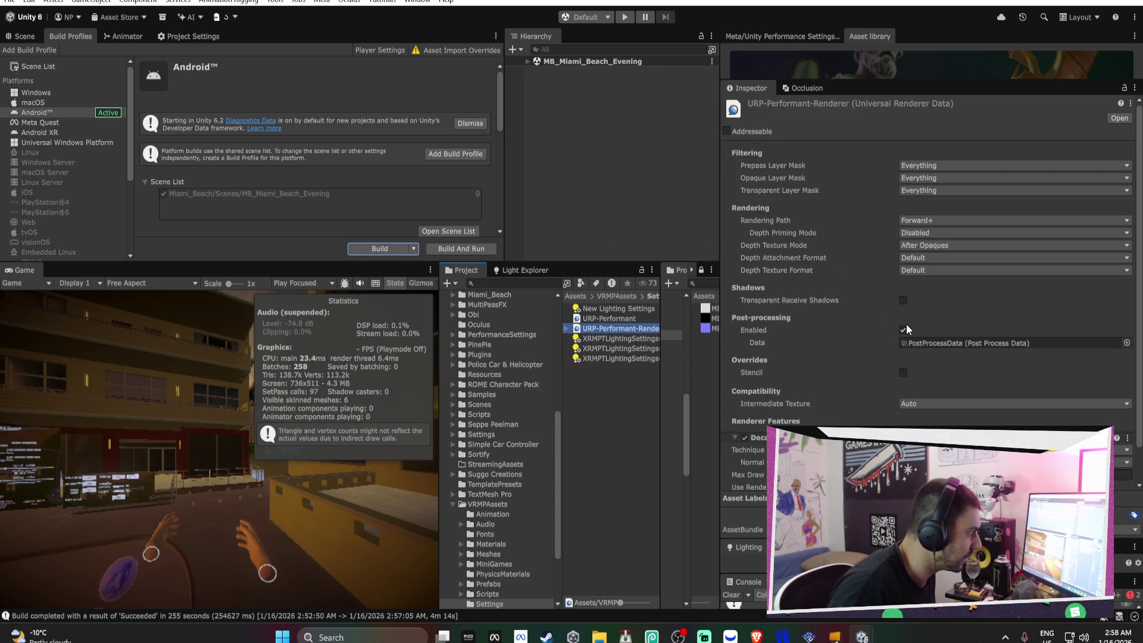
click(632, 321)
scroll(930, 345, down, 5)
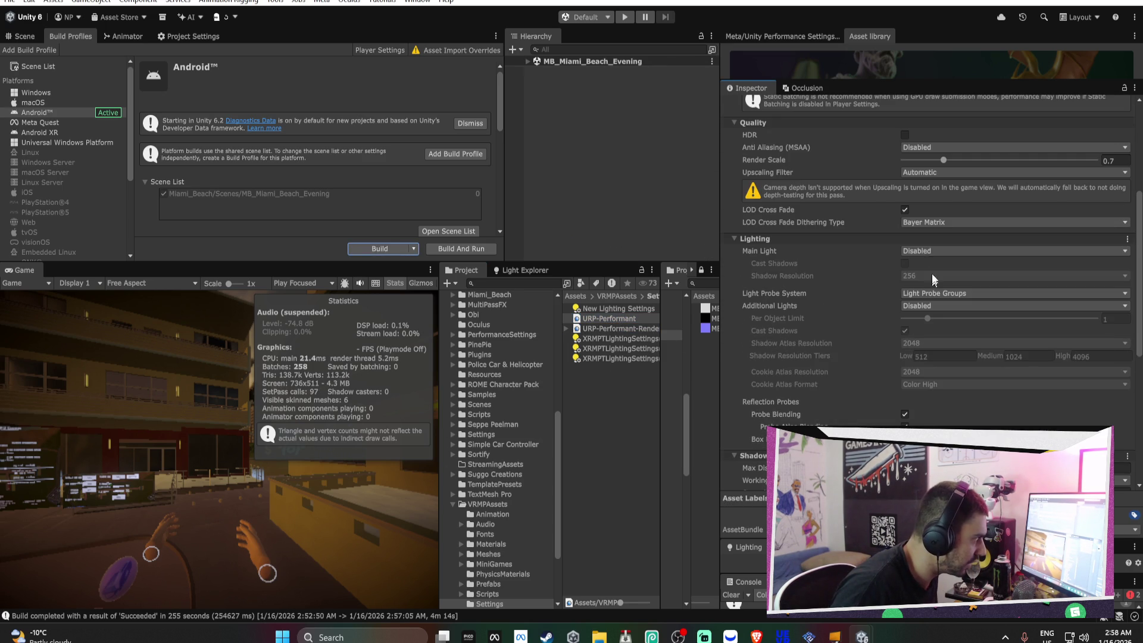
Set URP-Performant Additional Lights to Per Pixel, then lower the Scene camera into the courtyard
click(907, 308)
click(921, 346)
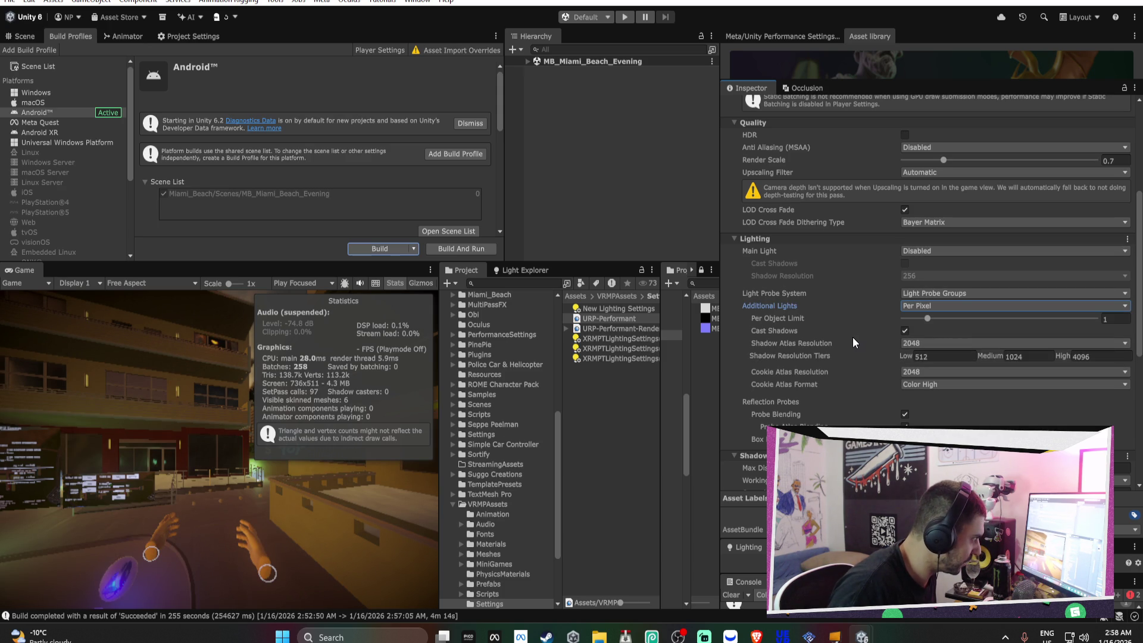
click(916, 306)
click(926, 337)
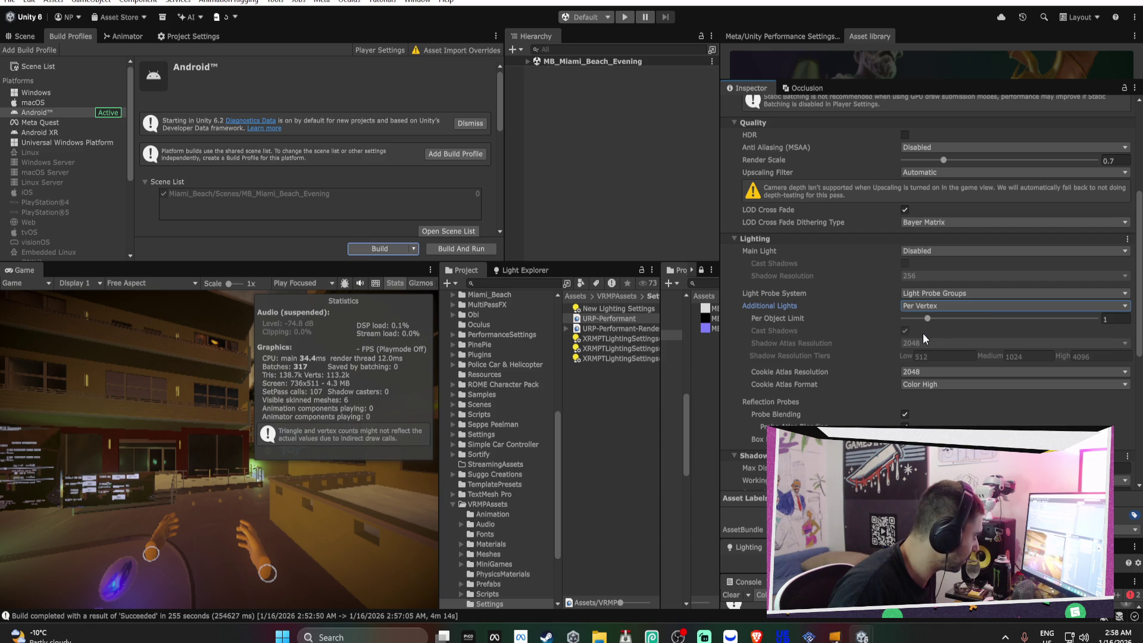
click(922, 307)
click(923, 346)
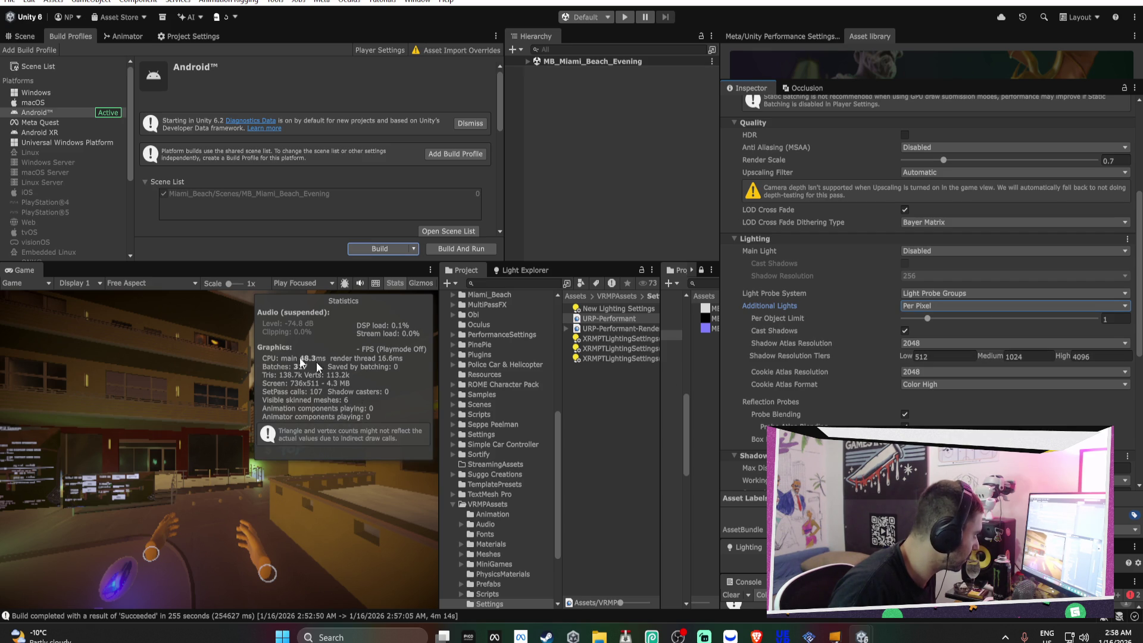
click(20, 39)
mouse_move(342, 168)
mouse_down()
mouse_move(373, 141)
mouse_move(282, 171)
mouse_move(290, 134)
mouse_move(322, 172)
mouse_move(192, 146)
mouse_move(214, 152)
mouse_up()
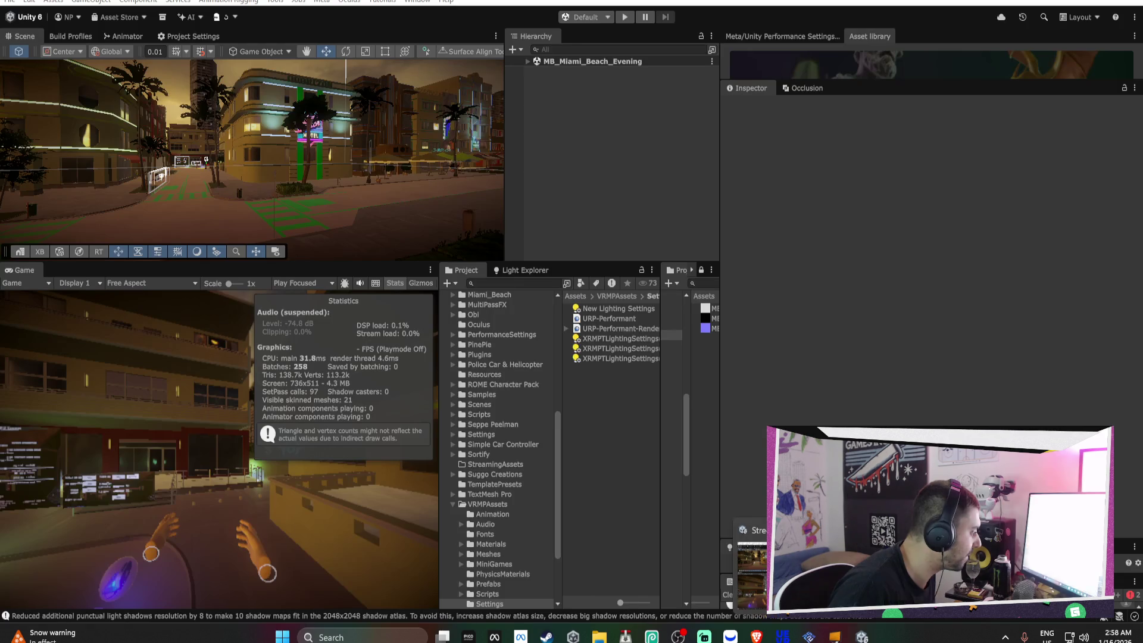
Fly the Scene camera into the alley toward the glowing pickups, then switch to the Twitch browser
mouse_move(299, 168)
mouse_down()
mouse_move(256, 168)
mouse_move(304, 206)
mouse_move(466, 191)
mouse_move(440, 132)
mouse_up()
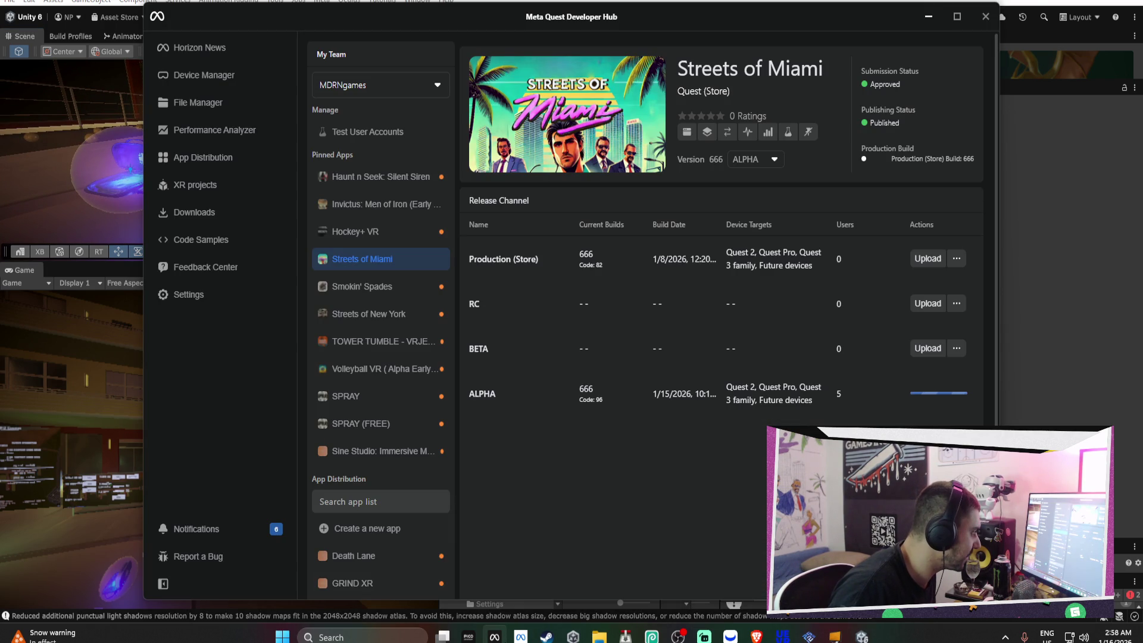
key(alt+Tab)
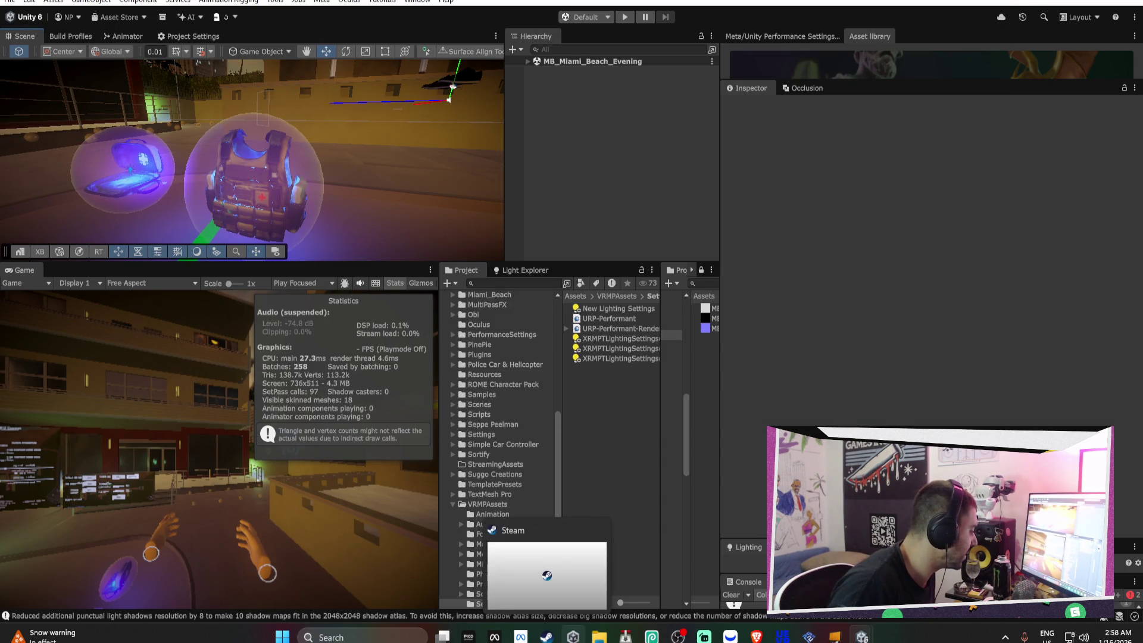
mouse_move(864, 639)
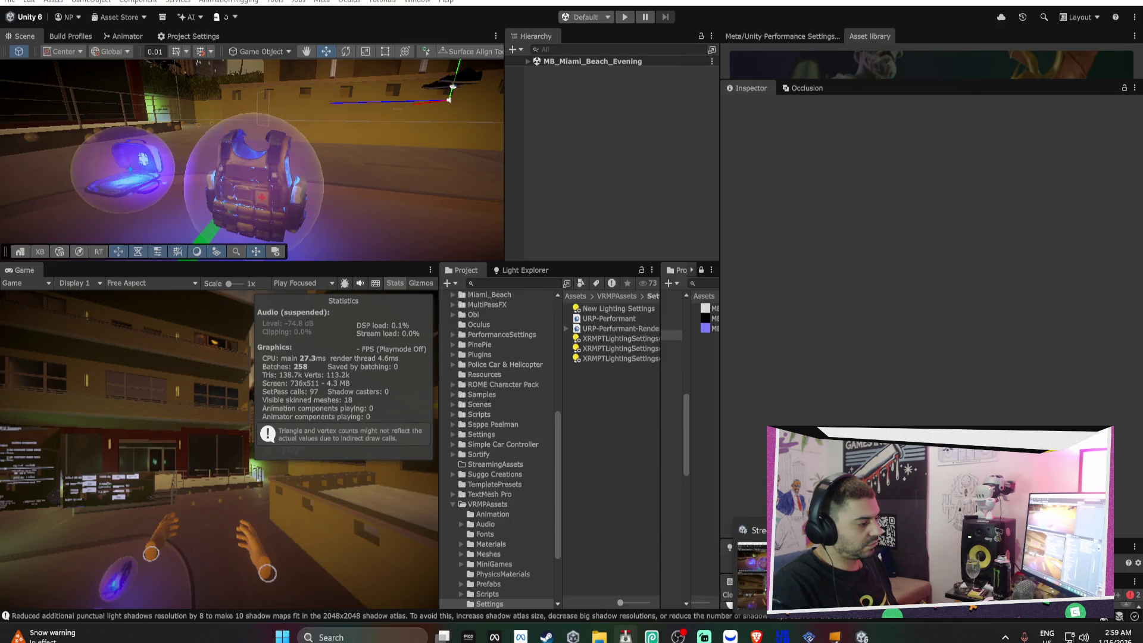
click(757, 638)
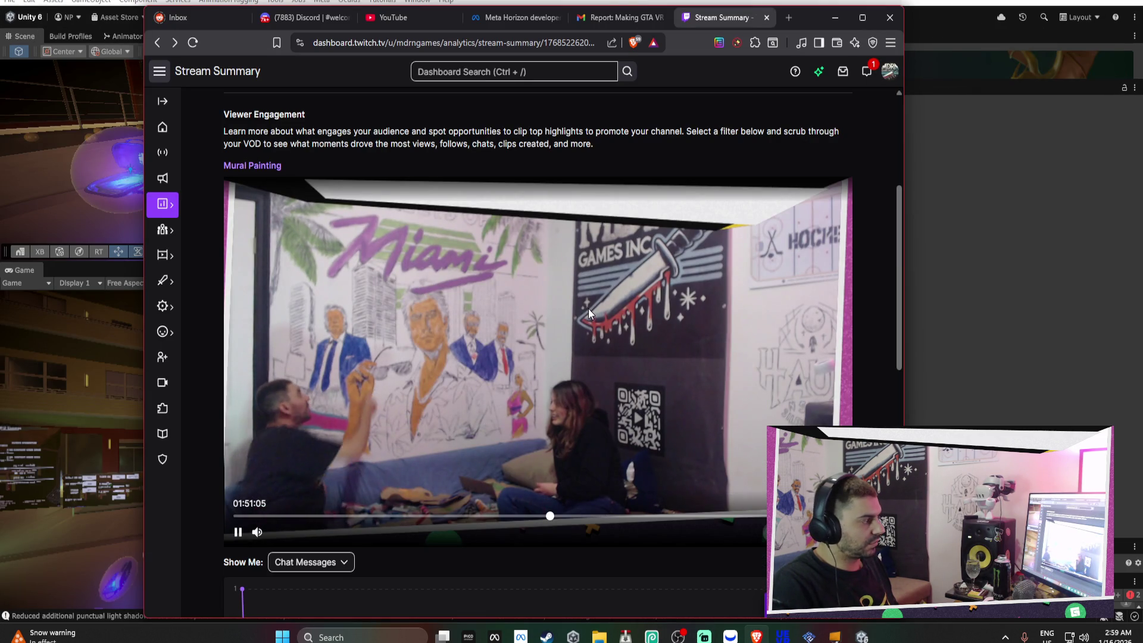
Close the Stream Summary tab and open new YouTube and Twitch channel tabs
click(767, 18)
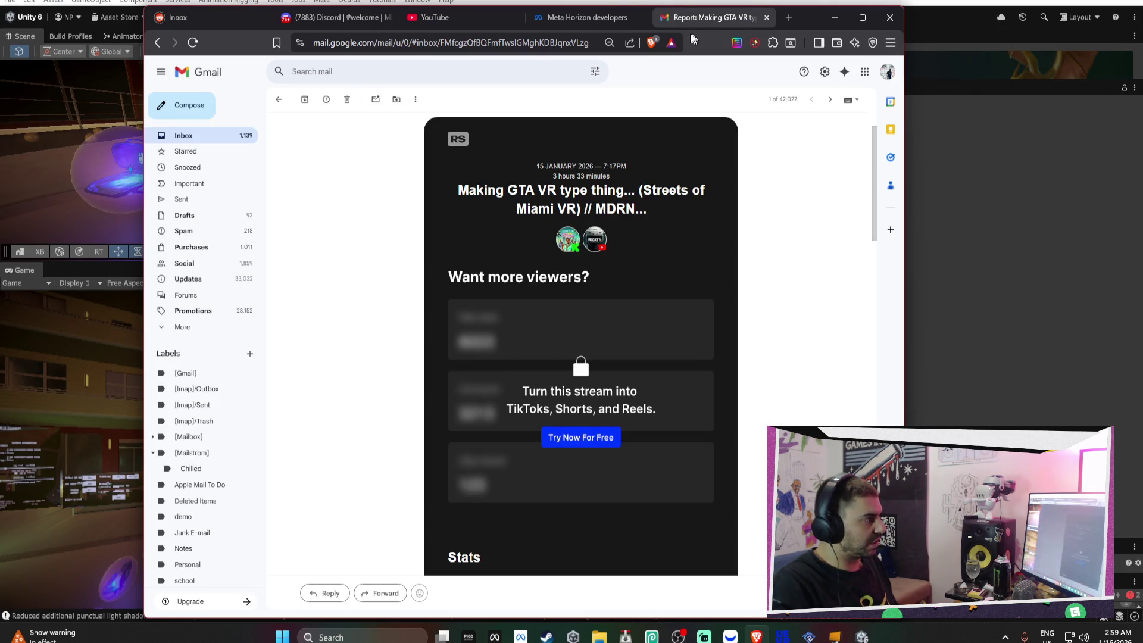
click(788, 16)
text(youtube.com)
key(Return)
click(790, 18)
text(tw)
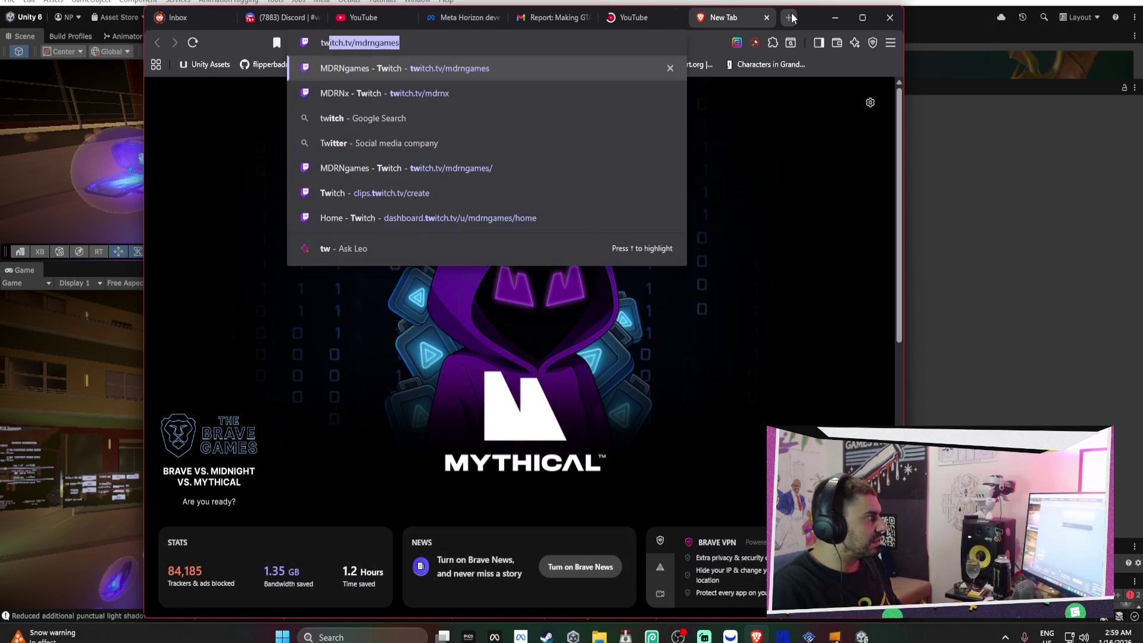
key(Return)
click(612, 24)
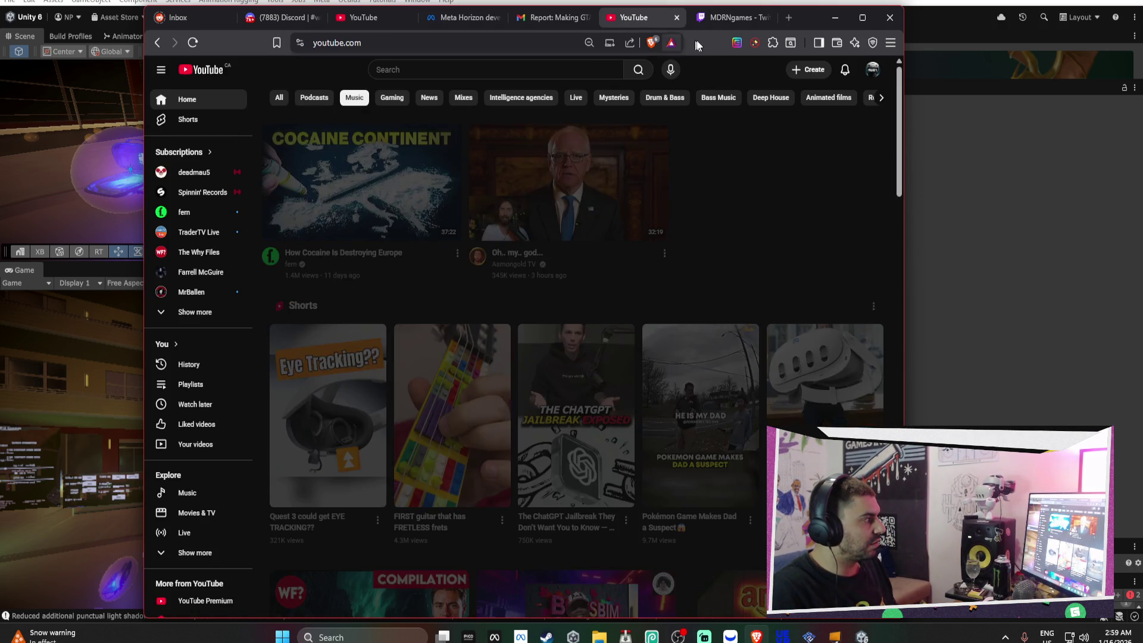
Pause the Twitch live stream and open Stream Summary from the account menu
click(738, 18)
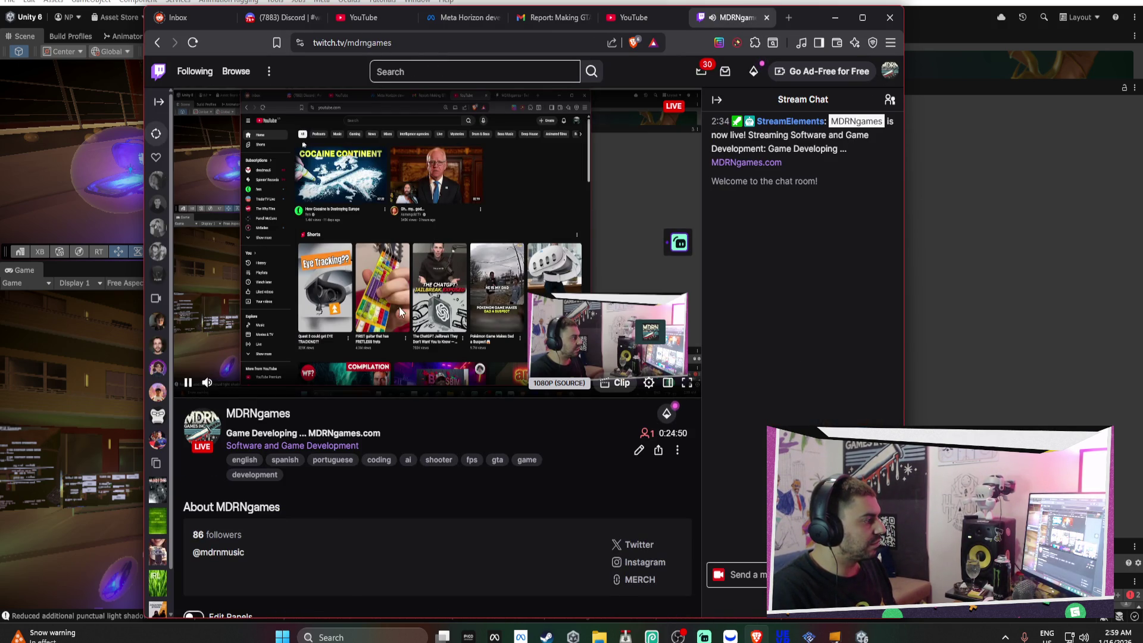
click(197, 375)
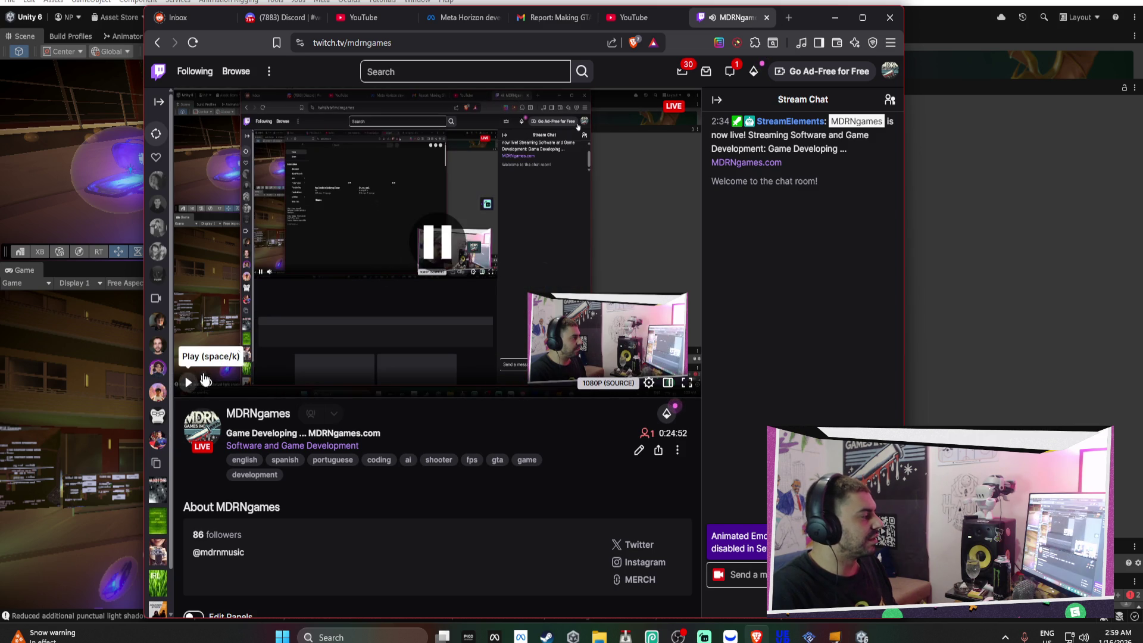
click(892, 70)
click(834, 177)
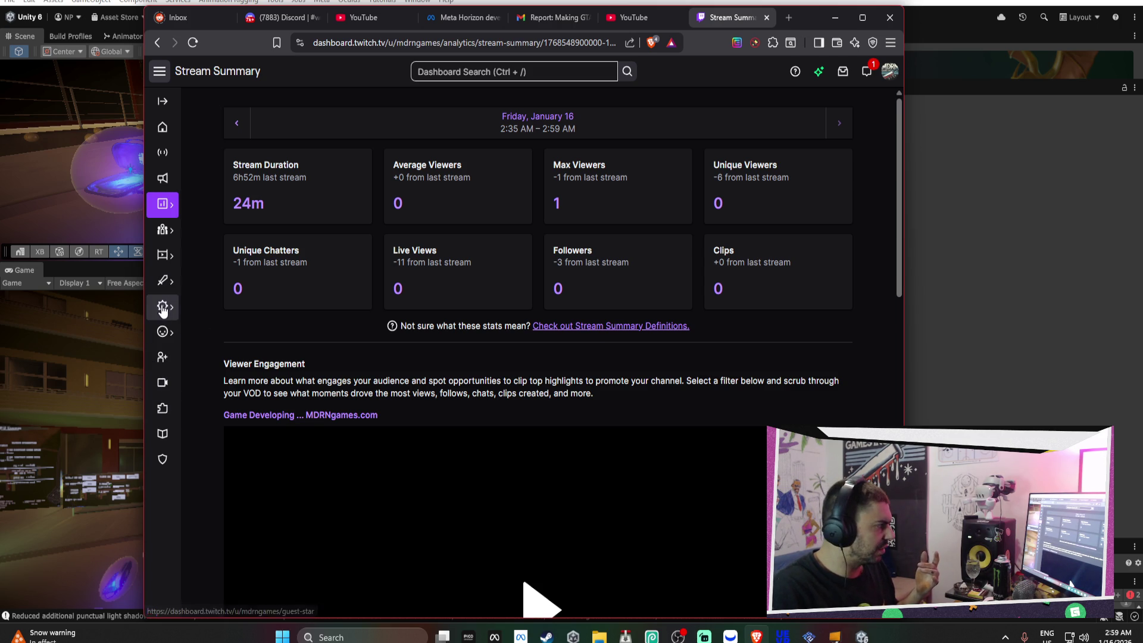
Download the January 15 past broadcast and the Mural Painting video from Video Producer
click(162, 255)
click(265, 263)
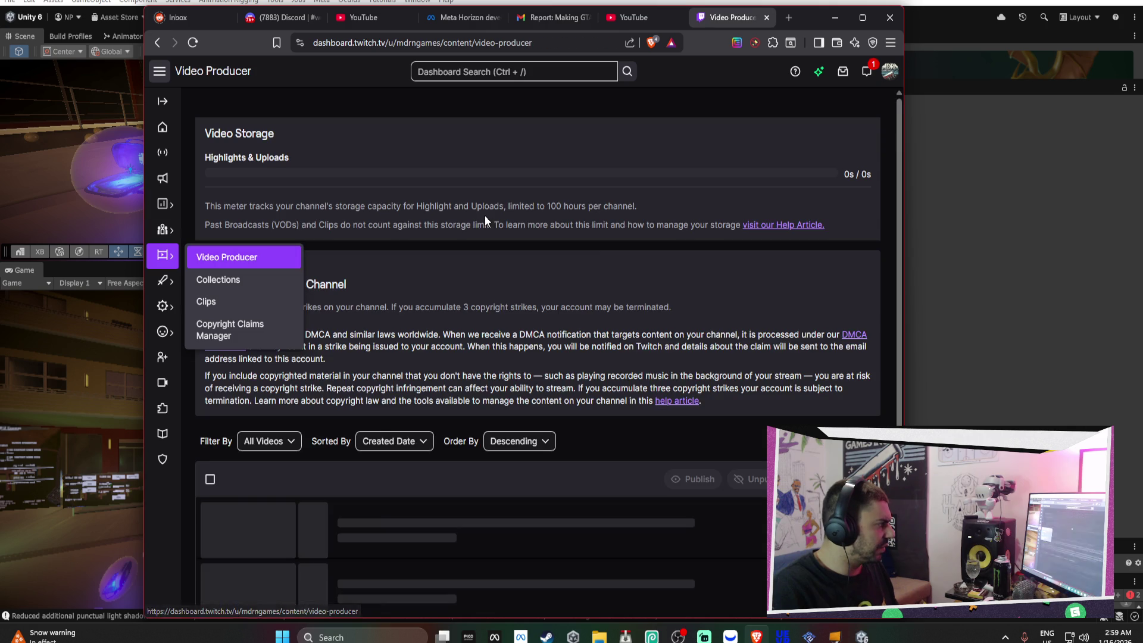
scroll(623, 288, down, 2)
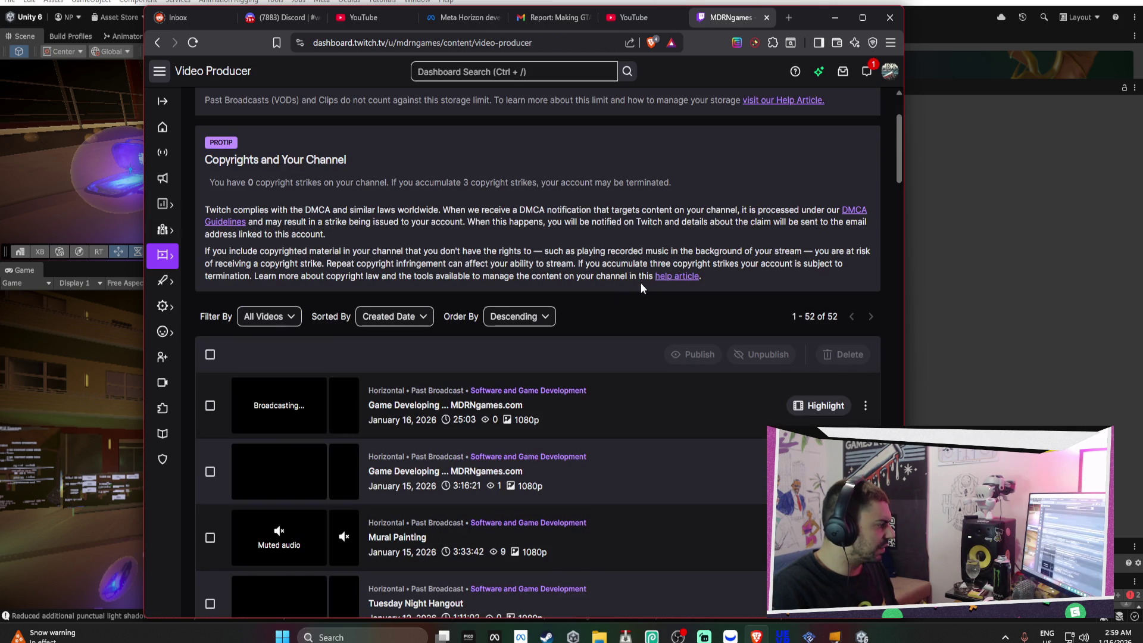
click(867, 406)
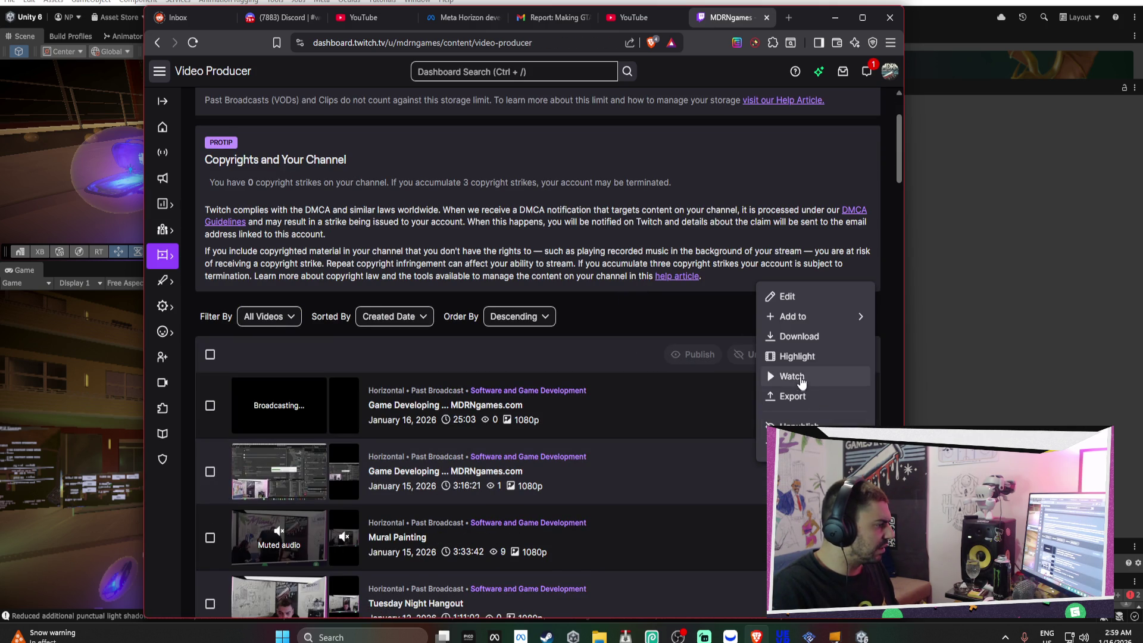
click(801, 337)
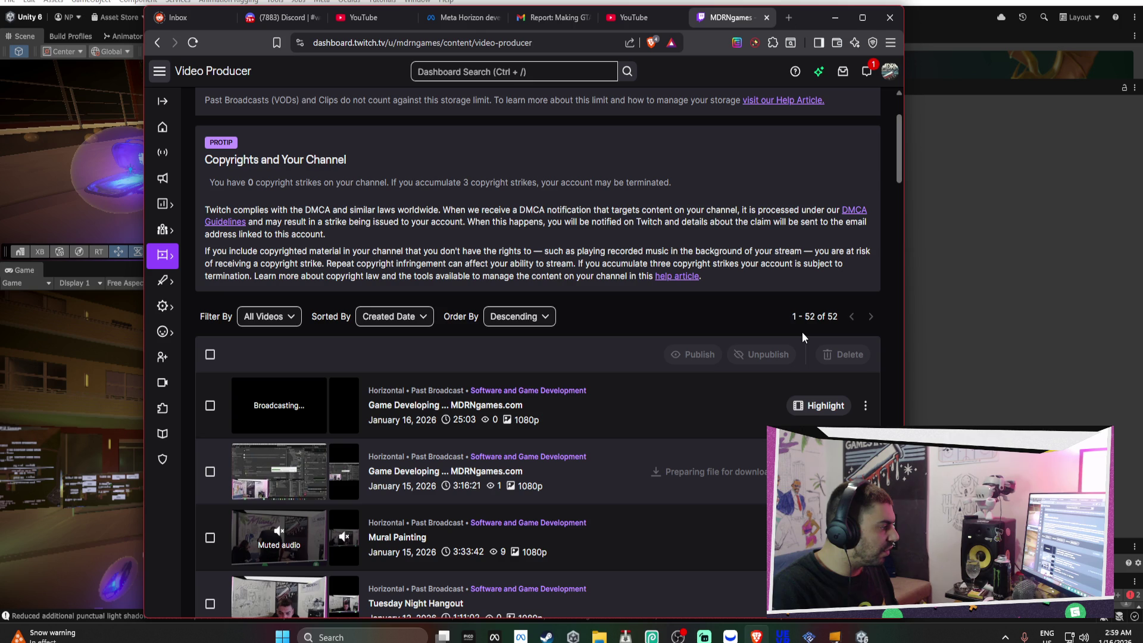
scroll(802, 332, down, 1)
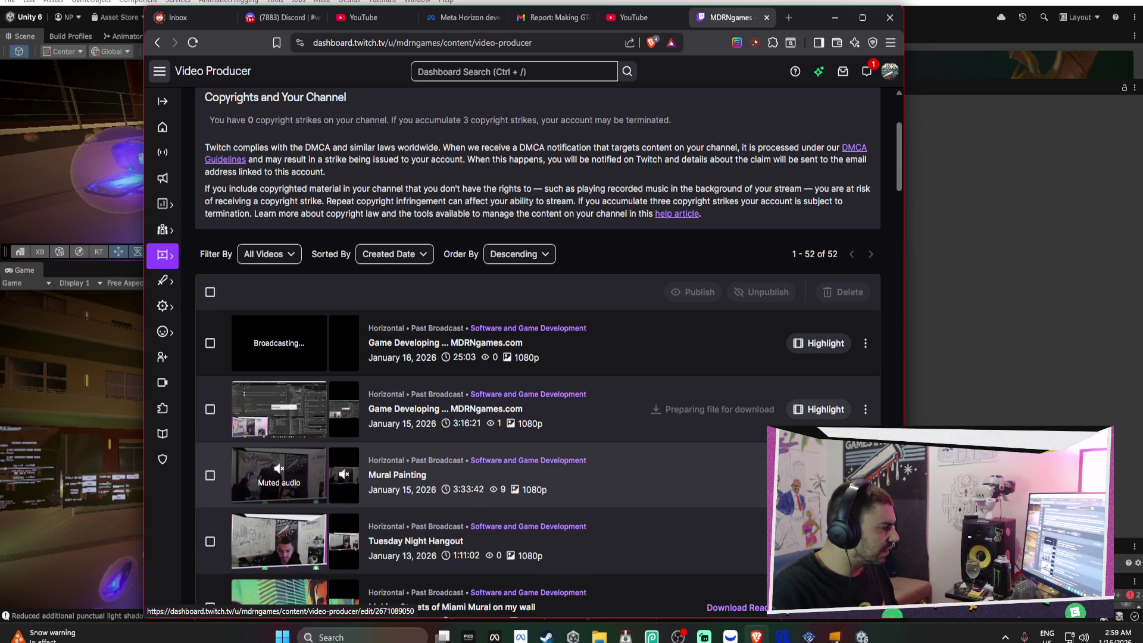
click(866, 475)
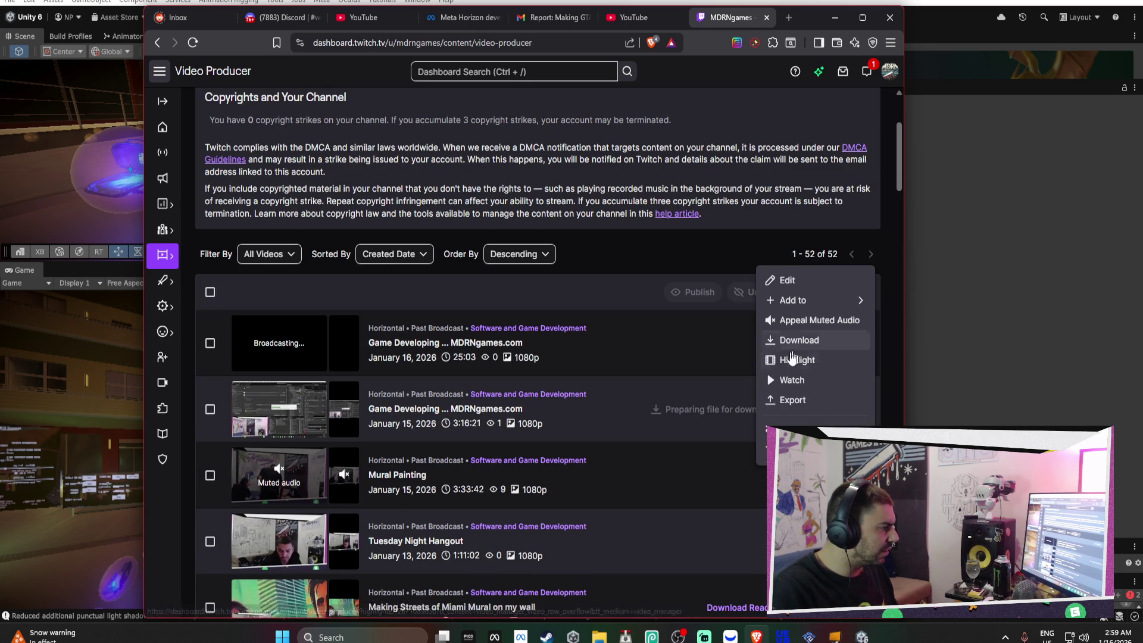
click(799, 346)
click(628, 14)
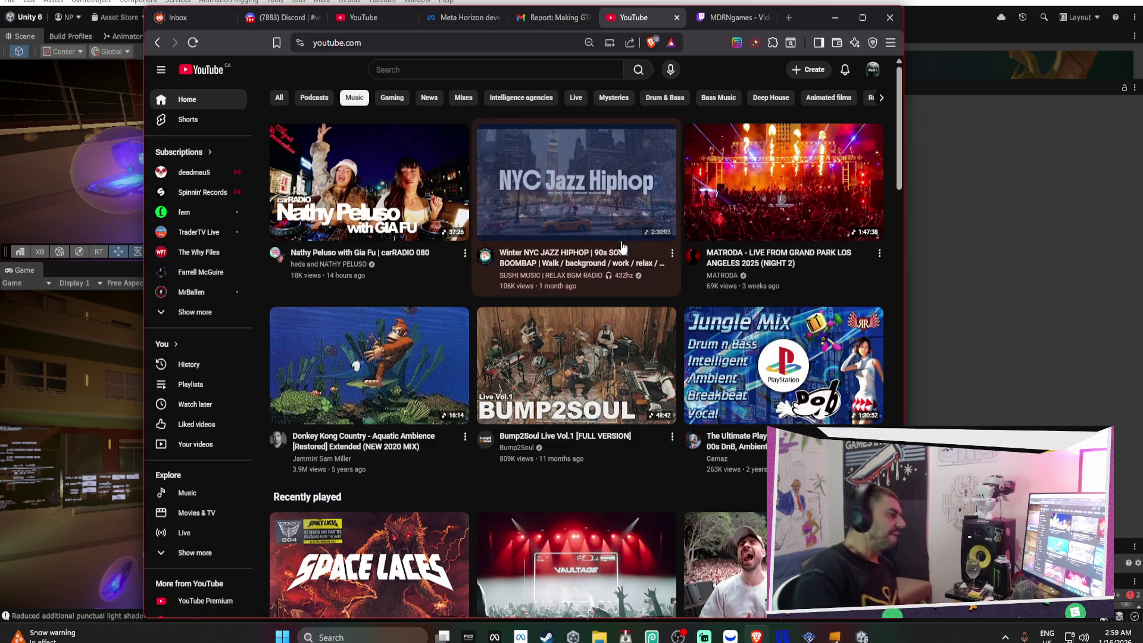
Scroll the Music feed and play 'glaive - astrid (official video)'
scroll(637, 300, down, 5)
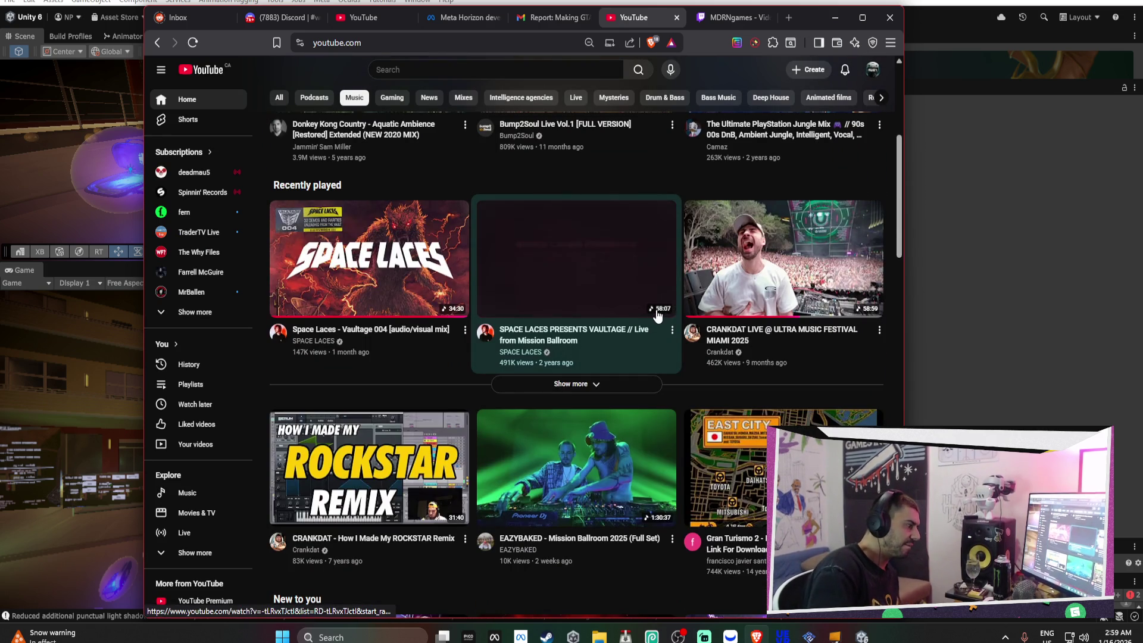
scroll(657, 315, down, 6)
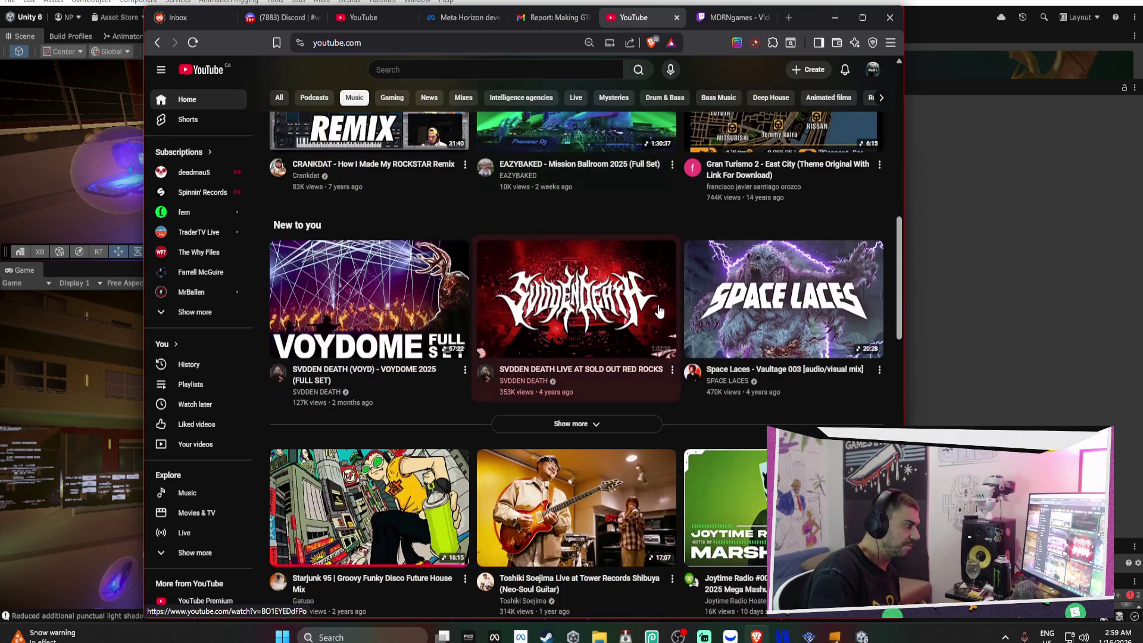
scroll(658, 310, down, 9)
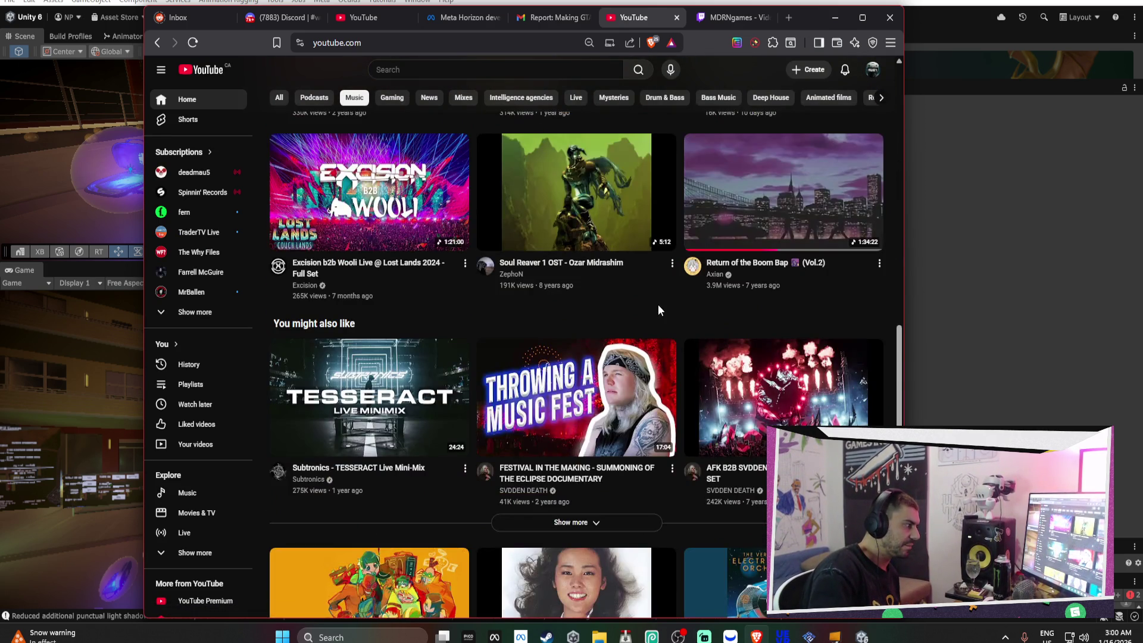
scroll(658, 309, down, 5)
scroll(659, 308, down, 4)
scroll(659, 309, down, 6)
scroll(659, 309, down, 6)
scroll(661, 309, down, 18)
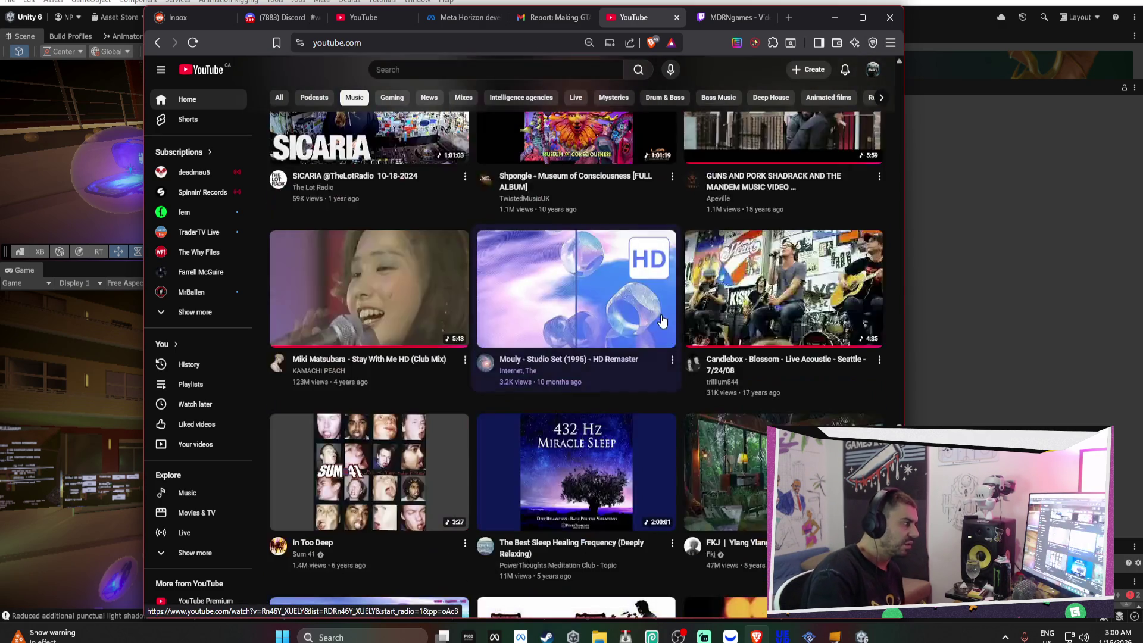
scroll(662, 322, down, 2)
scroll(662, 313, down, 7)
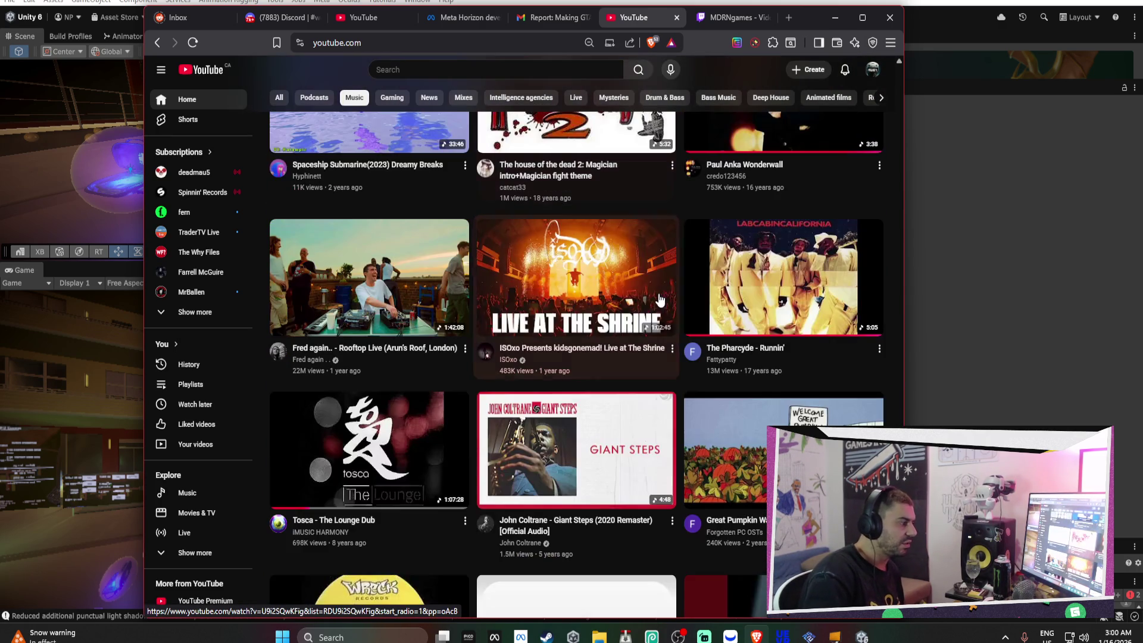
scroll(660, 300, down, 6)
scroll(659, 299, down, 8)
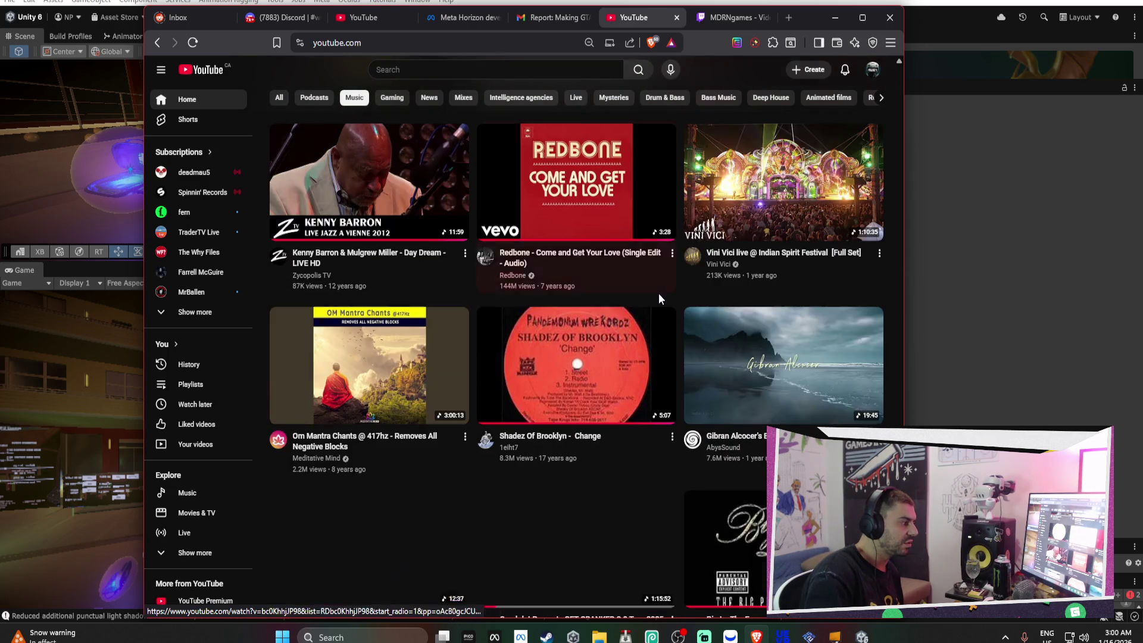
scroll(660, 298, down, 10)
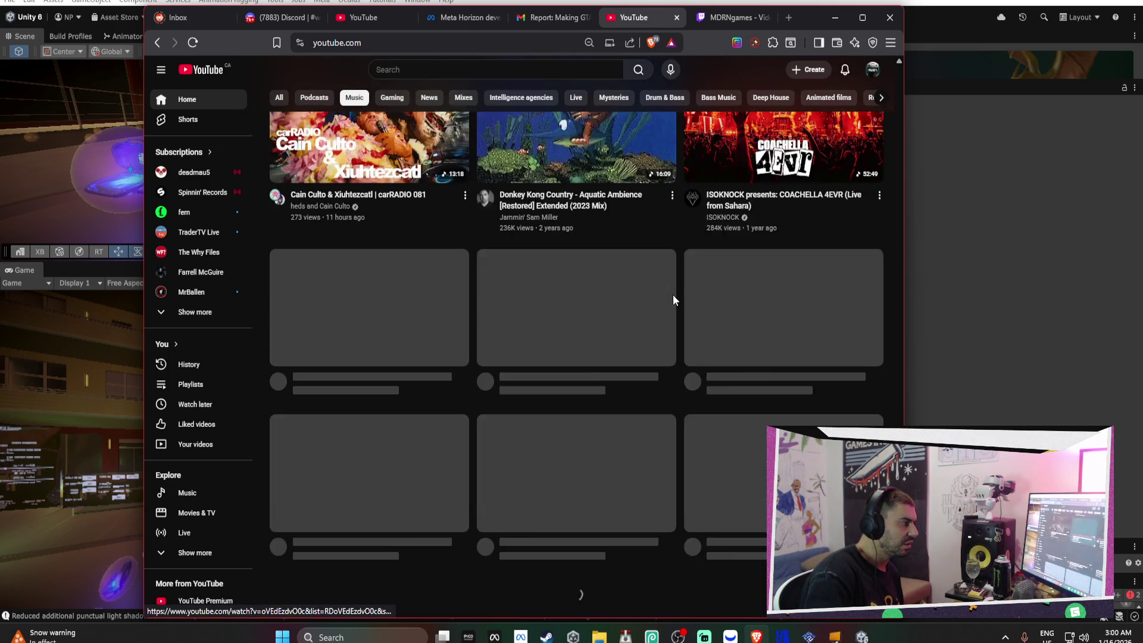
scroll(685, 281, down, 5)
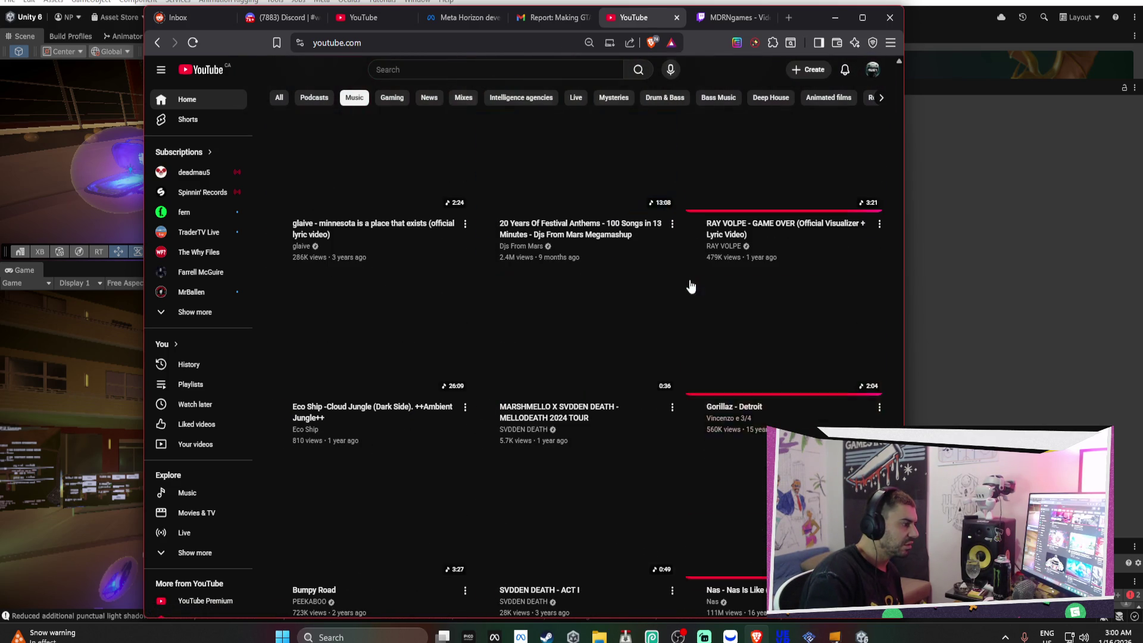
scroll(696, 277, down, 5)
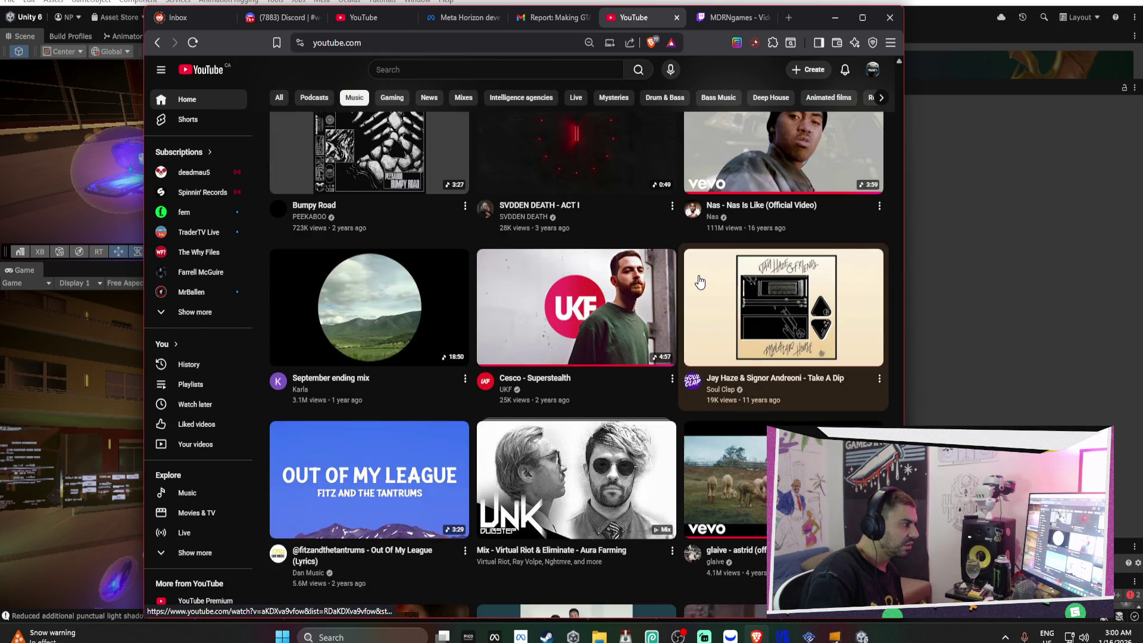
scroll(699, 277, down, 4)
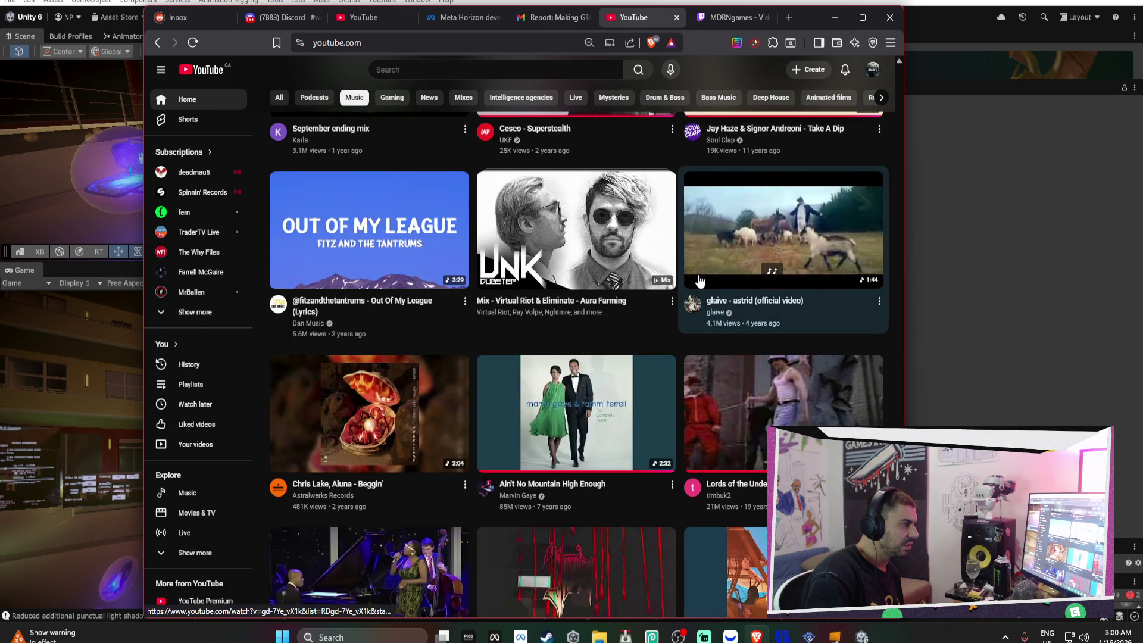
click(734, 255)
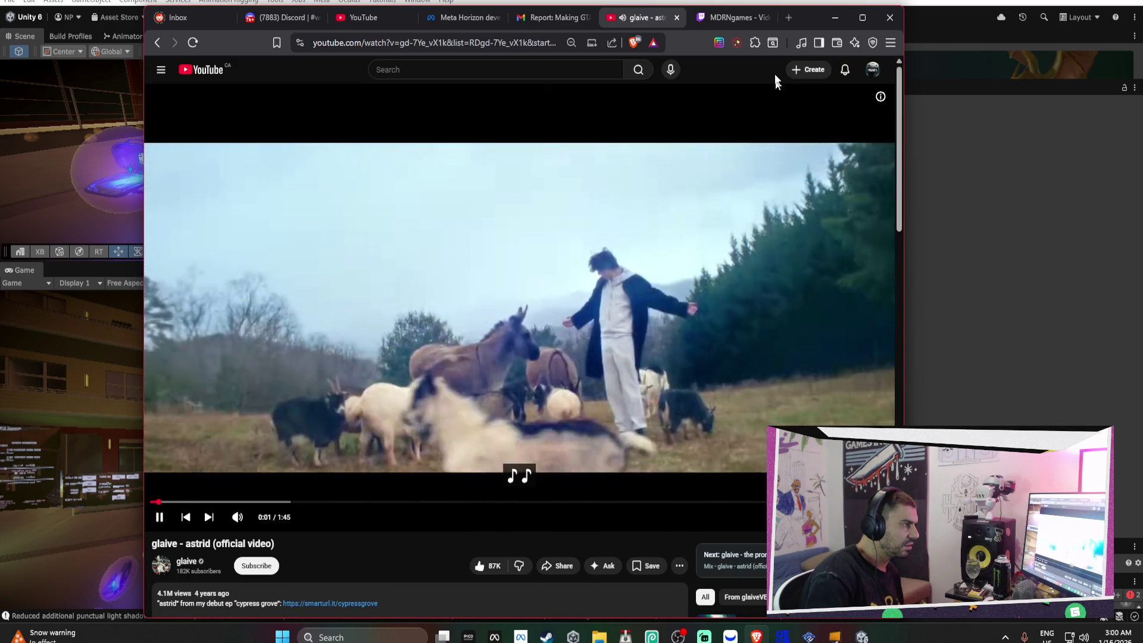
Close the Gmail stream report tab, return to YouTube home, and minimize the browser
click(727, 13)
click(643, 19)
click(562, 20)
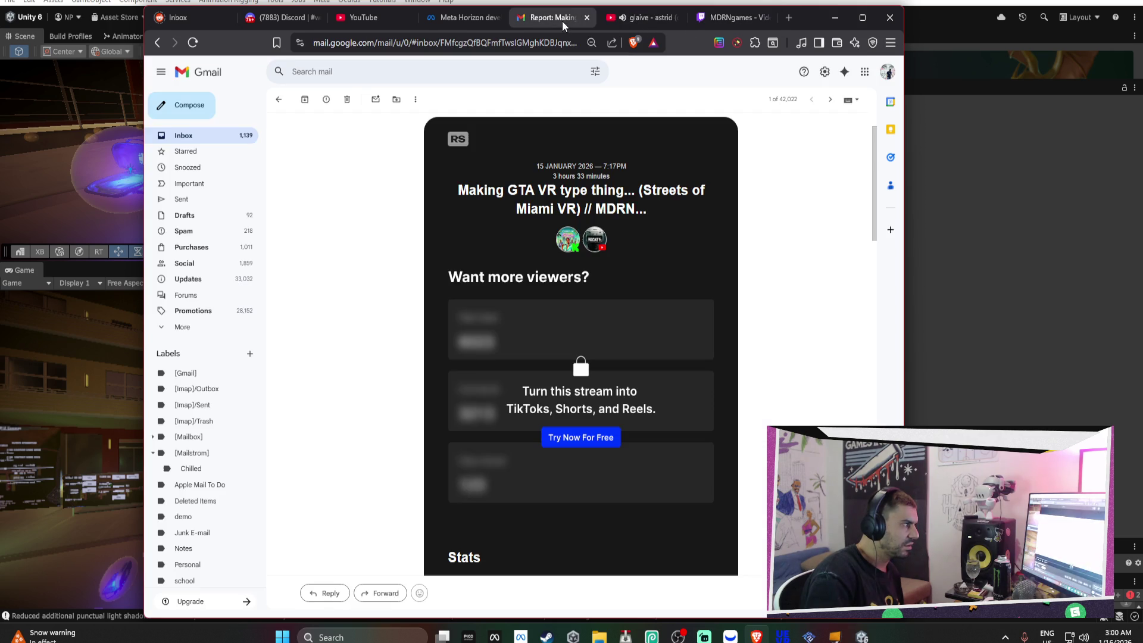
click(587, 20)
click(456, 19)
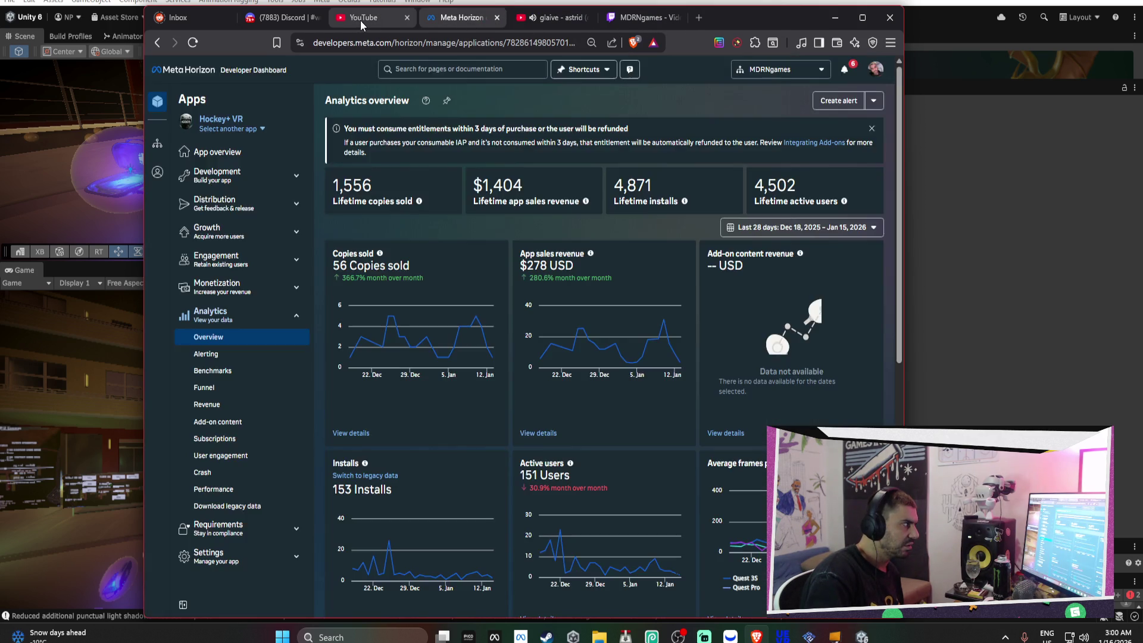
click(361, 22)
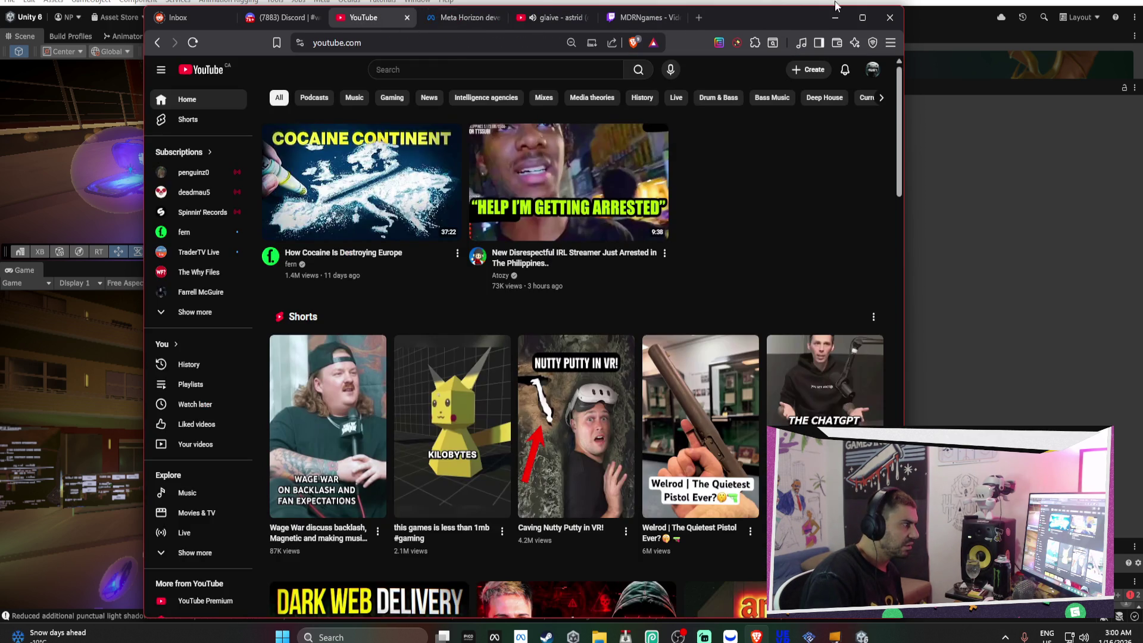
click(835, 17)
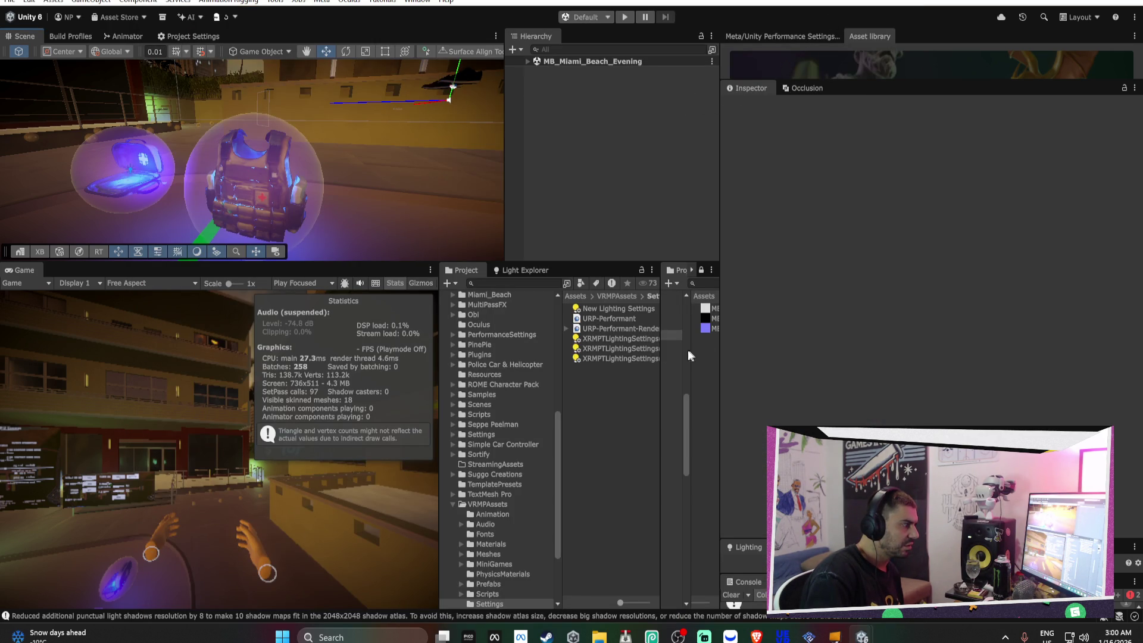
Build the Android APK to the Desktop, replacing Streets of Miami_alpha_test_DONOTRELEASE.apk
click(68, 38)
click(194, 38)
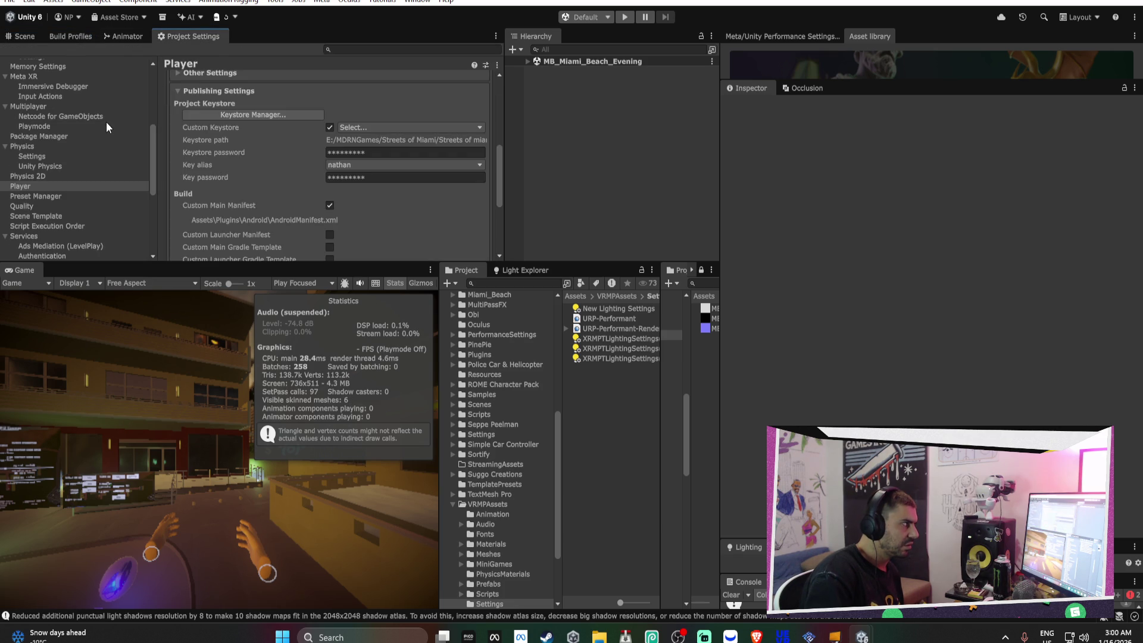
click(94, 37)
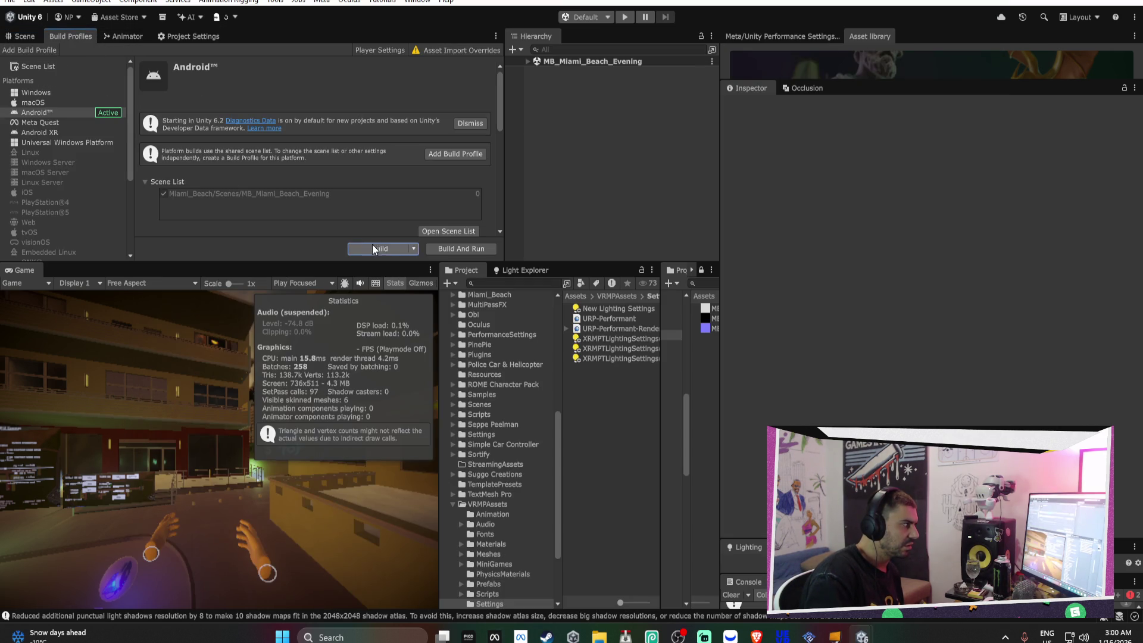
click(372, 245)
click(593, 449)
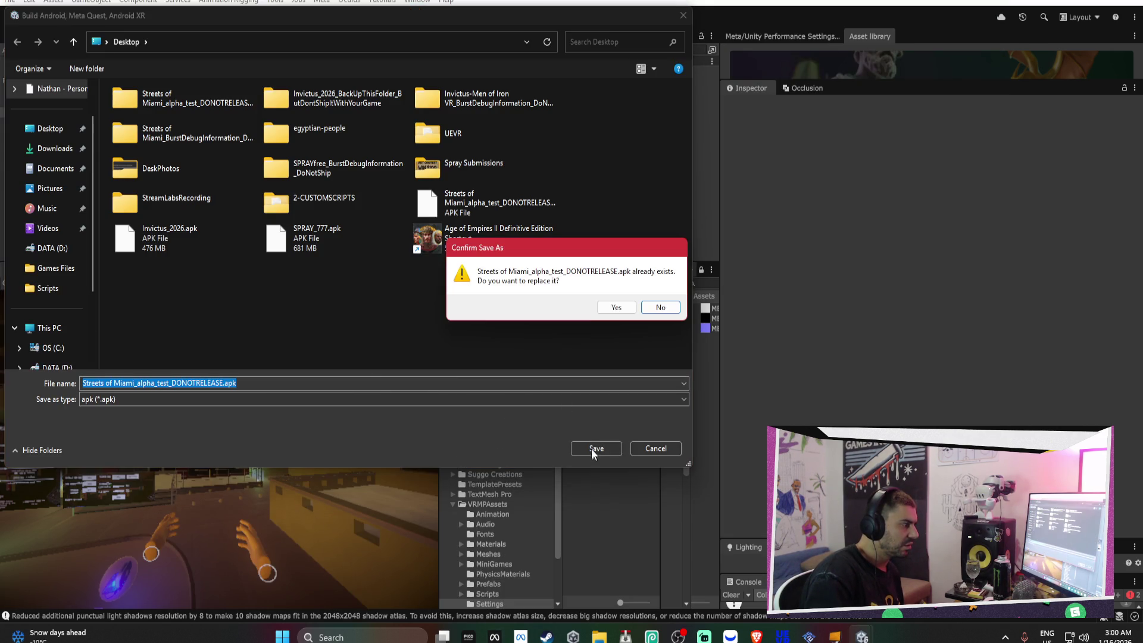
click(616, 307)
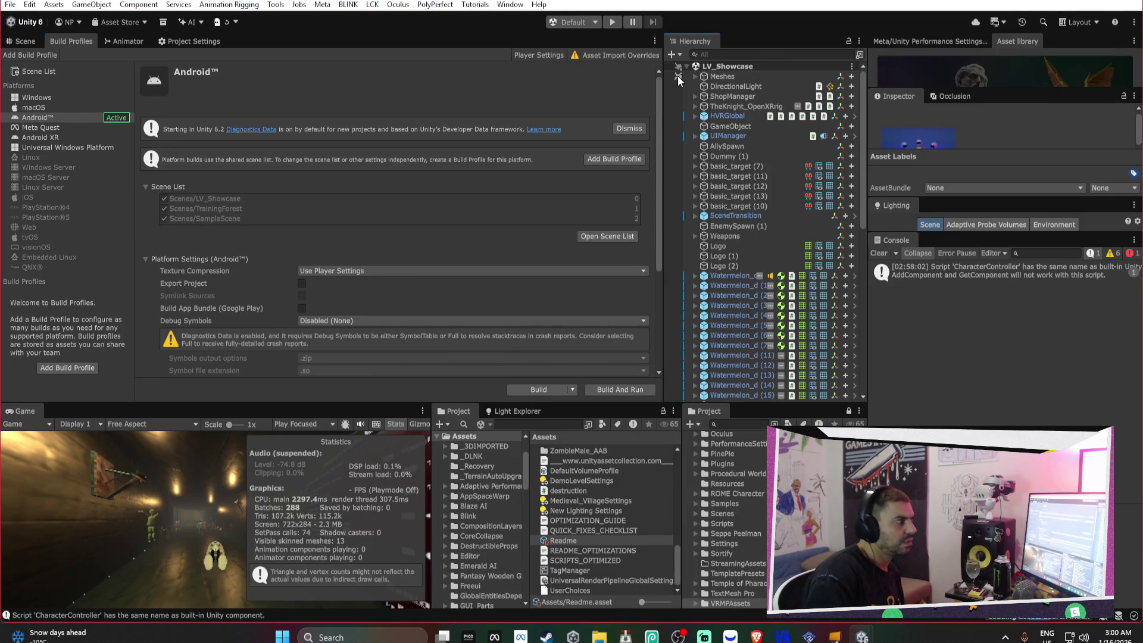
Filter the Hierarchy by 'offset', select LeftOffset and RightOffset, and enlarge the Inspector
click(725, 54)
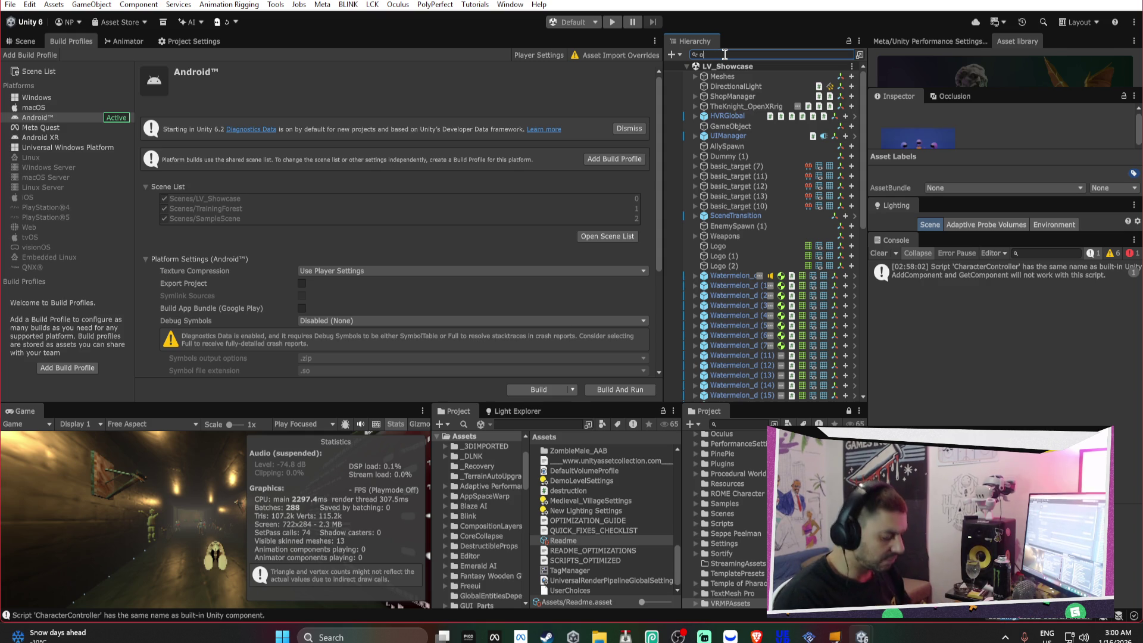
text(offset)
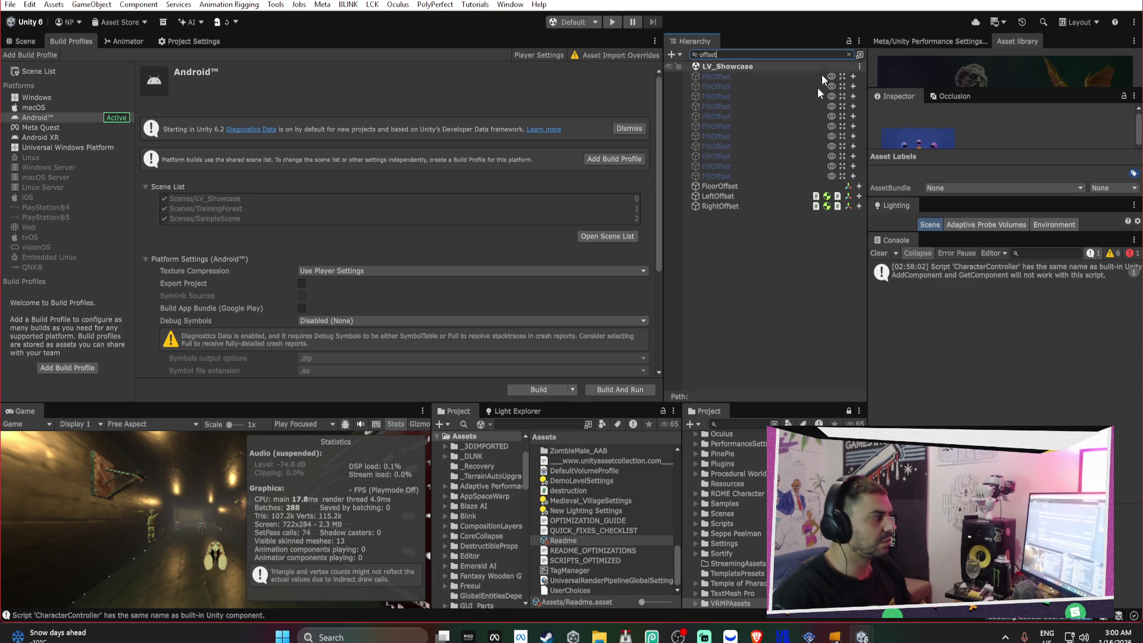
click(737, 196)
shift+click(737, 206)
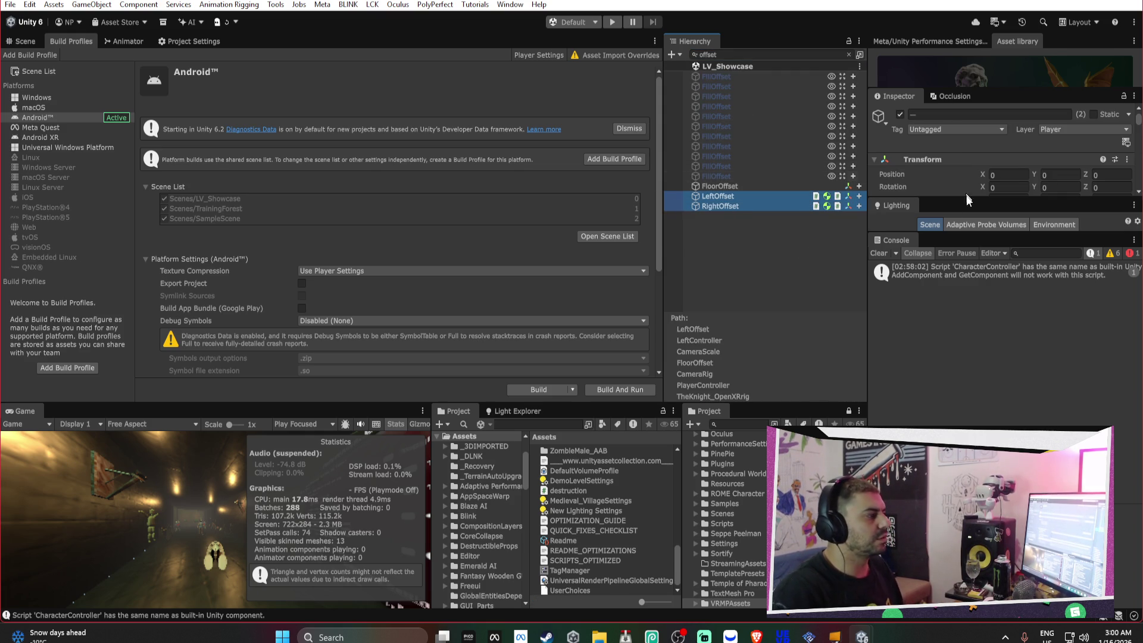
drag(1010, 236, 1009, 474)
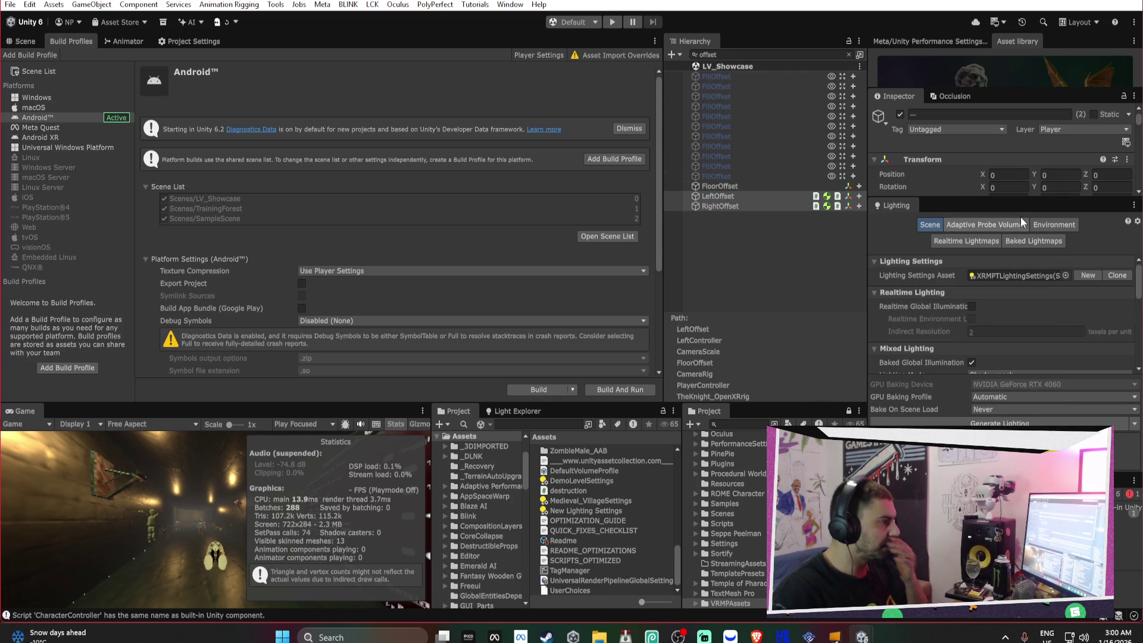
drag(1025, 200, 1025, 499)
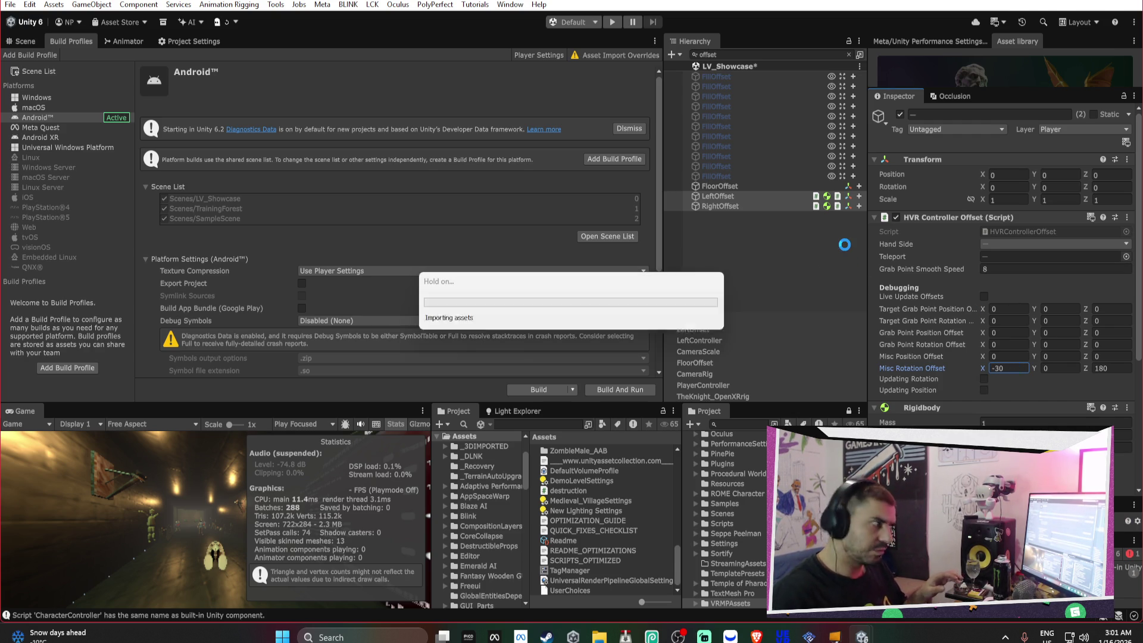
Build the Android apk over Invictus_2026.apk, accepting the input-handling warning, then dismiss the signing-password error
click(539, 390)
click(600, 454)
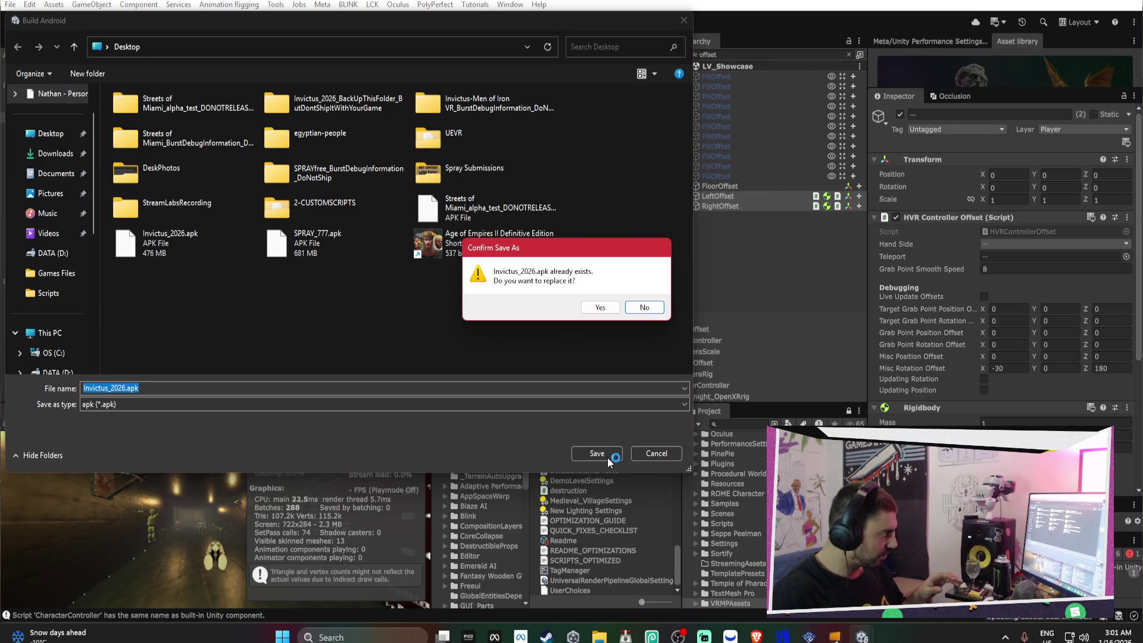
click(603, 309)
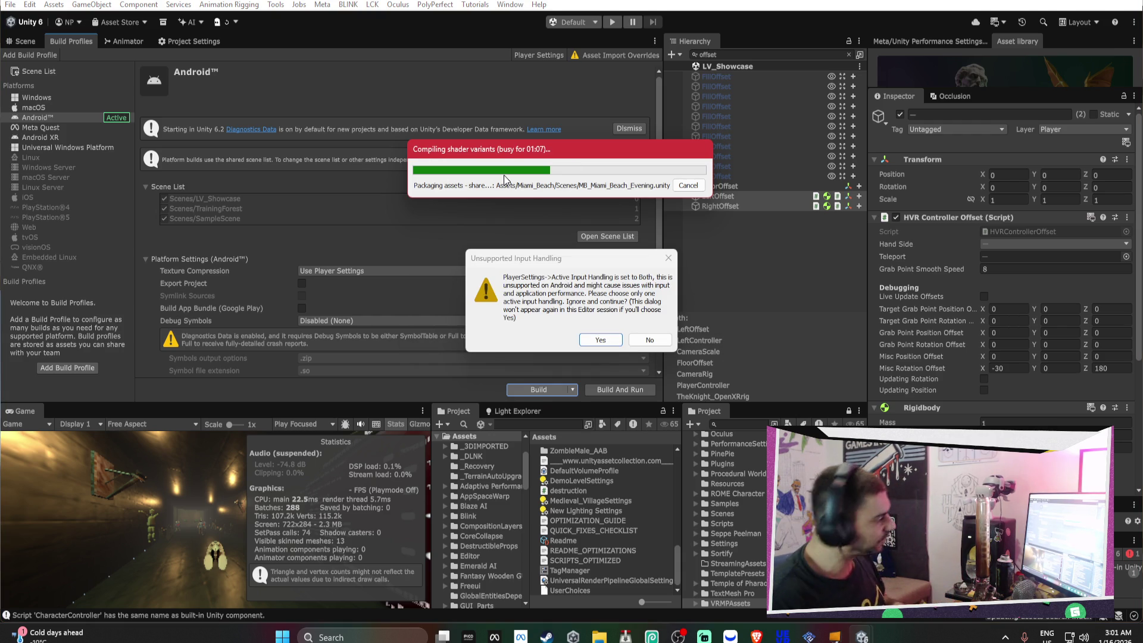
click(593, 340)
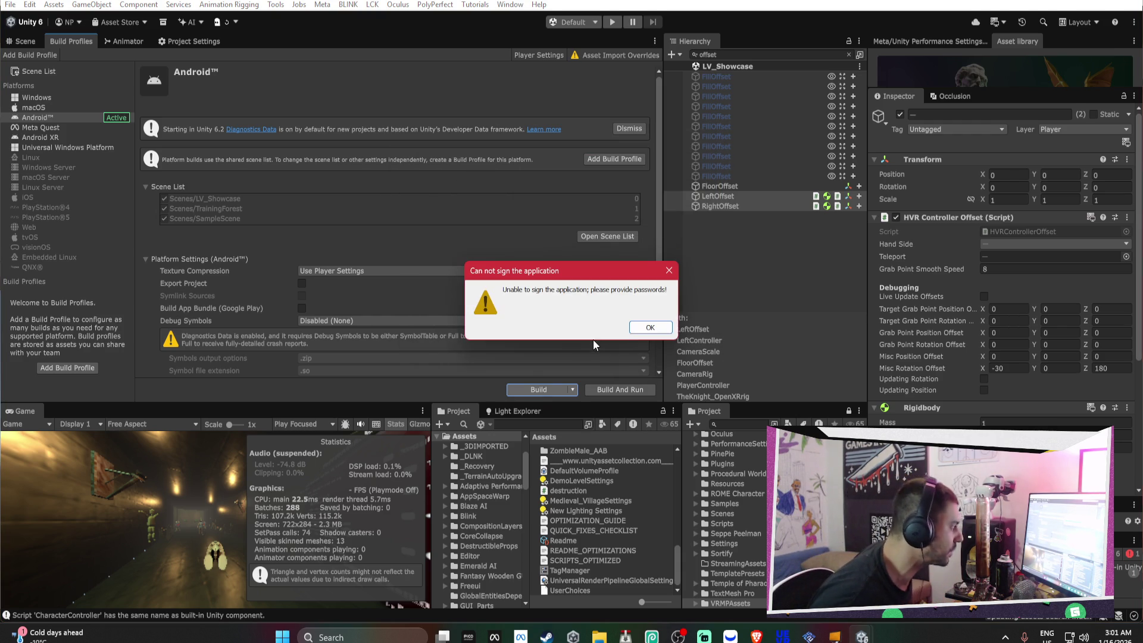
click(650, 331)
mouse_move(809, 636)
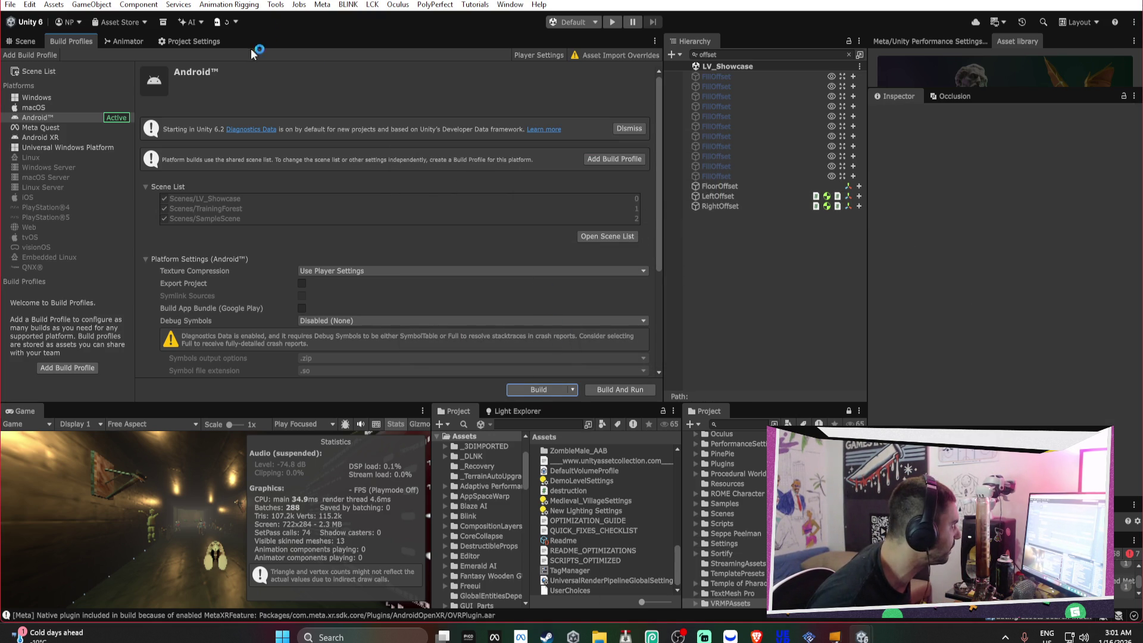
Enter the keystore password in the Player Publishing Settings
click(193, 41)
click(304, 146)
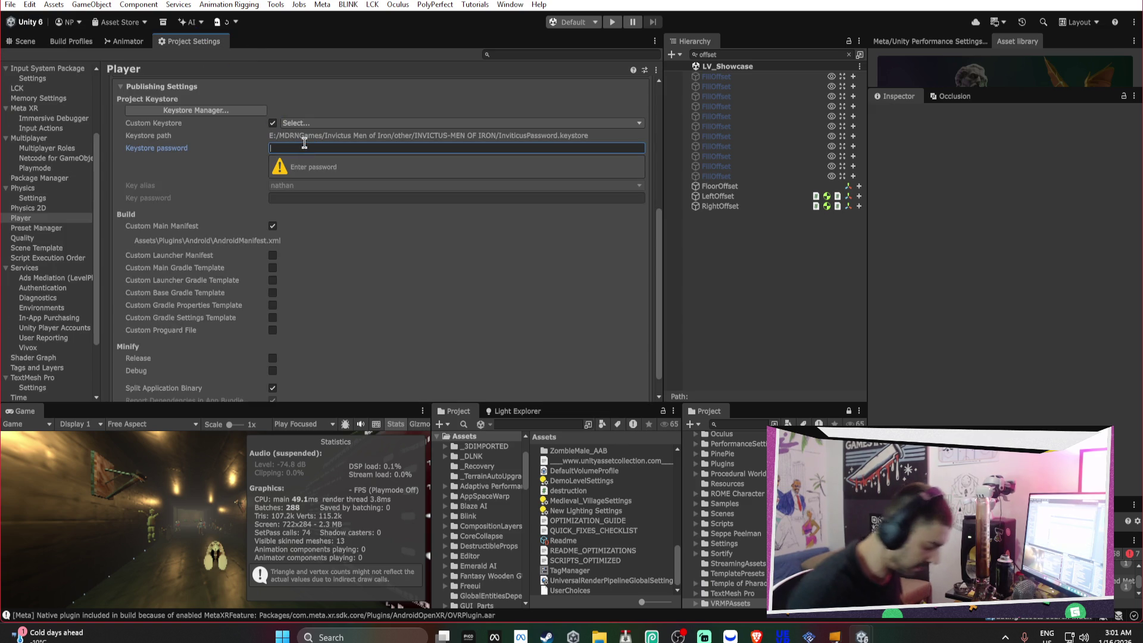
text(*********)
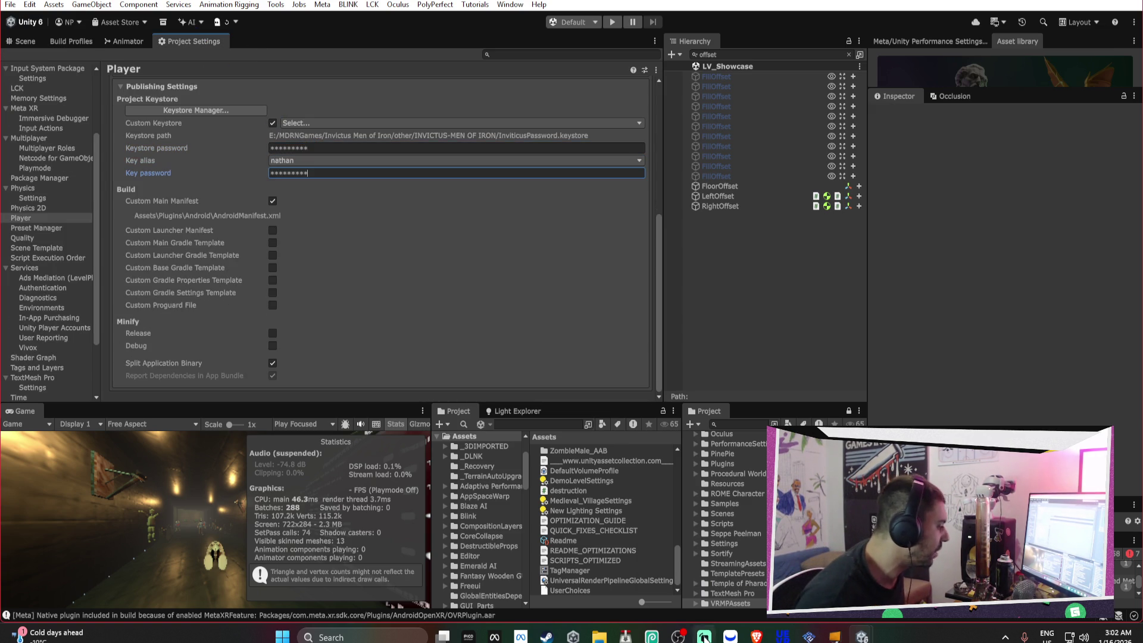
Glance at the music video in the browser, then return to the Android build profile
click(756, 637)
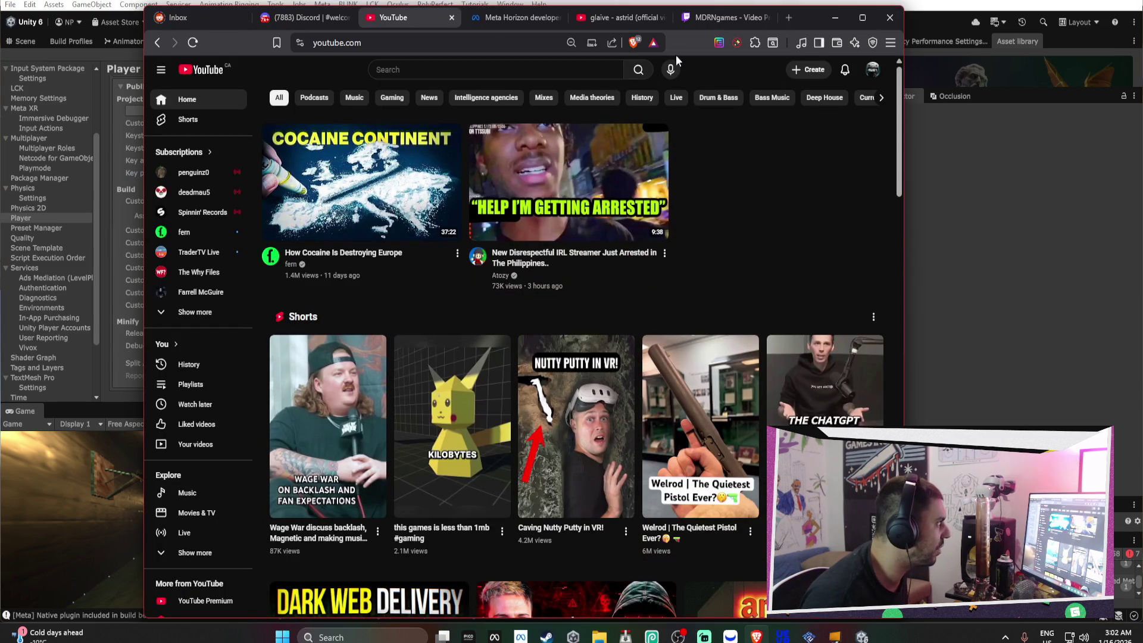
click(616, 16)
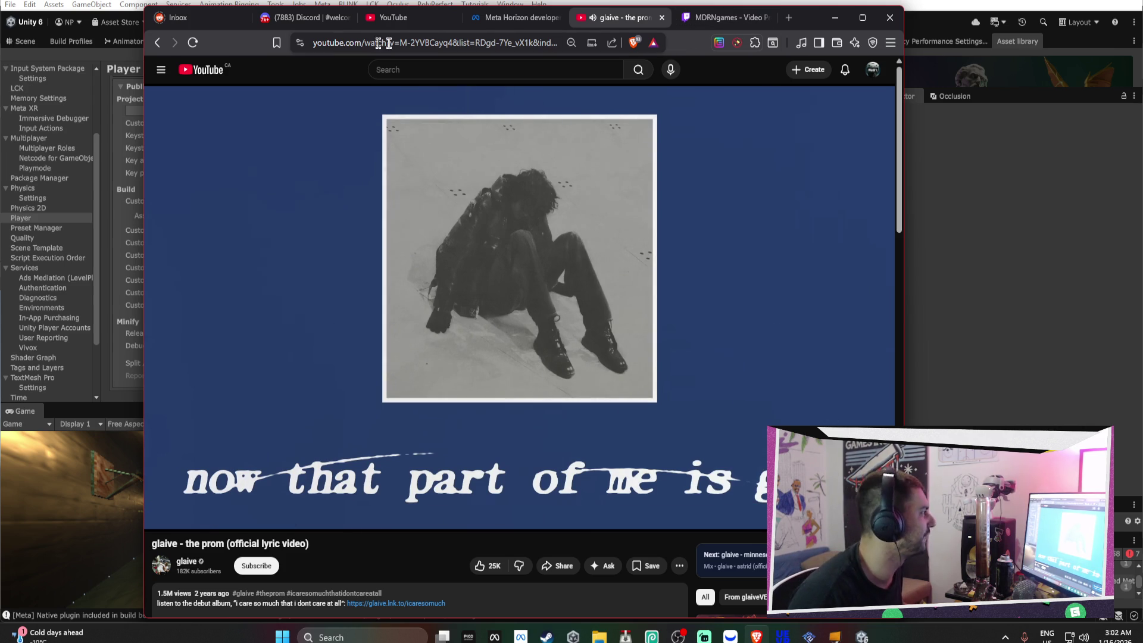
click(836, 17)
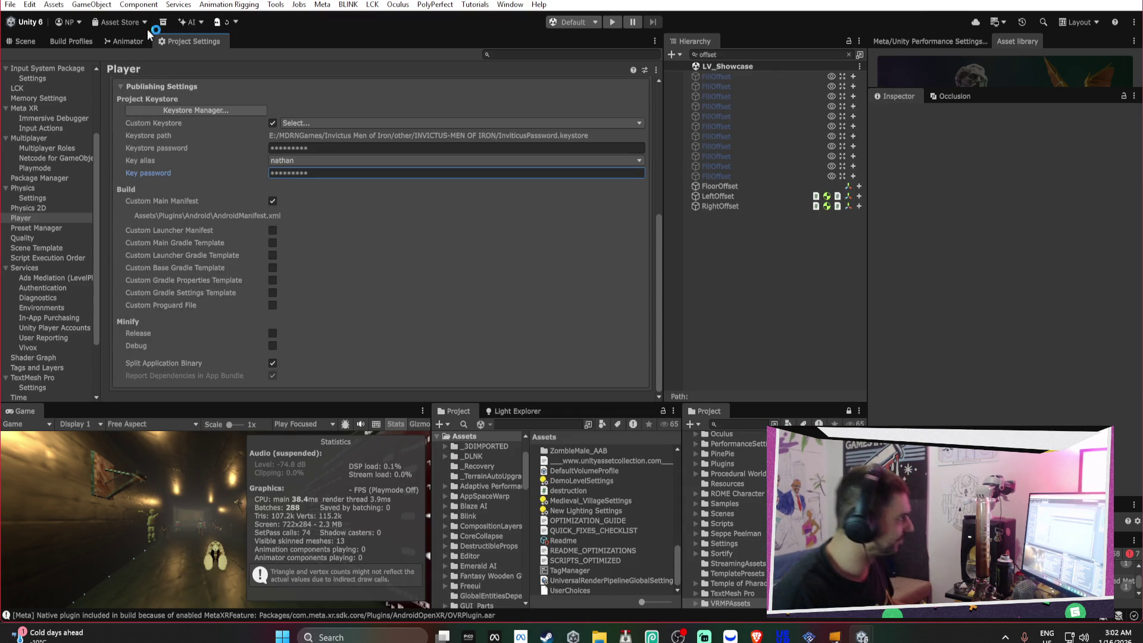
click(71, 41)
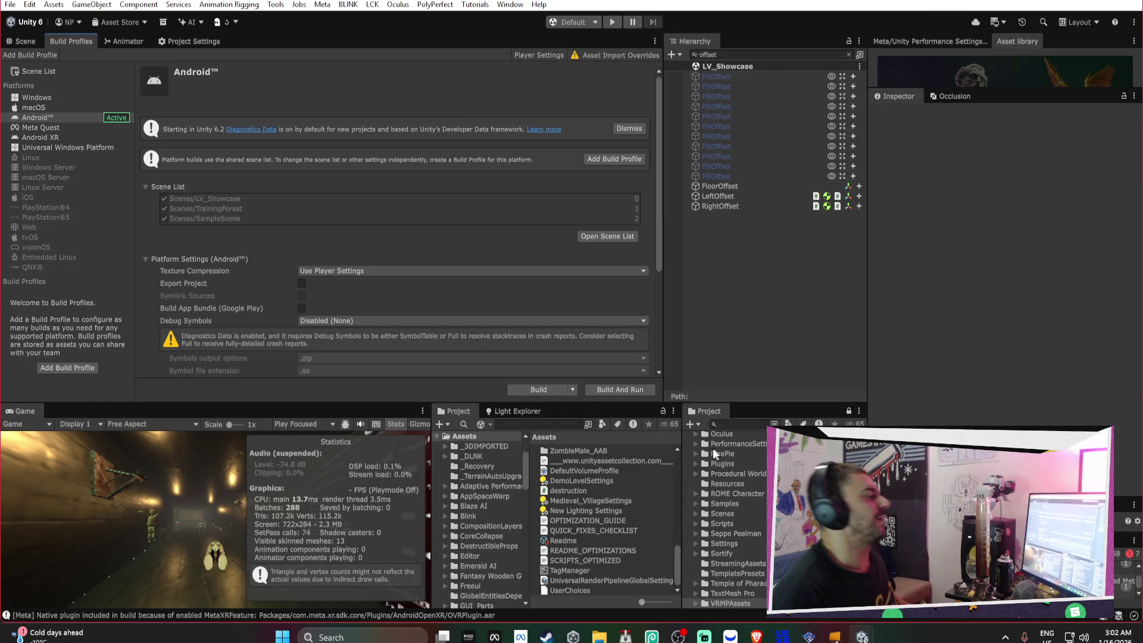
Start another Android build, then cancel its save dialog
scroll(545, 294, down, 5)
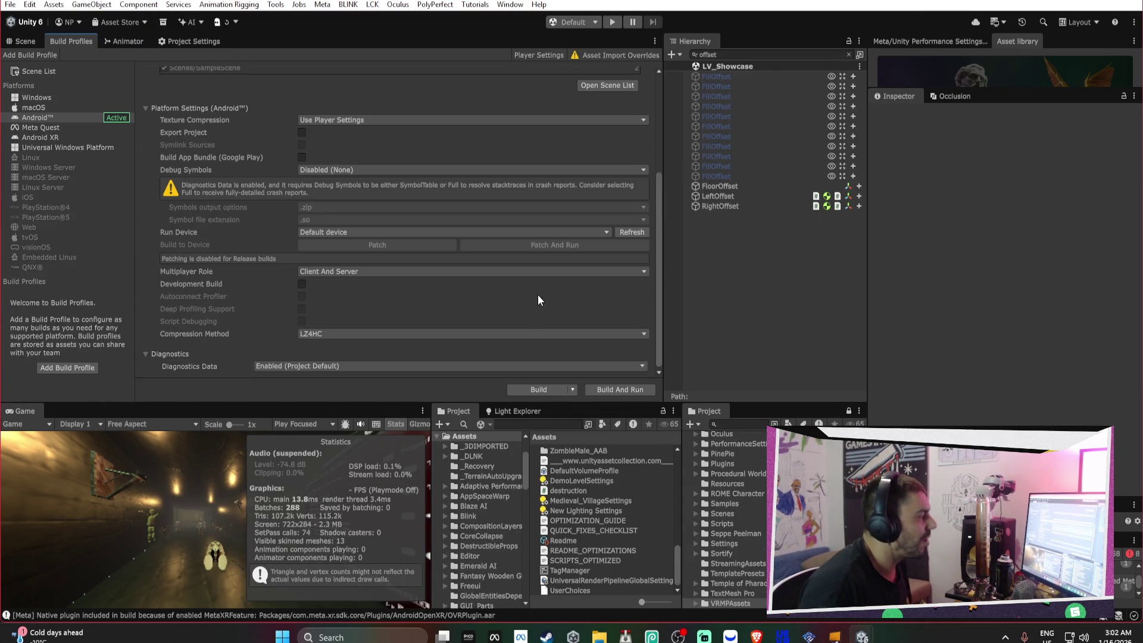
click(542, 390)
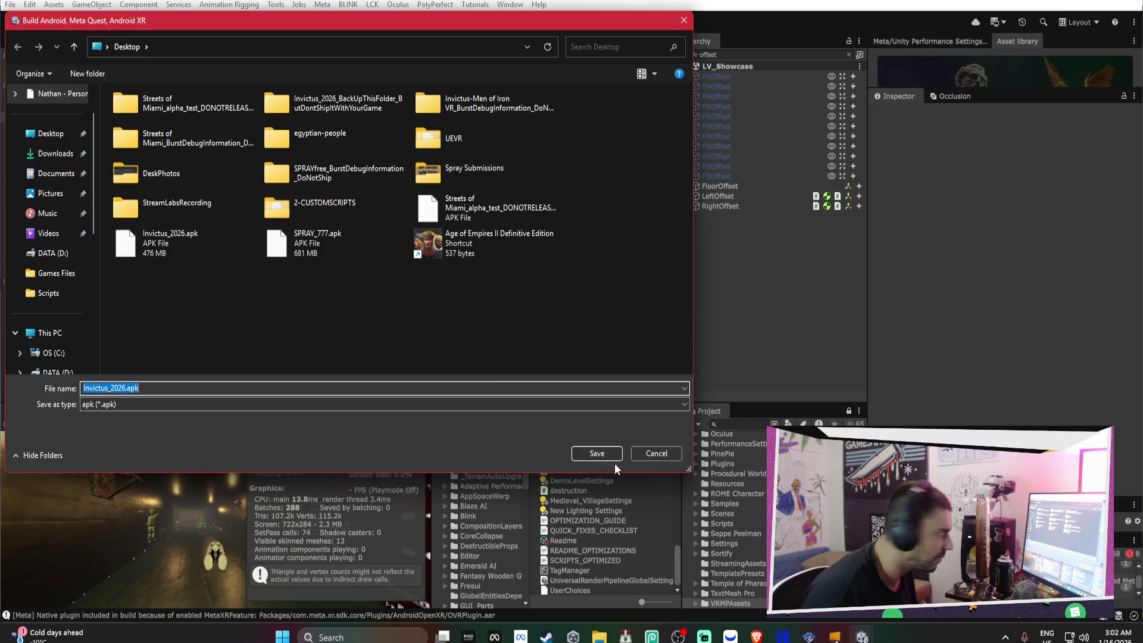
click(598, 453)
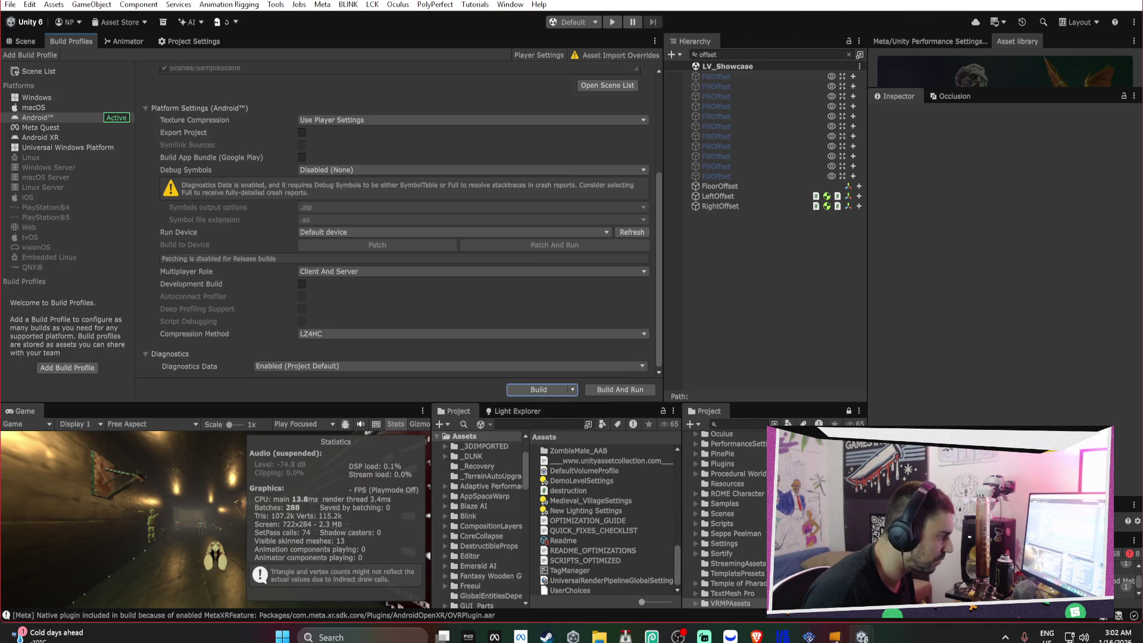
Show the build's Scene List and open TrainingForest from the Scenes folder
scroll(754, 536, down, 2)
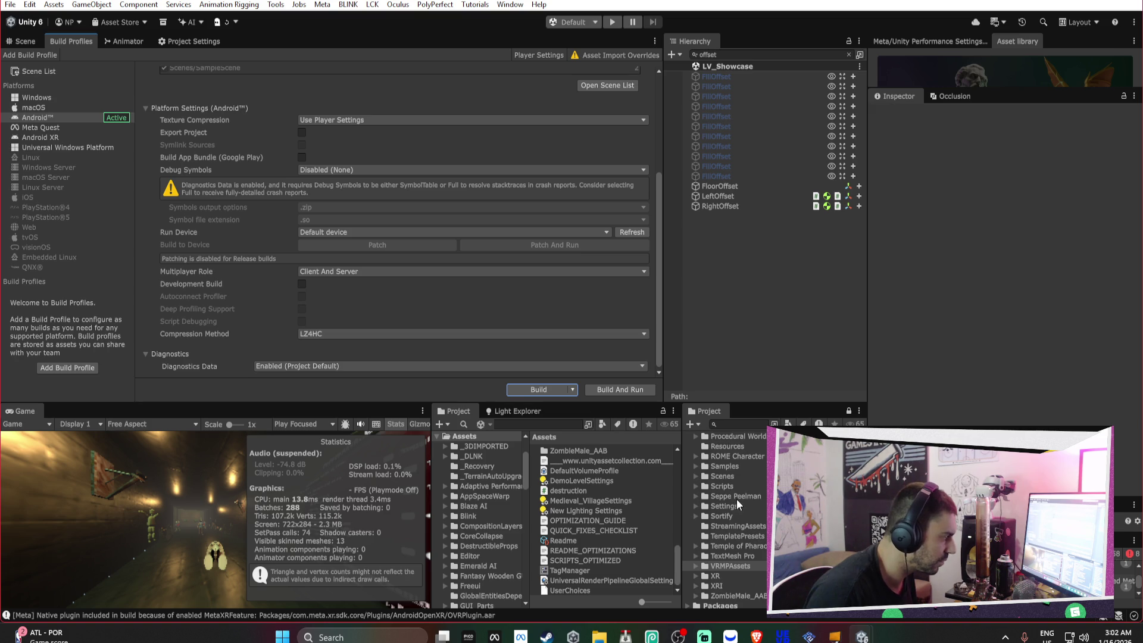
click(60, 72)
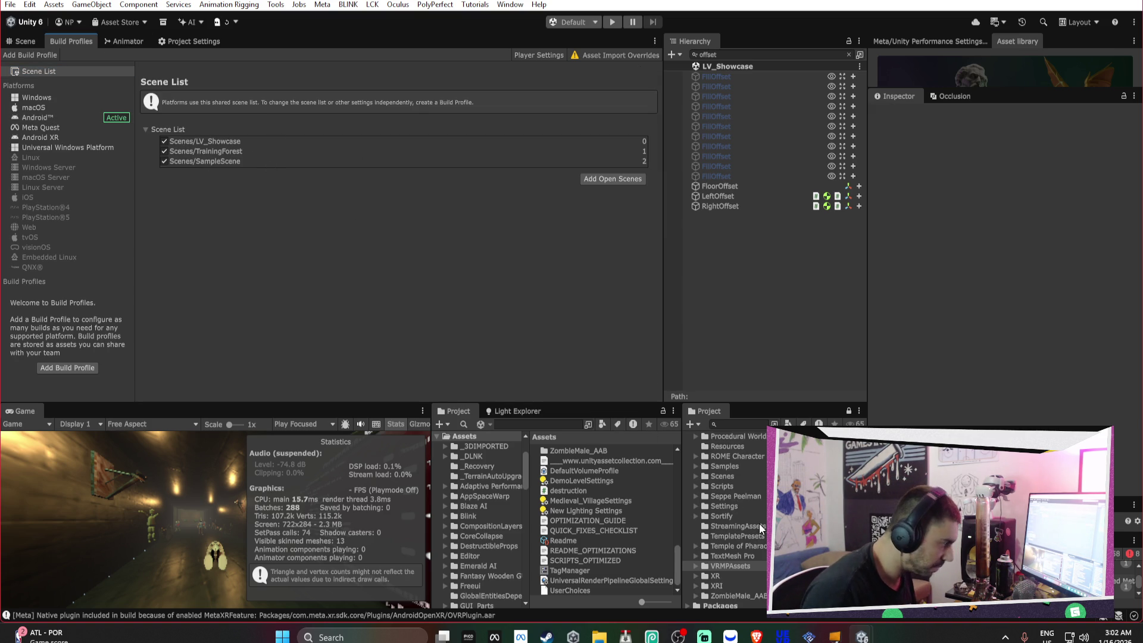
scroll(752, 540, up, 2)
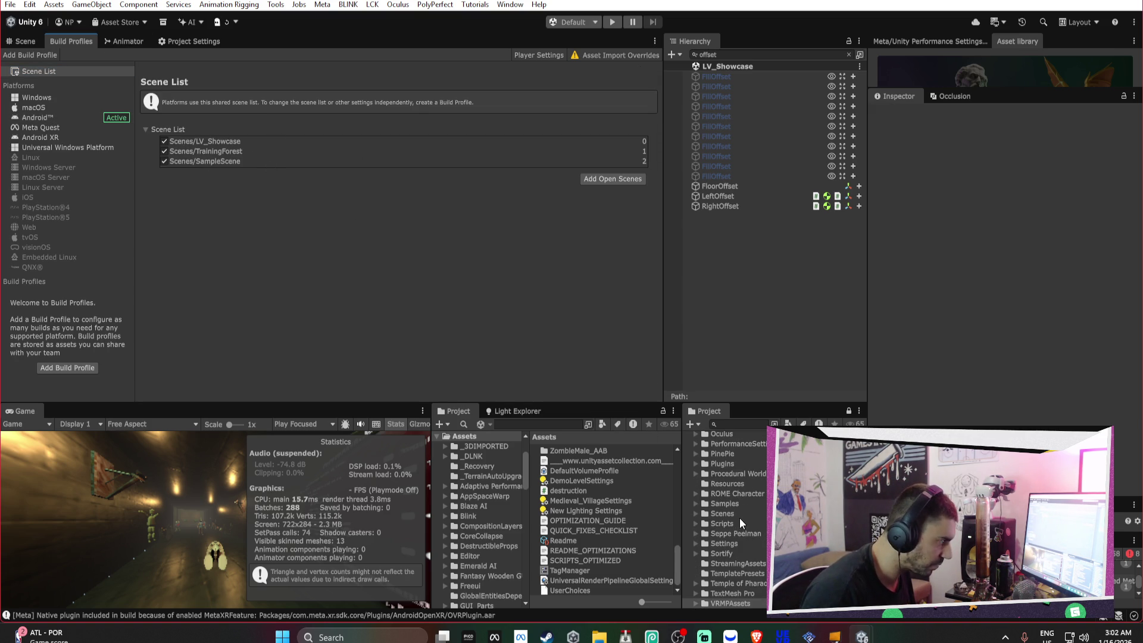
click(739, 515)
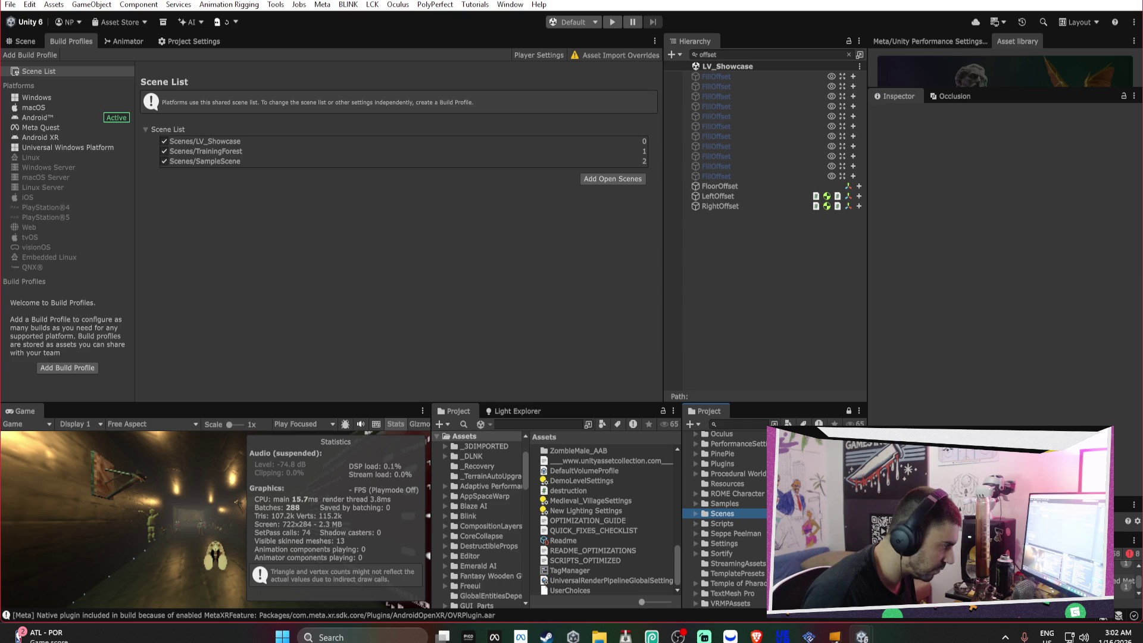
click(206, 151)
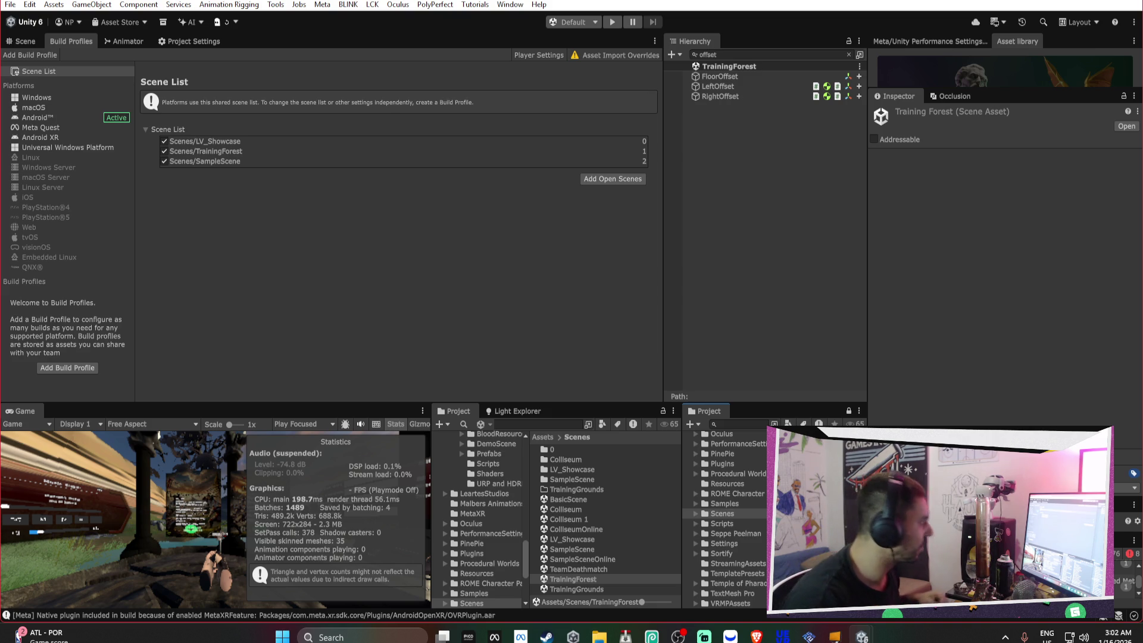
Select LeftOffset and RightOffset and set Misc Rotation Offset Z to 180 and X to 30
click(750, 77)
click(747, 87)
shift+click(738, 96)
click(1111, 368)
text(180)
click(1000, 368)
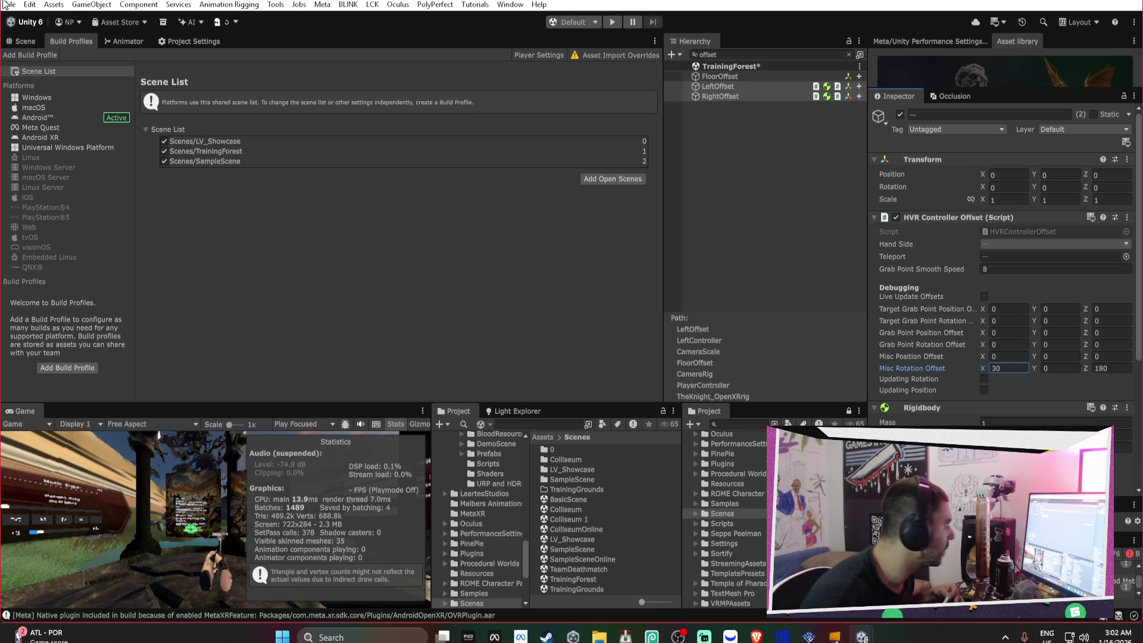
Return to Build Profiles with the Android platform's settings showing
click(181, 41)
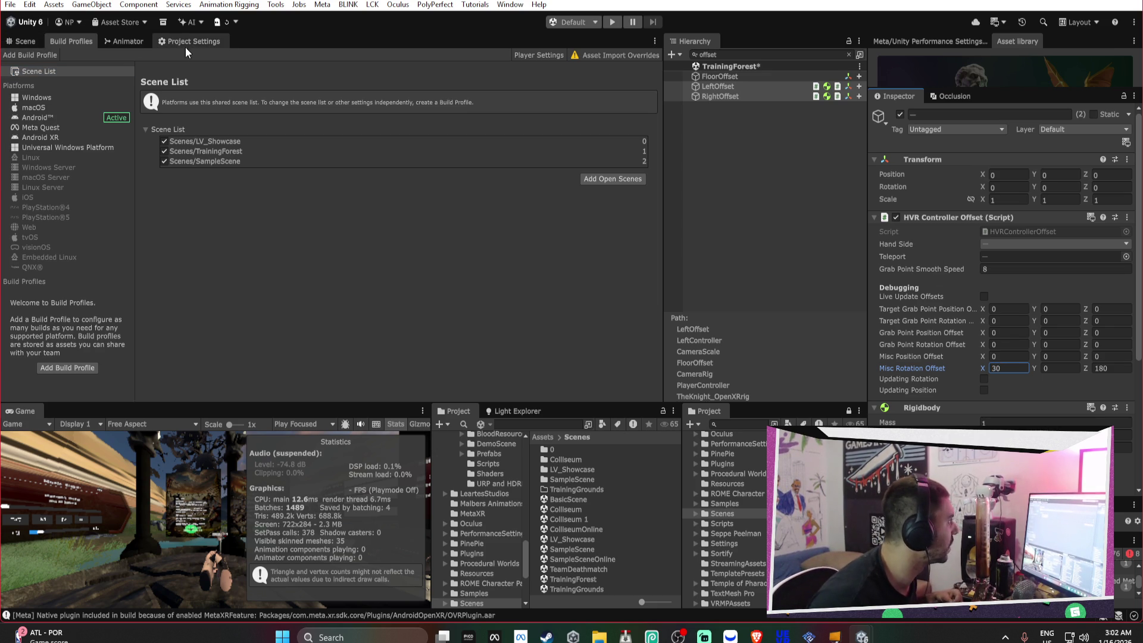
click(81, 41)
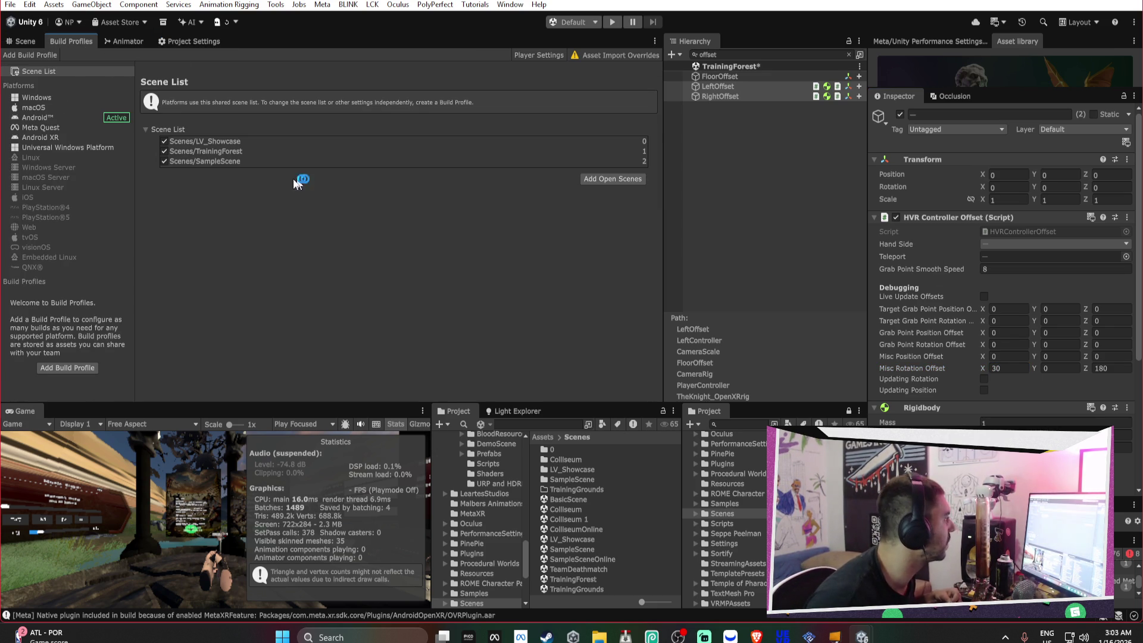
click(82, 118)
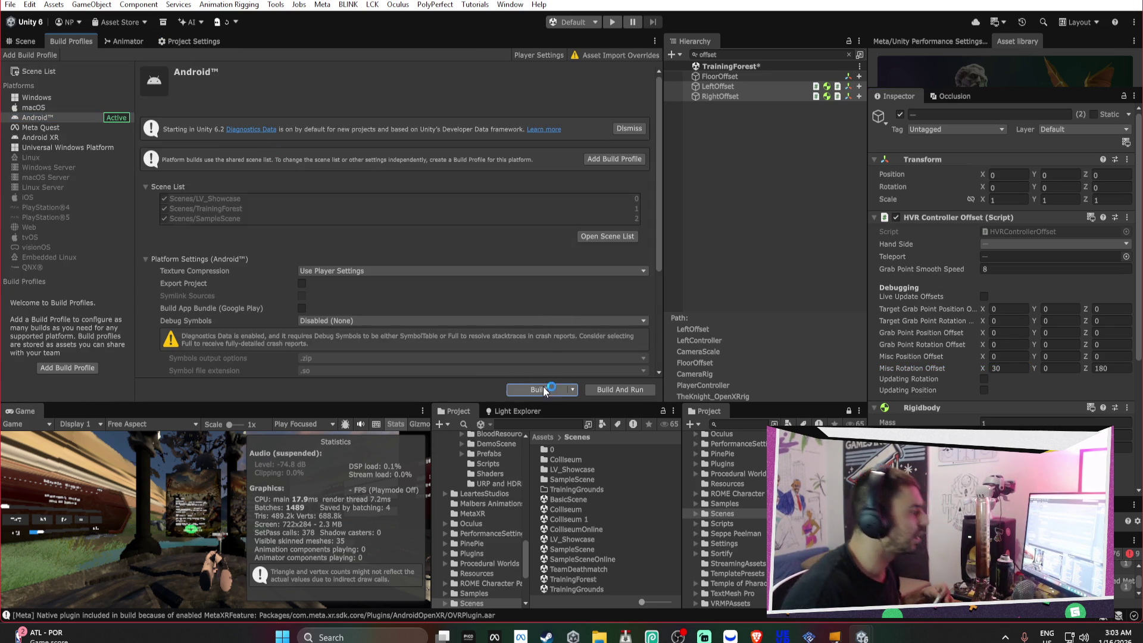
Rebuild the apk, saving over Invictus_2026.apk and confirming the replacement
click(544, 387)
click(593, 455)
click(616, 304)
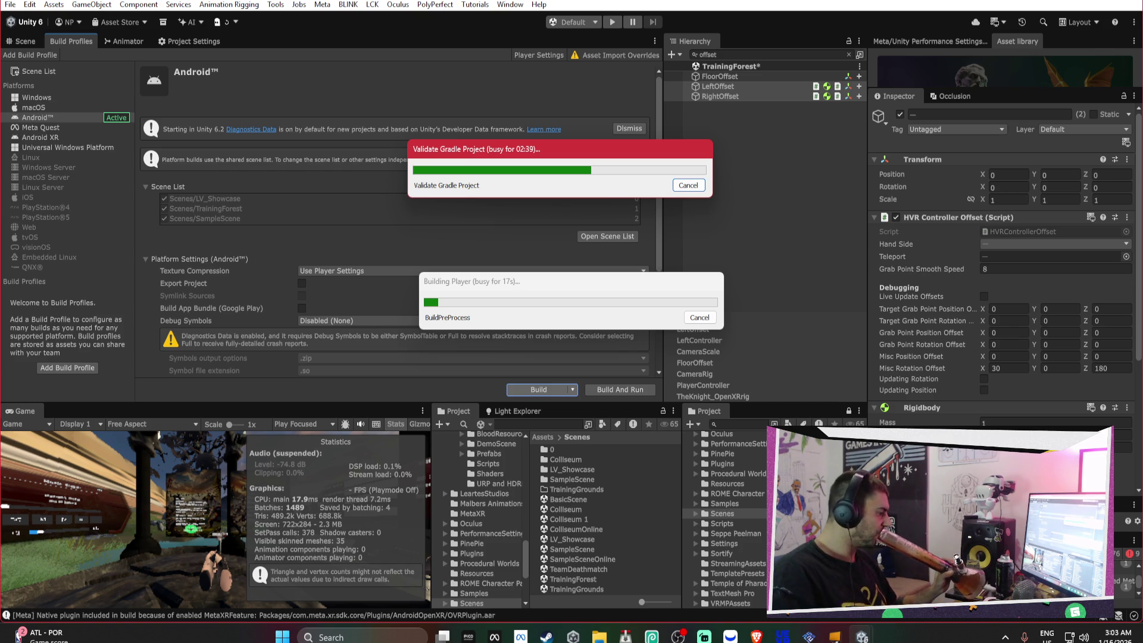
While it builds, check Meta Quest Developer Hub, cancel the video save, and bring up the browser
click(494, 636)
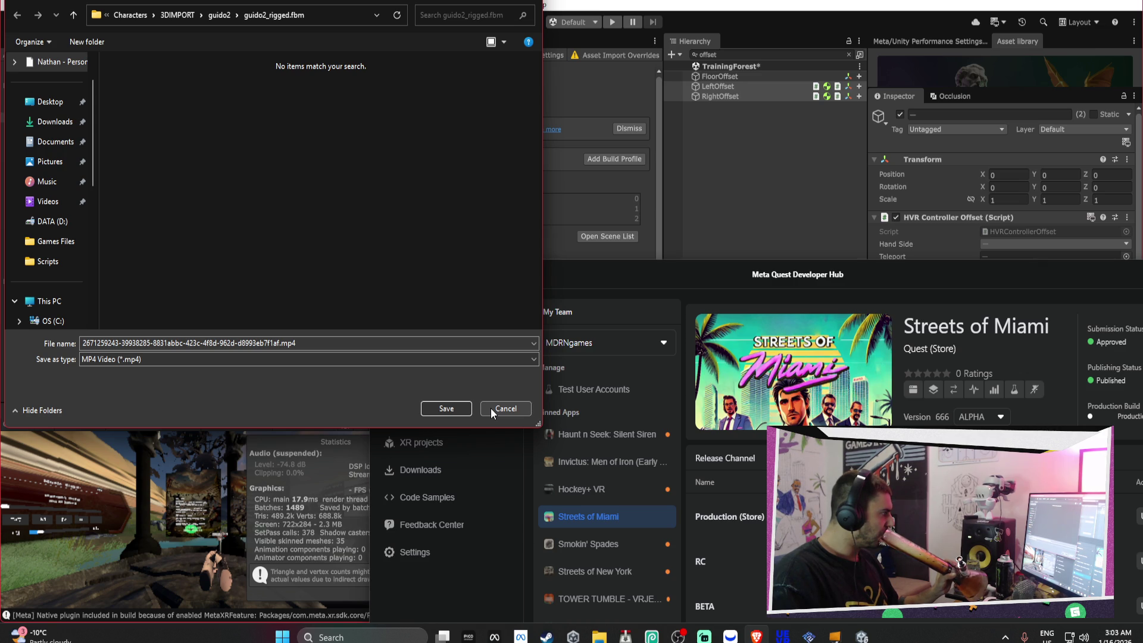
click(491, 408)
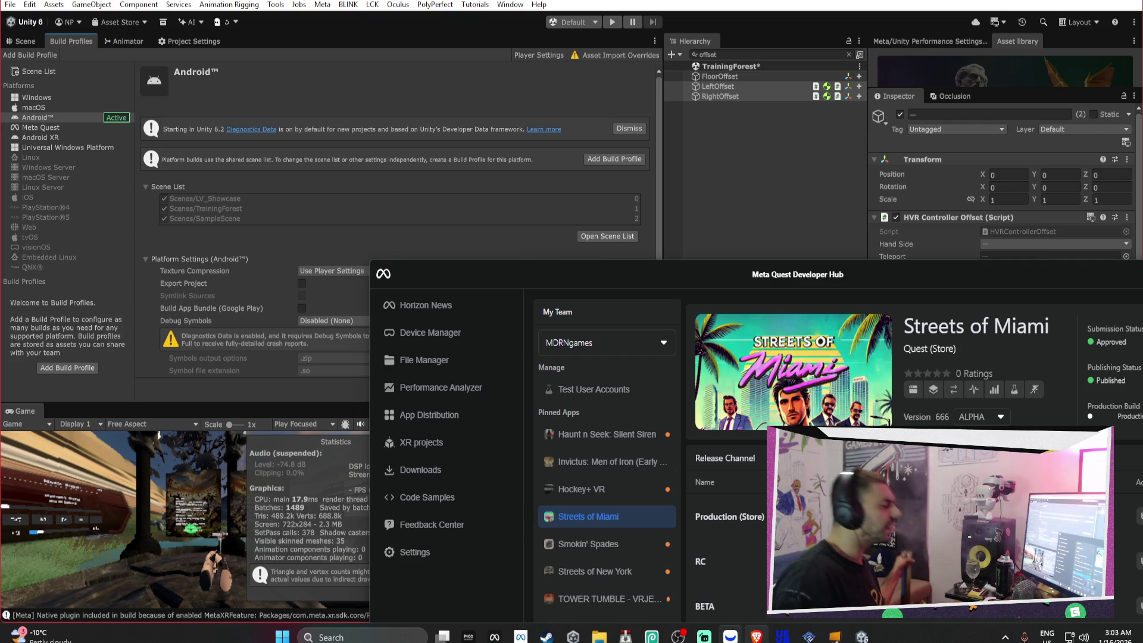
click(757, 636)
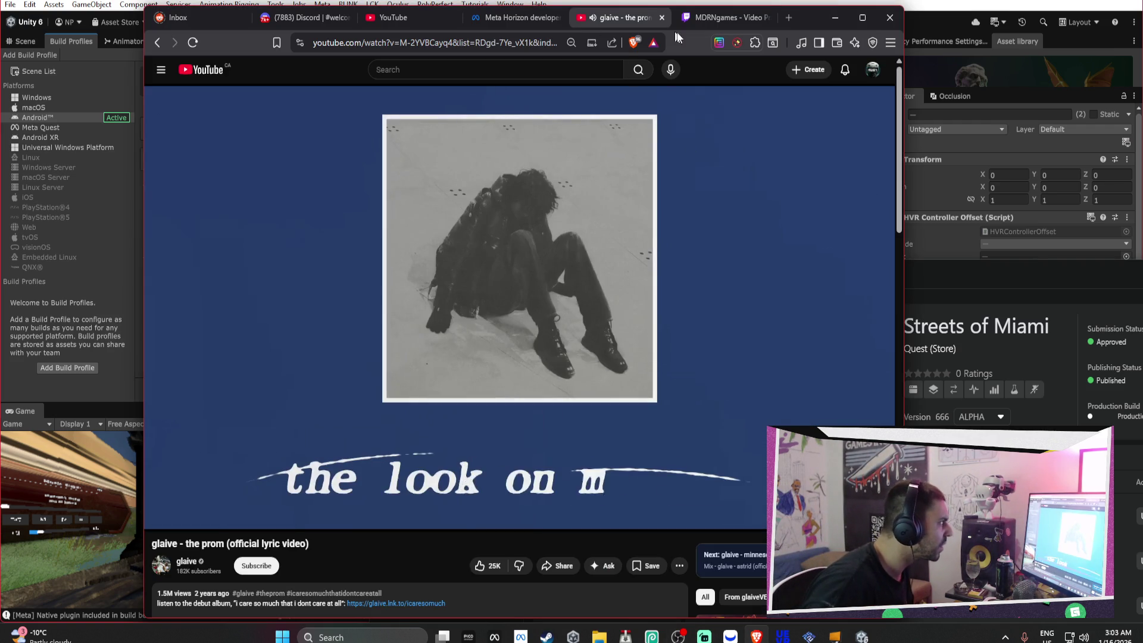
Open the second Twitch broadcast in a new tab and play its preview, skipping ahead
click(702, 22)
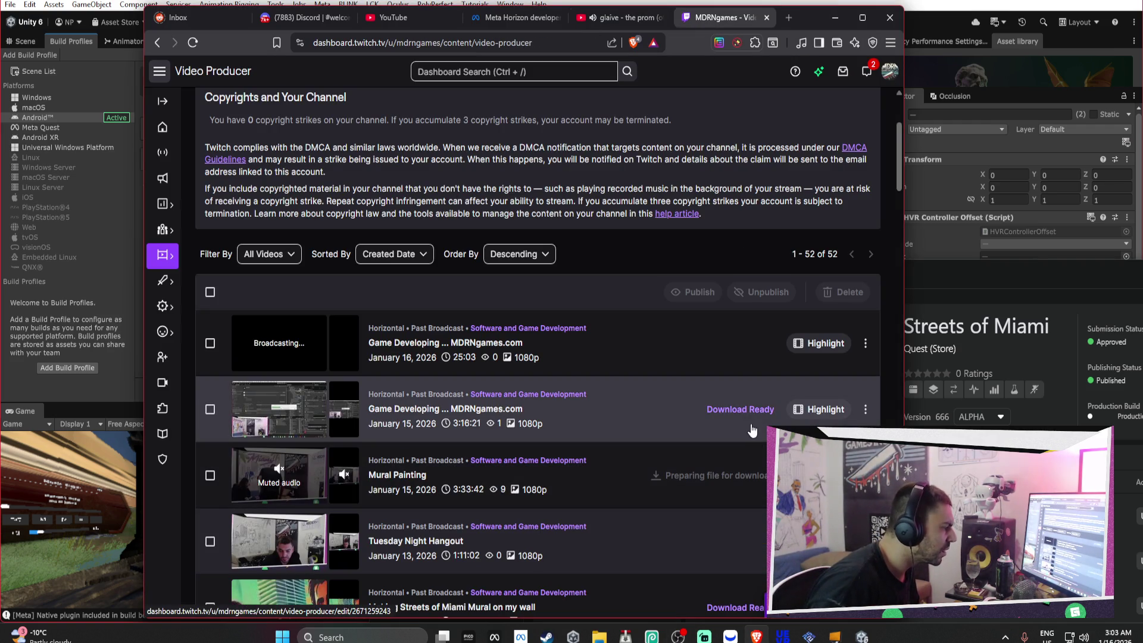
right_click(352, 430)
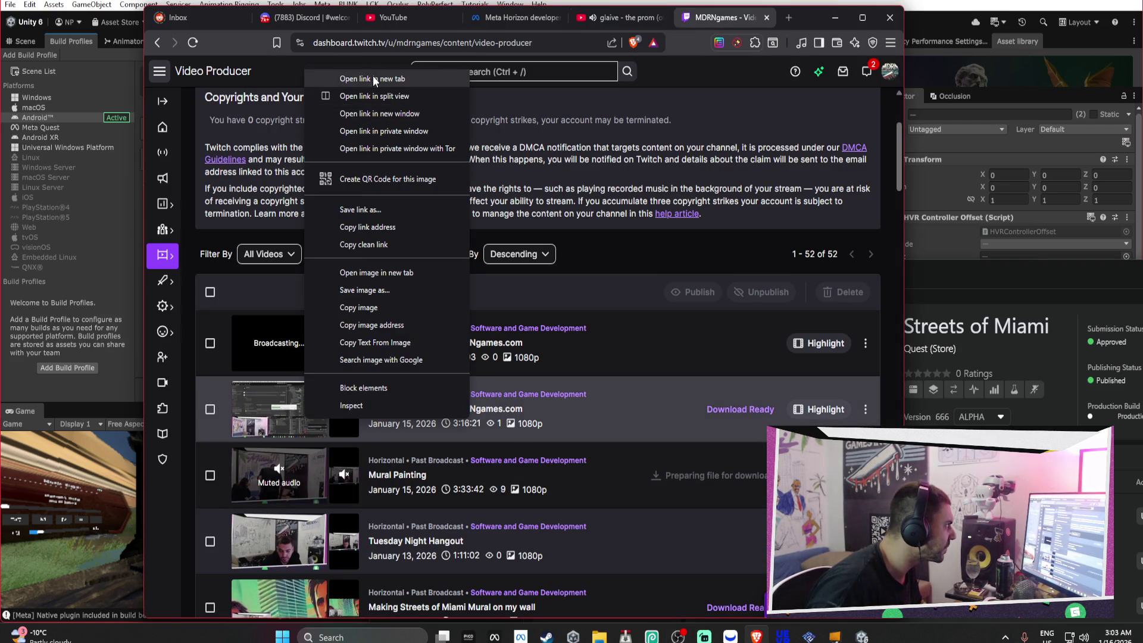
click(372, 79)
click(729, 27)
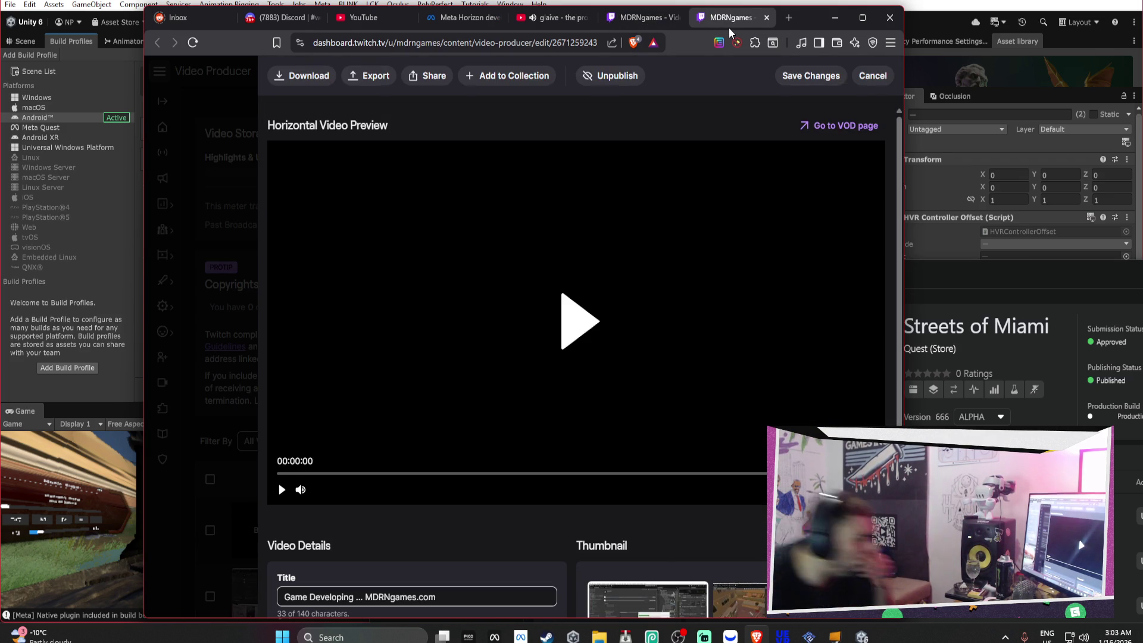
click(587, 331)
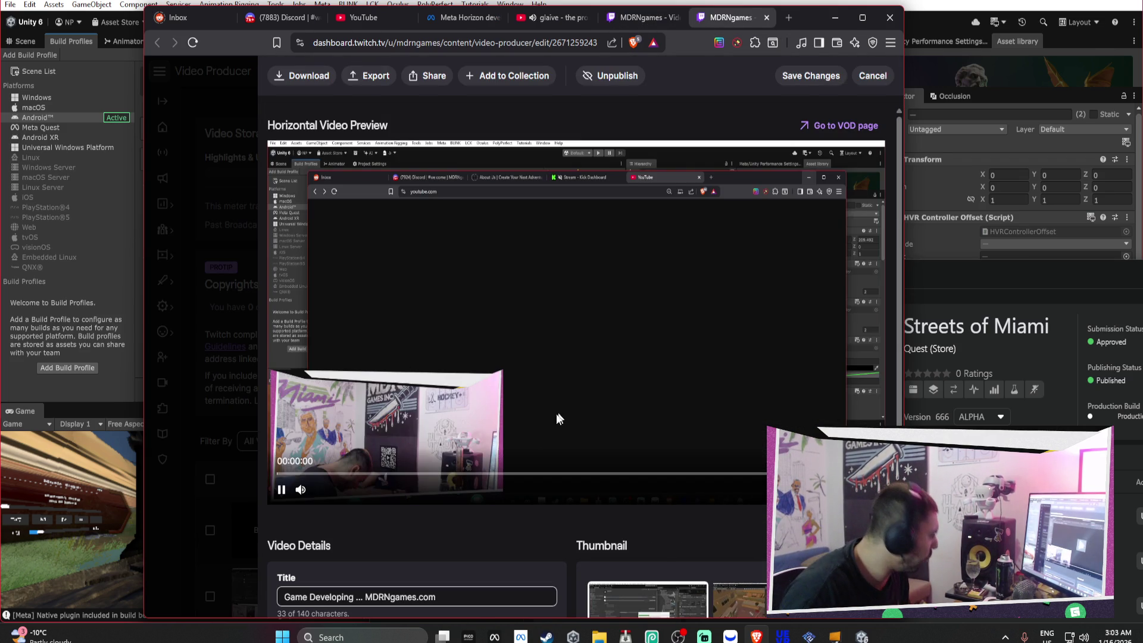
click(596, 474)
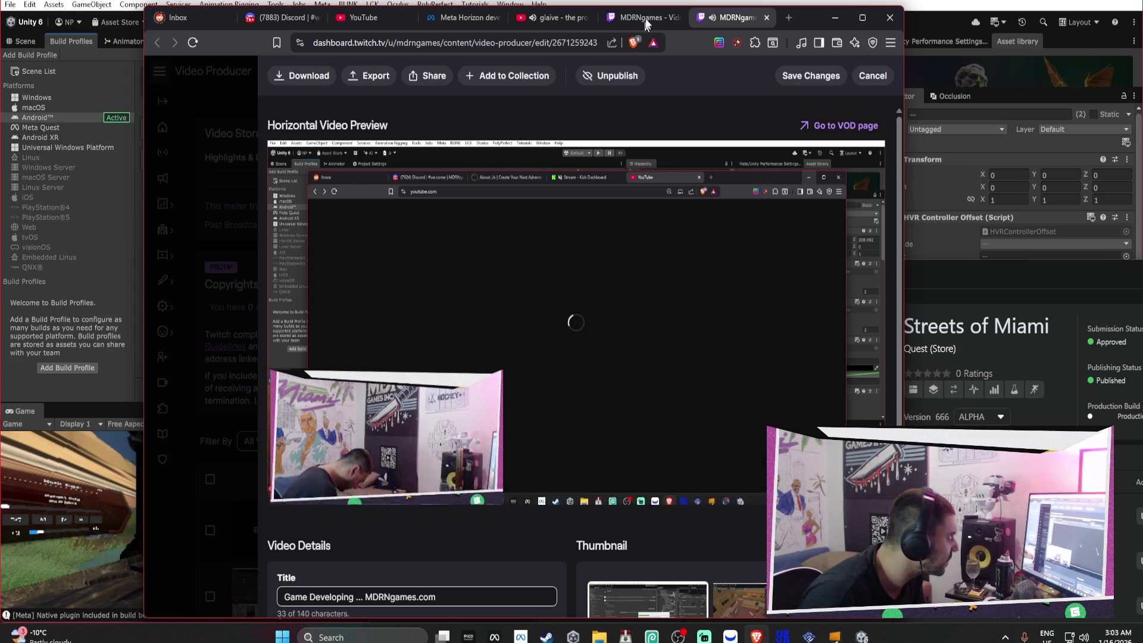
Close the video edit page, switch to the Meta Horizon developer page, and minimize the browser
click(766, 17)
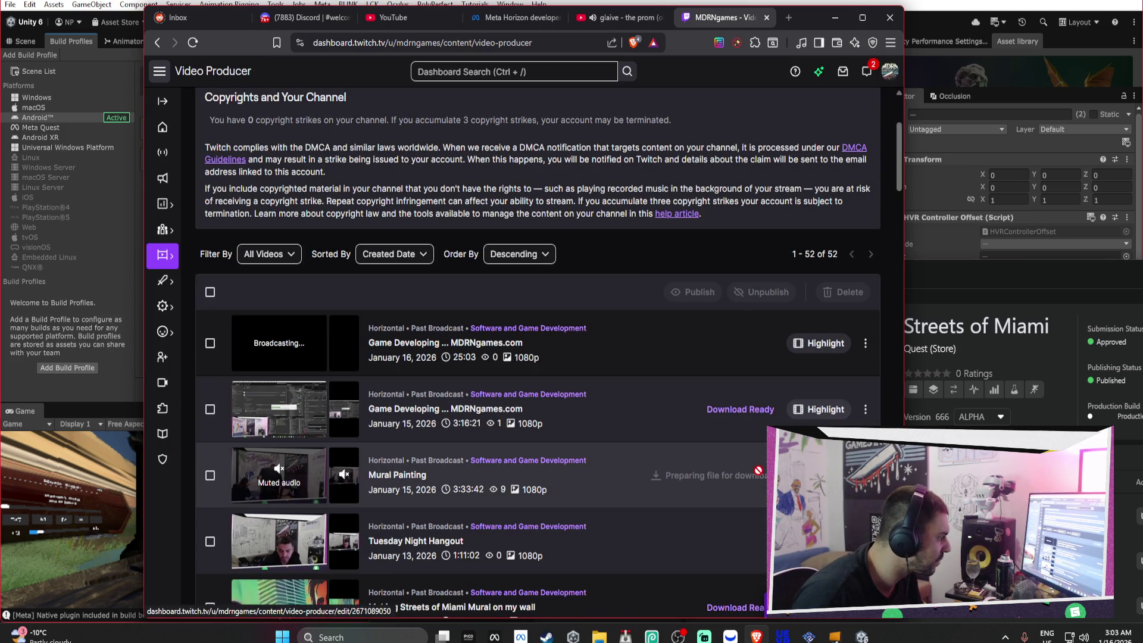
click(630, 17)
click(539, 18)
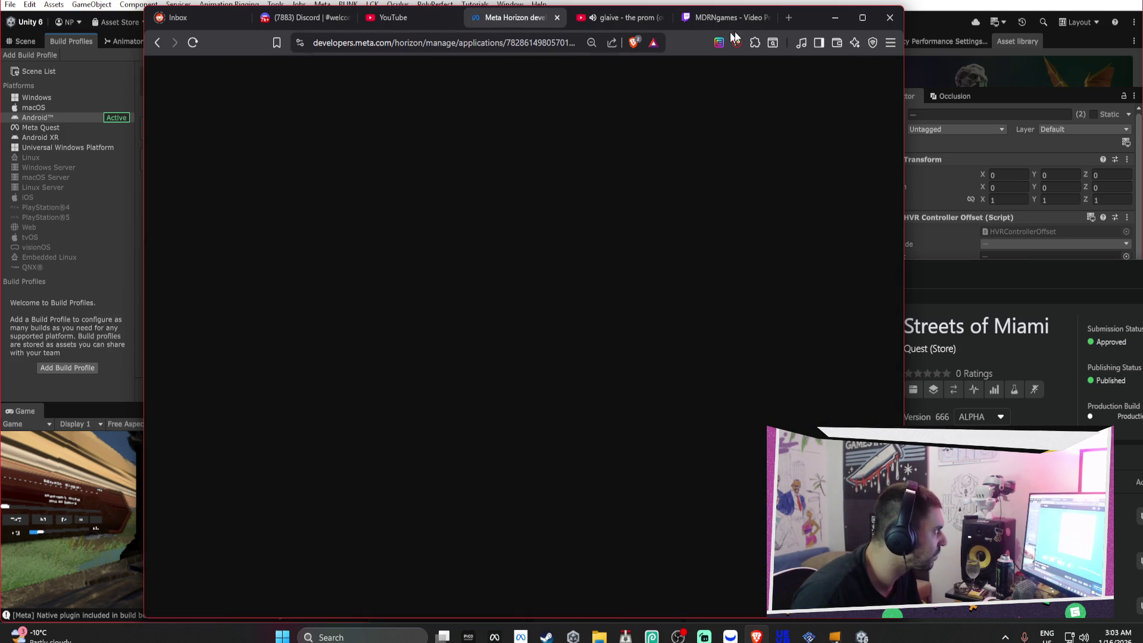
click(836, 18)
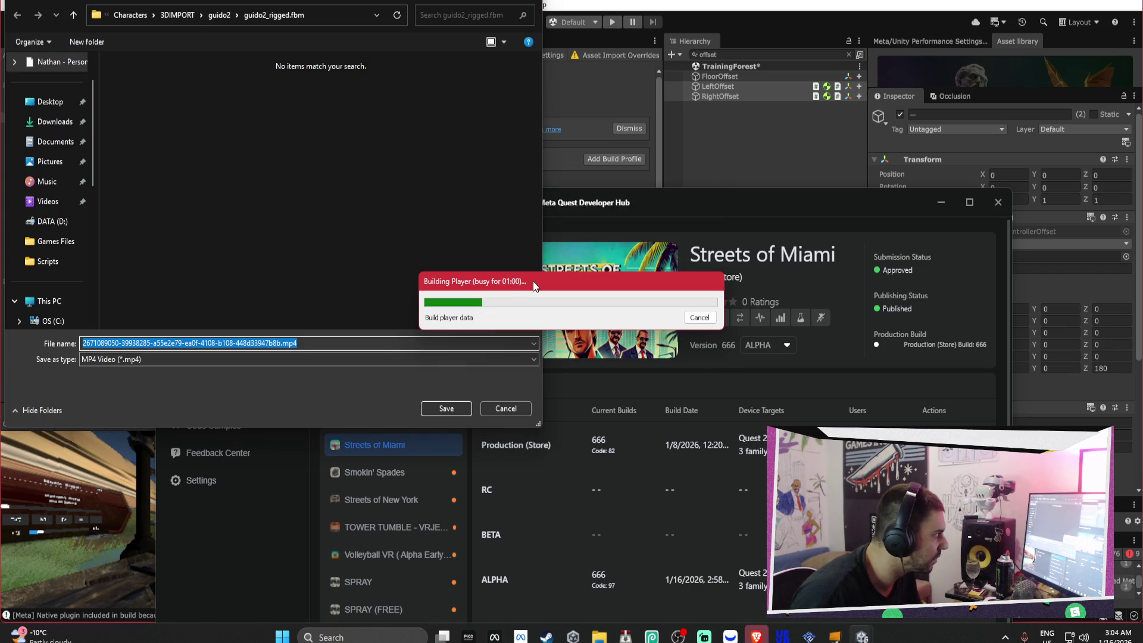
Point the save dialog at the Downloads folder and select the file name text
click(287, 343)
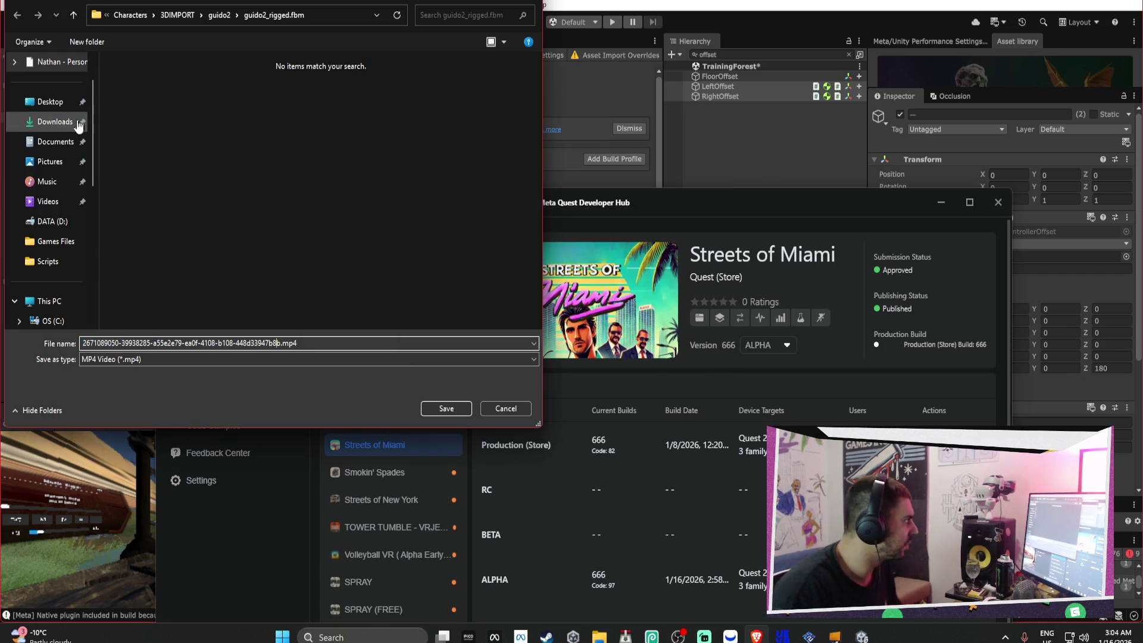
click(55, 121)
drag(282, 343, 28, 292)
key(Right)
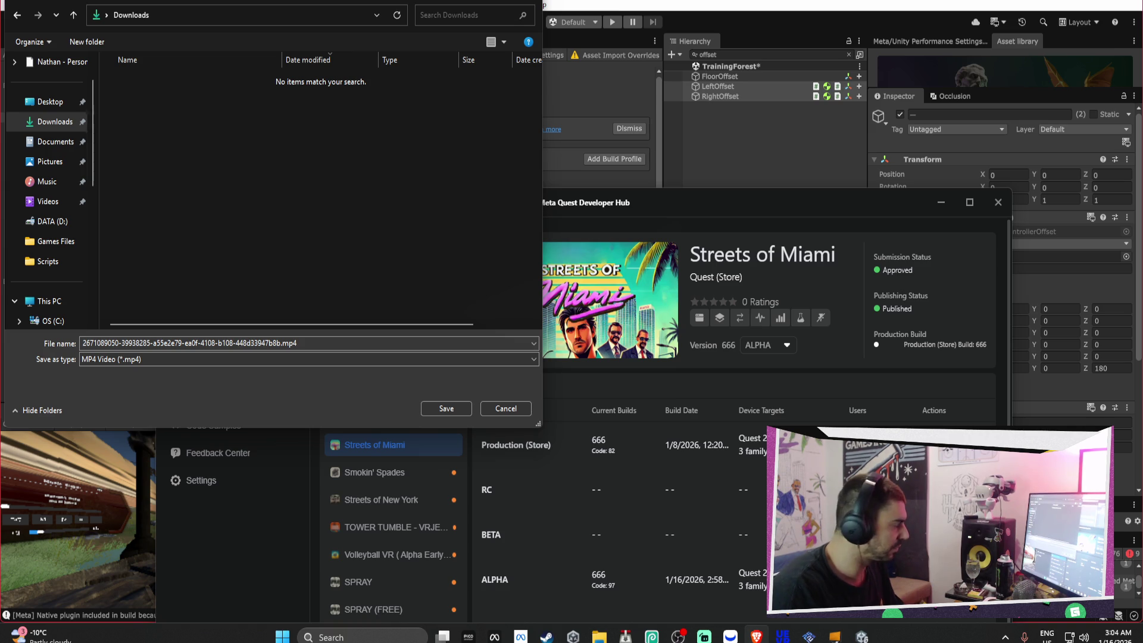
click(153, 120)
click(281, 343)
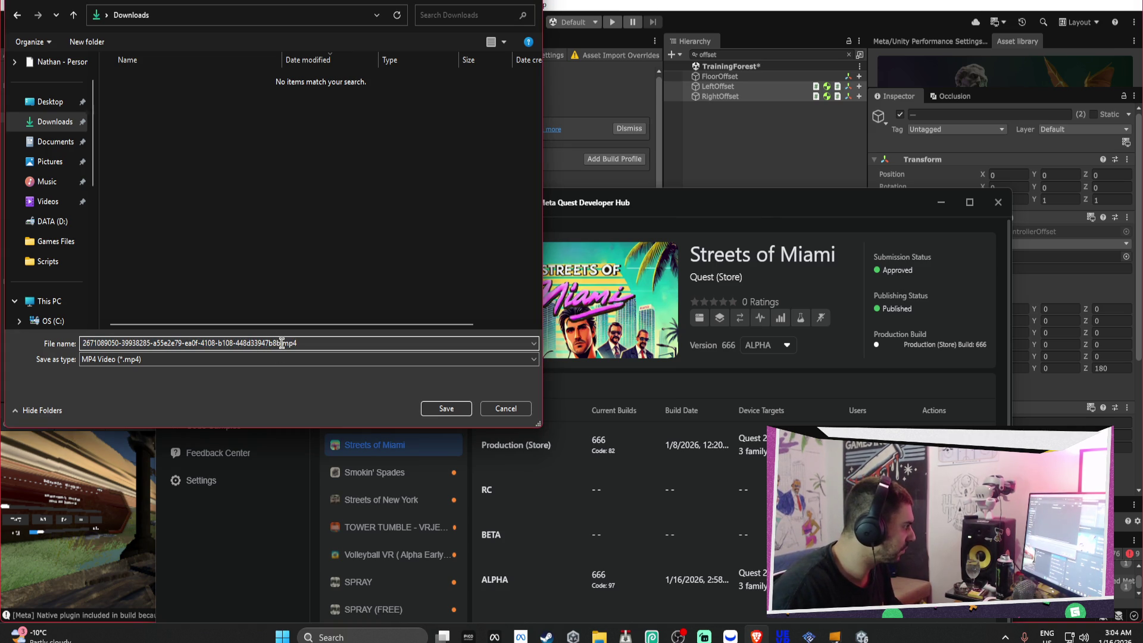
key(ctrl+a)
key(Right)
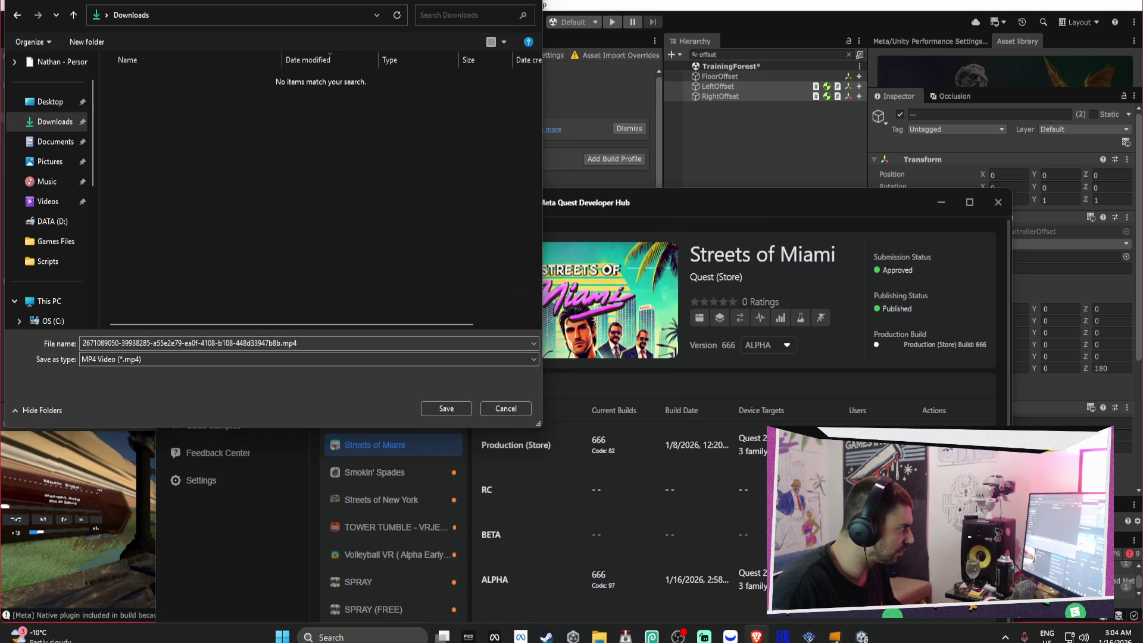
key(ctrl+a)
Remove the long ID from the file name, keeping .mp4, and save it as mural laps.mp4
click(297, 359)
click(275, 343)
key(ctrl+a)
click(282, 343)
drag(282, 343, 65, 343)
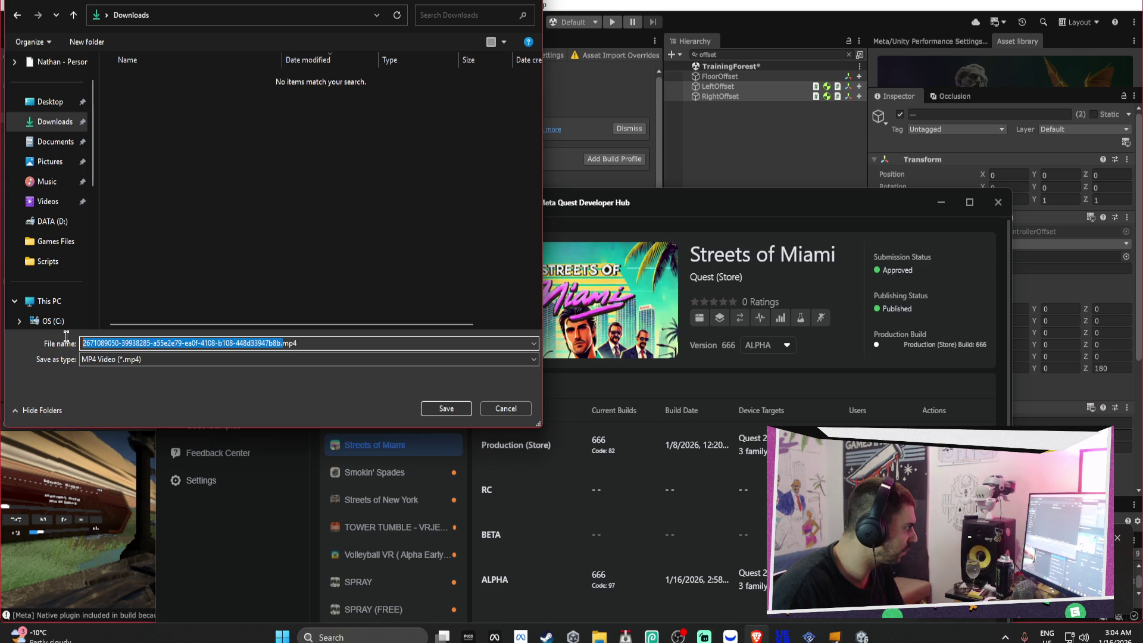
key(BackSpace)
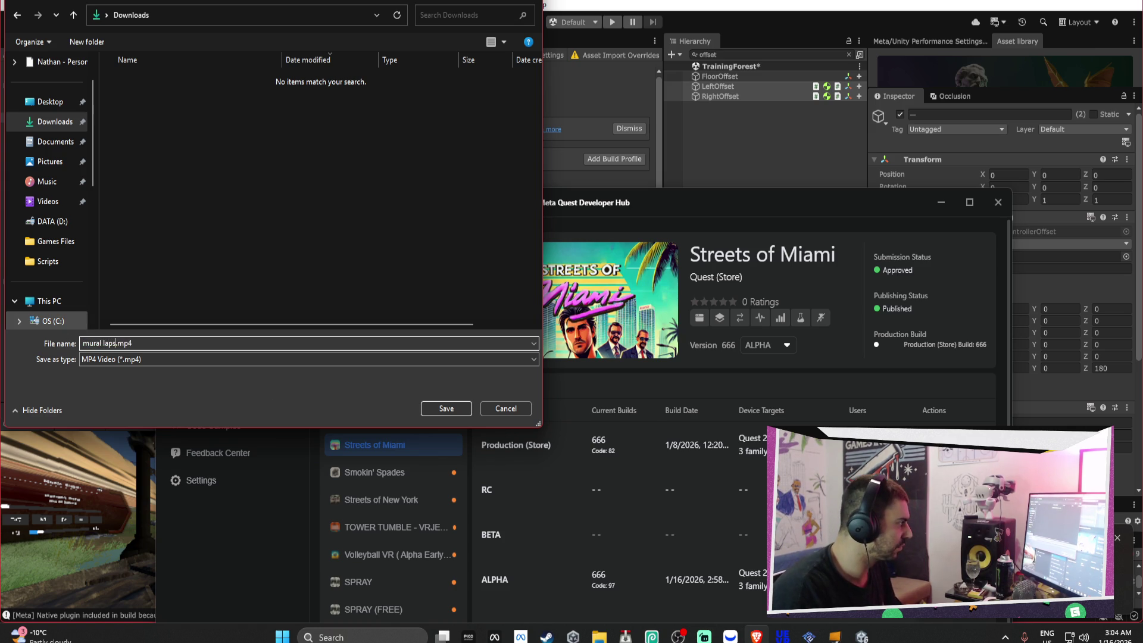
key(Return)
key(super+s)
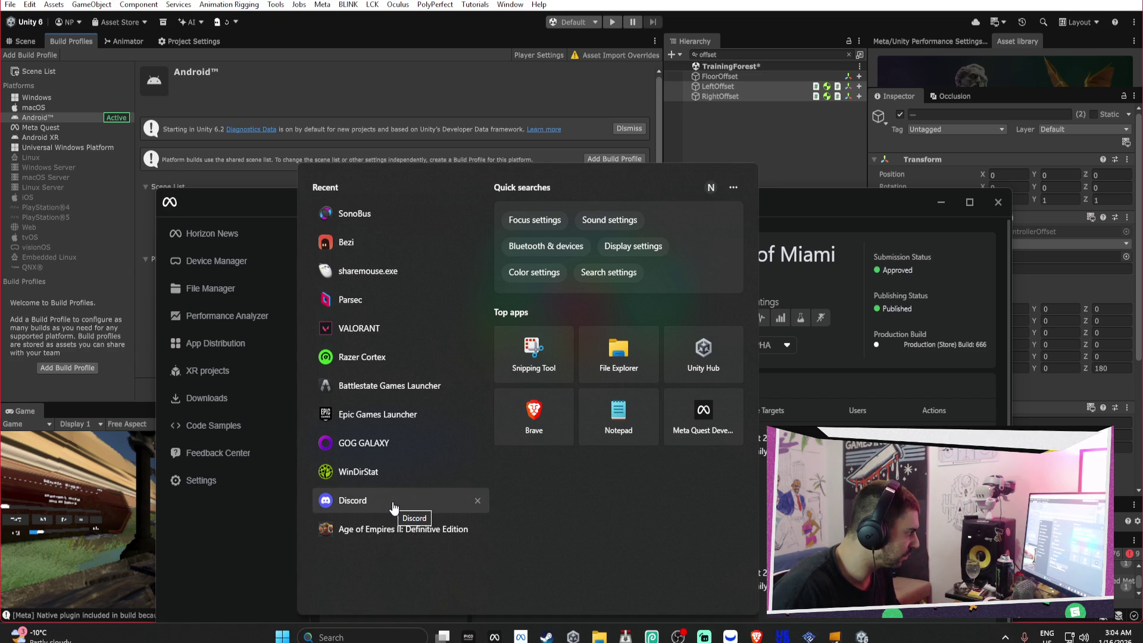
Search the web for 'windows video editor' in a new browser tab
text(windows )
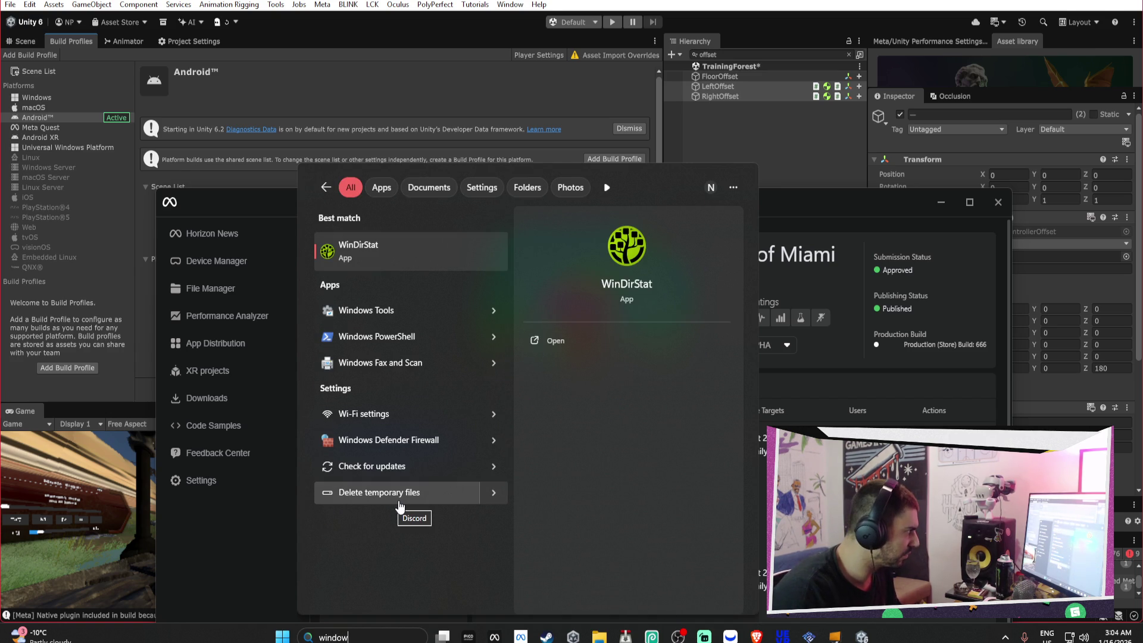
text(video)
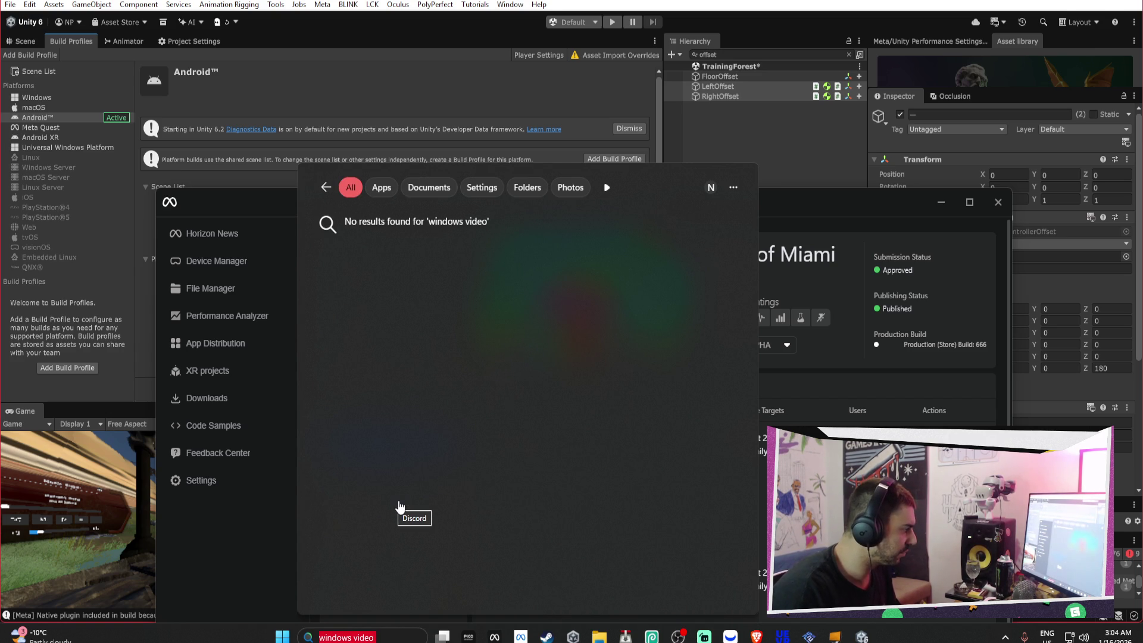
key(Escape)
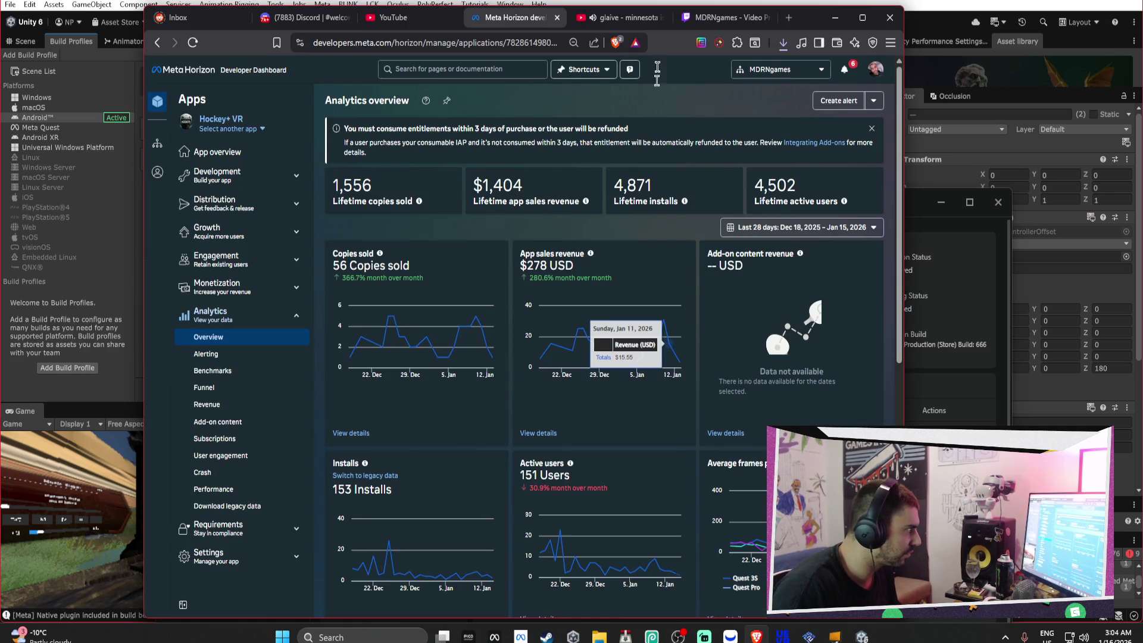
click(786, 20)
text(window)
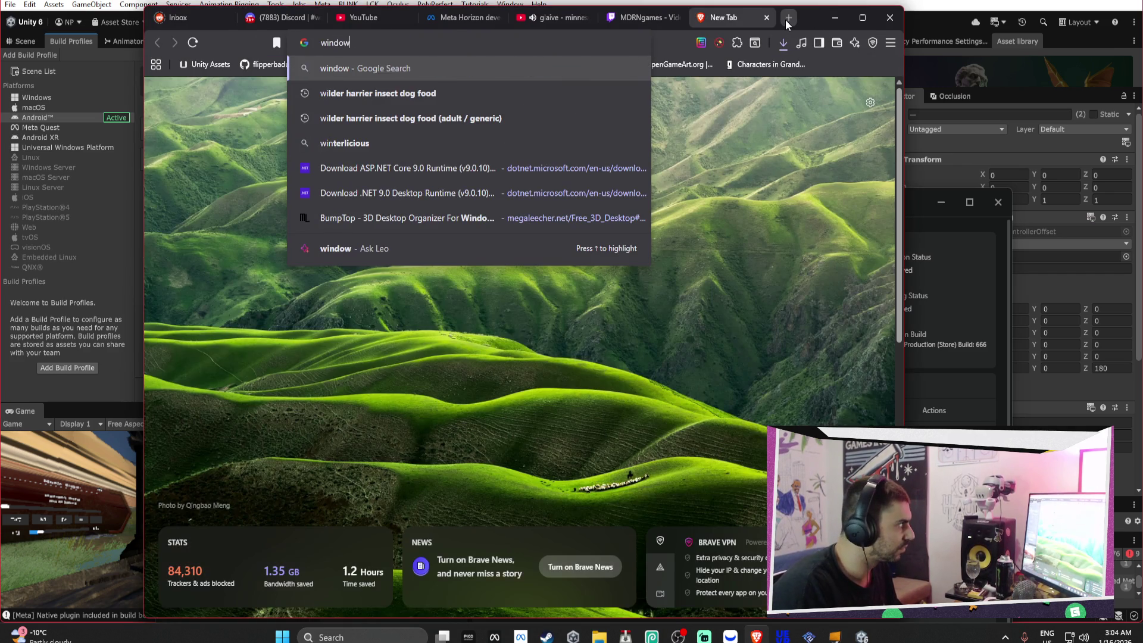
text(s video )
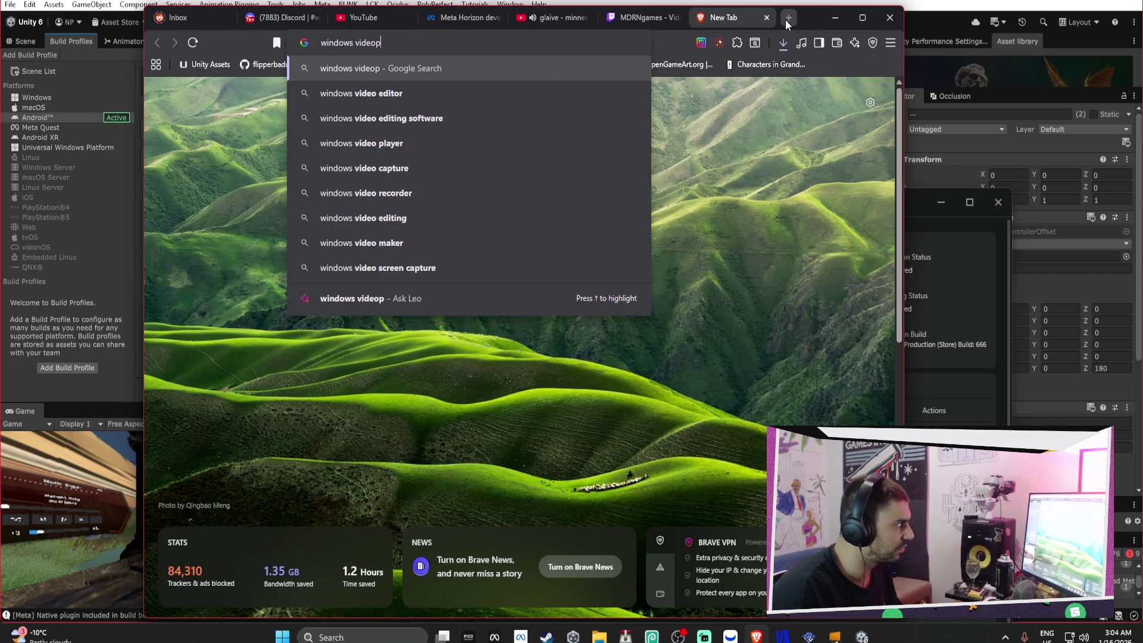
text(editor)
key(Return)
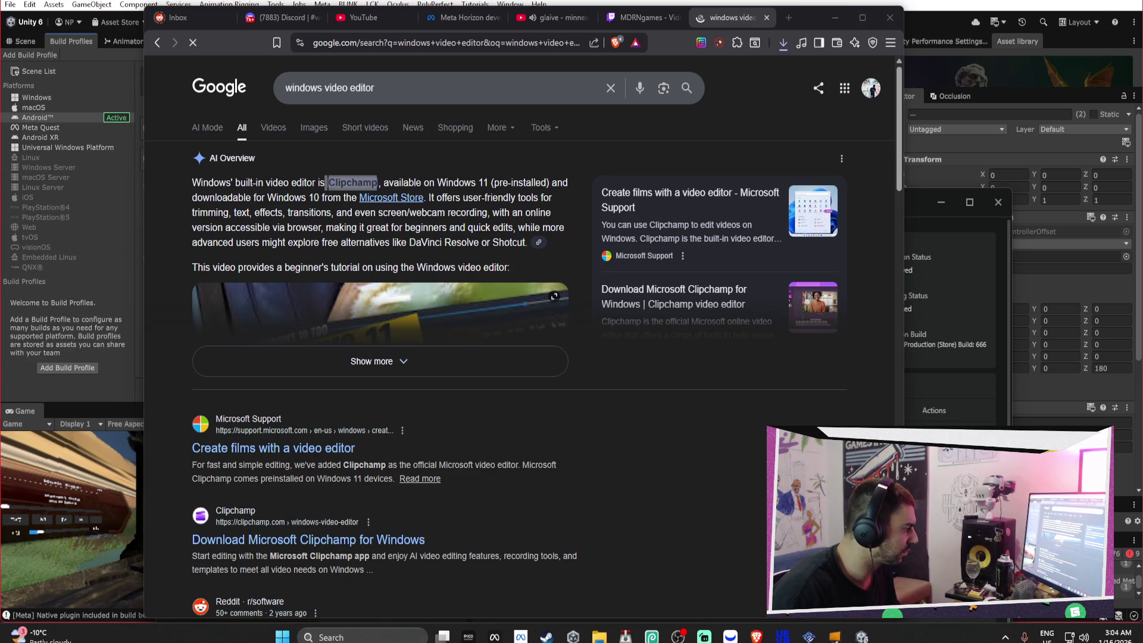
Launch Microsoft Clipchamp from Windows search using 'clip'
click(352, 637)
text(clip)
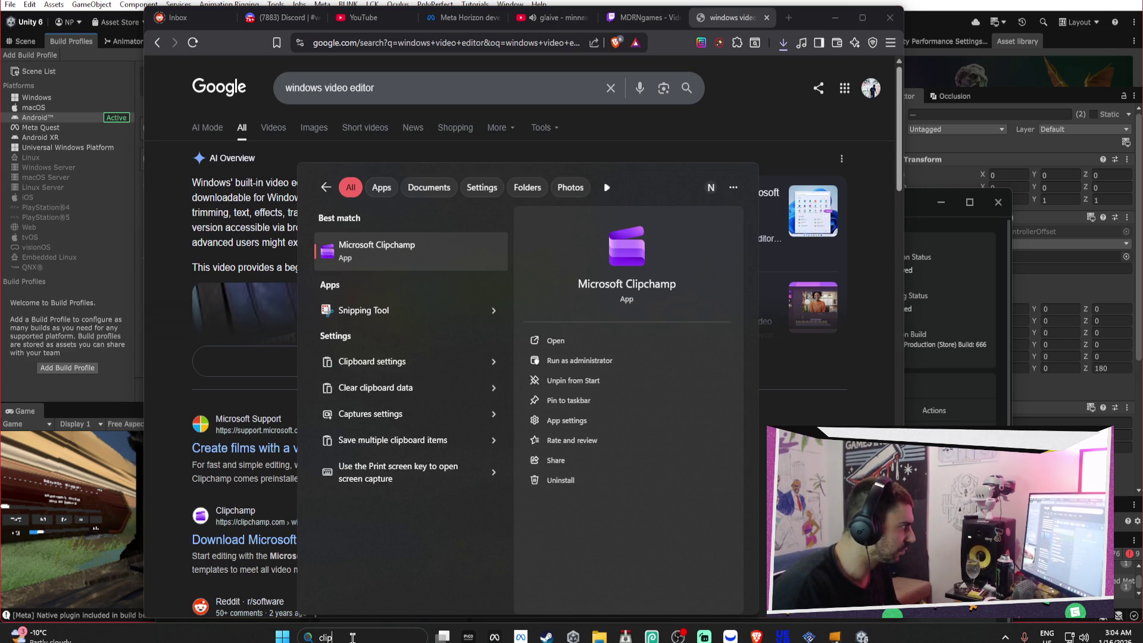
click(441, 255)
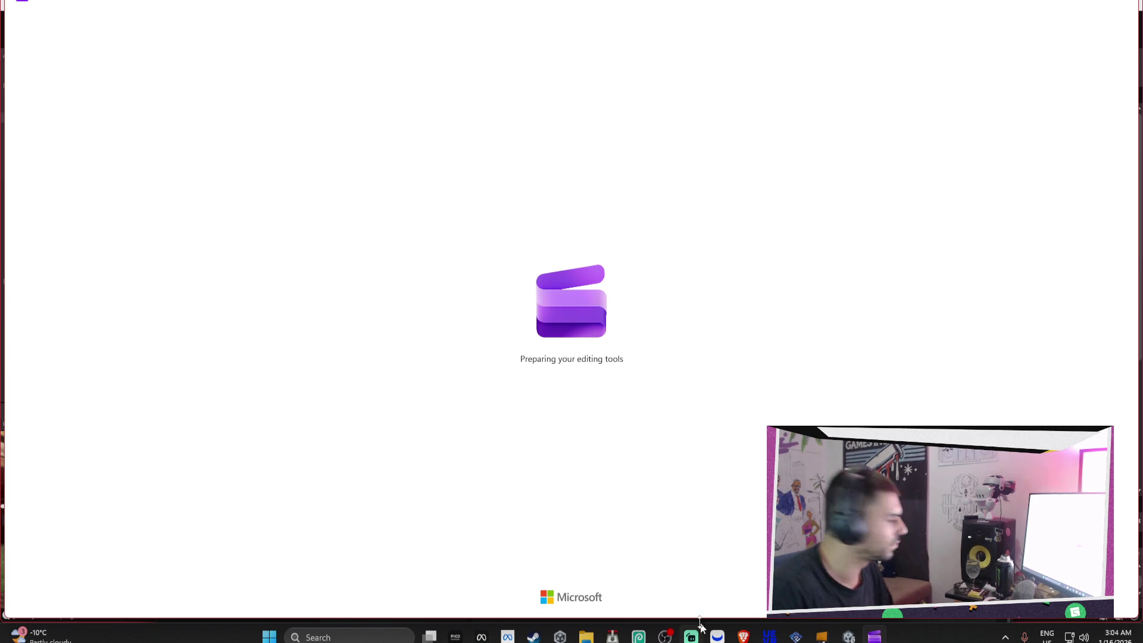
Open the Downloads folder in File Explorer and move its window up and right
mouse_move(864, 621)
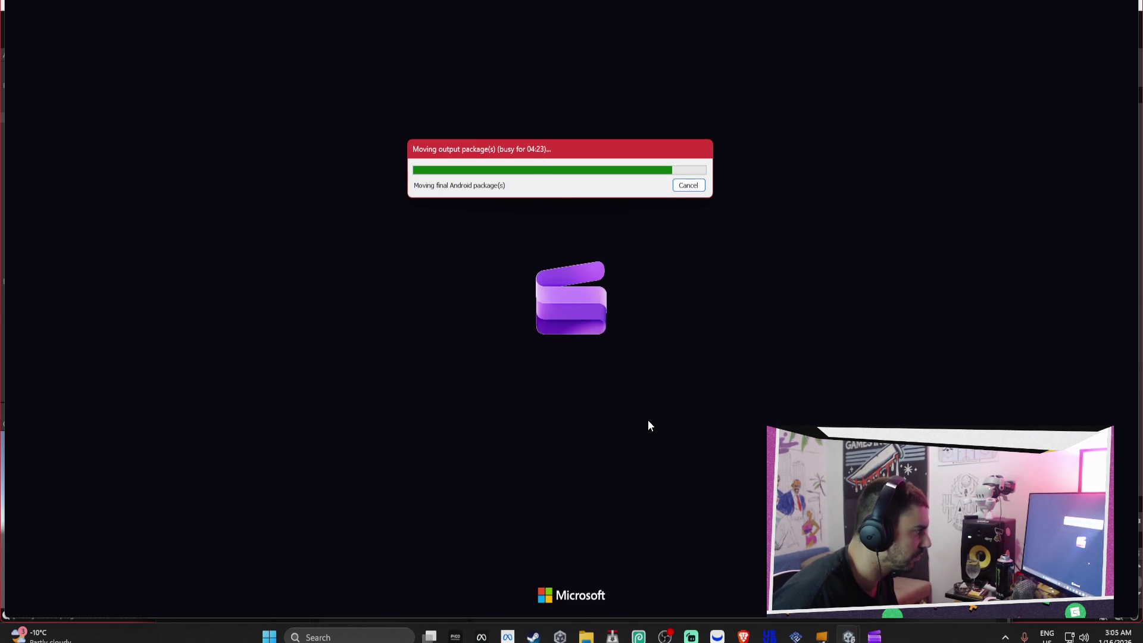
mouse_move(587, 636)
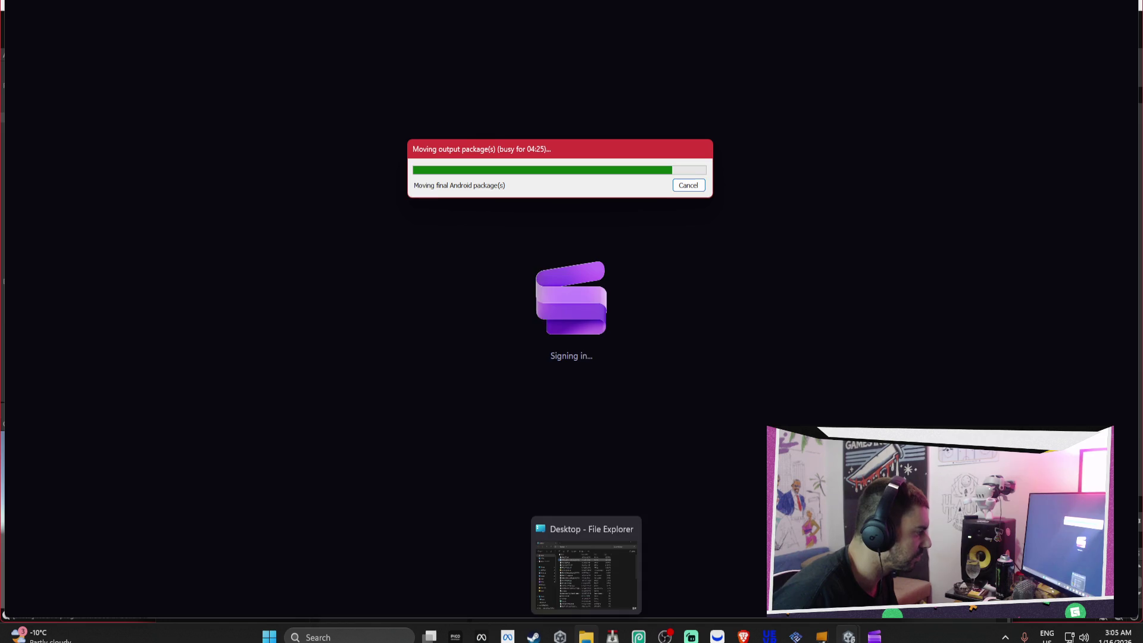
click(586, 583)
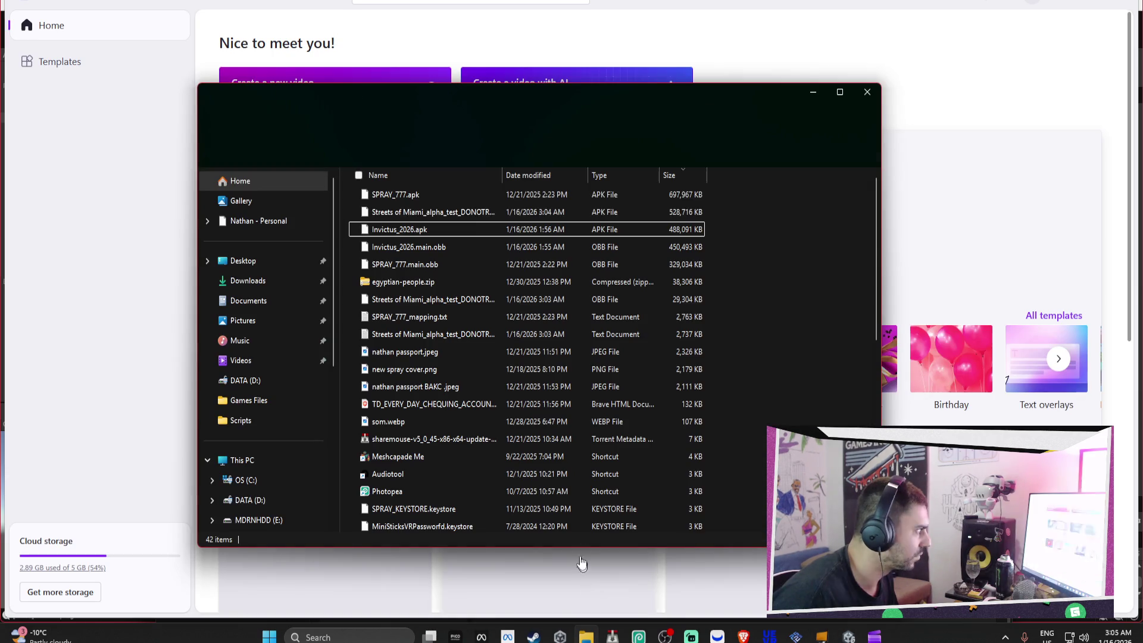
click(267, 280)
drag(481, 102, 746, 66)
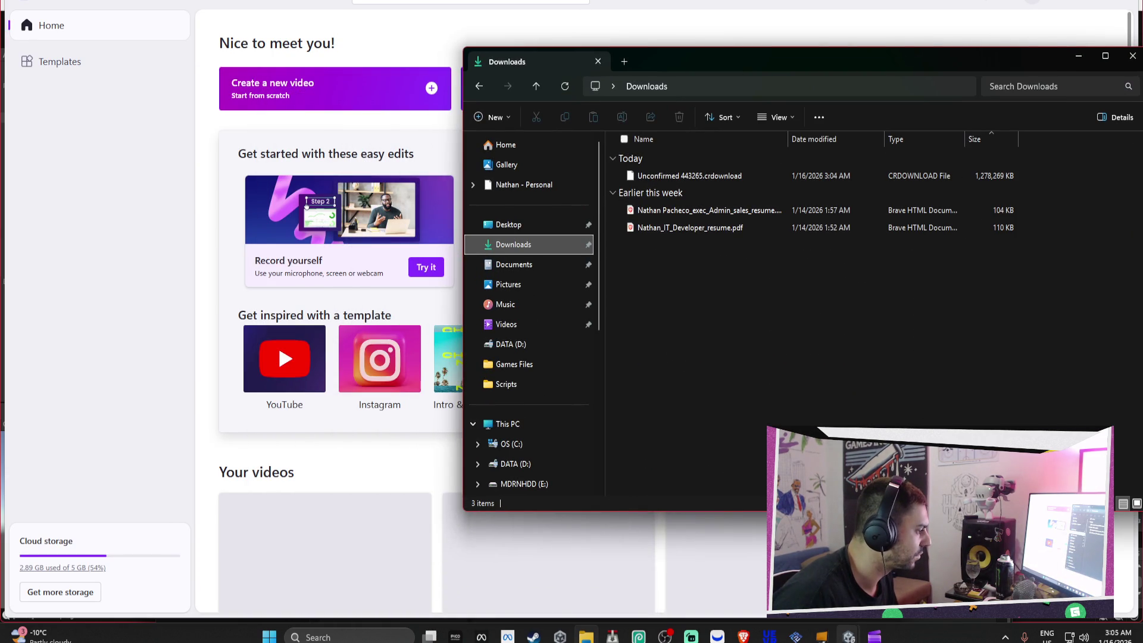
Start a new blank Clipchamp video project and check the video download's progress
click(127, 121)
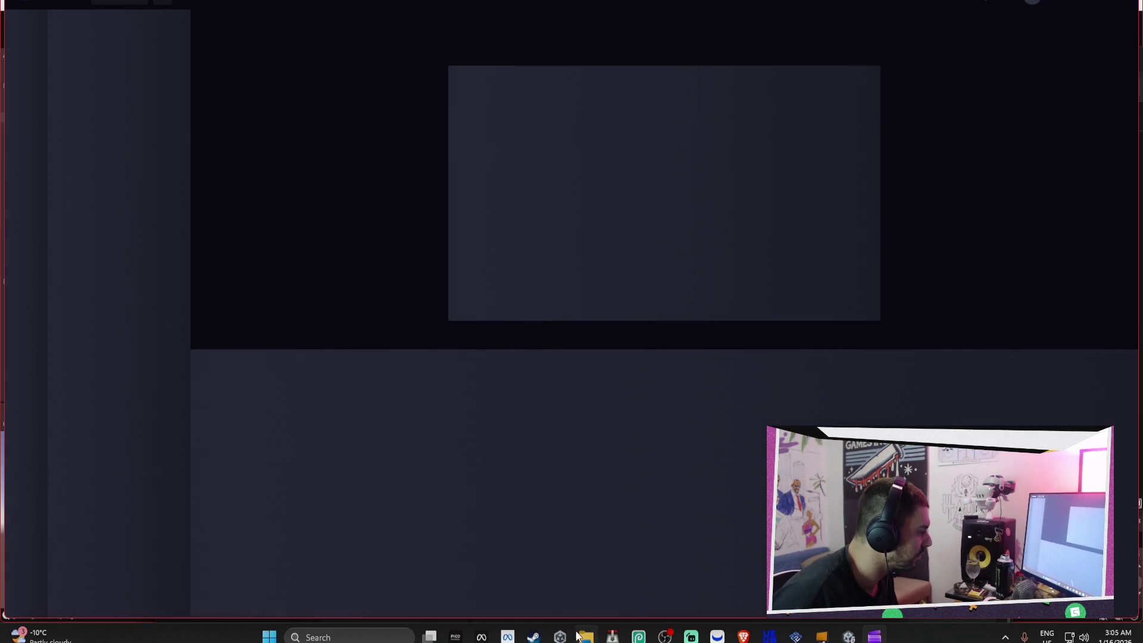
click(586, 637)
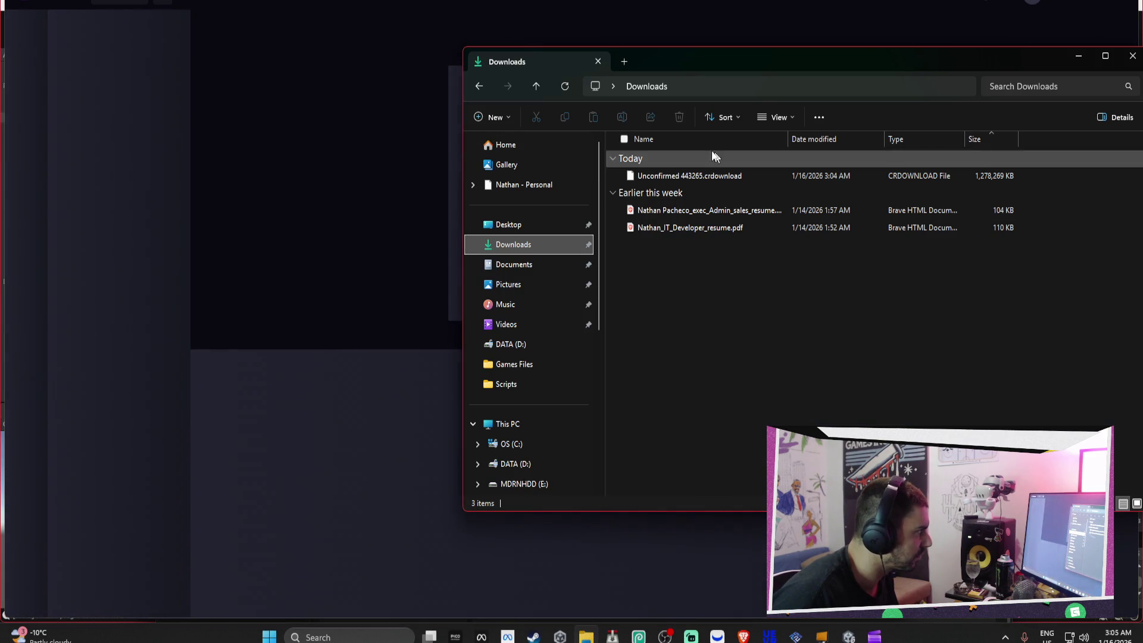
click(743, 636)
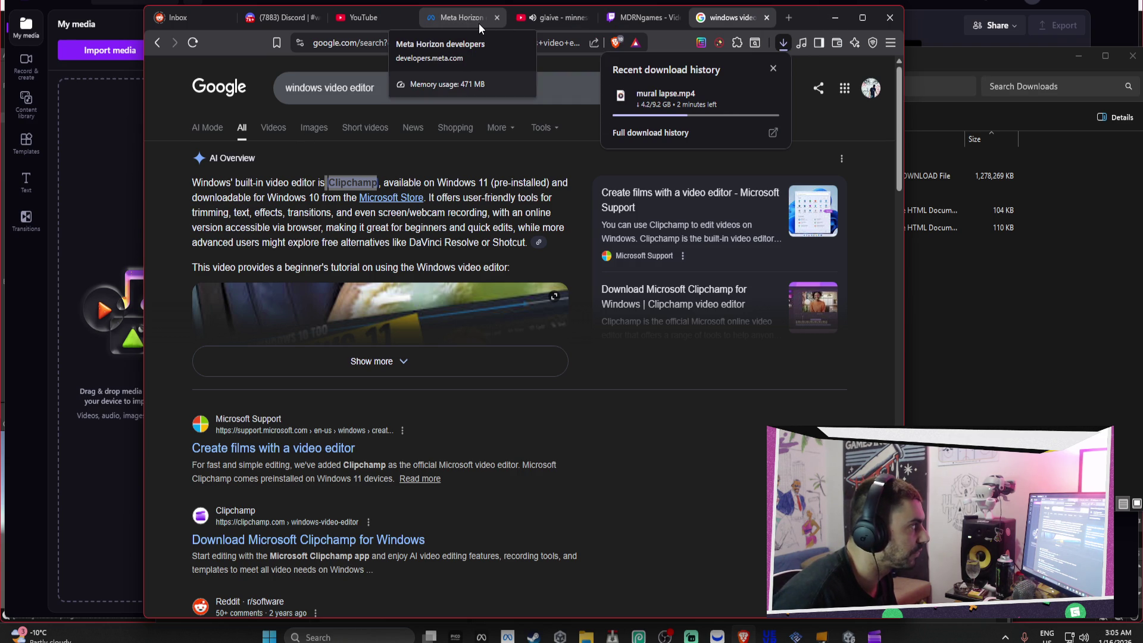
Close the Downloads window and minimize the browser and Clipchamp to reveal the Developer Hub
click(848, 636)
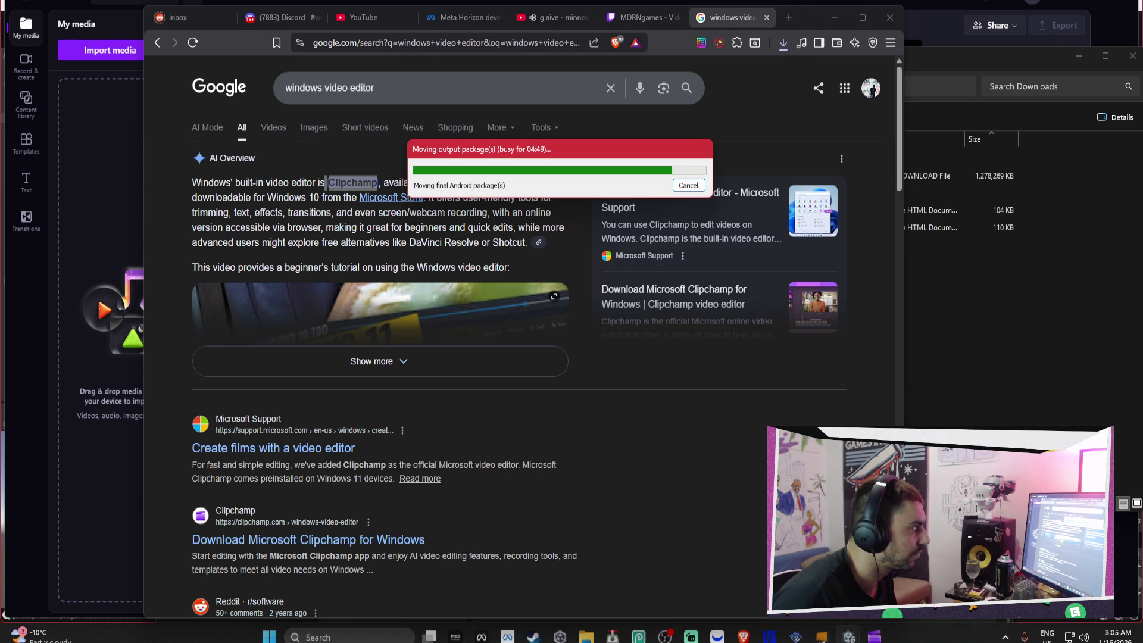
click(1000, 392)
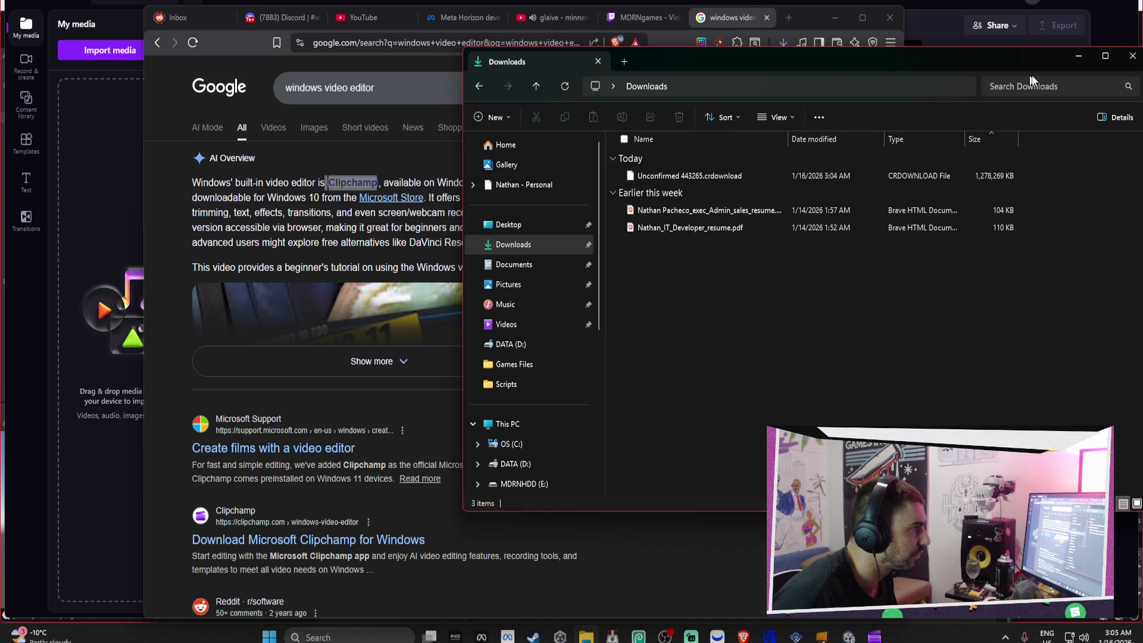
click(1133, 55)
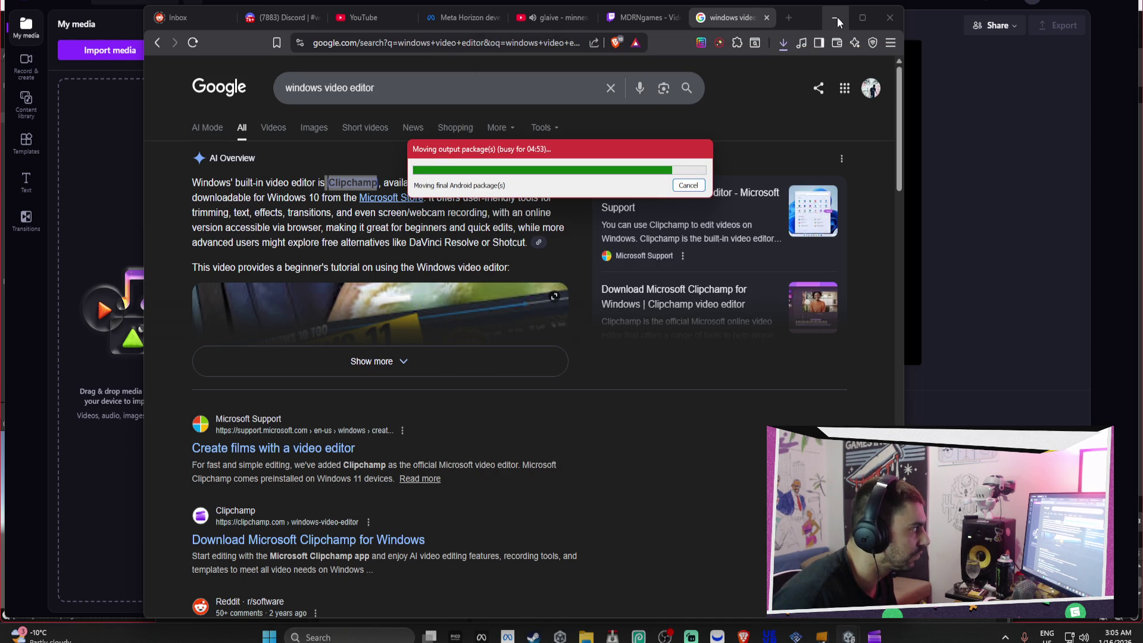
click(837, 17)
click(1058, 4)
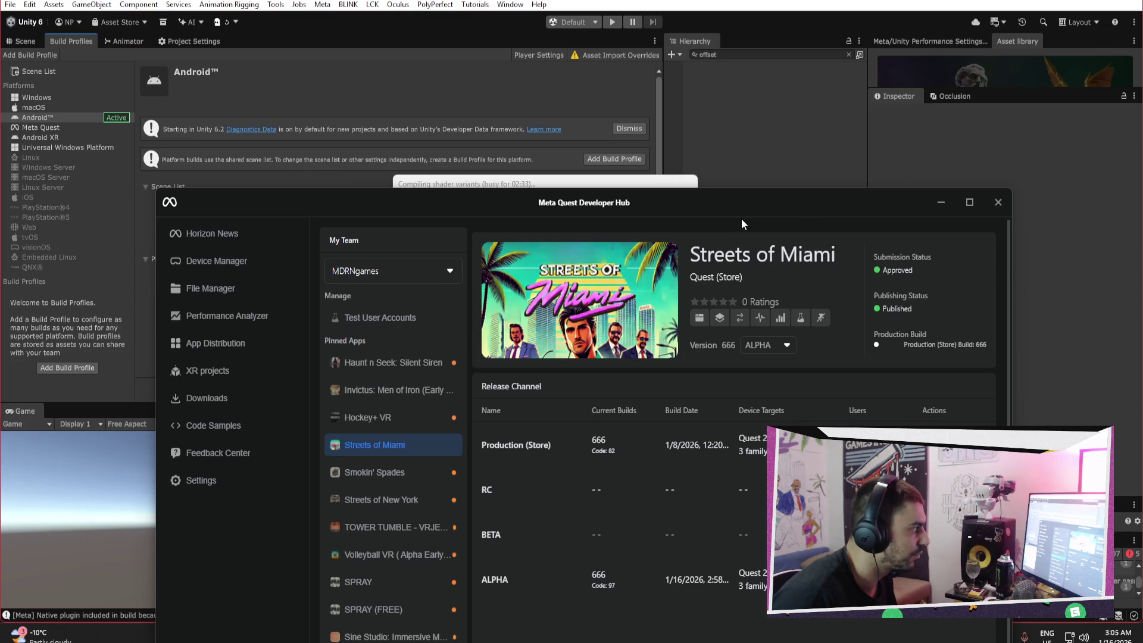
Reposition the Developer Hub window and the build and import progress dialogs
drag(743, 210, 547, 97)
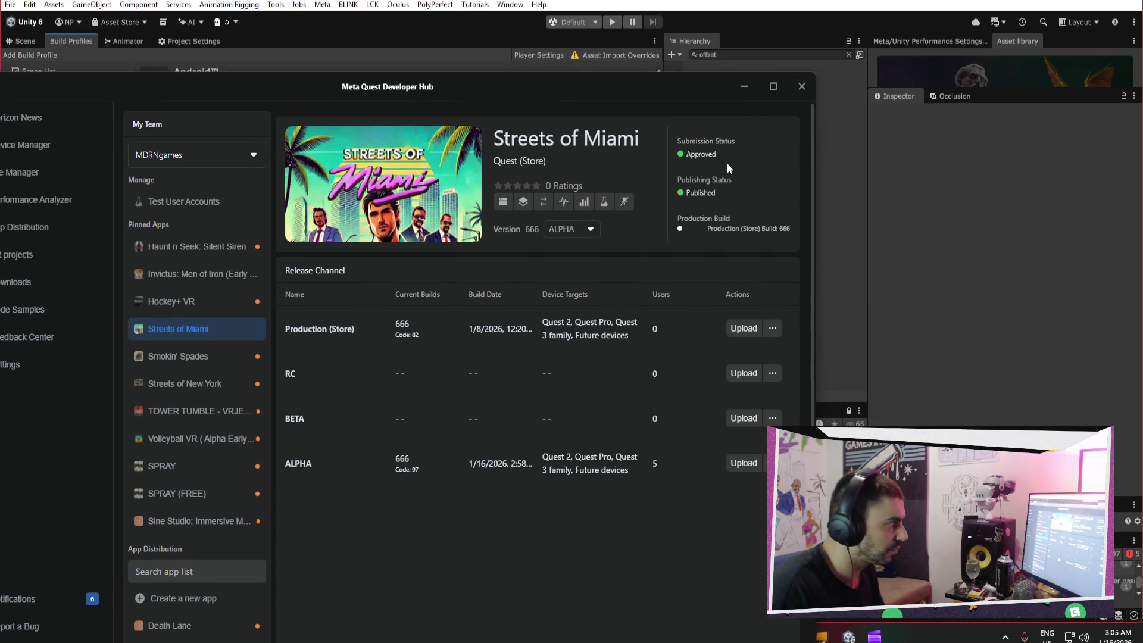
drag(693, 104, 700, 348)
mouse_move(623, 195)
mouse_down()
mouse_move(563, 100)
mouse_move(775, 160)
mouse_move(728, 341)
mouse_move(768, 191)
mouse_move(762, 292)
mouse_move(591, 224)
mouse_up()
mouse_move(849, 636)
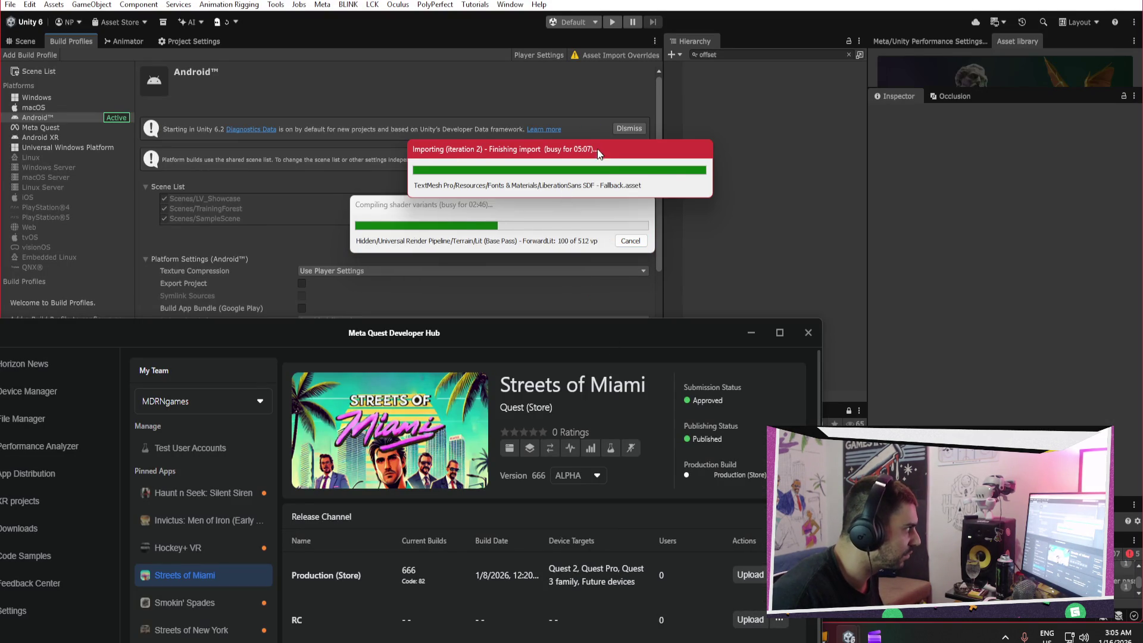
drag(596, 150, 614, 119)
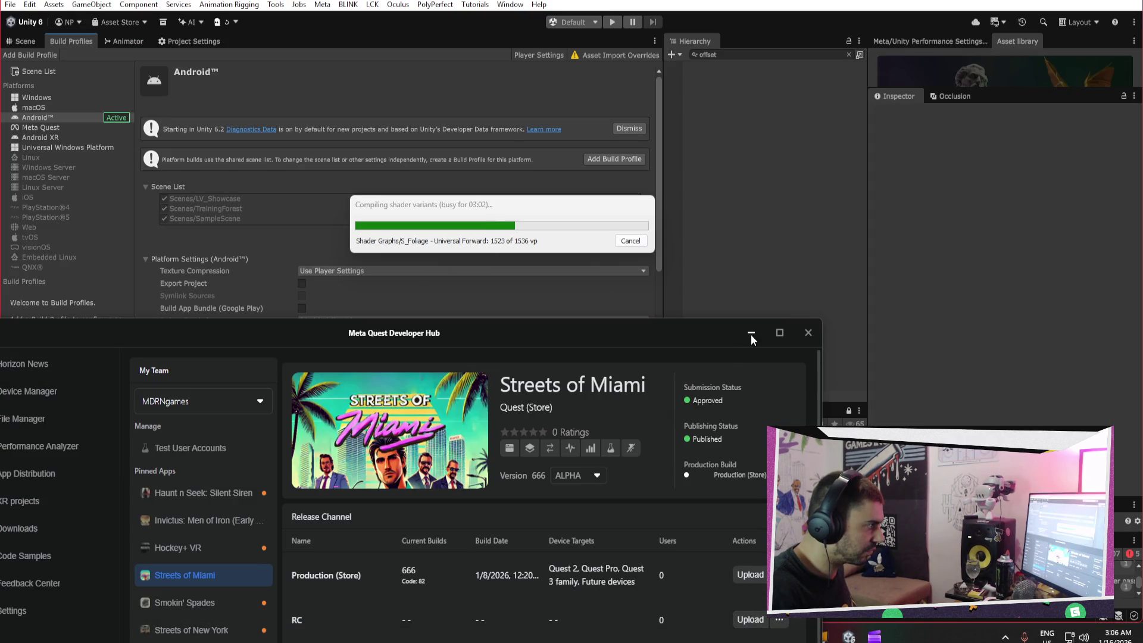
Minimize the Developer Hub to check Unity, then bring it back to the front
click(752, 334)
mouse_move(845, 638)
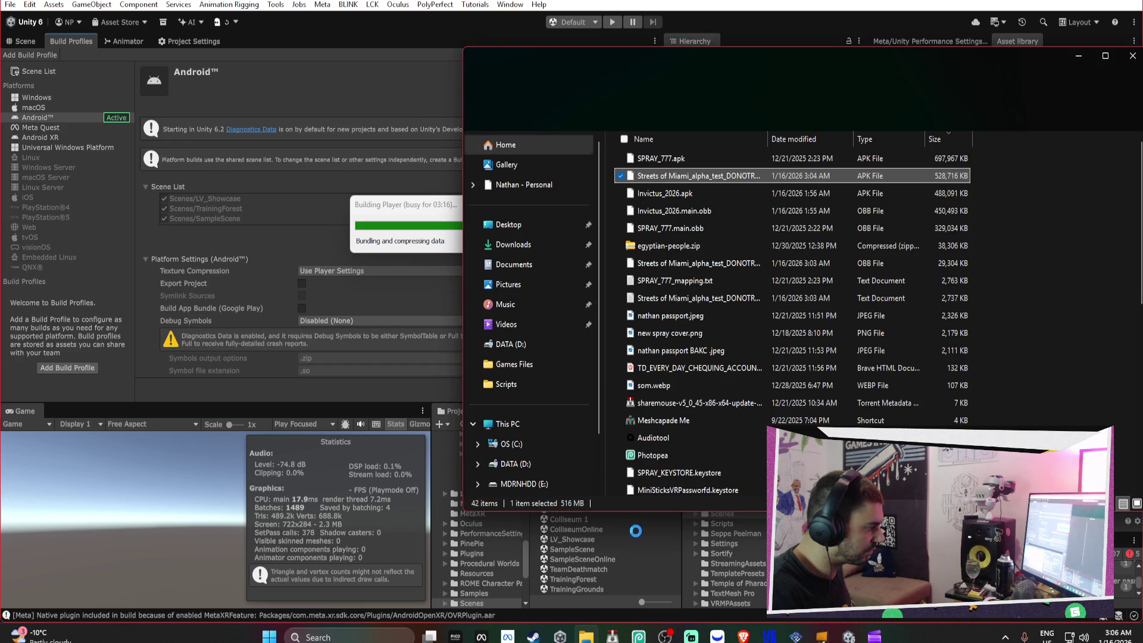
click(479, 625)
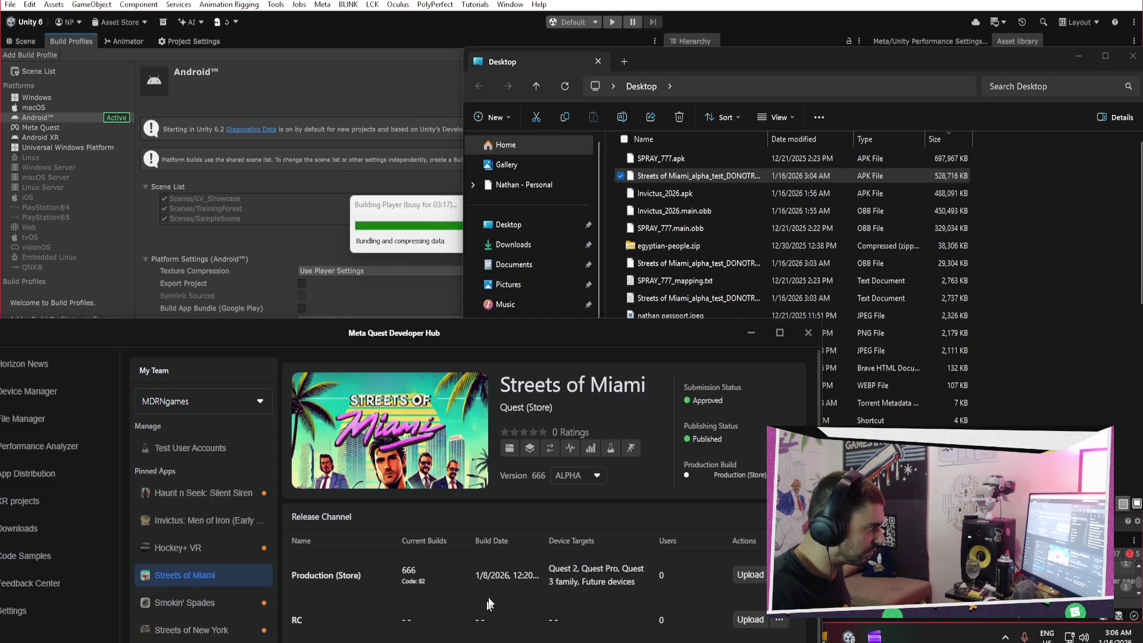
Start uploading the Streets of Miami alpha APK to the BETA channel, then close Explorer
drag(602, 337, 548, 45)
click(696, 417)
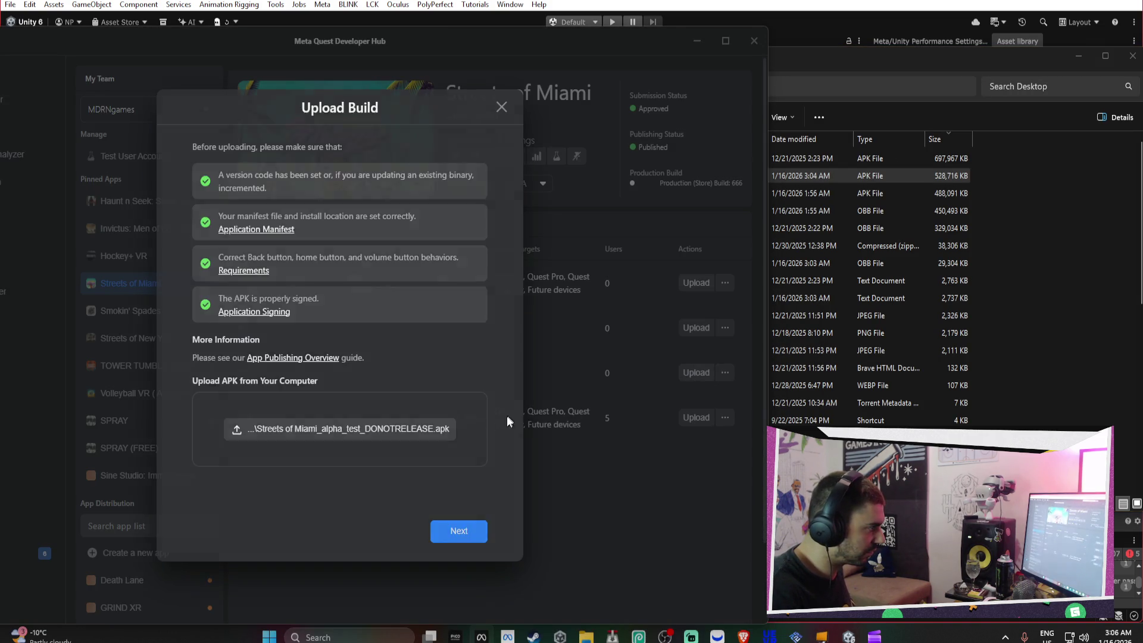
click(466, 532)
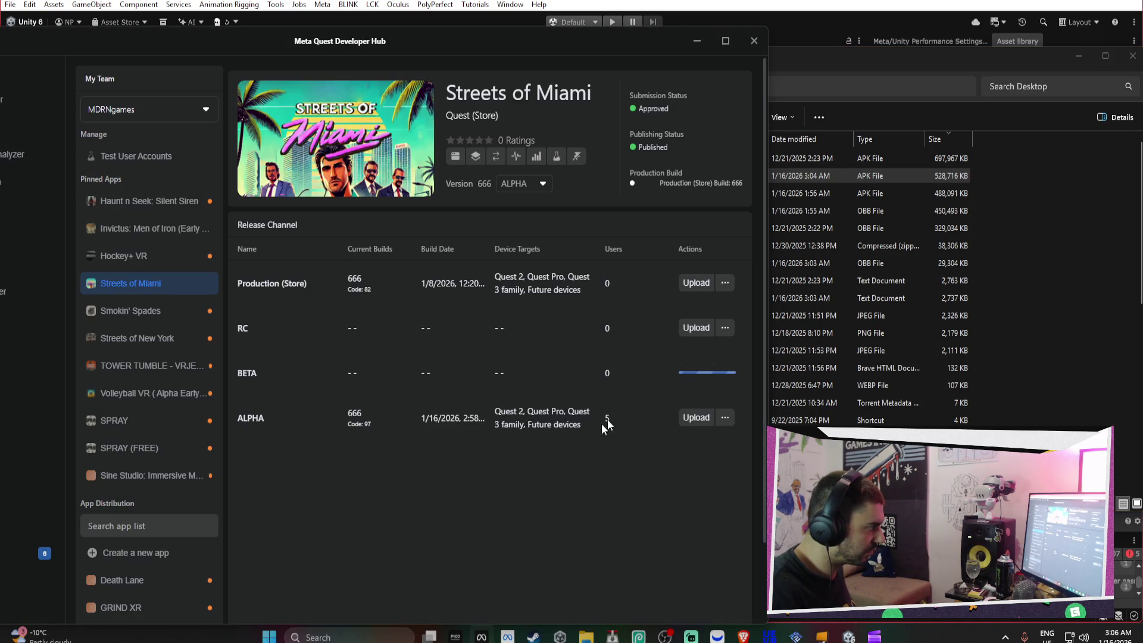
click(811, 57)
click(1133, 57)
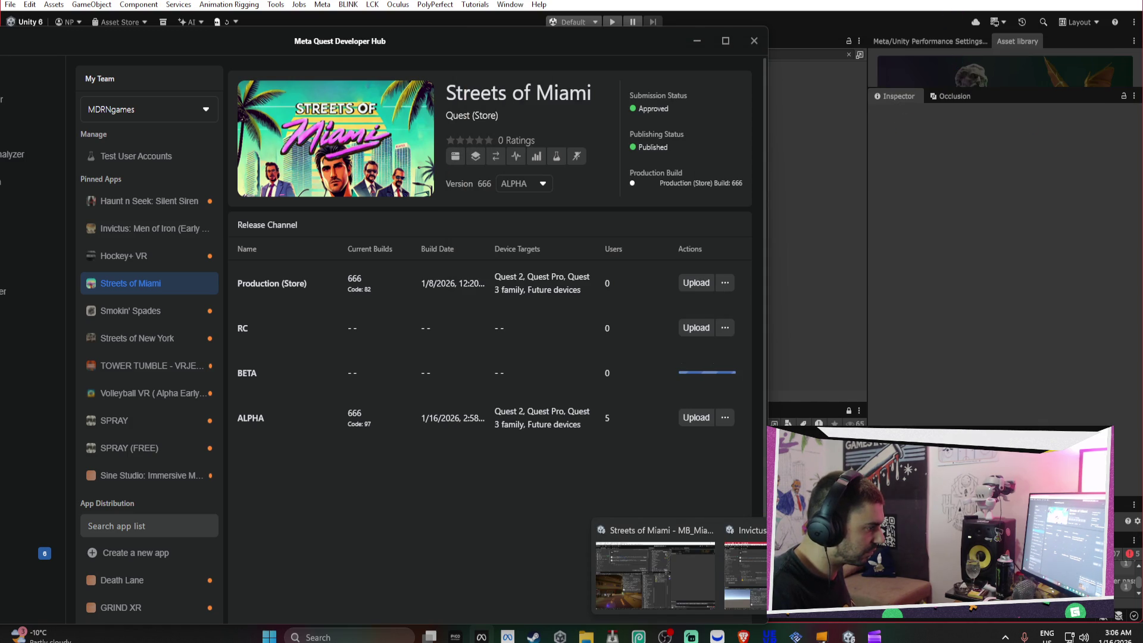
Switch to the Unity editor to check the player build progress
click(849, 636)
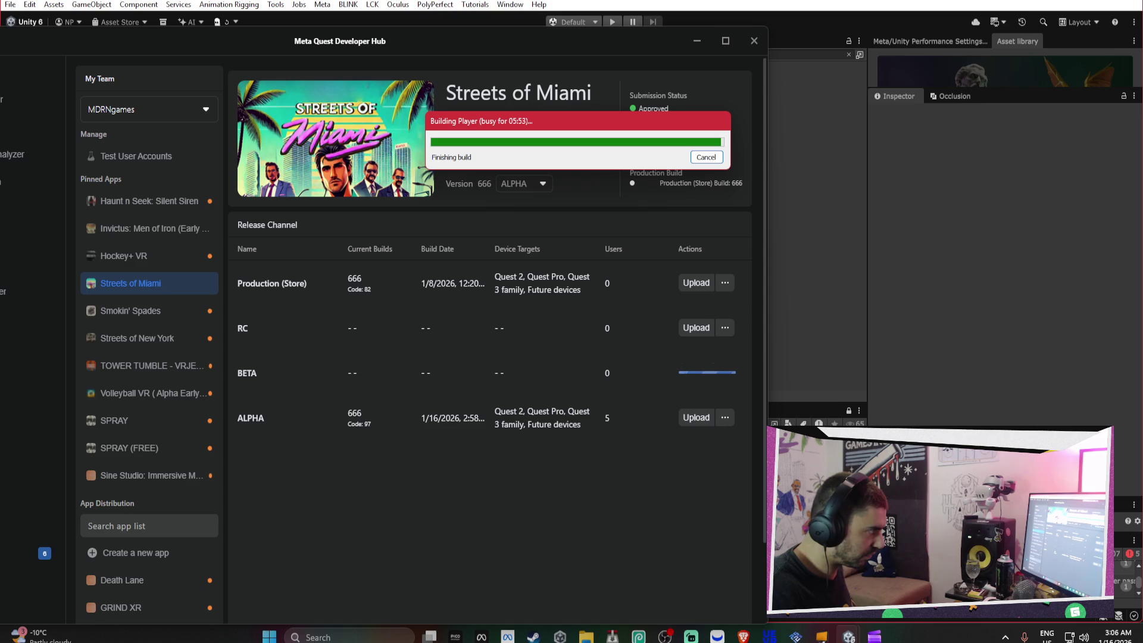
mouse_move(849, 636)
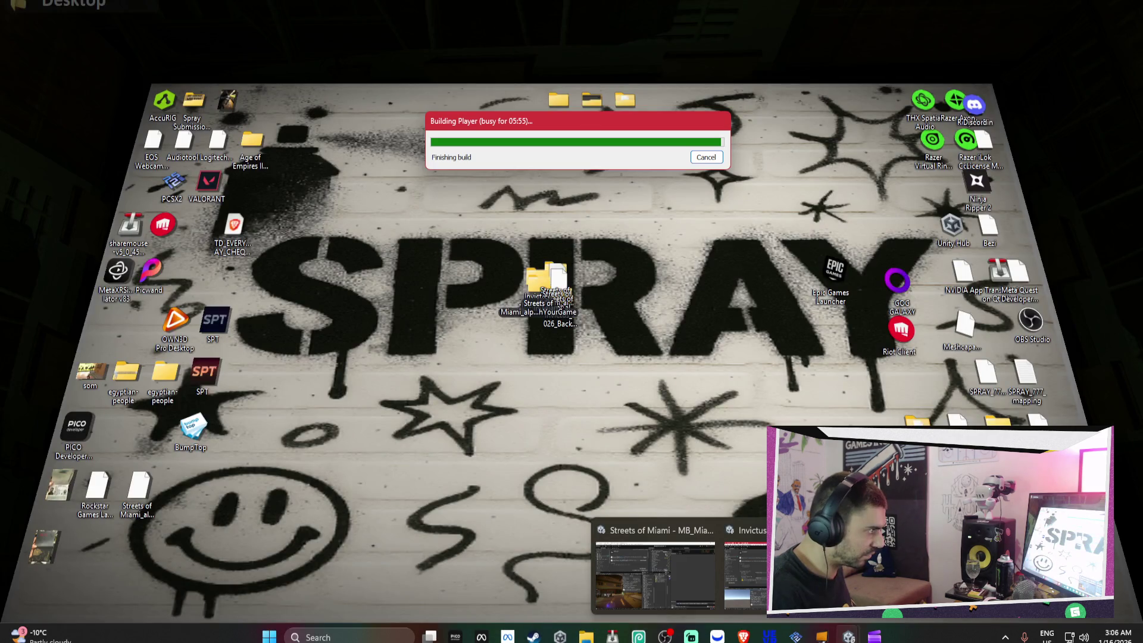
click(655, 571)
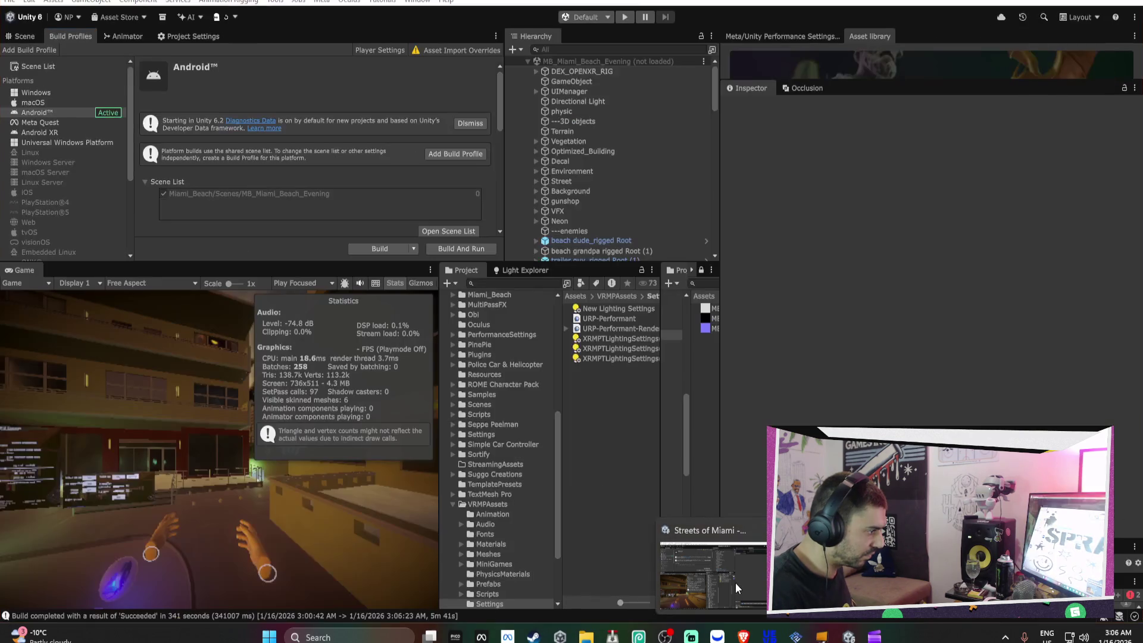
Confirm Unity's Android build succeeded in 341 seconds, then return to the Developer Hub
click(735, 581)
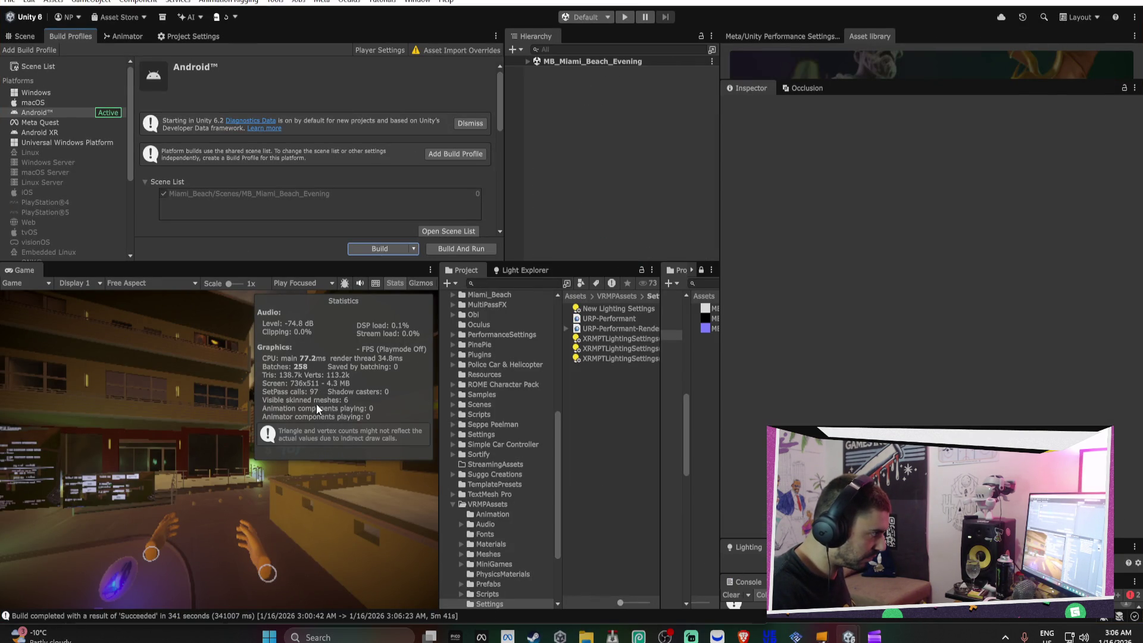
key(alt+Tab)
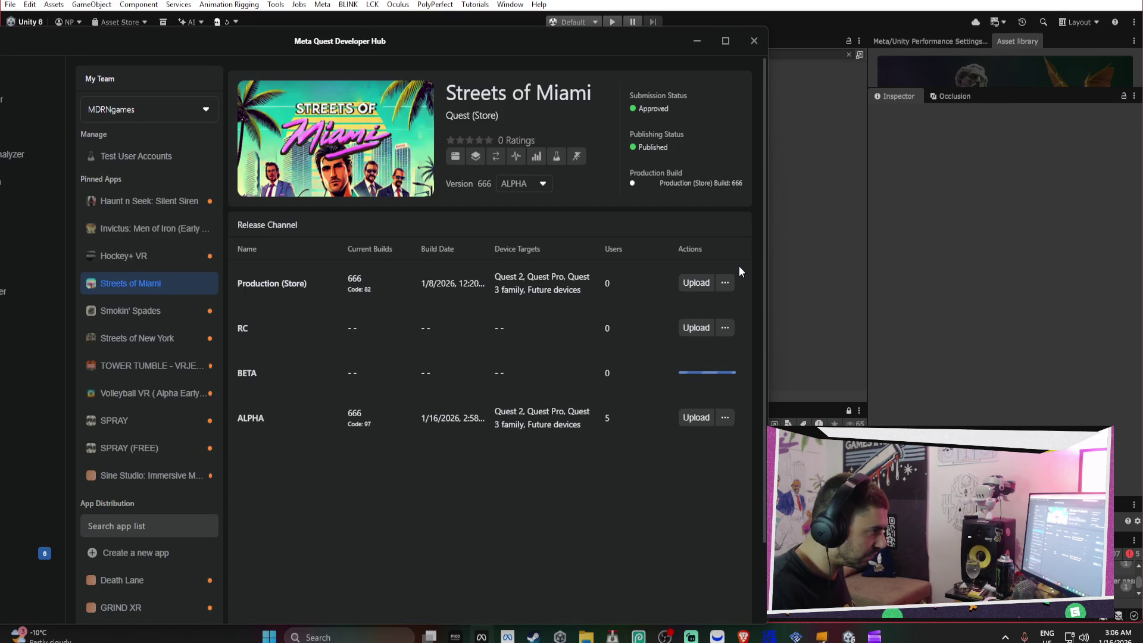
mouse_move(849, 636)
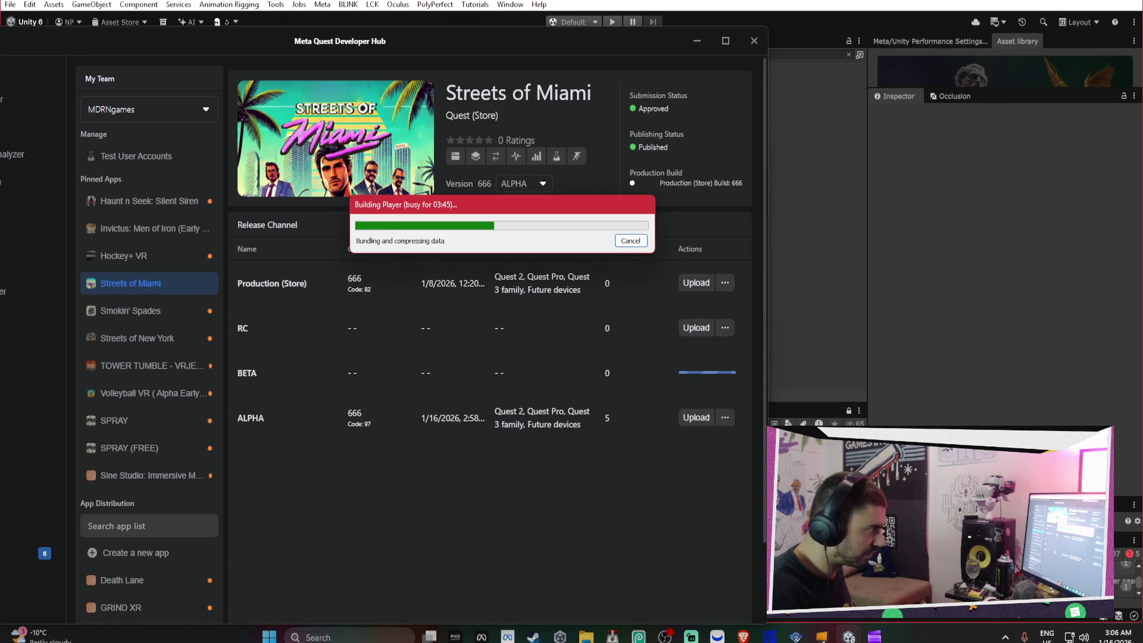
mouse_move(735, 639)
click(733, 573)
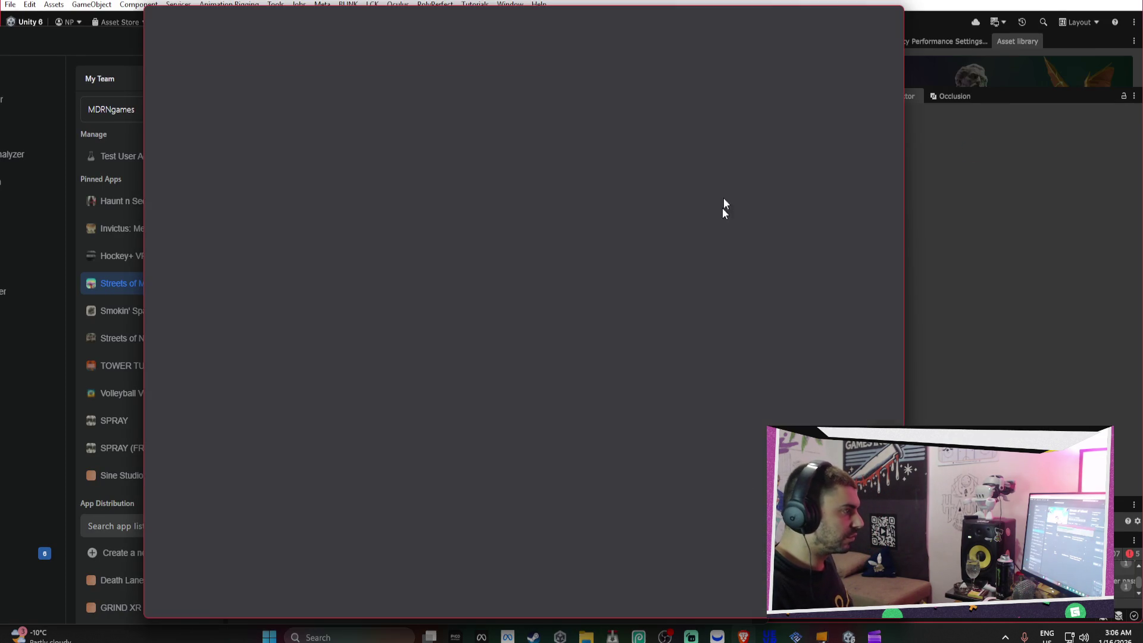
Go to oculus.com/casting in Brave's address bar
click(545, 47)
text(ocu)
key(Return)
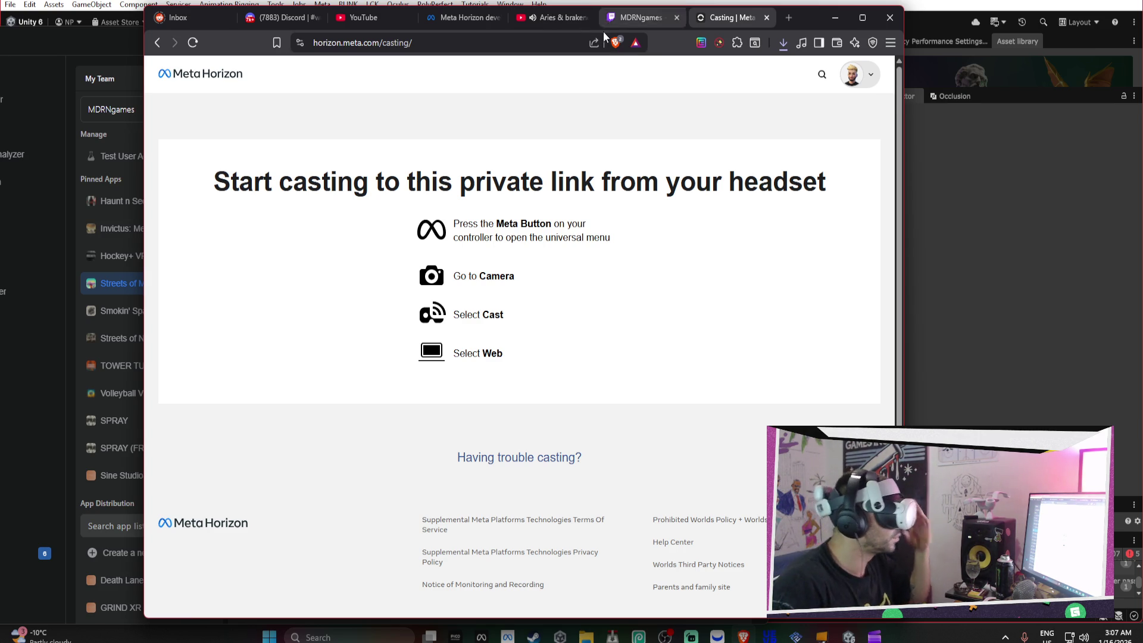
Pause the YouTube music video and navigate back and forth through history to the home feed
click(563, 21)
click(301, 91)
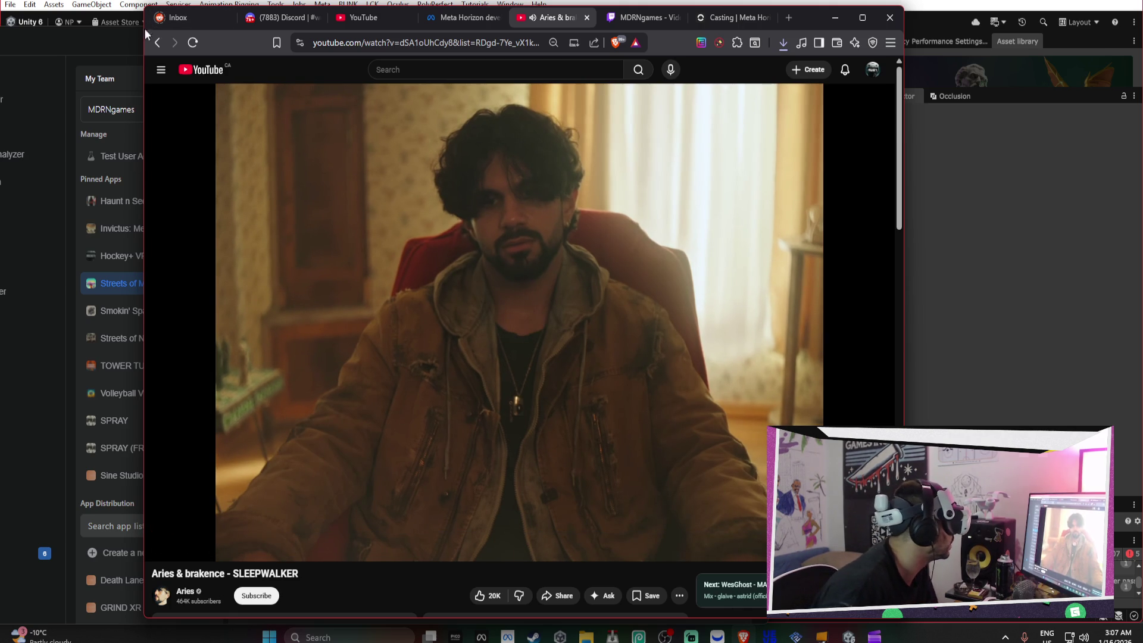
click(160, 47)
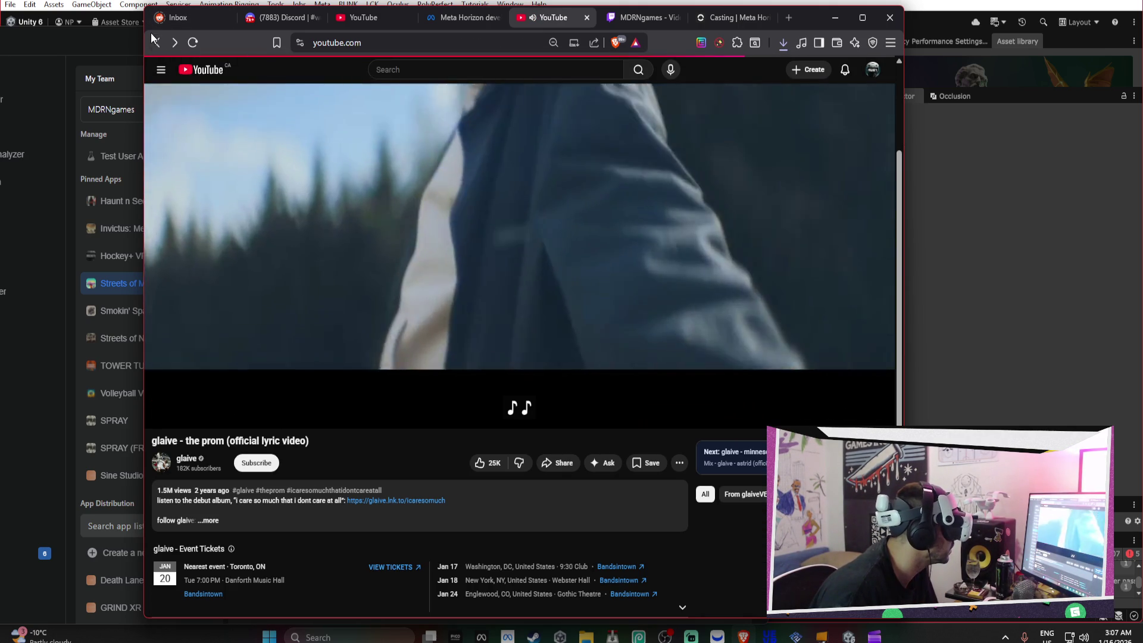
click(159, 47)
click(160, 45)
click(175, 43)
click(175, 43)
click(155, 43)
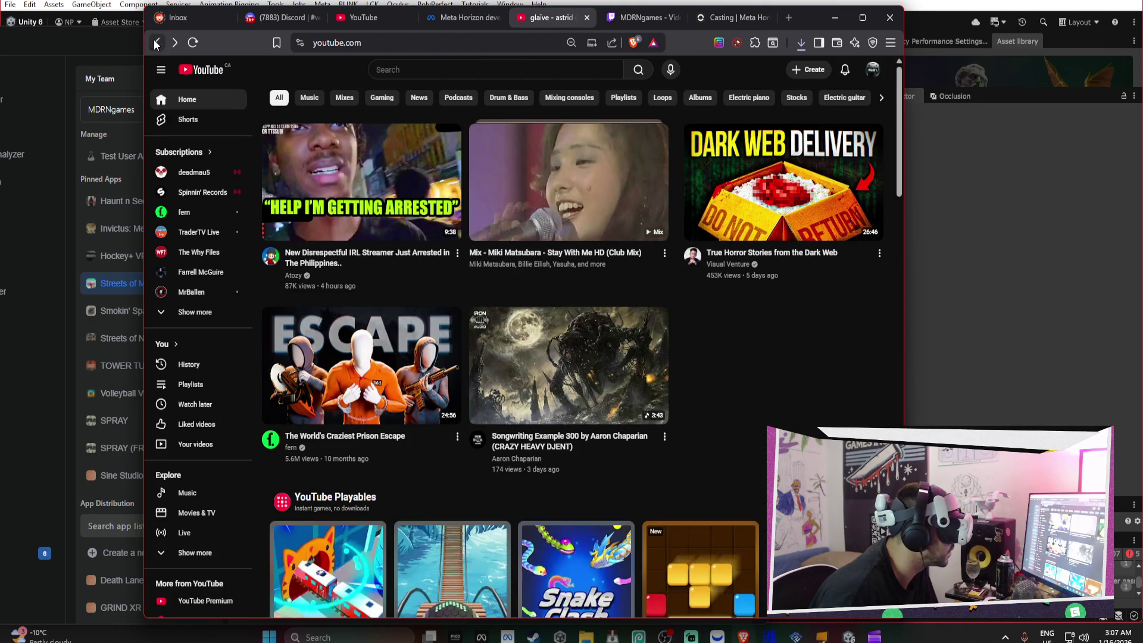
click(176, 43)
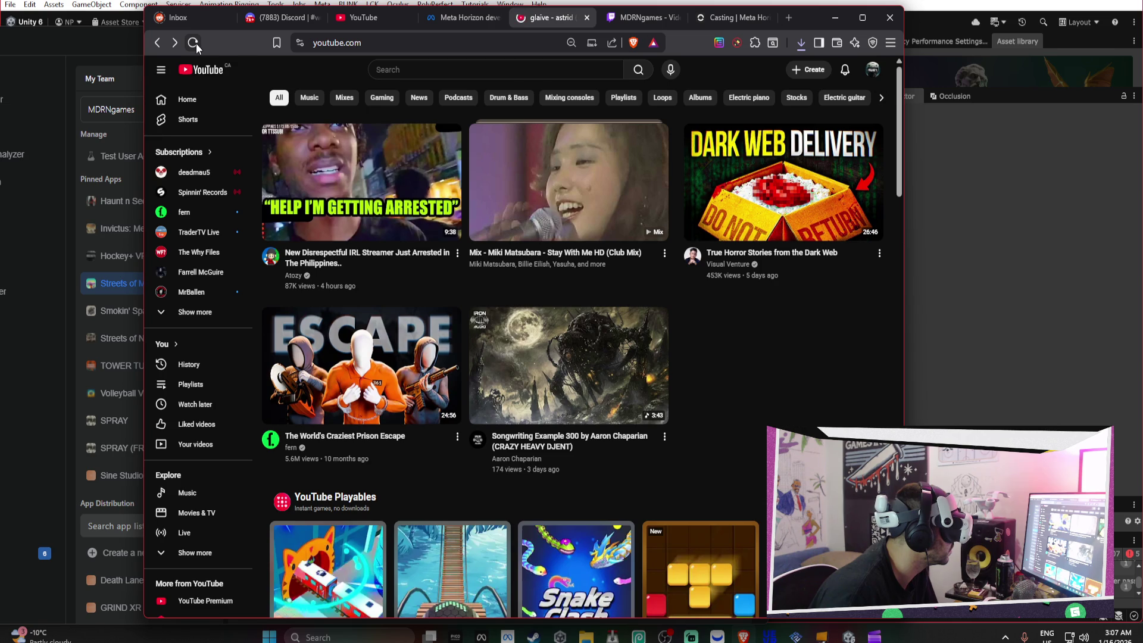
click(194, 43)
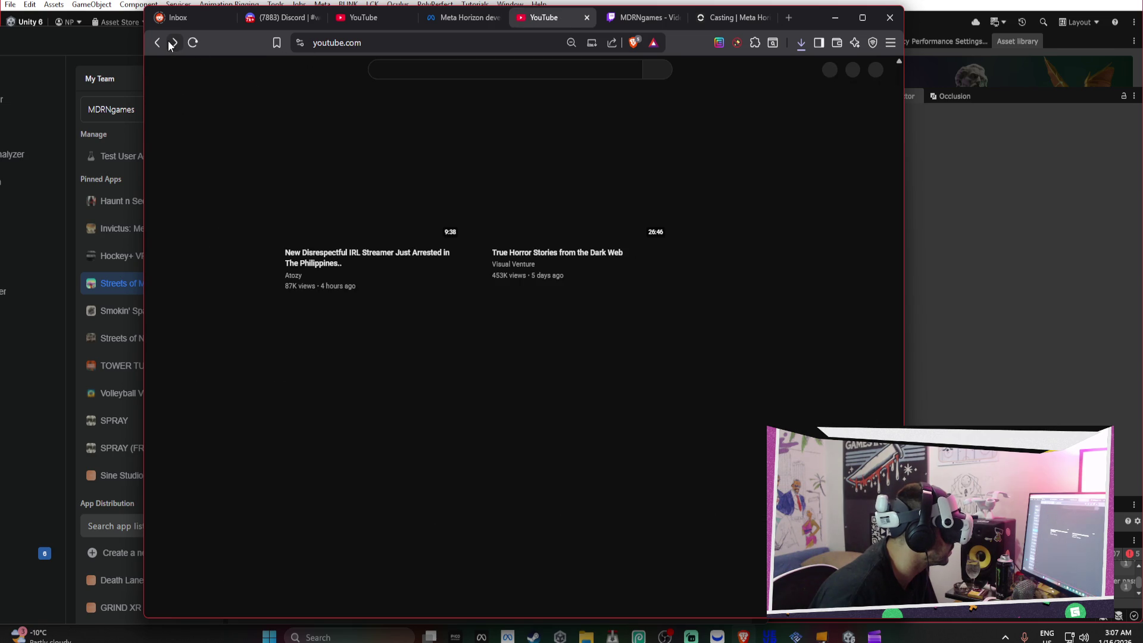
click(171, 43)
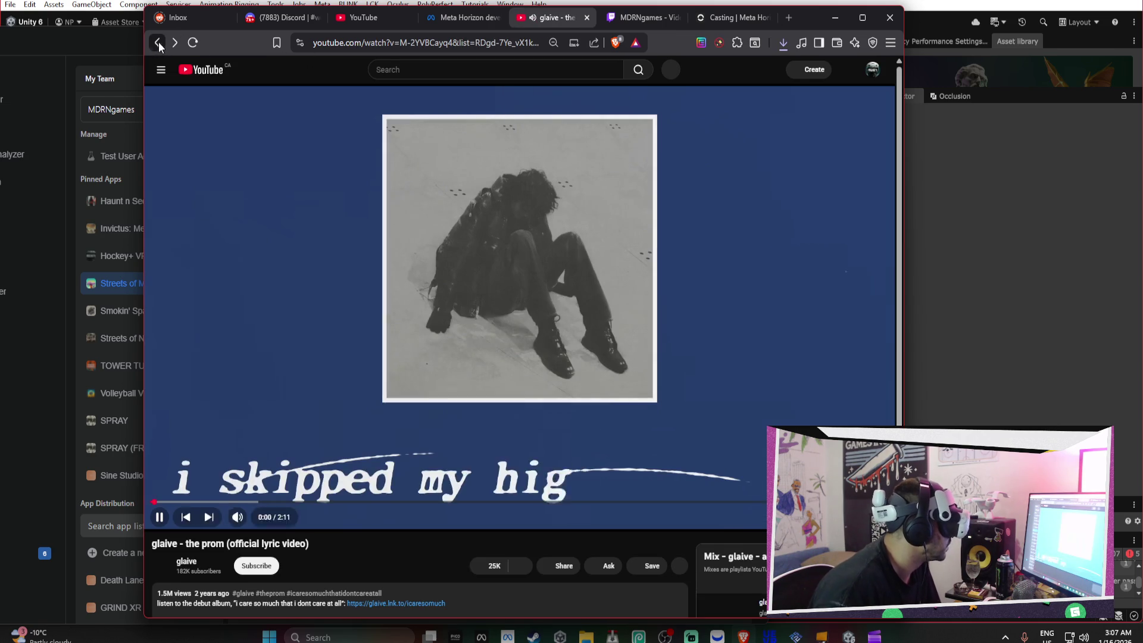
click(158, 43)
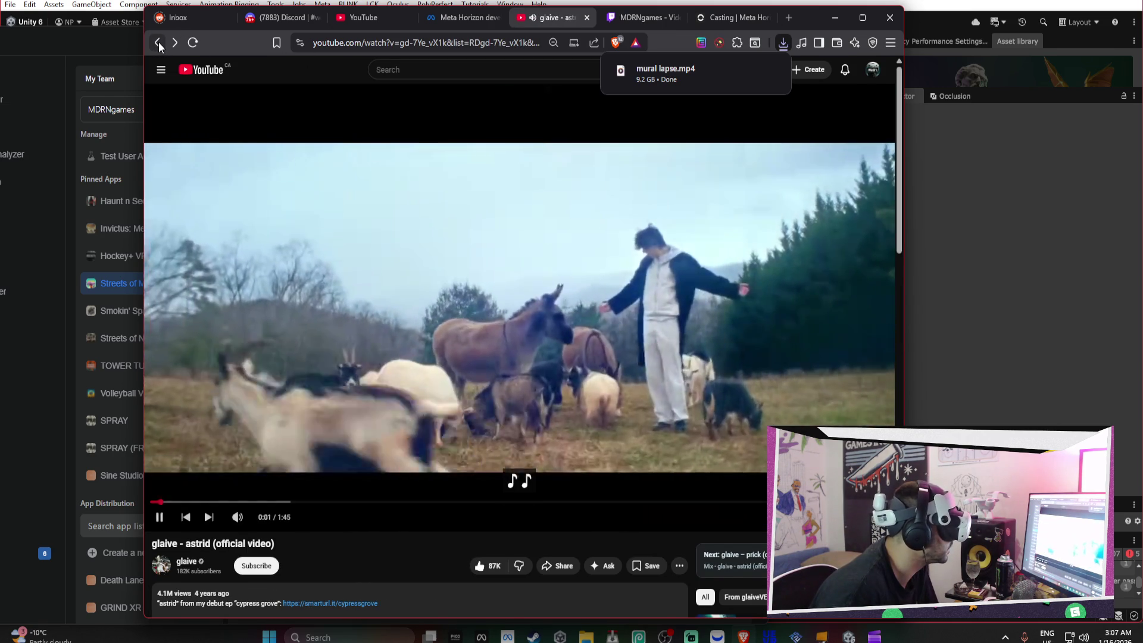
click(159, 43)
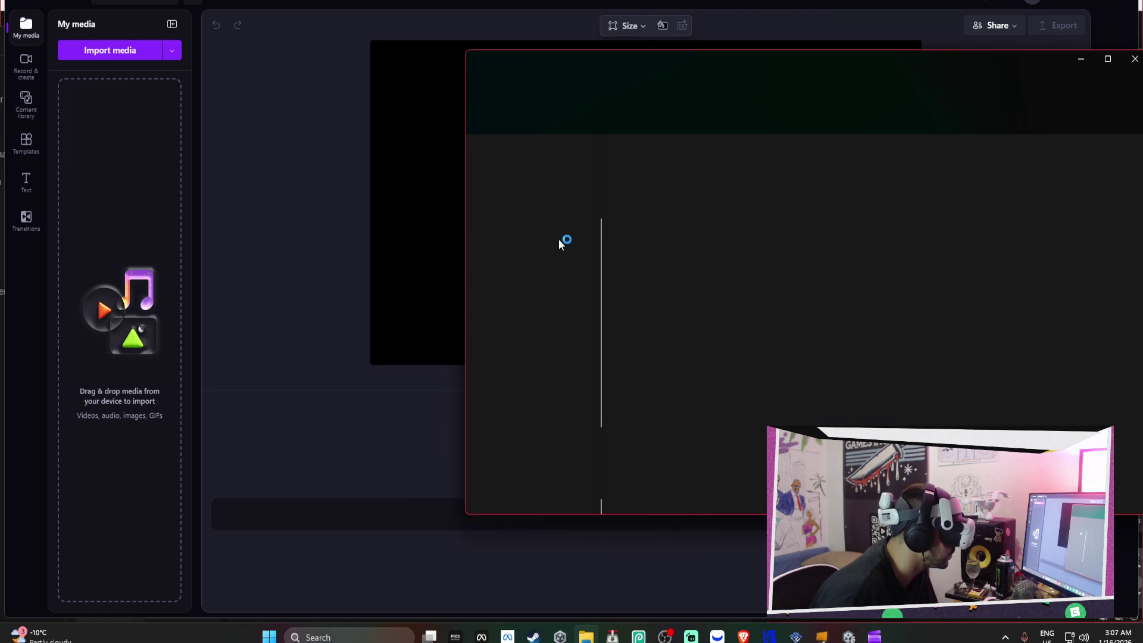
Import mural lapse.mp4 from Downloads into Clipchamp's My media, then minimize Clipchamp
click(536, 247)
mouse_move(652, 178)
mouse_down()
mouse_move(316, 565)
mouse_move(289, 517)
mouse_up()
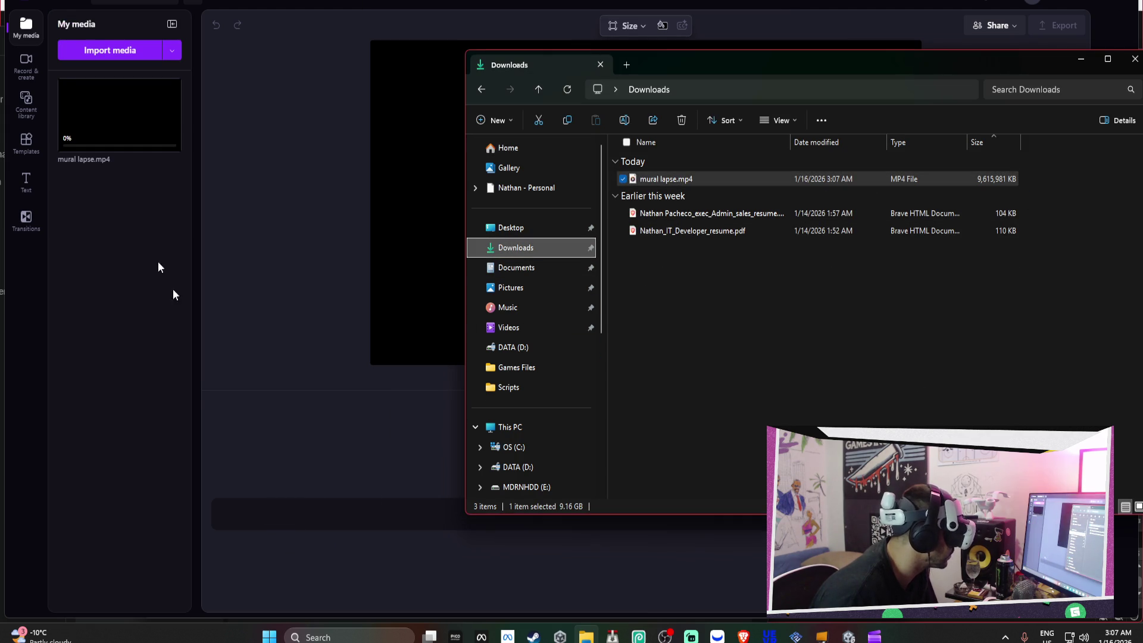
click(1100, 2)
Scroll down YouTube's Music feed, then bring up Developer Hub's Streets of Miami channels
click(1084, 66)
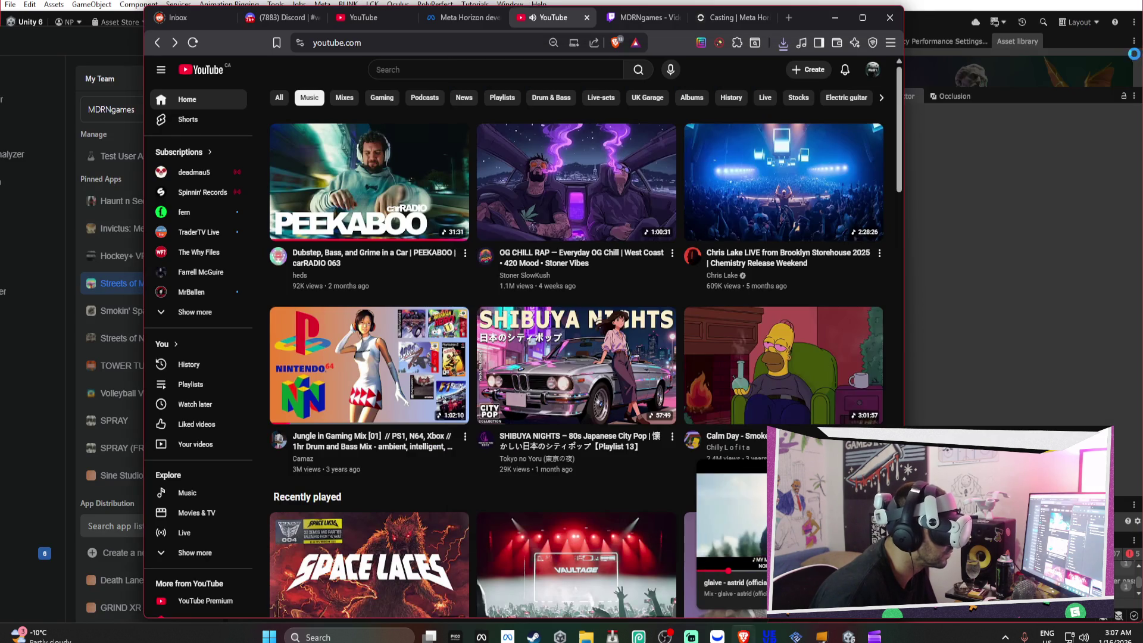
scroll(505, 249, down, 2)
scroll(506, 249, down, 12)
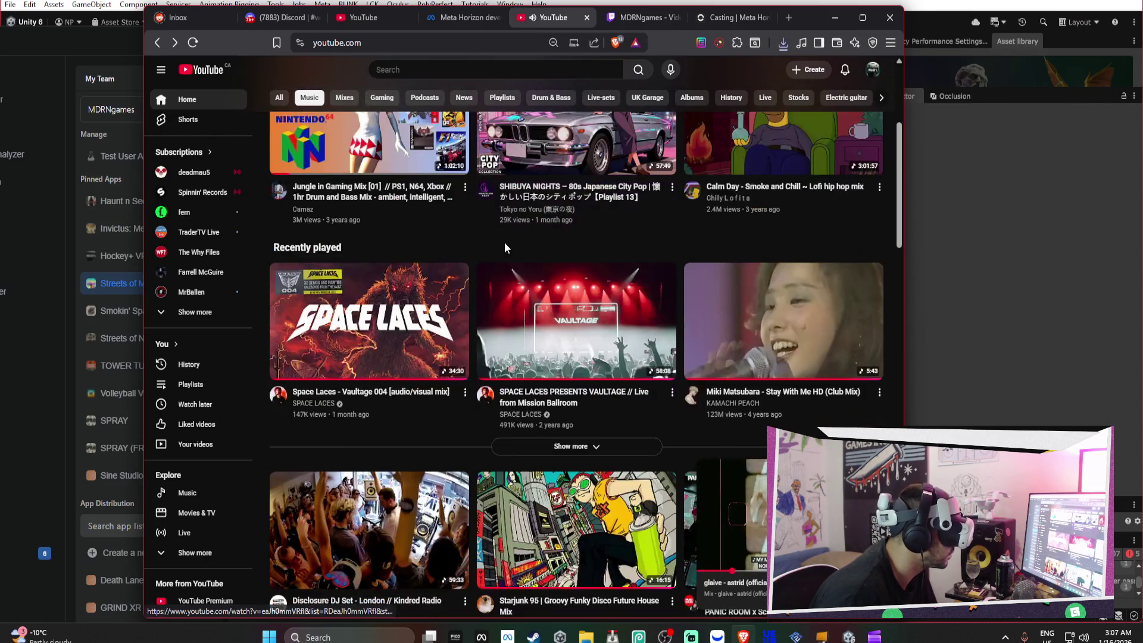
scroll(509, 236, down, 15)
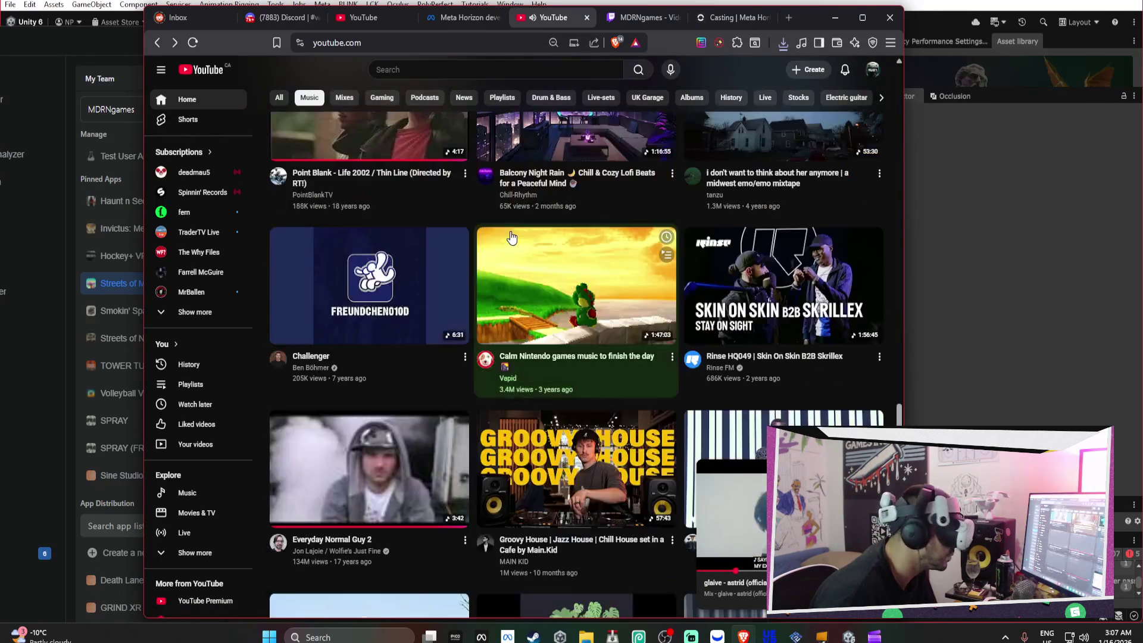
scroll(511, 236, down, 8)
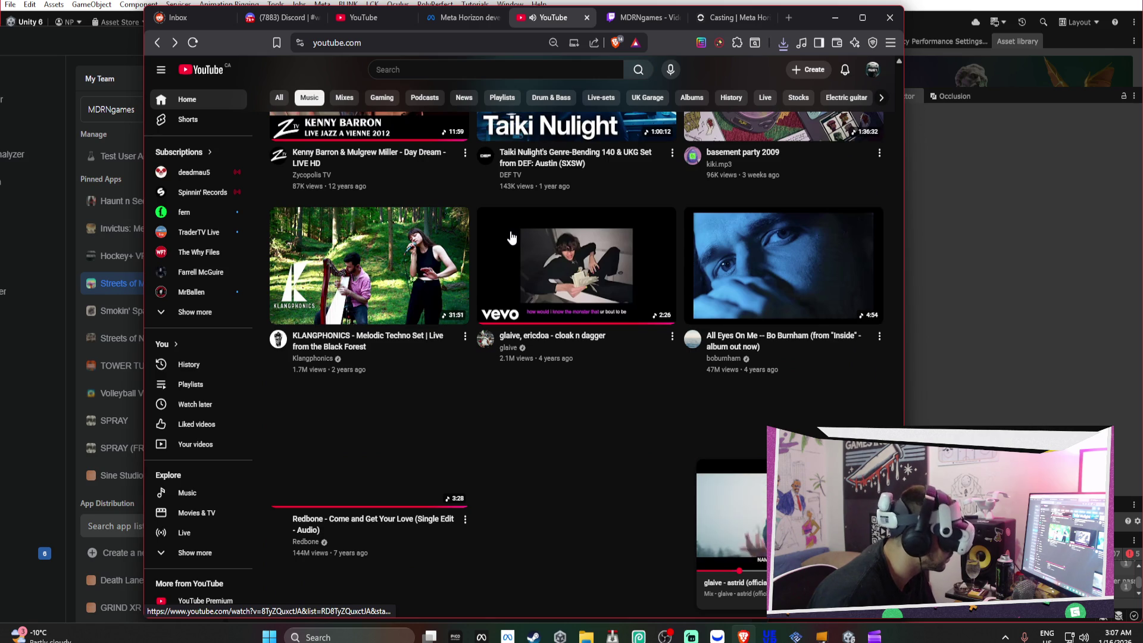
scroll(511, 237, down, 2)
scroll(512, 236, down, 10)
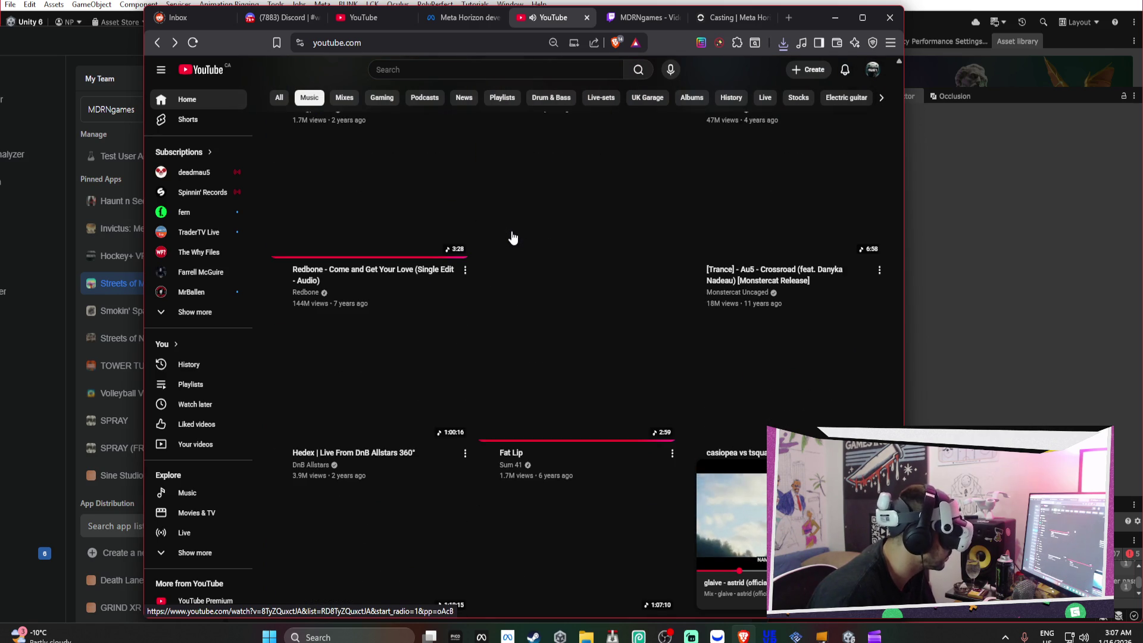
scroll(512, 239, down, 20)
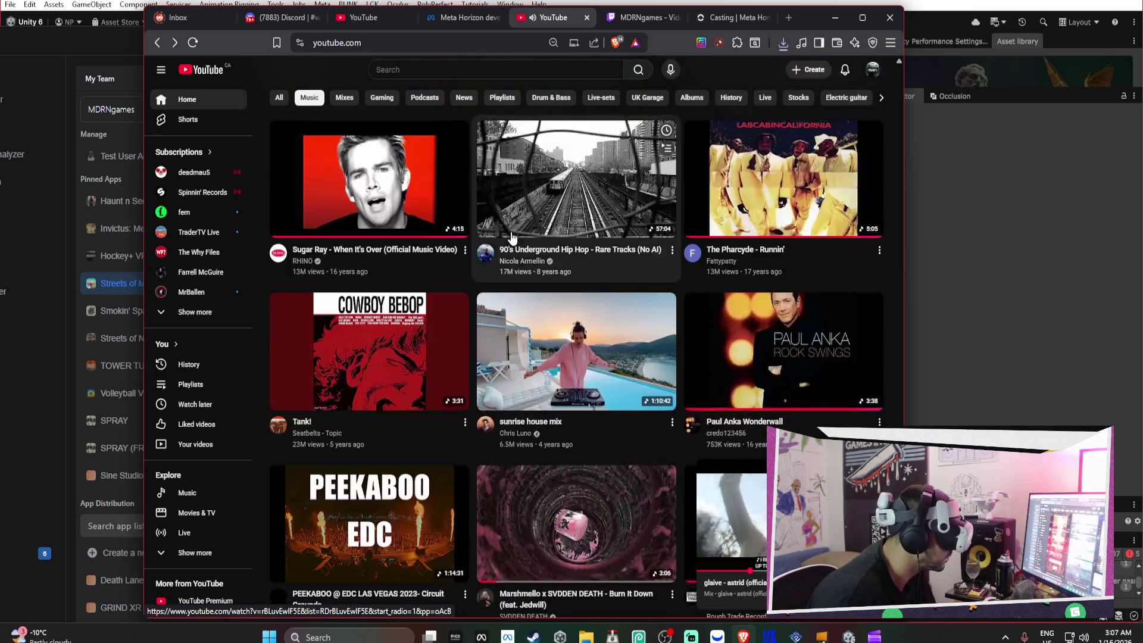
scroll(512, 237, down, 10)
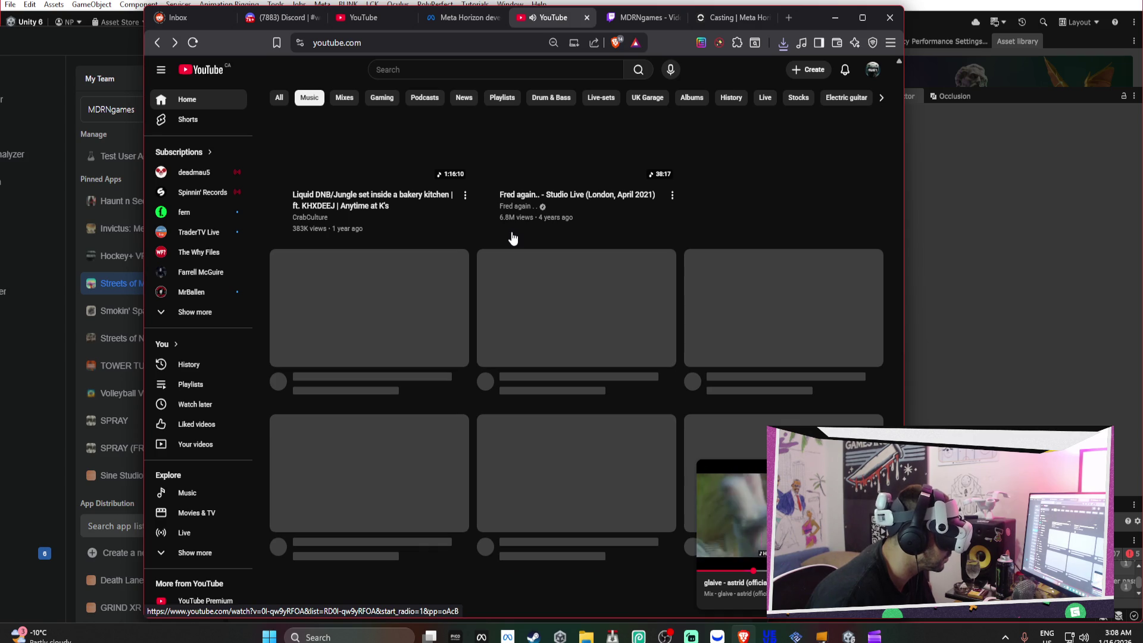
scroll(513, 238, down, 15)
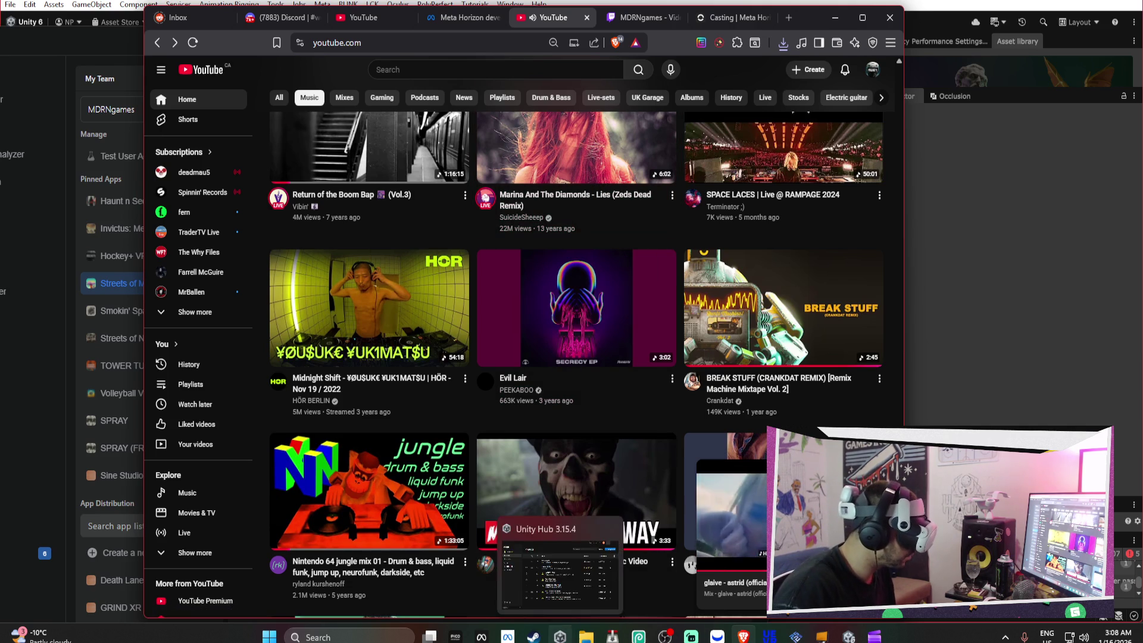
click(483, 638)
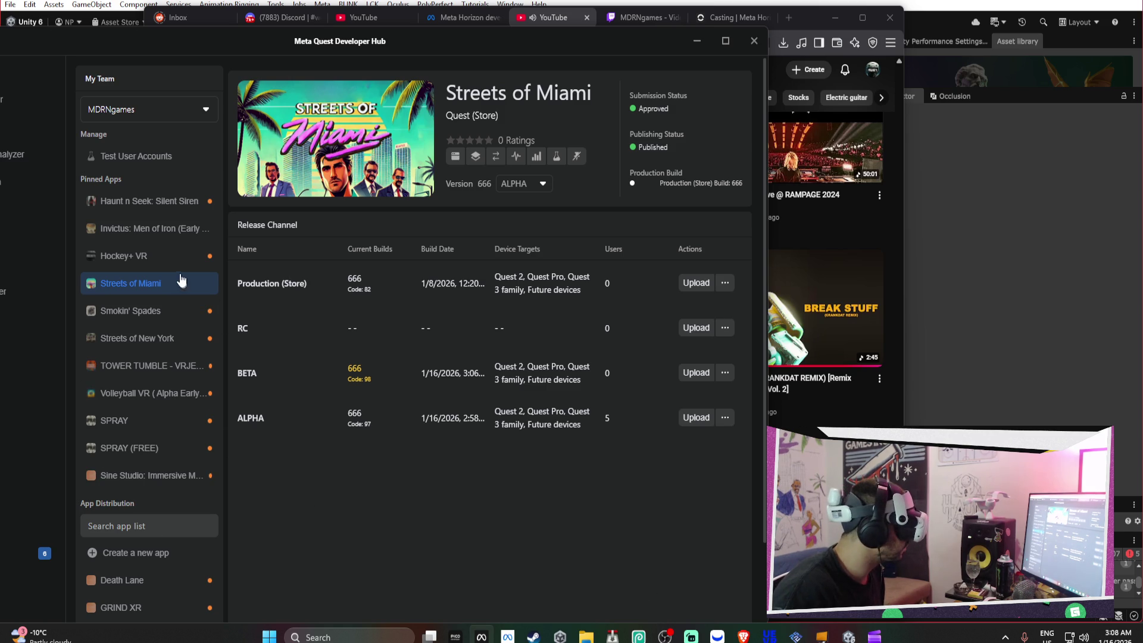
Open an upload form for Invictus: Men of Iron and move the Gradle progress window aside
click(152, 238)
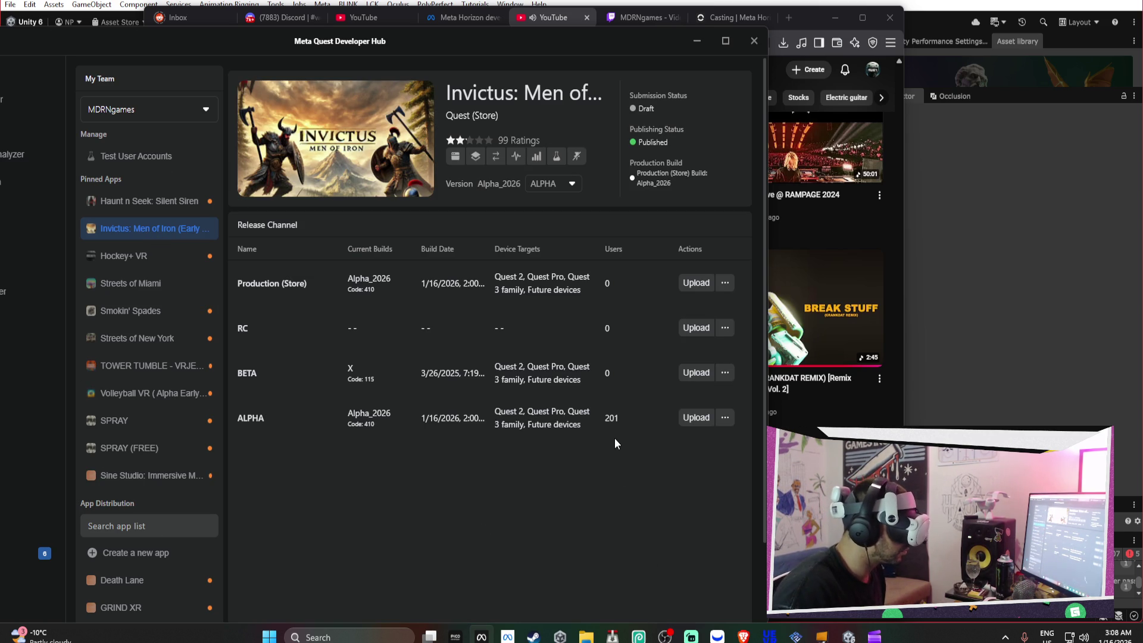
click(687, 418)
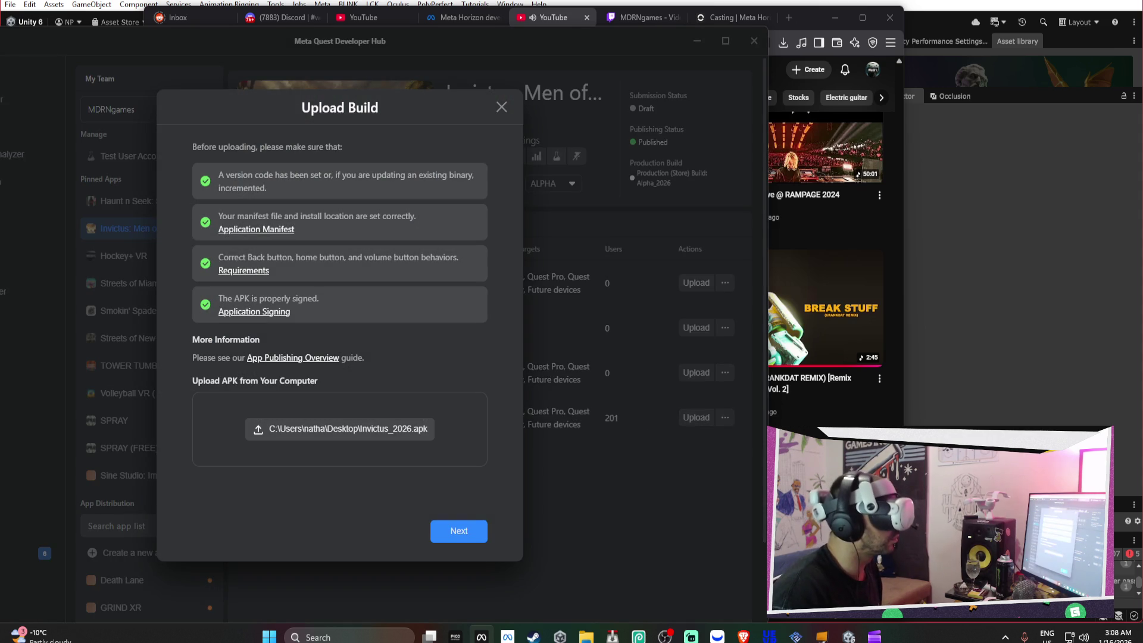
mouse_move(849, 637)
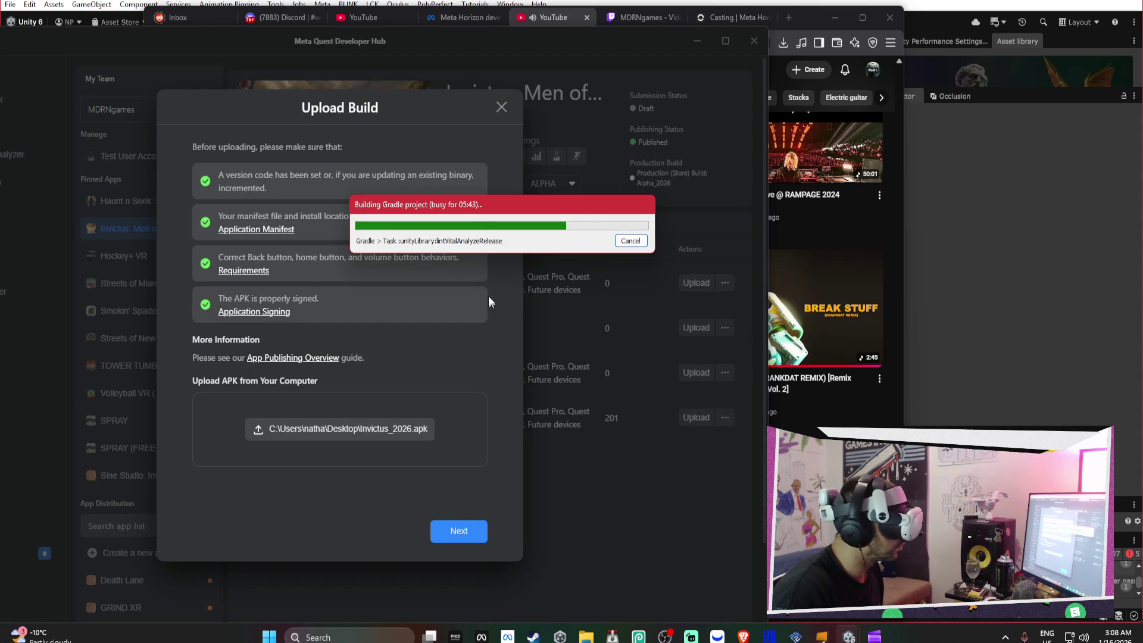
drag(452, 207, 425, 220)
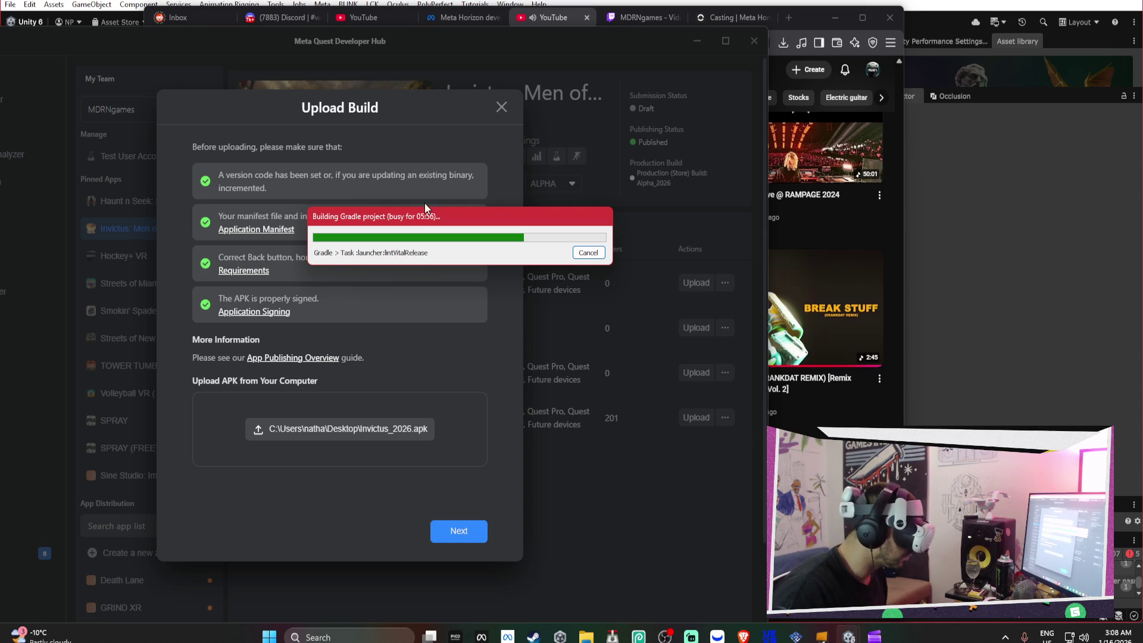
click(744, 637)
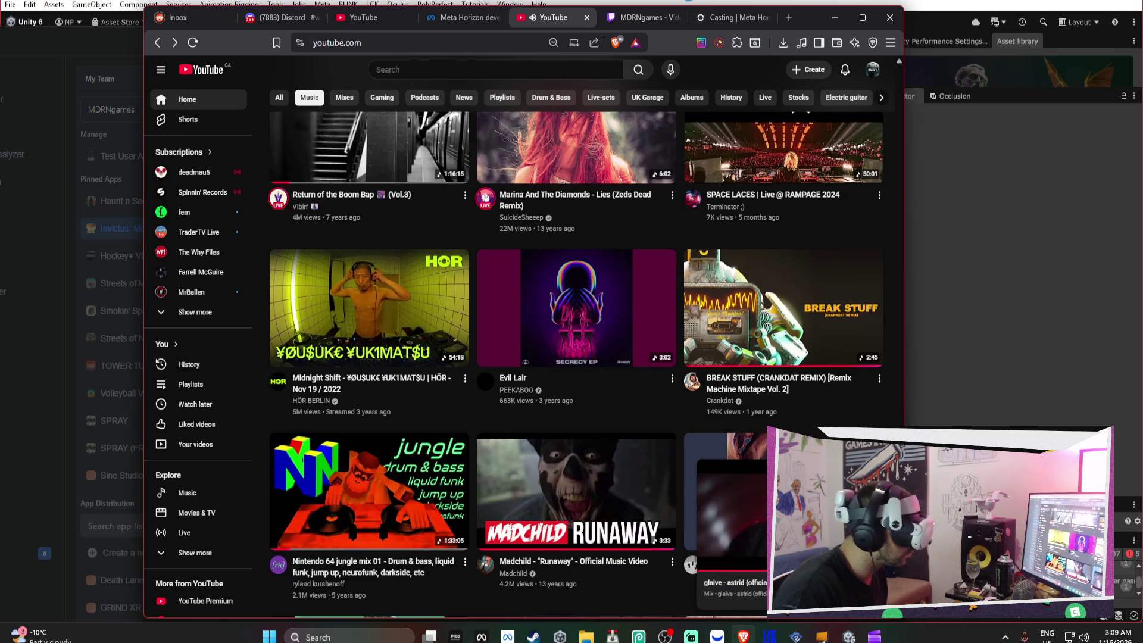
Watch the headset's live cast full screen on the Casting | Meta Horizon tab, then exit
click(729, 18)
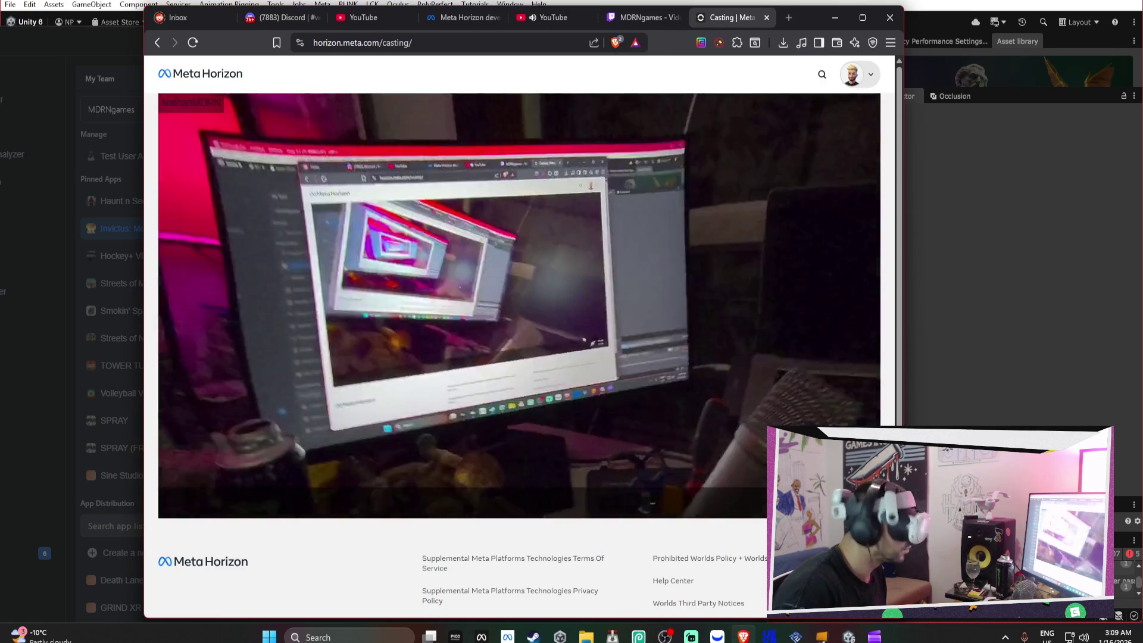
double_click(737, 392)
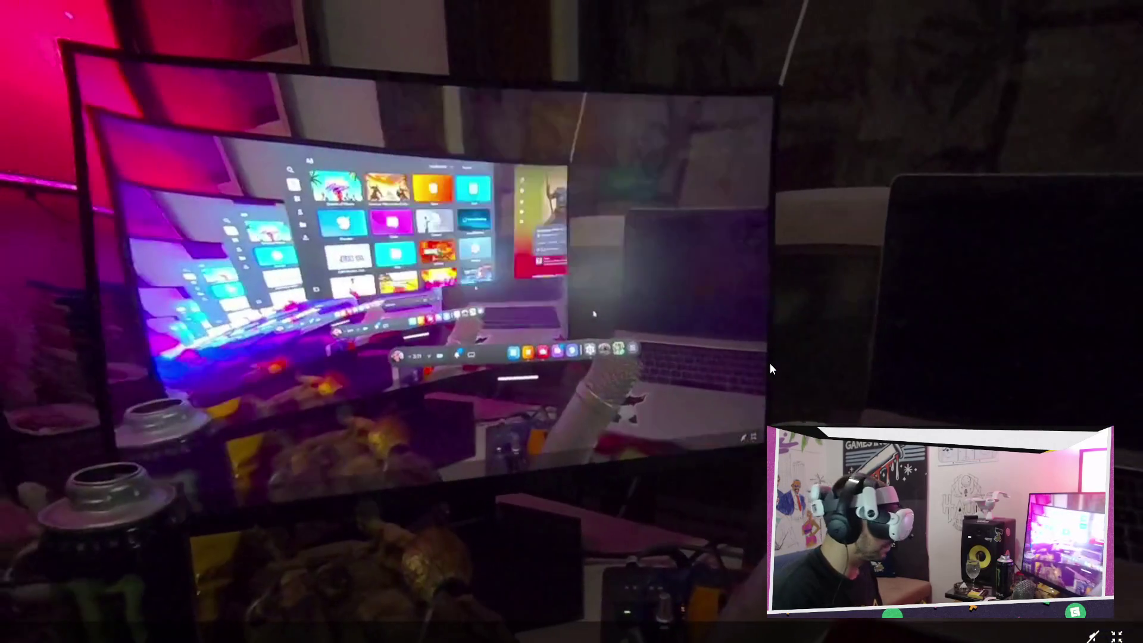
key(Escape)
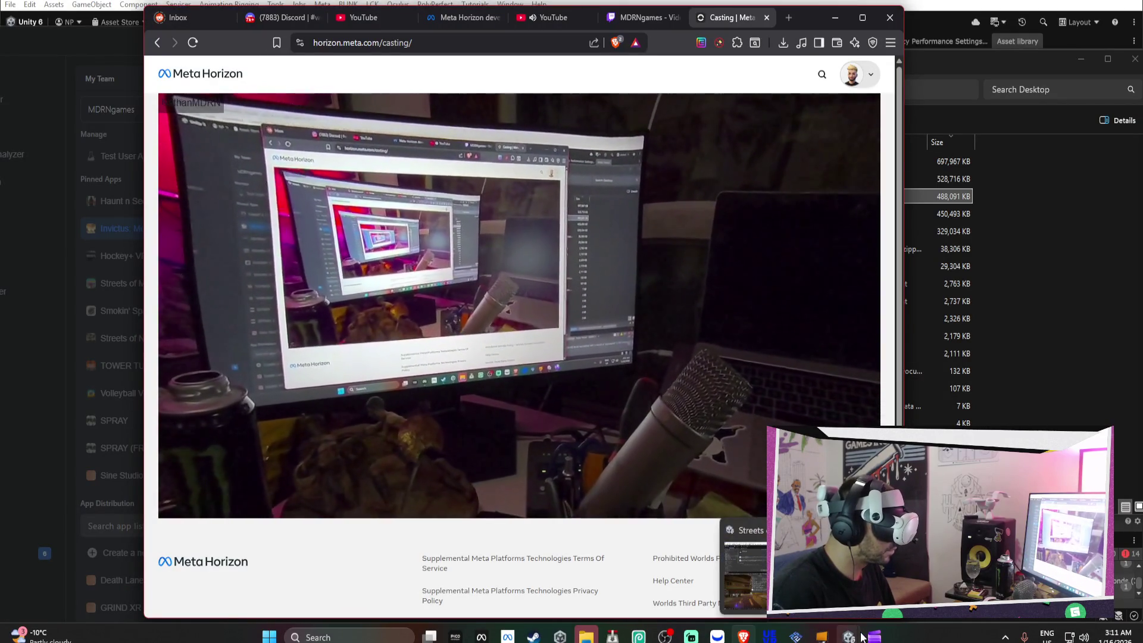
Submit Invictus_2026.apk to ALPHA and dismiss the duplicate version code 410 failure
mouse_move(487, 639)
click(489, 592)
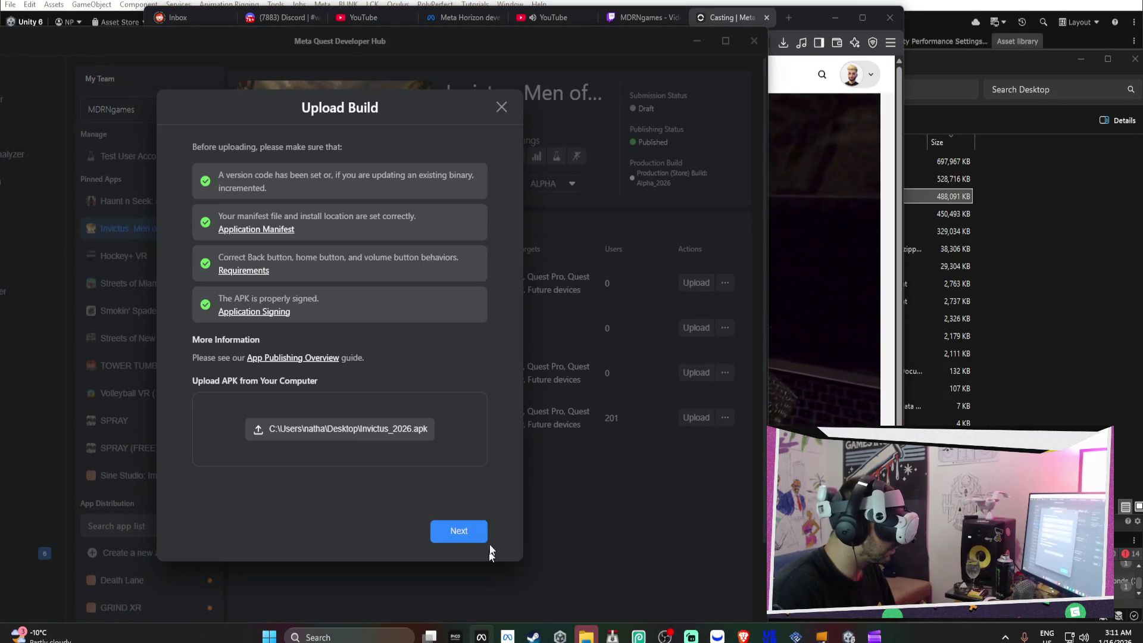
click(459, 533)
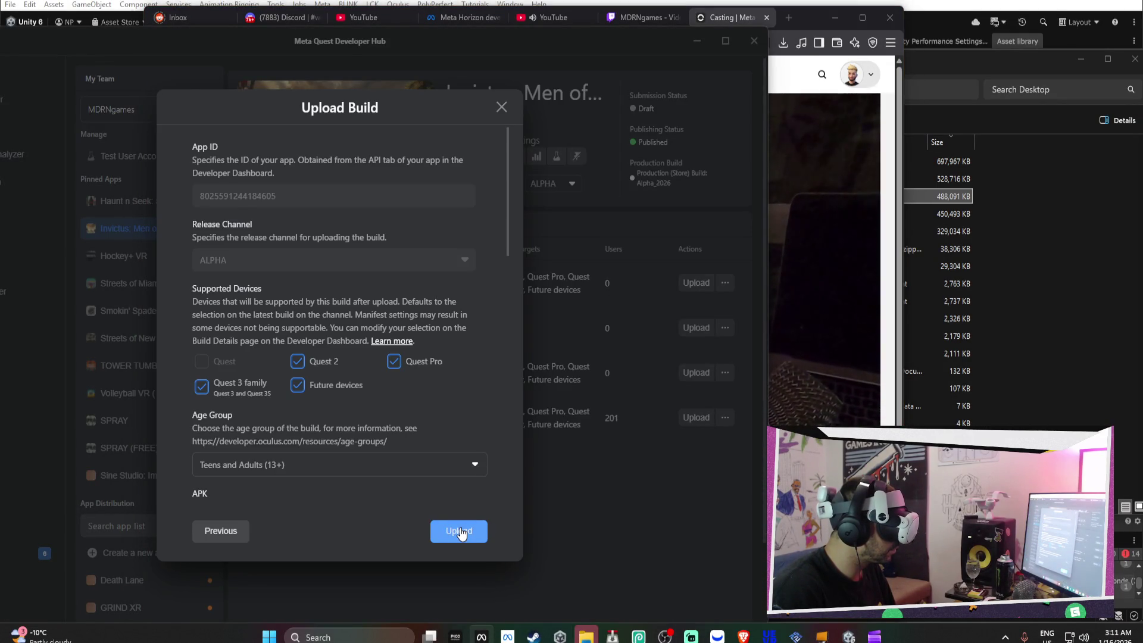
click(462, 531)
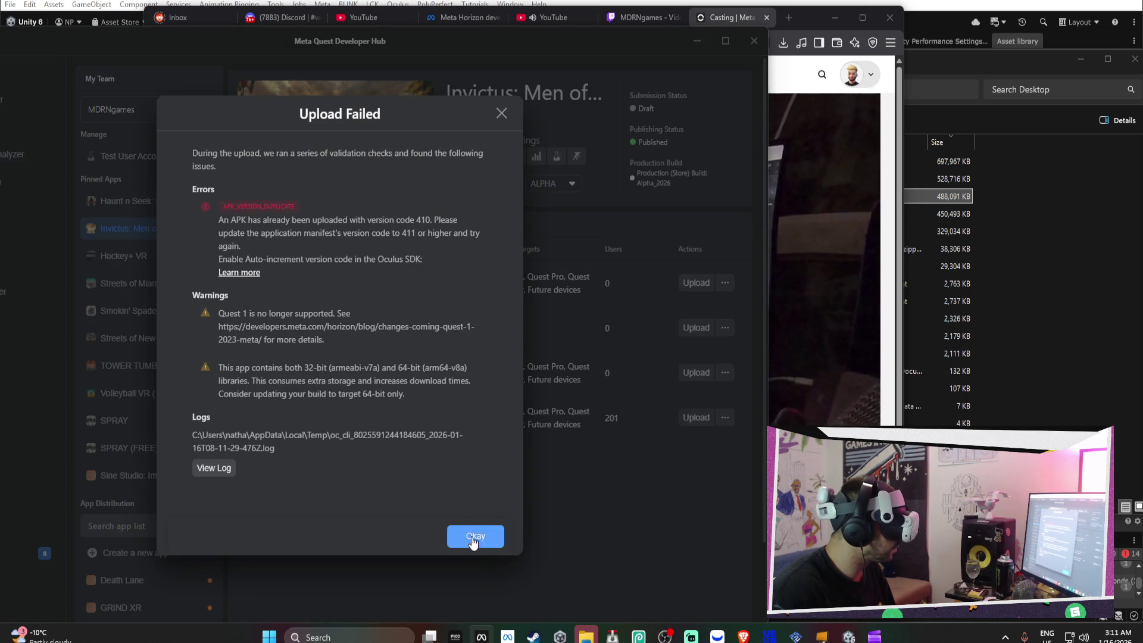
click(473, 536)
key(alt+Tab)
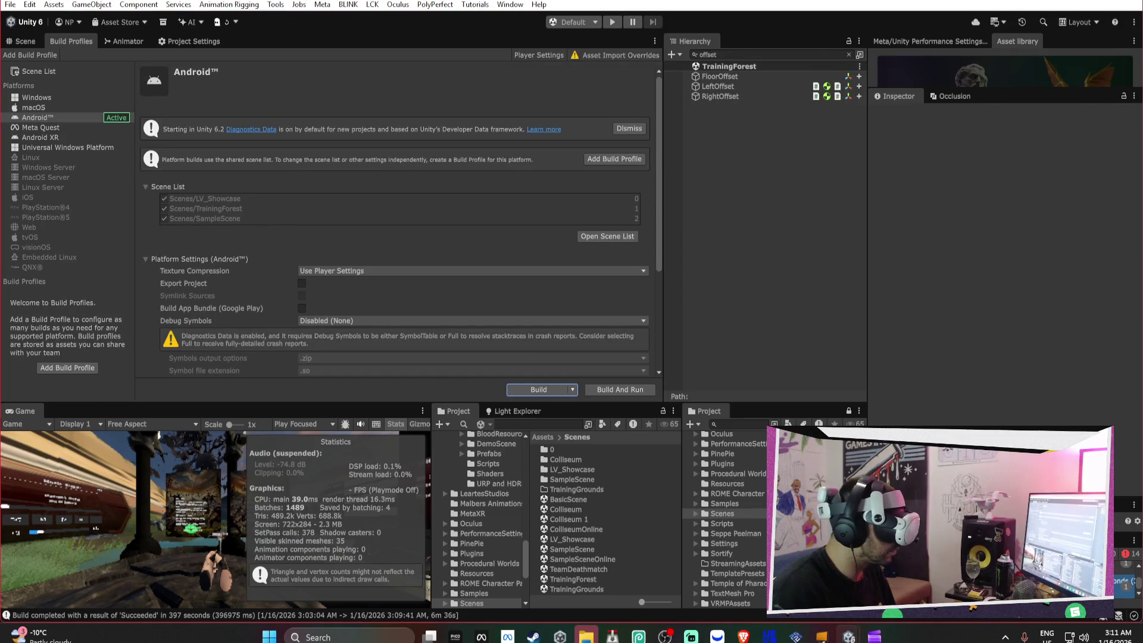
Rebuild for Android, replacing the existing Invictus_2026.apk on the Desktop
click(539, 390)
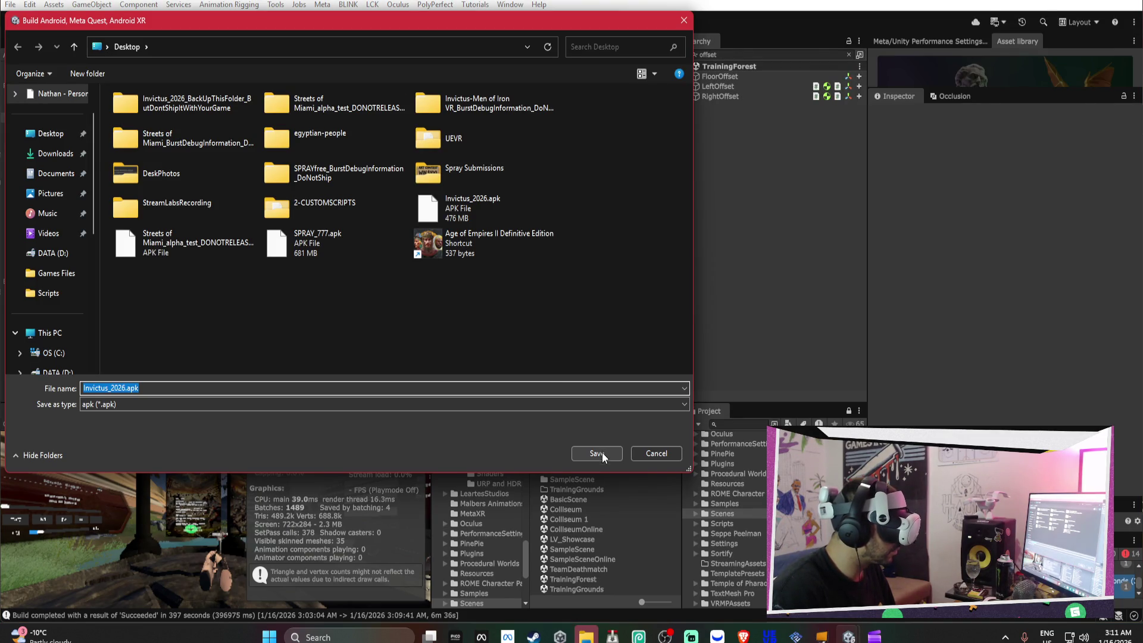
click(602, 455)
click(598, 309)
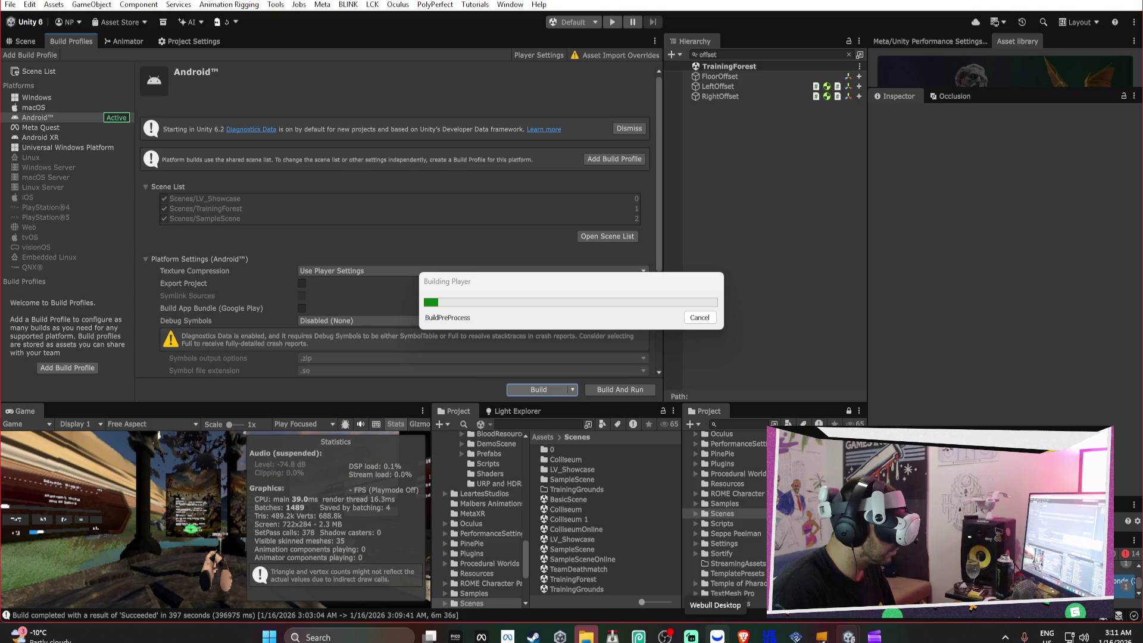
click(489, 637)
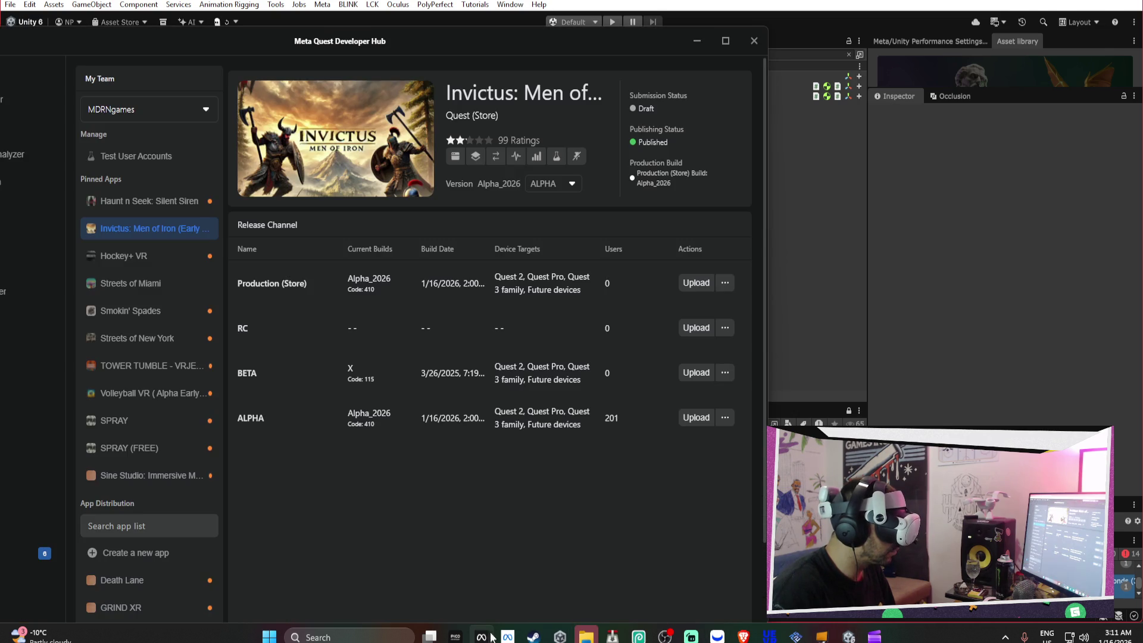
Show Streets of Miami's BETA: 666 build, then bring the casting page forward
click(156, 286)
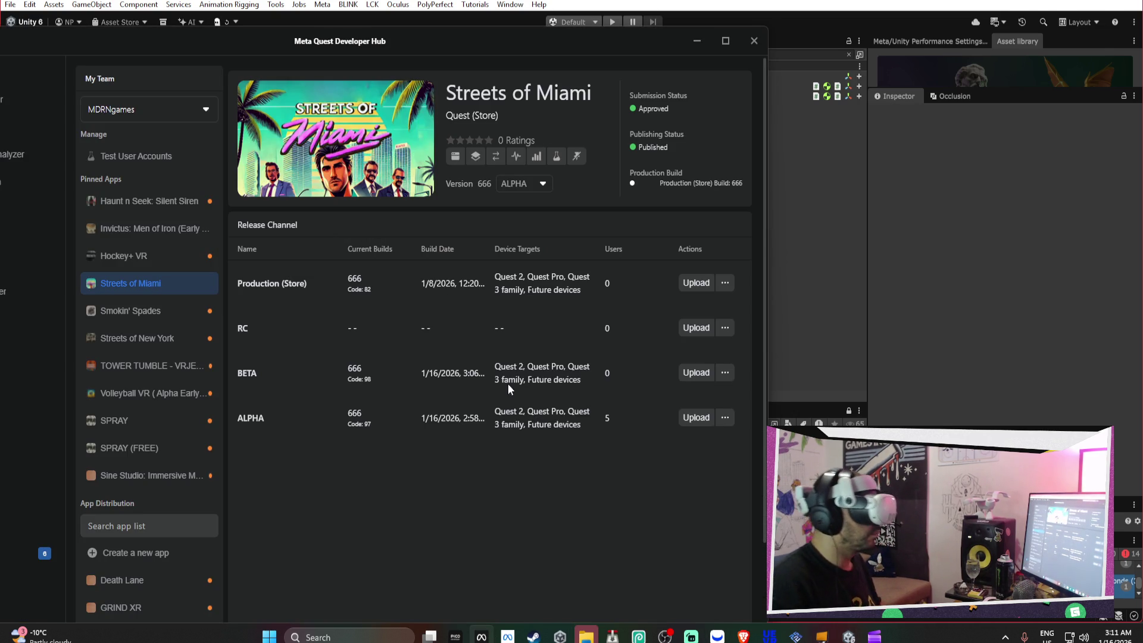
click(541, 183)
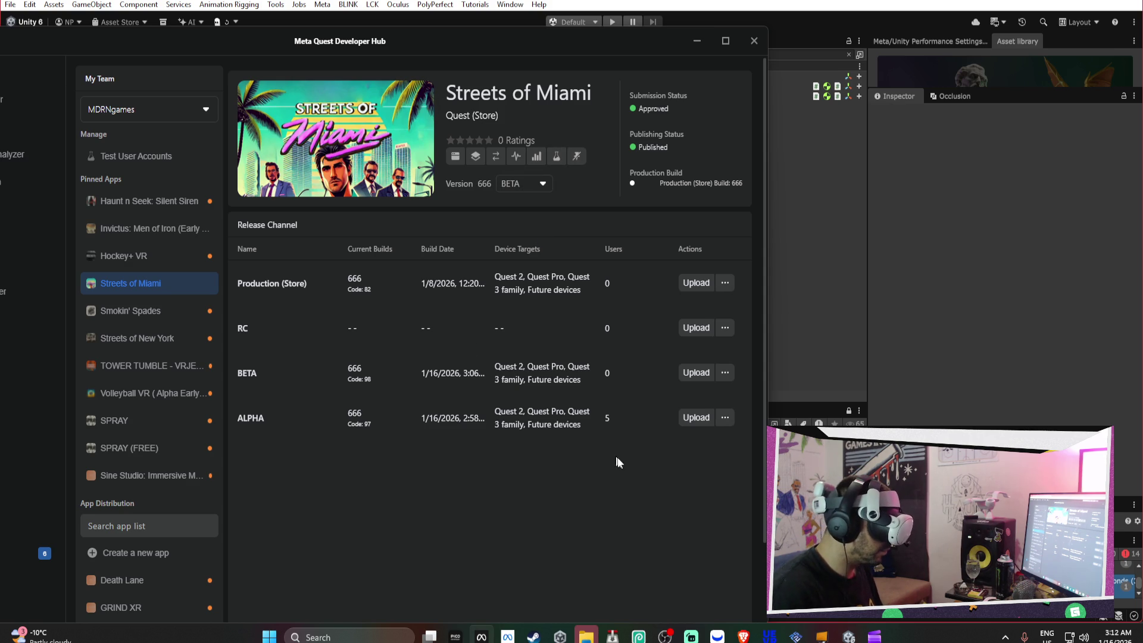
click(753, 635)
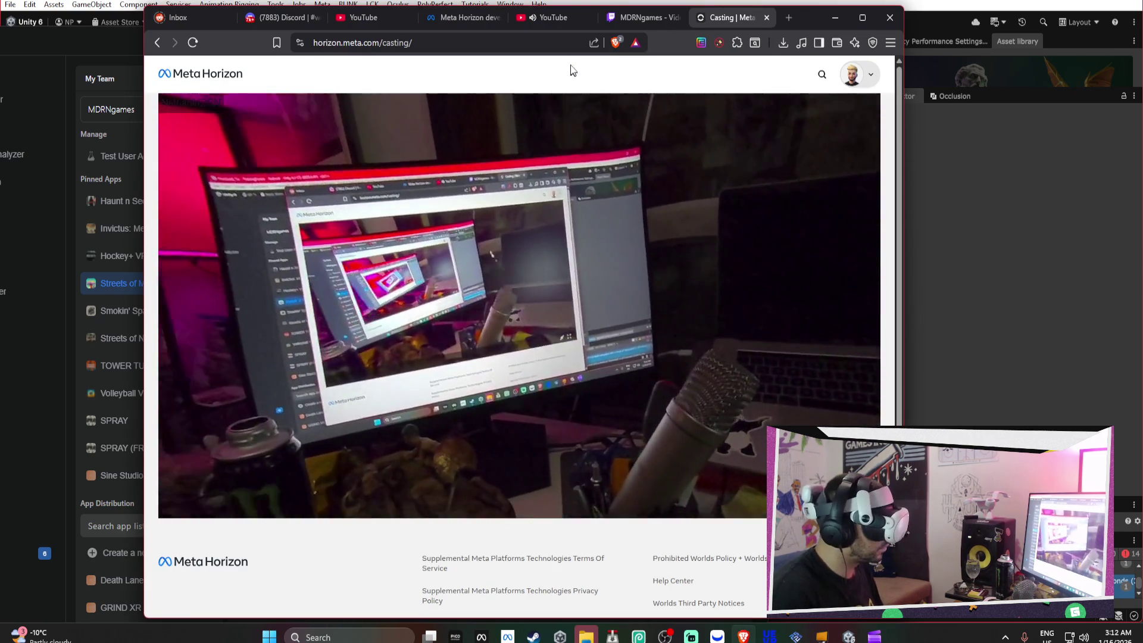
Scroll the YouTube feed and play deadmau5's 'WTF - Chicken'
click(556, 19)
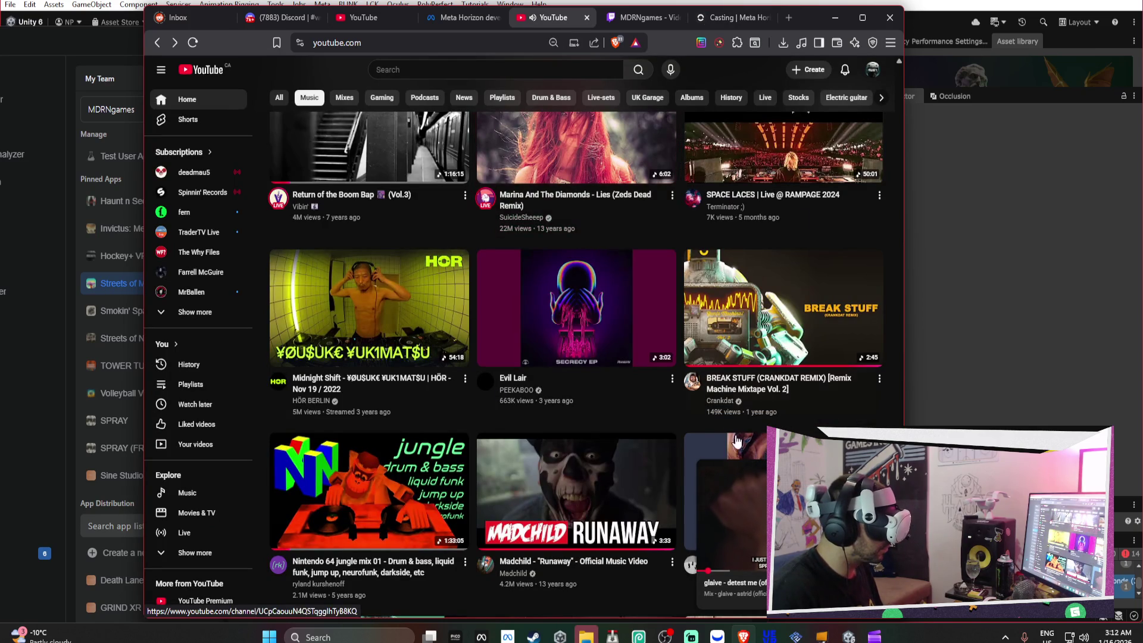
scroll(284, 466, down, 1)
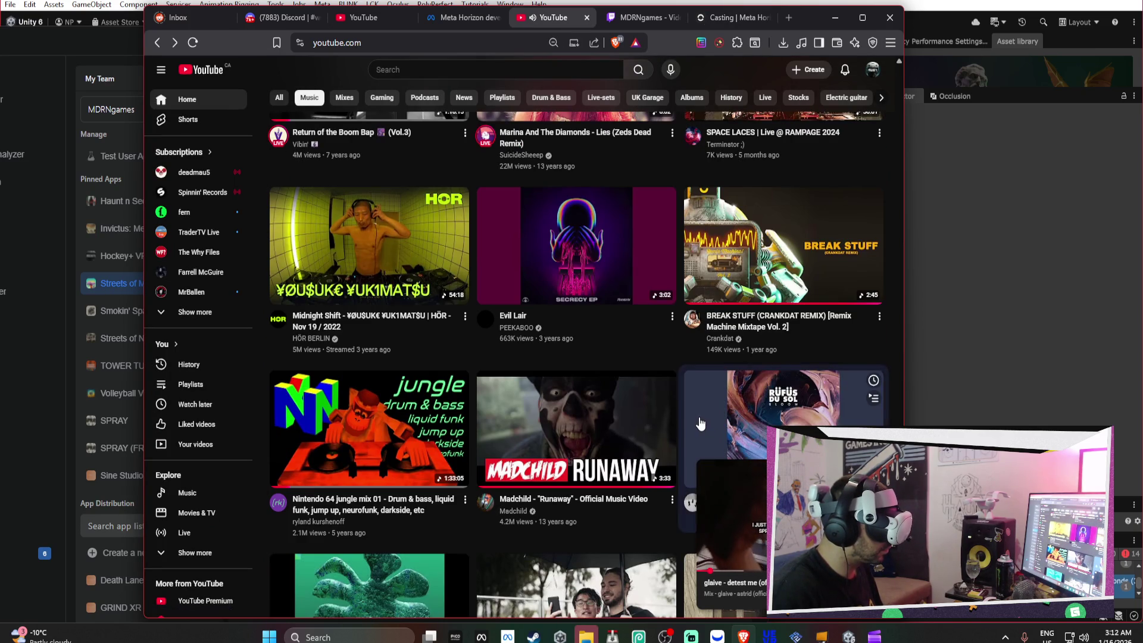
scroll(681, 401, down, 4)
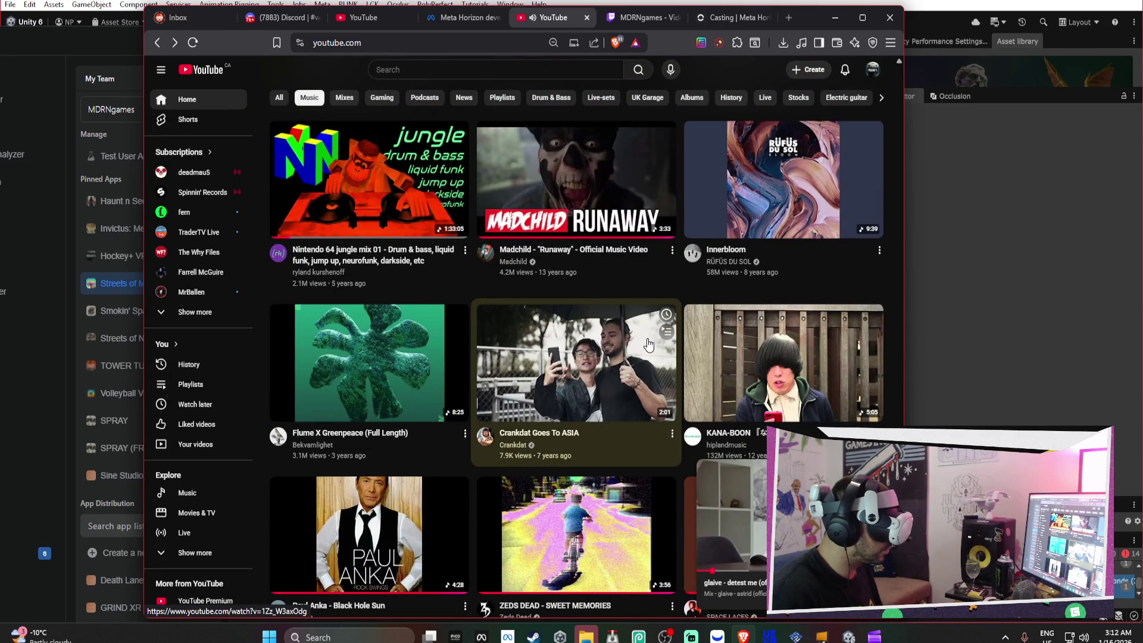
scroll(648, 345, down, 3)
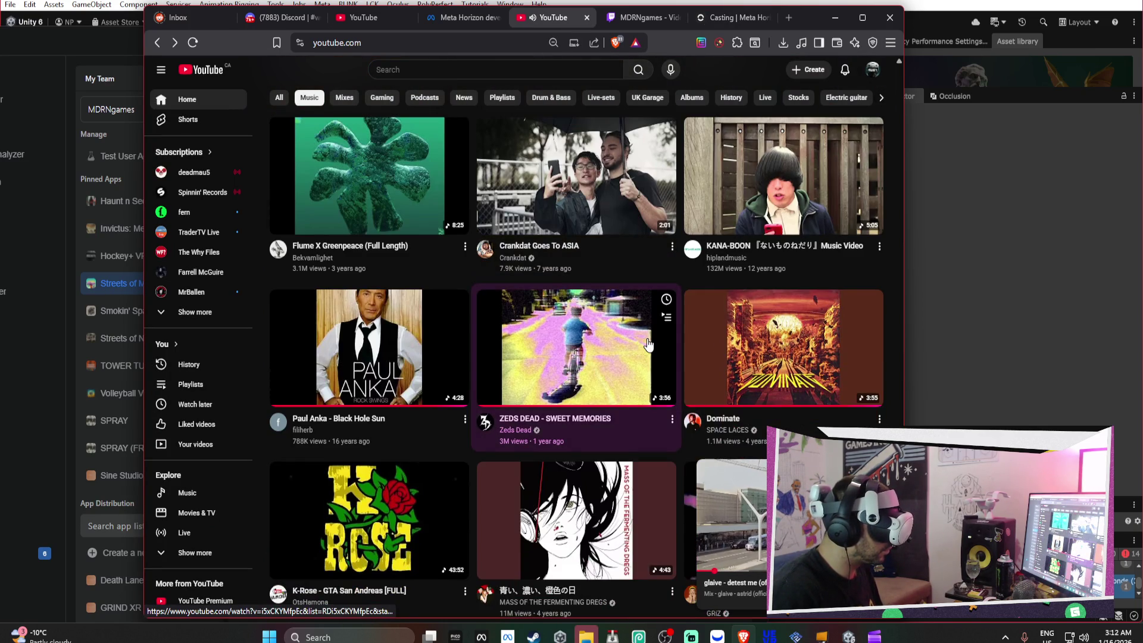
scroll(648, 344, down, 5)
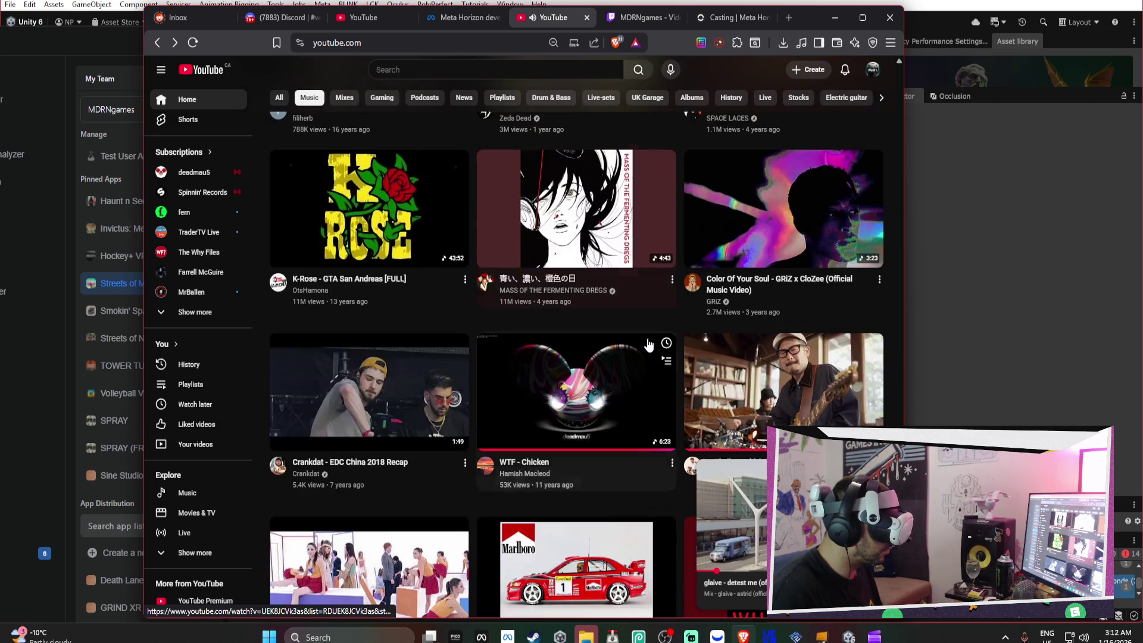
scroll(649, 344, down, 2)
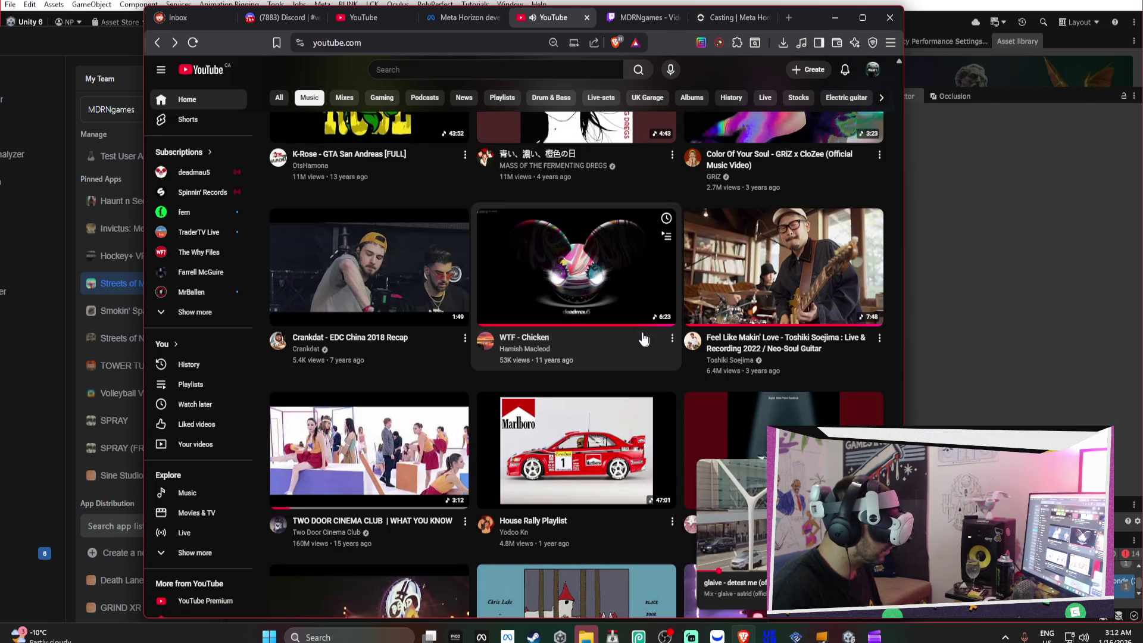
click(593, 289)
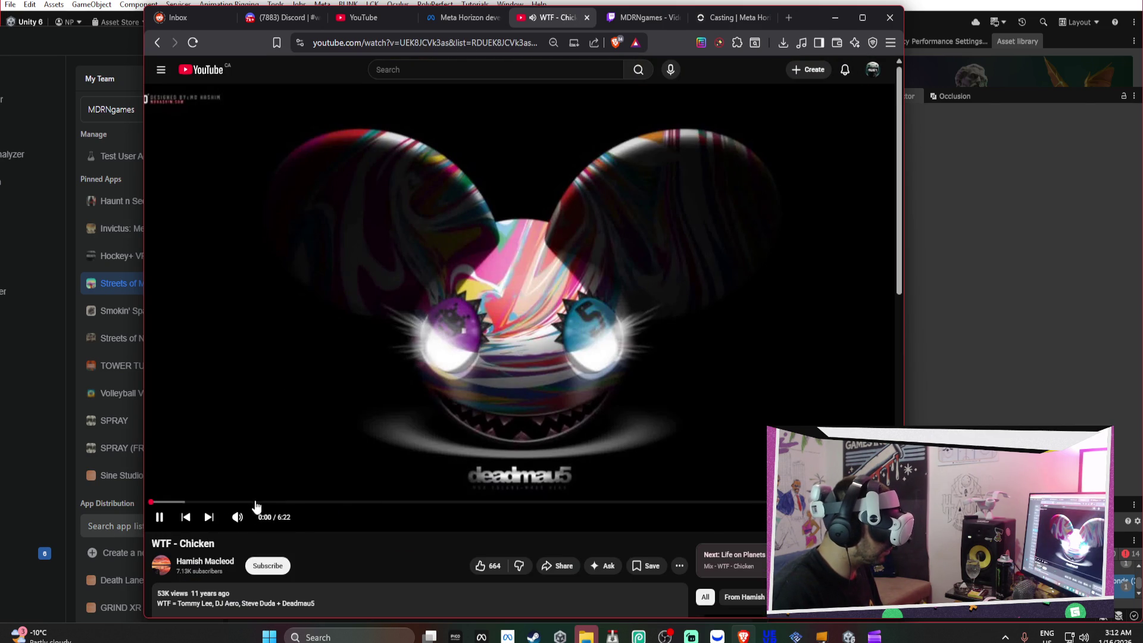
Return to the home feed, then expand the miniplayer back to the full video page
click(158, 43)
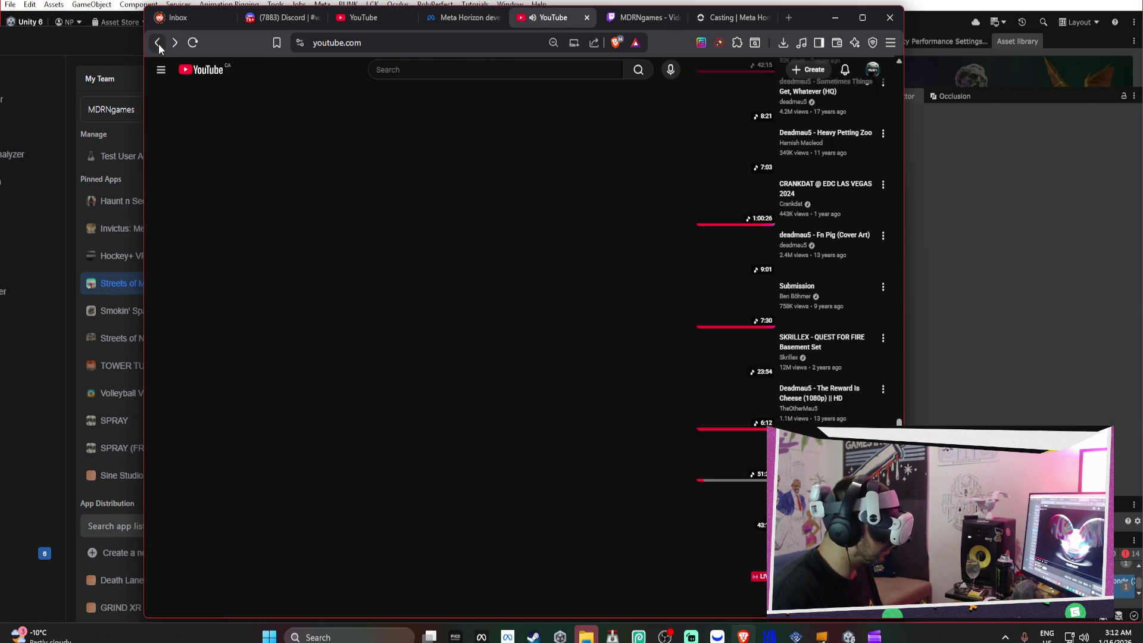
scroll(544, 297, down, 10)
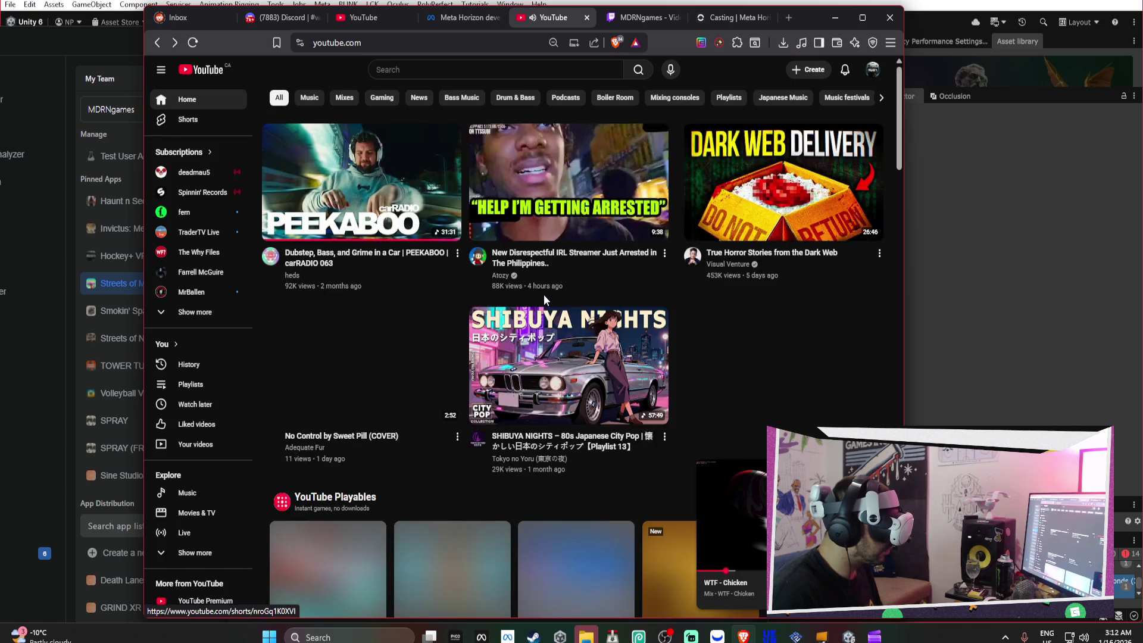
scroll(544, 301, down, 15)
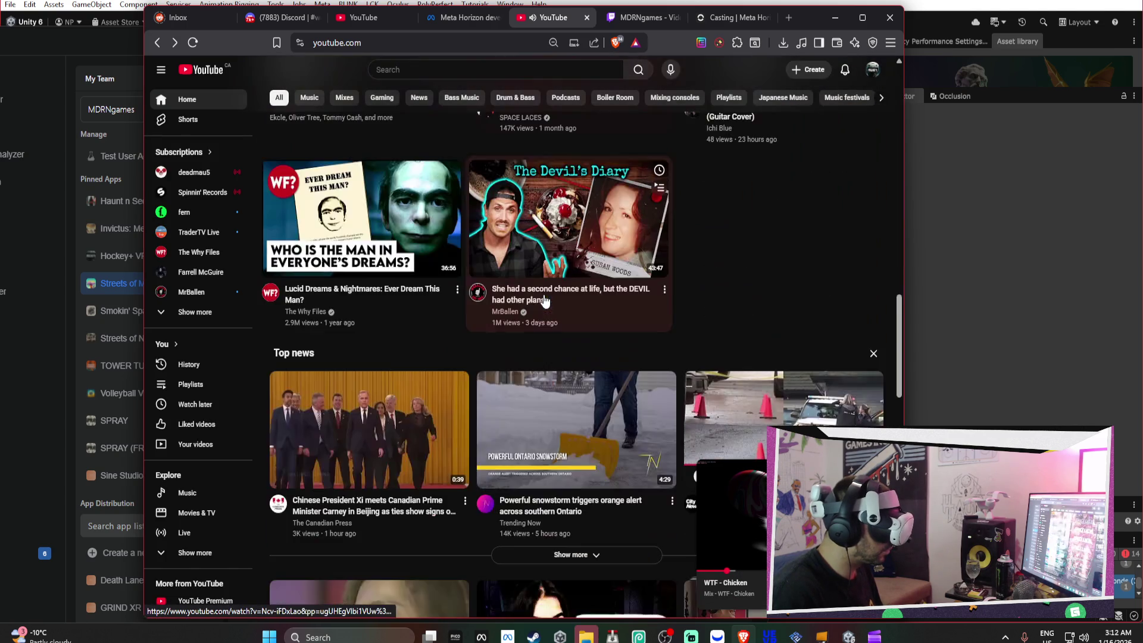
scroll(550, 310, down, 7)
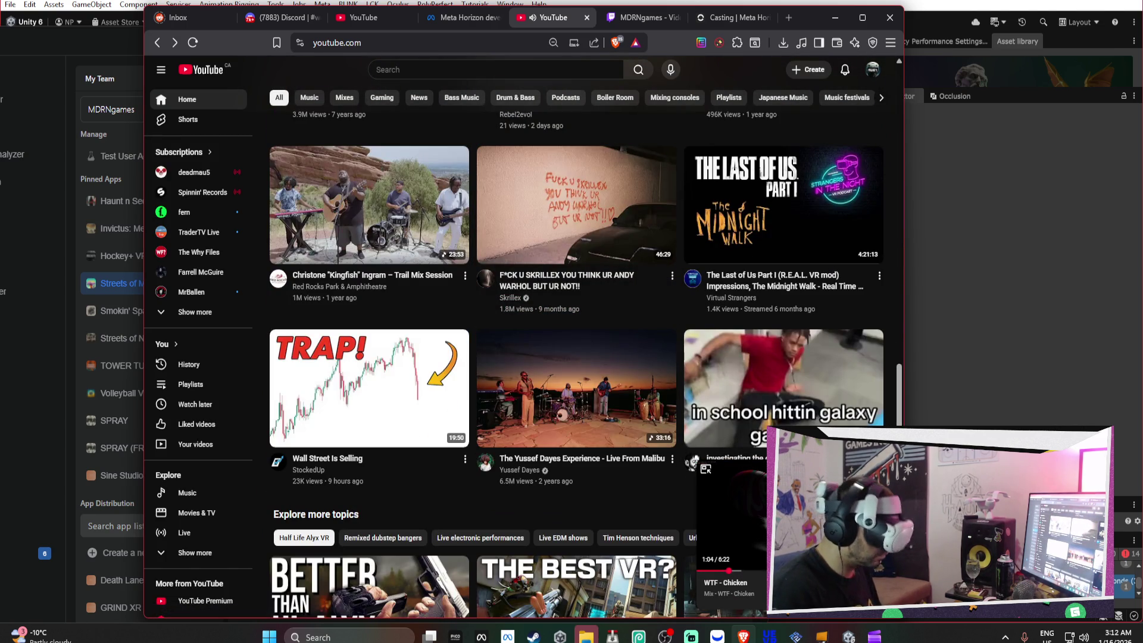
click(707, 472)
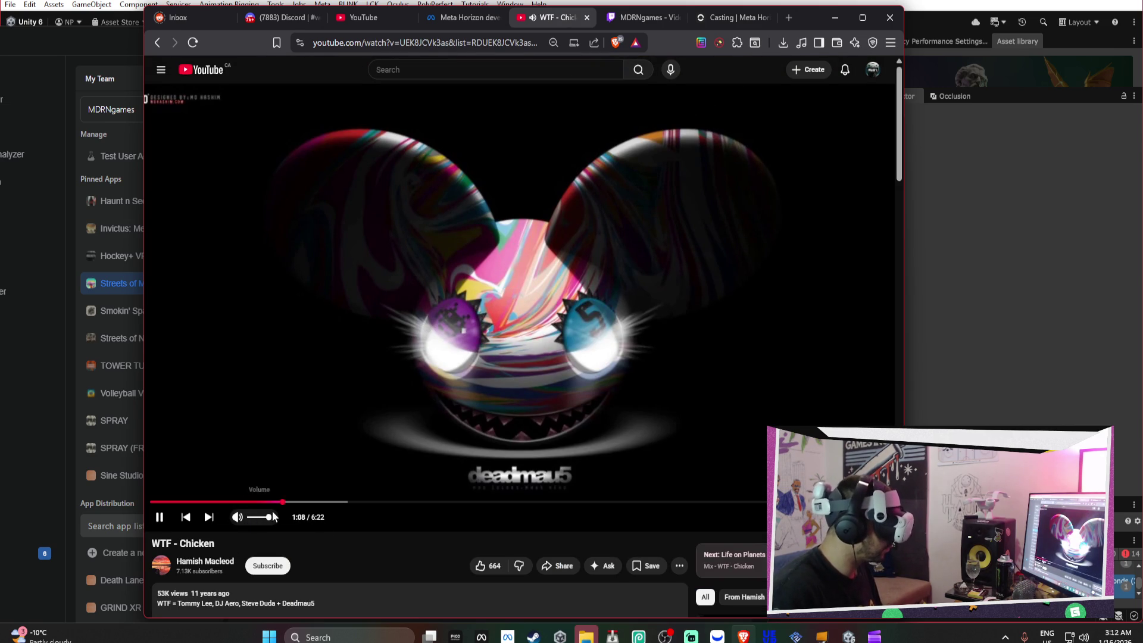
Check the media panel and Developer Hub, then switch to the Casting | Meta Horizon tab
click(1083, 638)
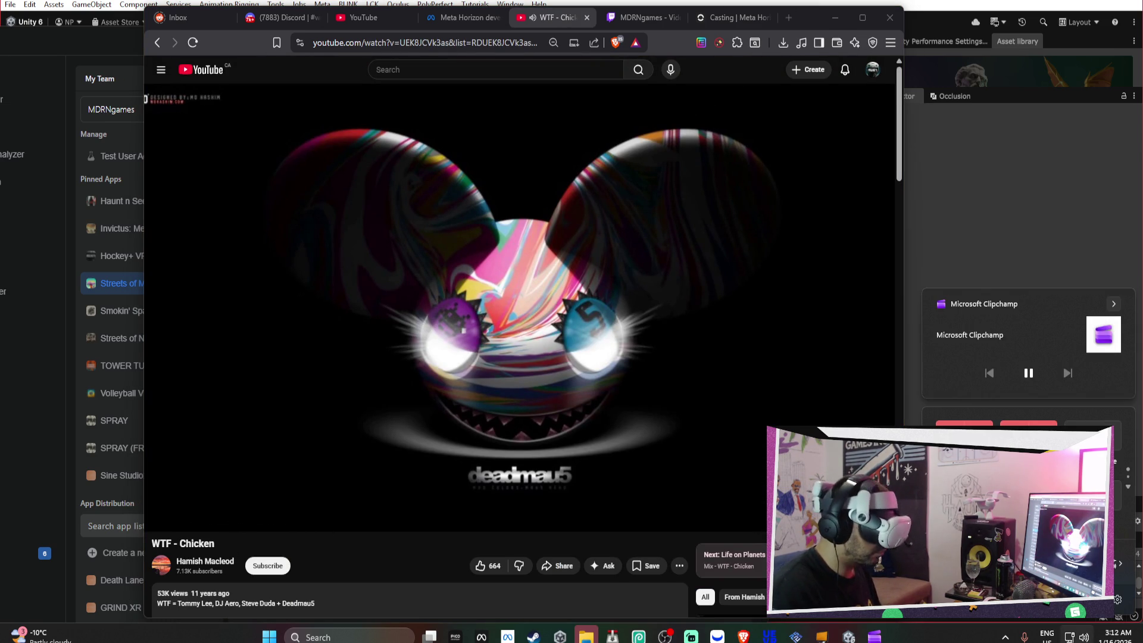
click(843, 27)
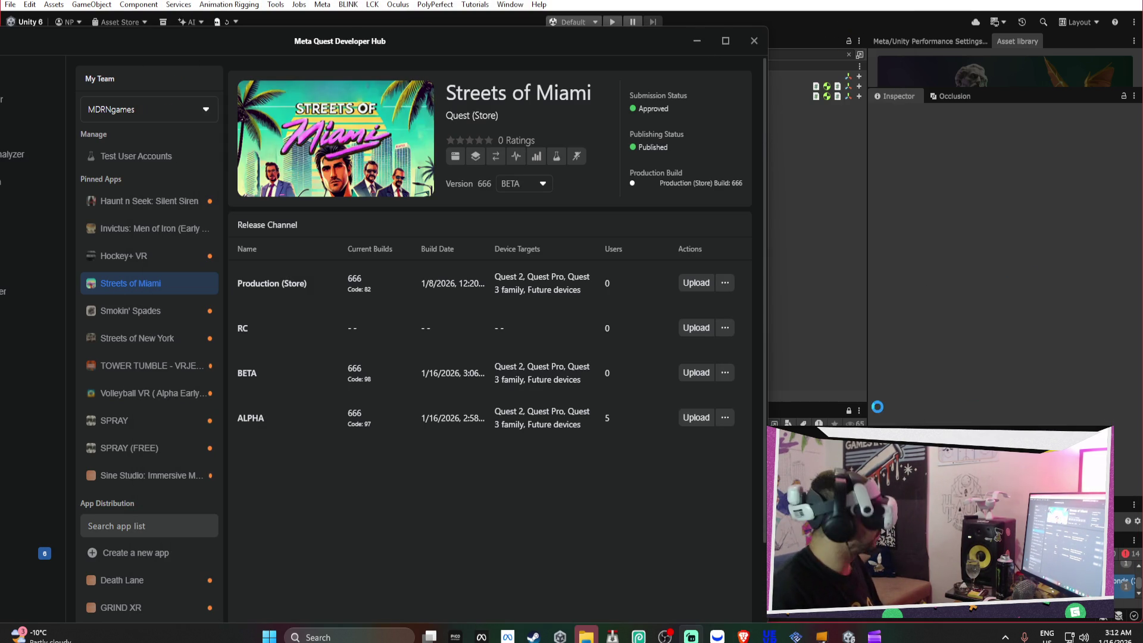
click(743, 637)
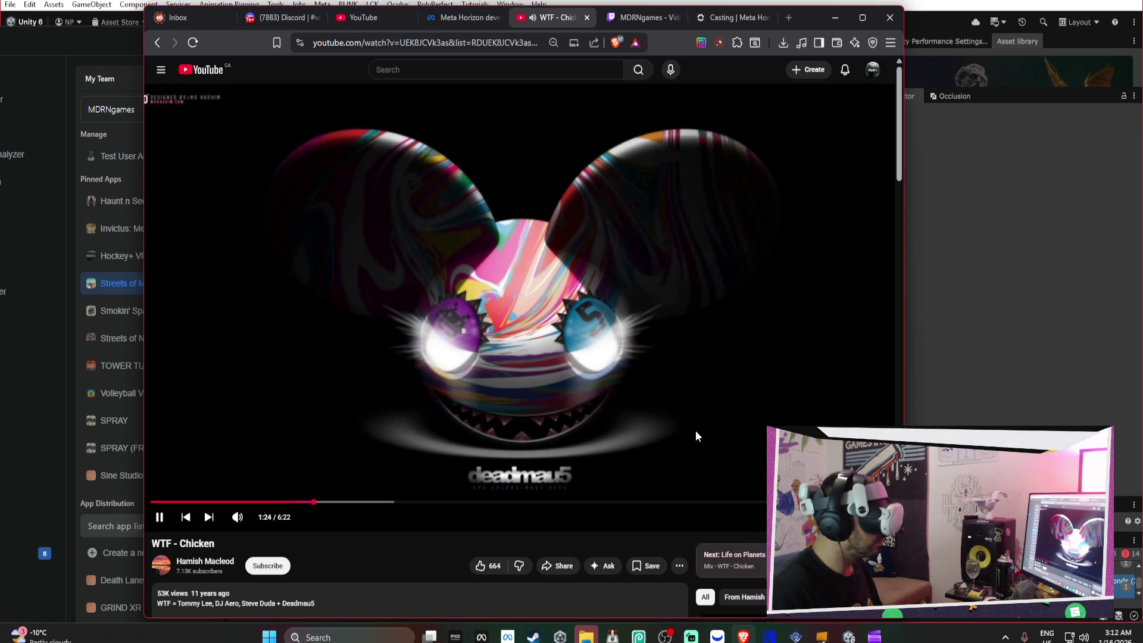
click(724, 17)
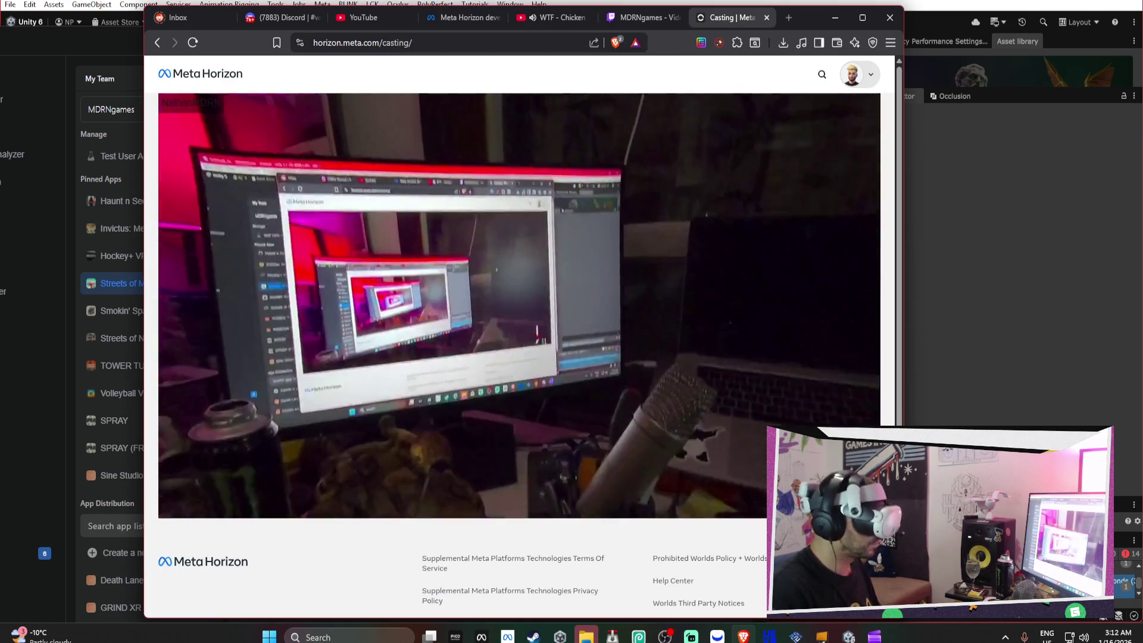
Show the headset cast full screen, then bring the Unity editor back in front
key(f)
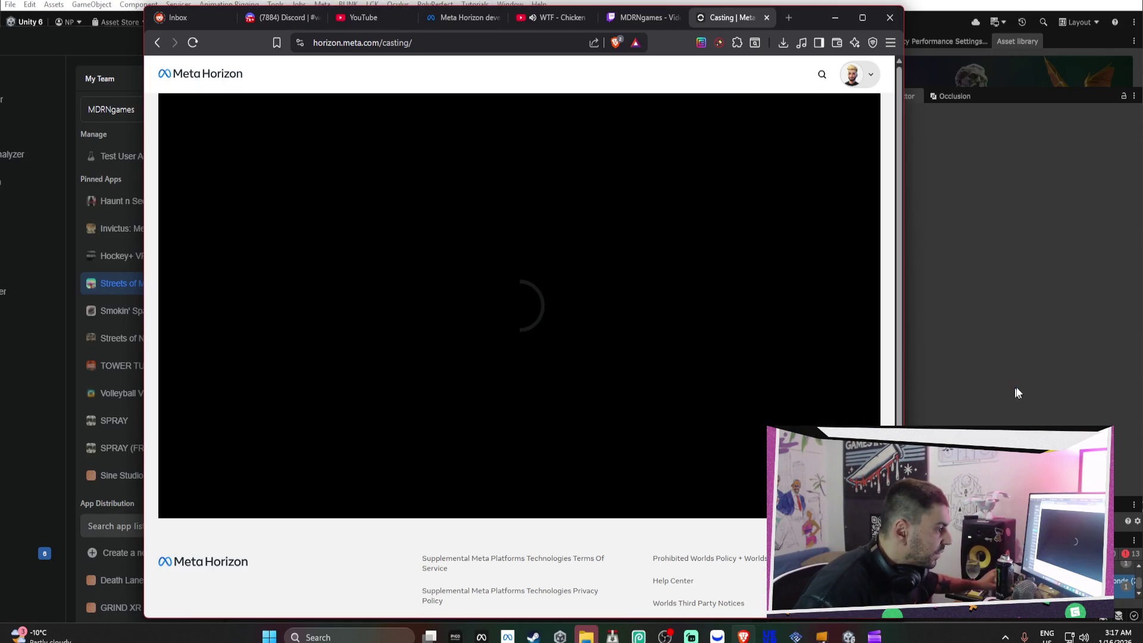
click(973, 388)
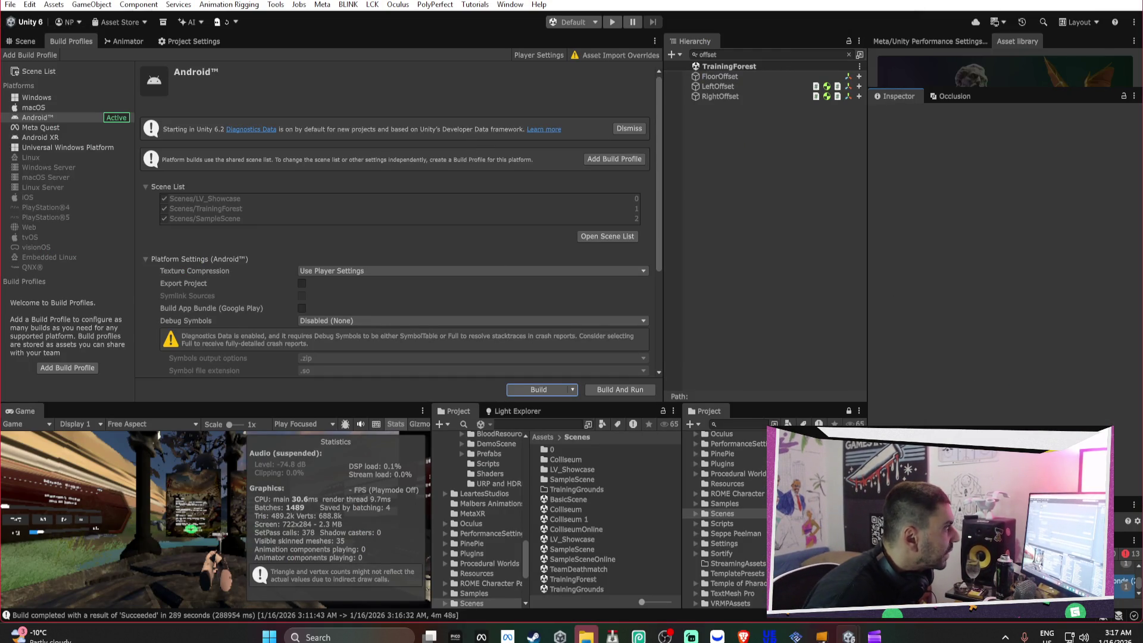
Minimize the casting browser and File Explorer to reveal Meta Quest Developer Hub
key(alt+Tab)
click(837, 23)
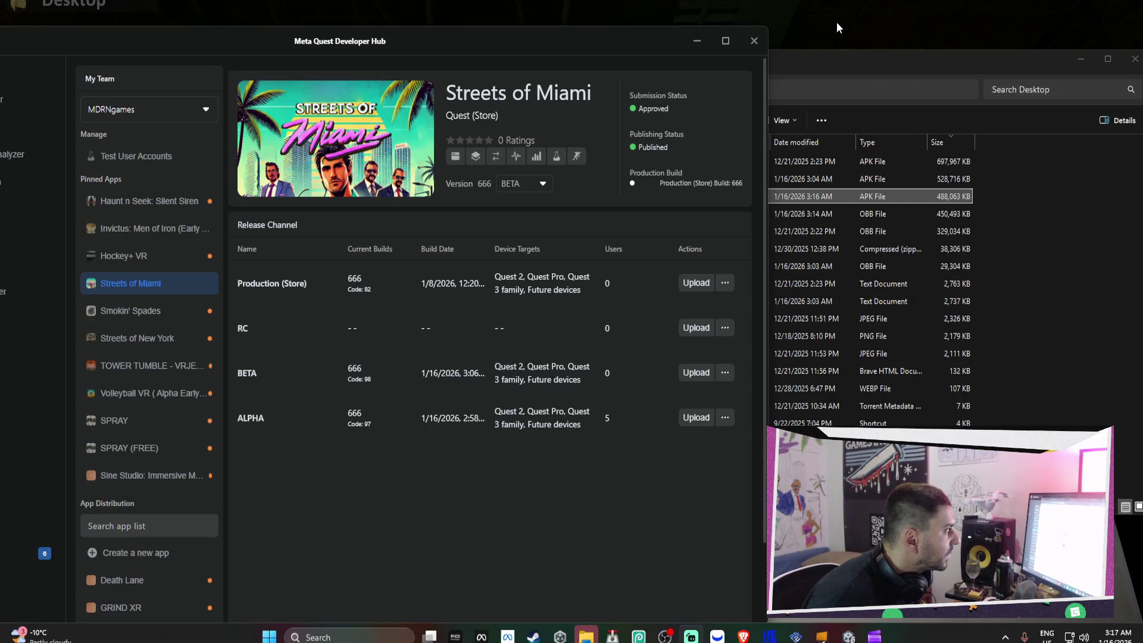
click(1081, 59)
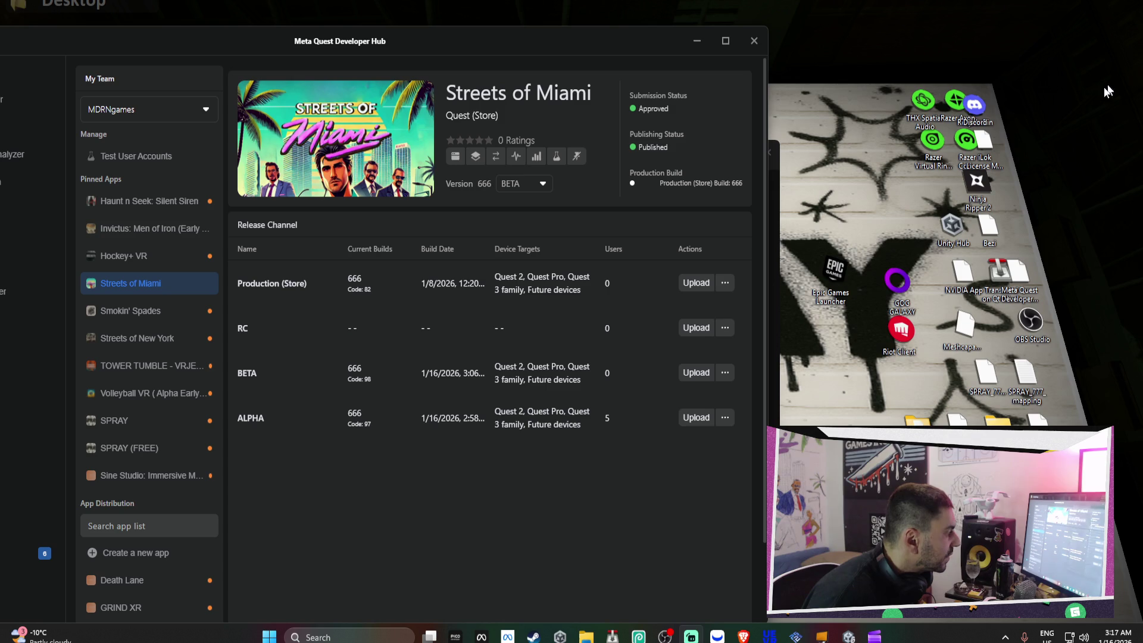
Select Invictus: Men of Iron in Pinned Apps and begin a new ALPHA build upload
mouse_move(746, 636)
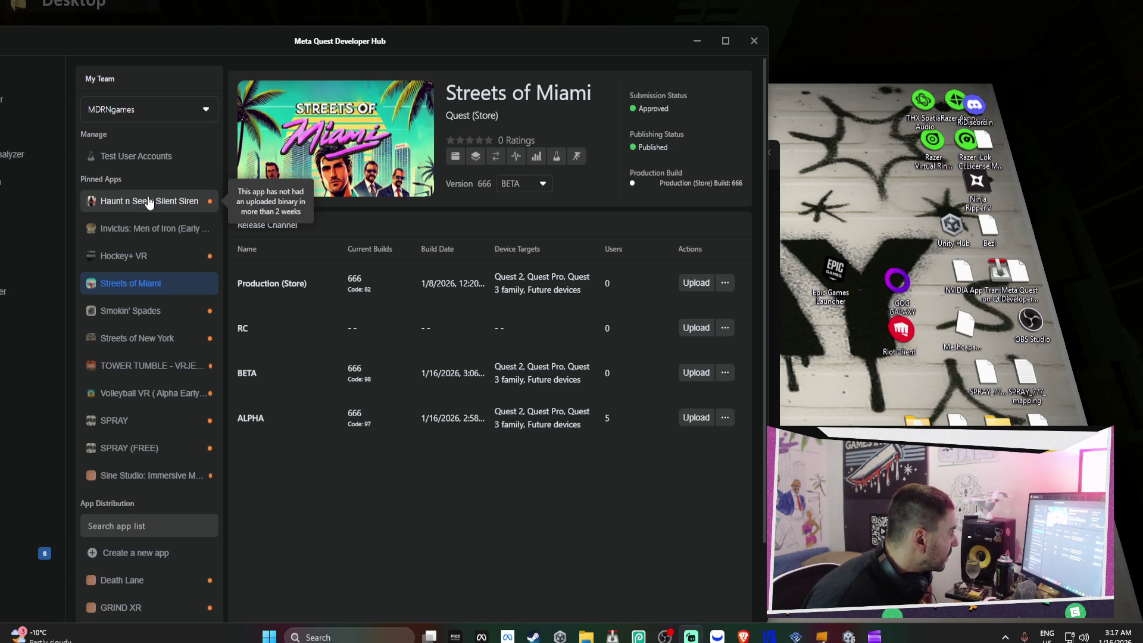
click(148, 201)
click(155, 228)
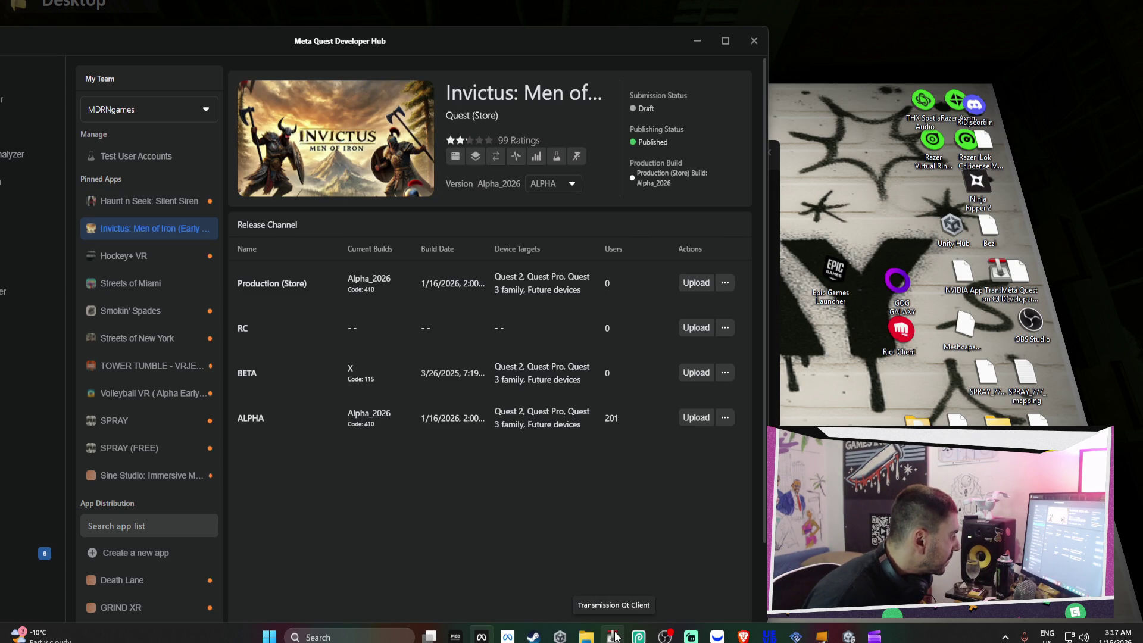
click(685, 419)
click(462, 539)
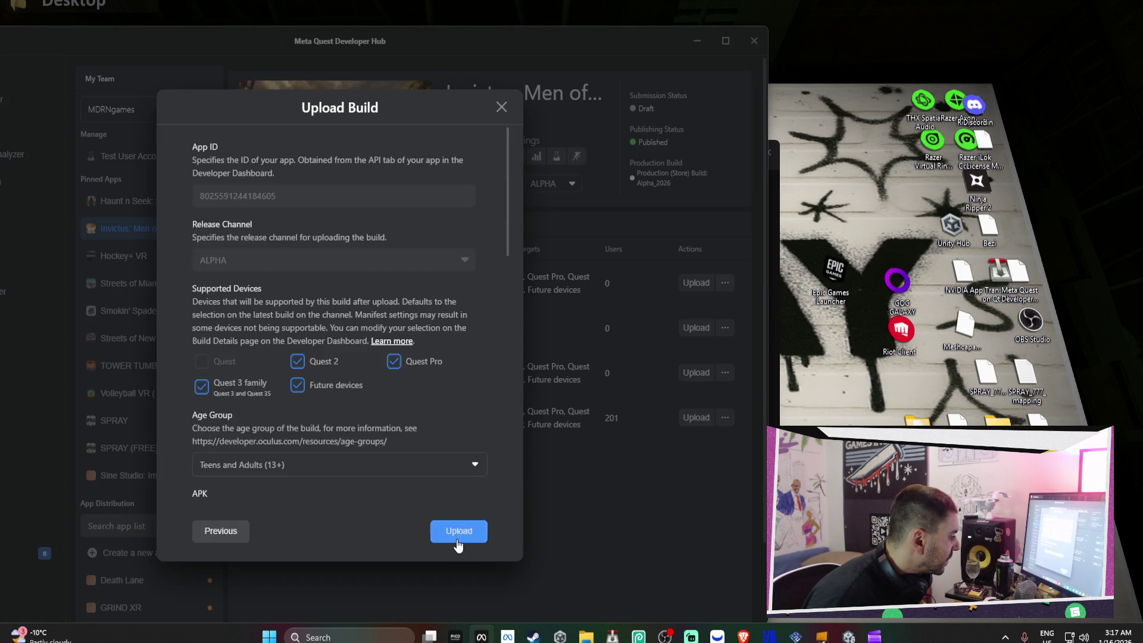
click(461, 542)
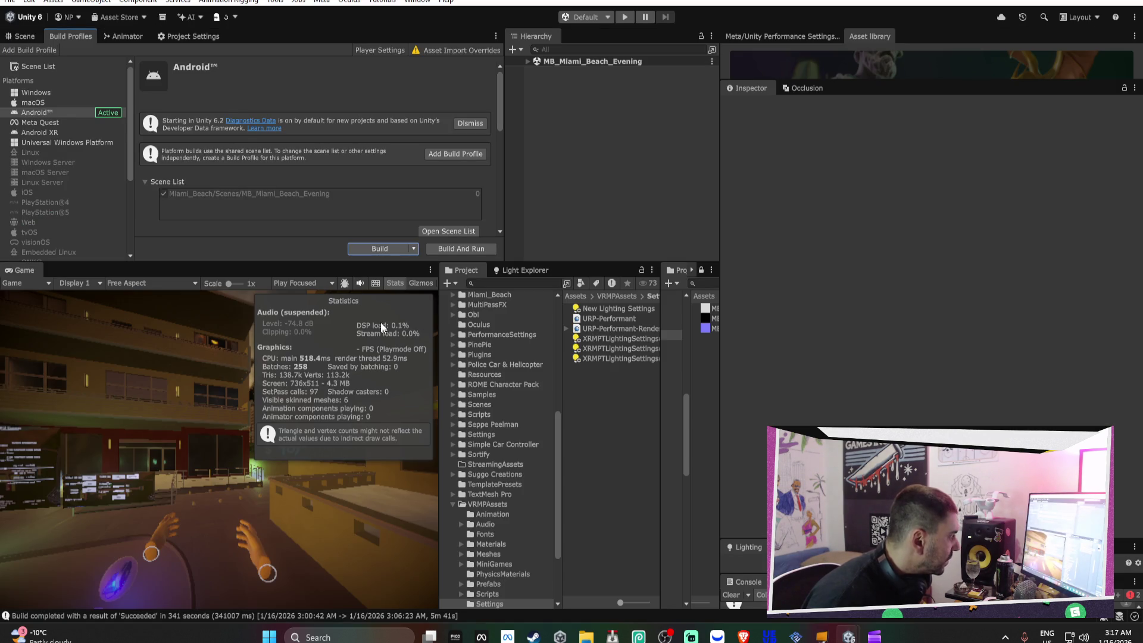
Set the URP-Performant pipeline asset's Render Scale to 0.8
click(190, 33)
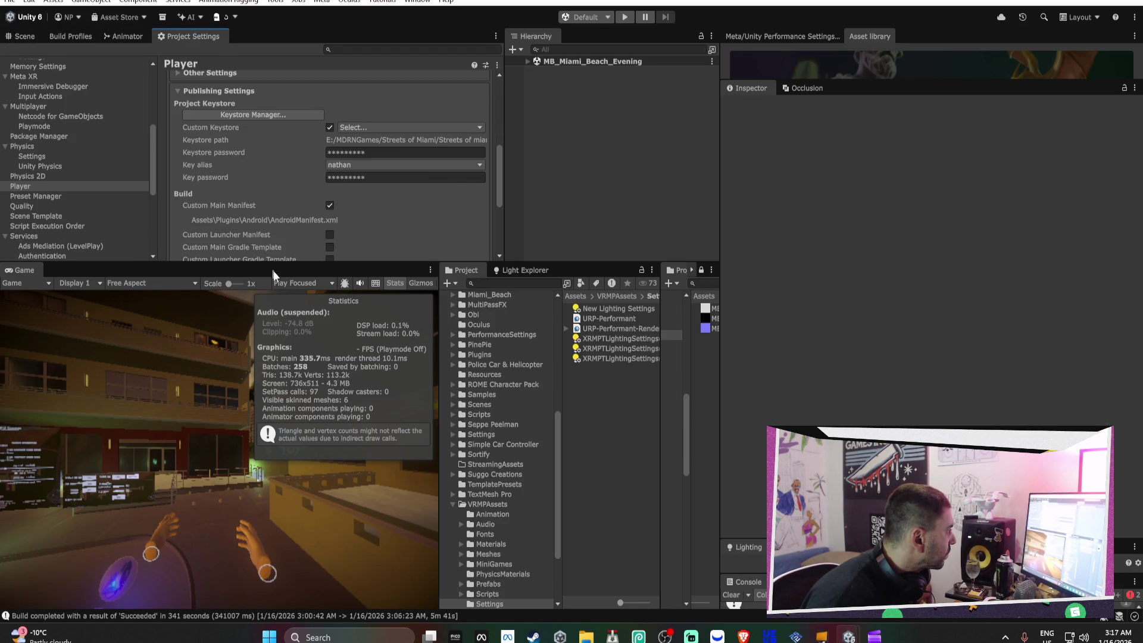
scroll(103, 159, up, 1)
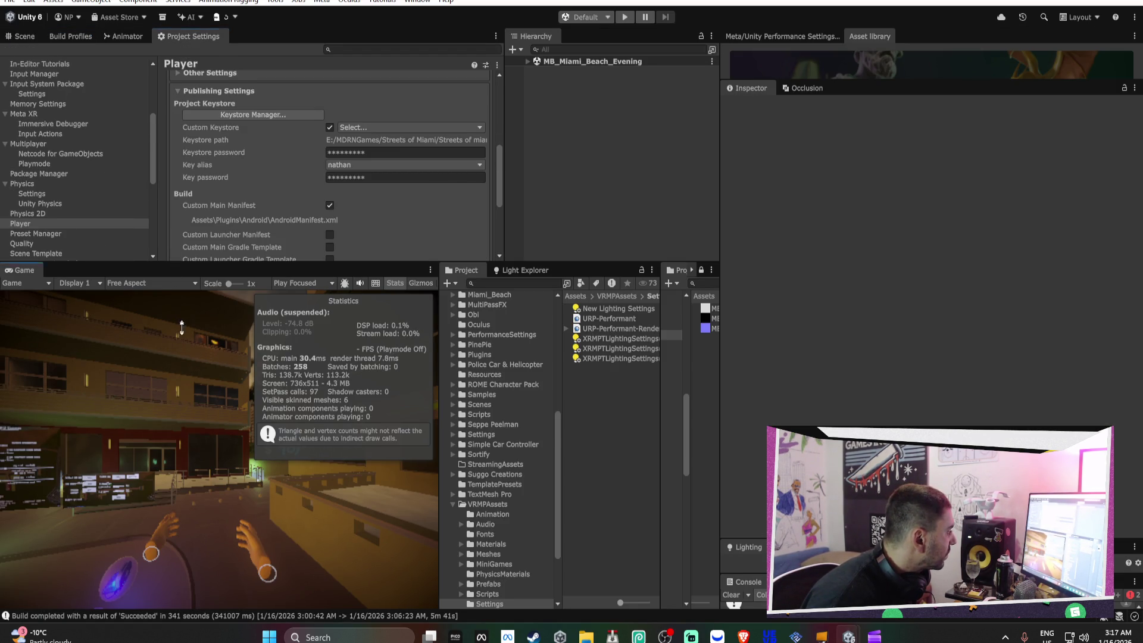
drag(192, 263, 192, 367)
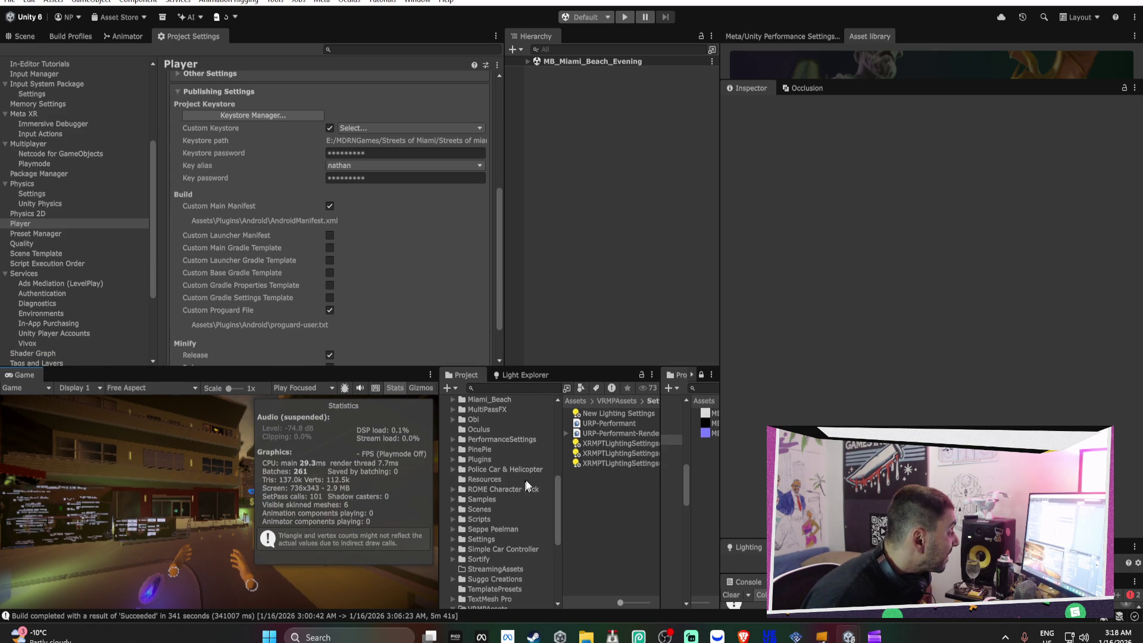
click(616, 424)
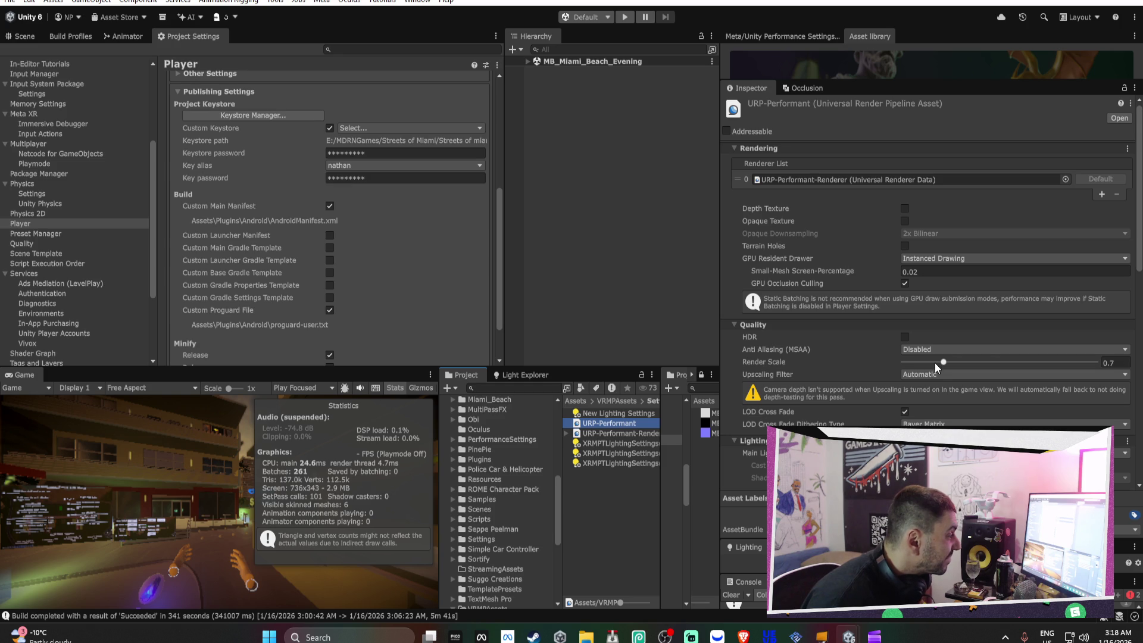
click(1124, 366)
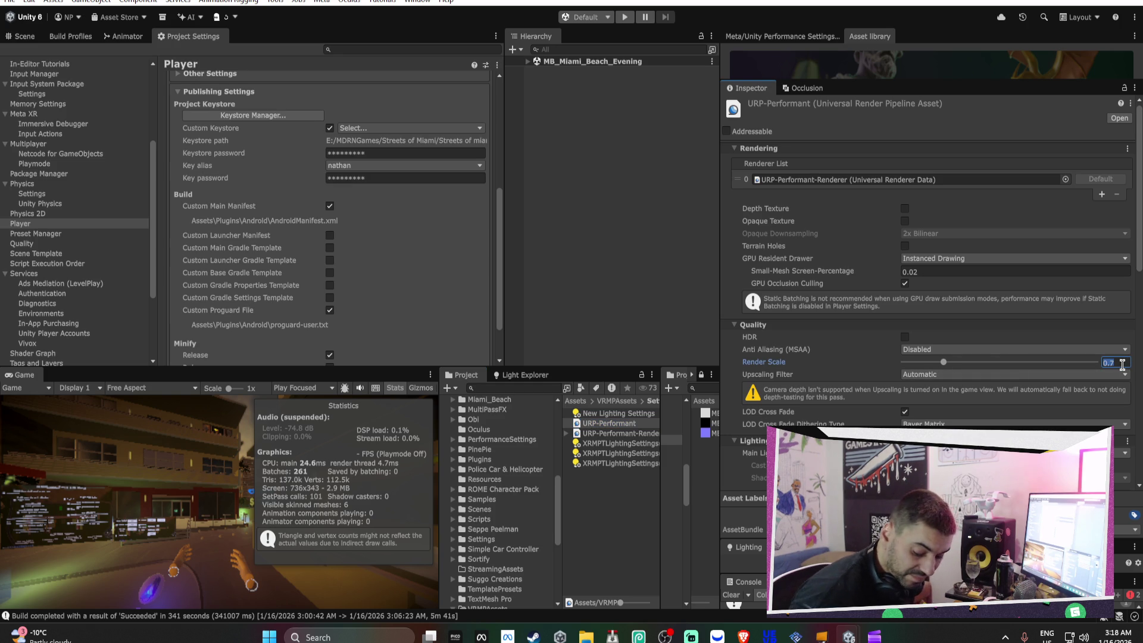
text(.8)
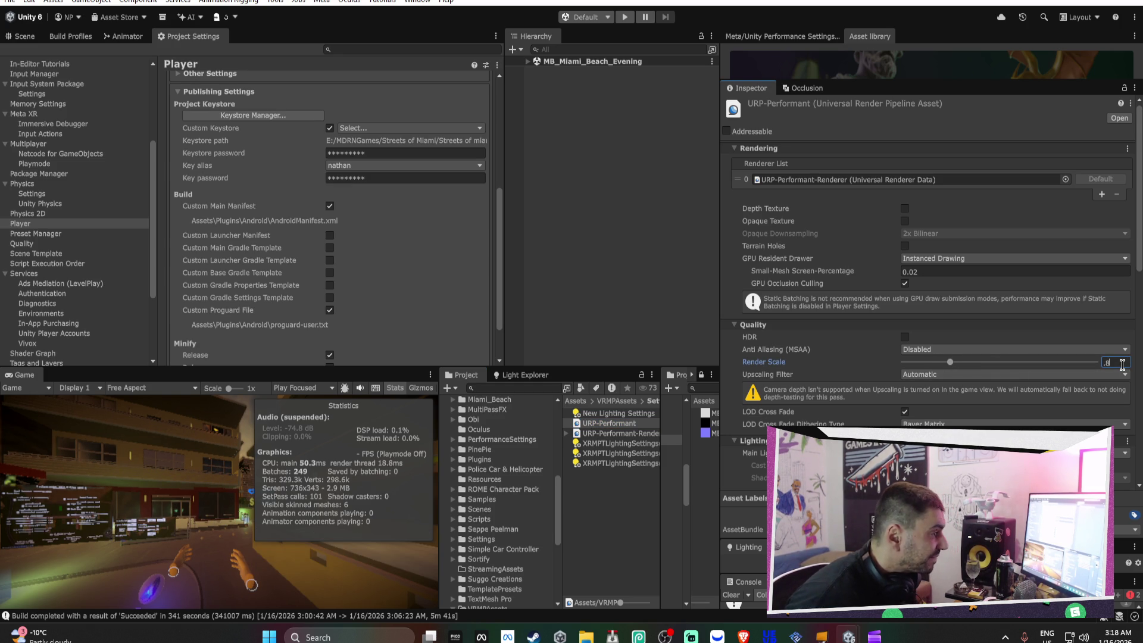
key(Return)
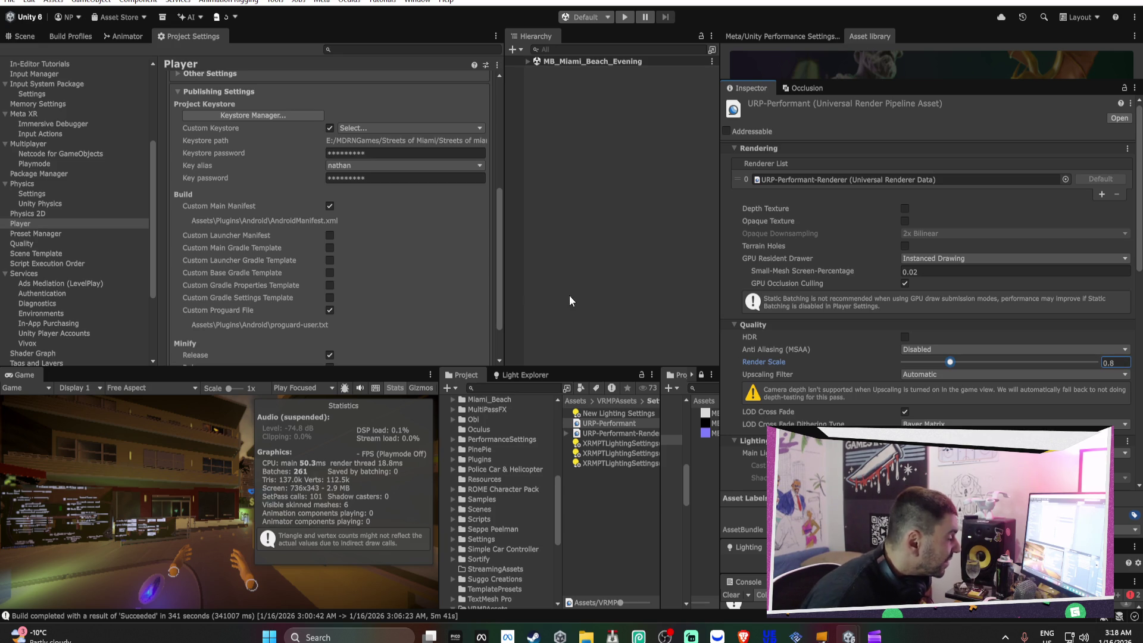
Open the Quality project settings, then bring the Meta Horizon casting page to the front
click(29, 36)
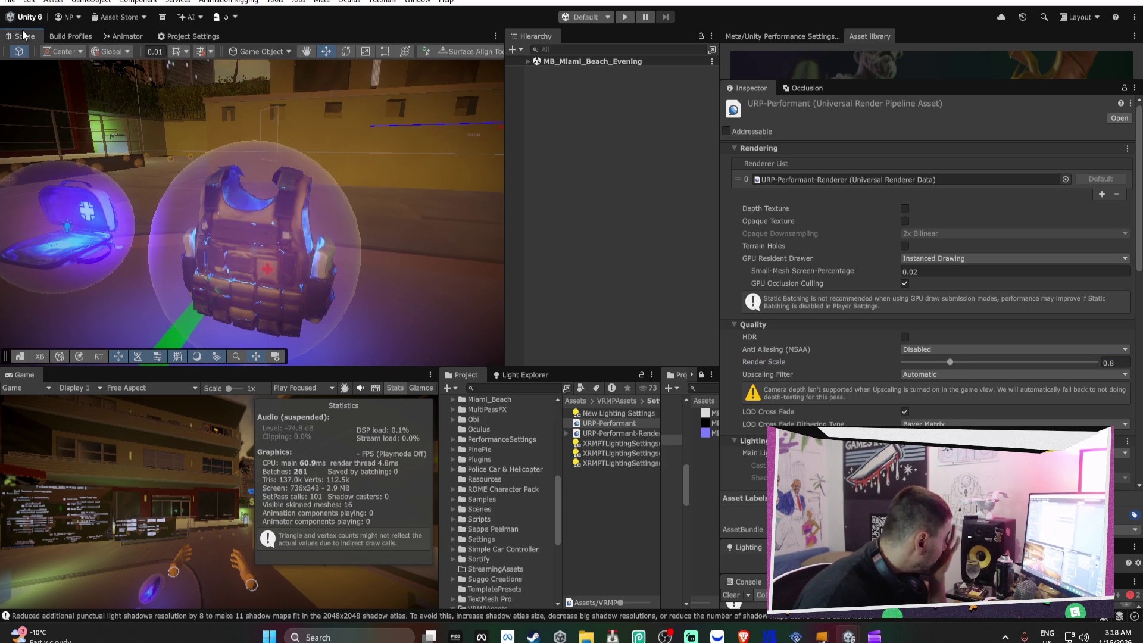
click(184, 37)
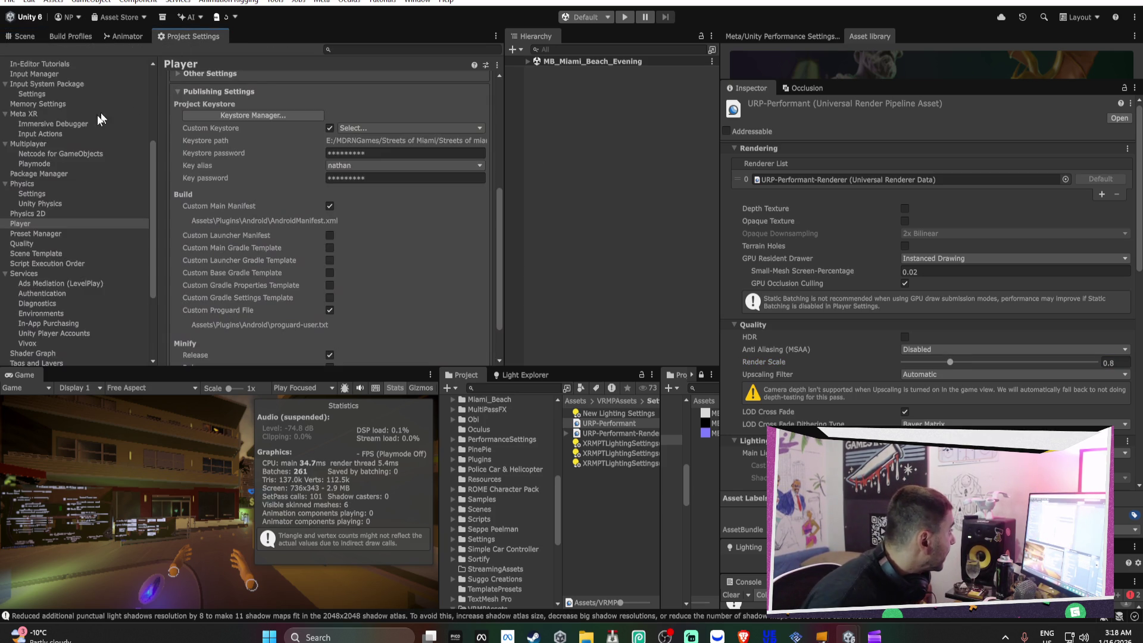
scroll(60, 239, down, 2)
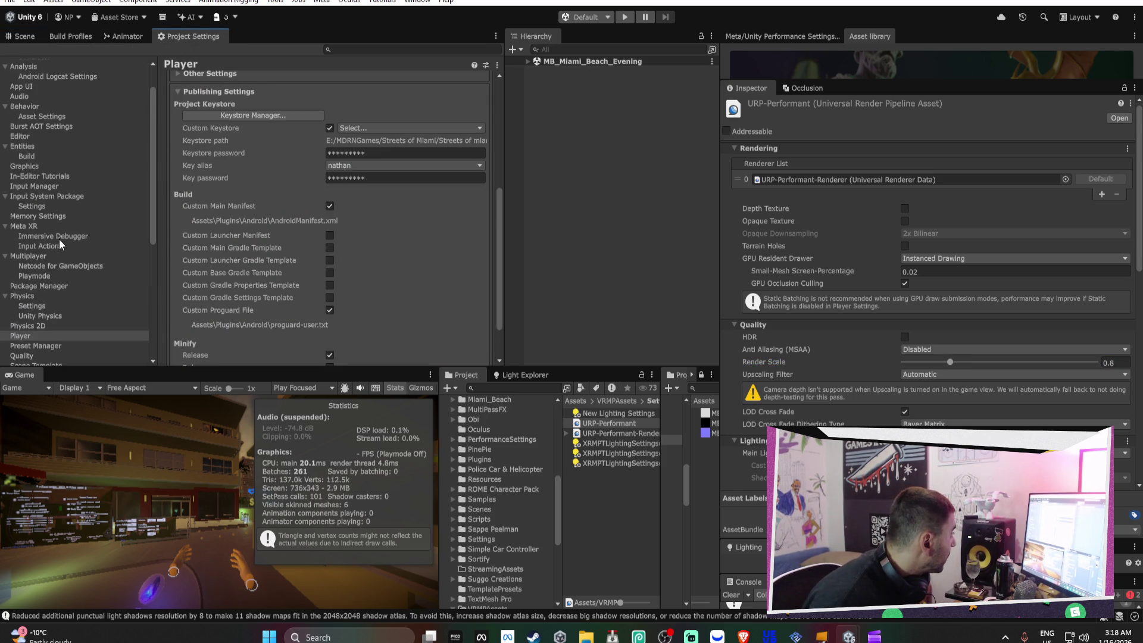
scroll(64, 289, up, 2)
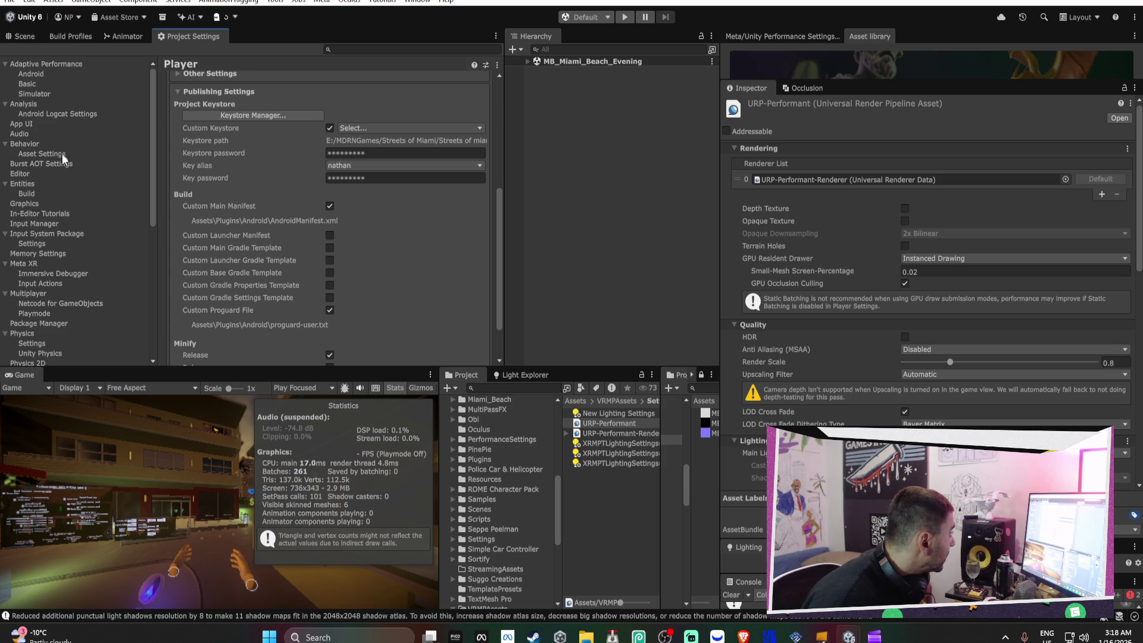
scroll(63, 280, down, 5)
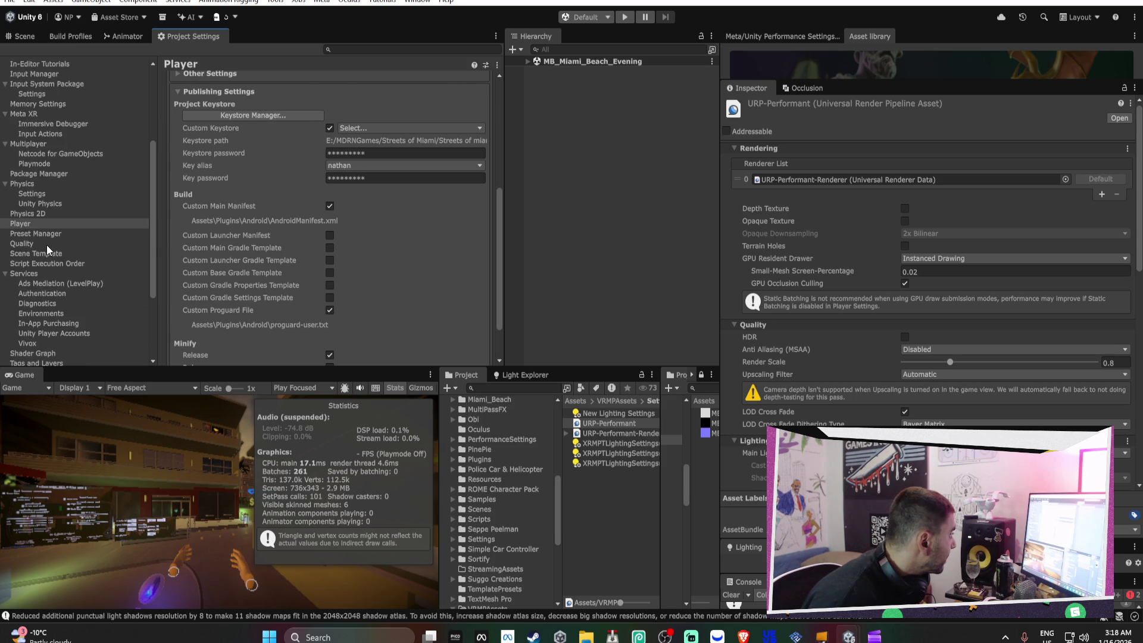
click(47, 245)
click(743, 636)
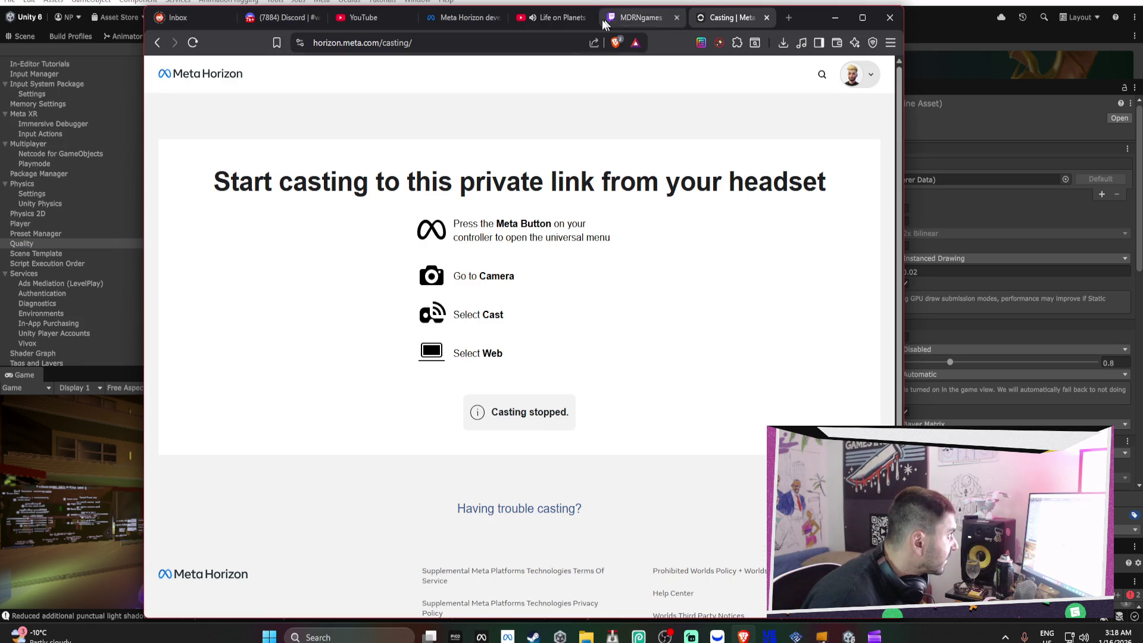
In the YouTube tab, skip past the Max Cooper video and open the Submission recommendation
click(532, 18)
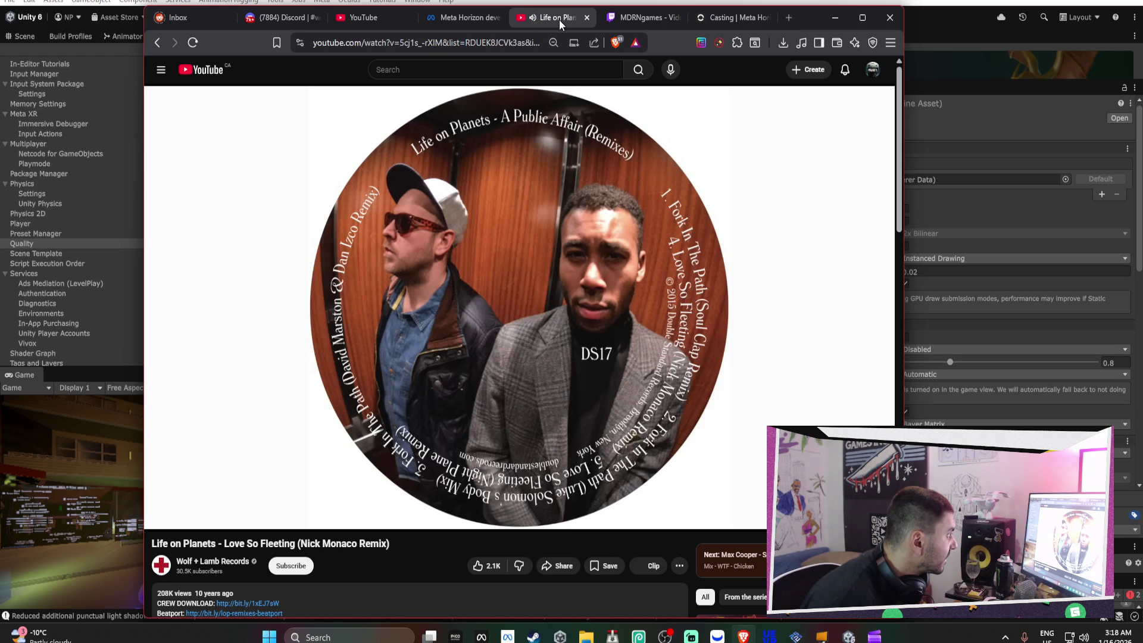
click(183, 517)
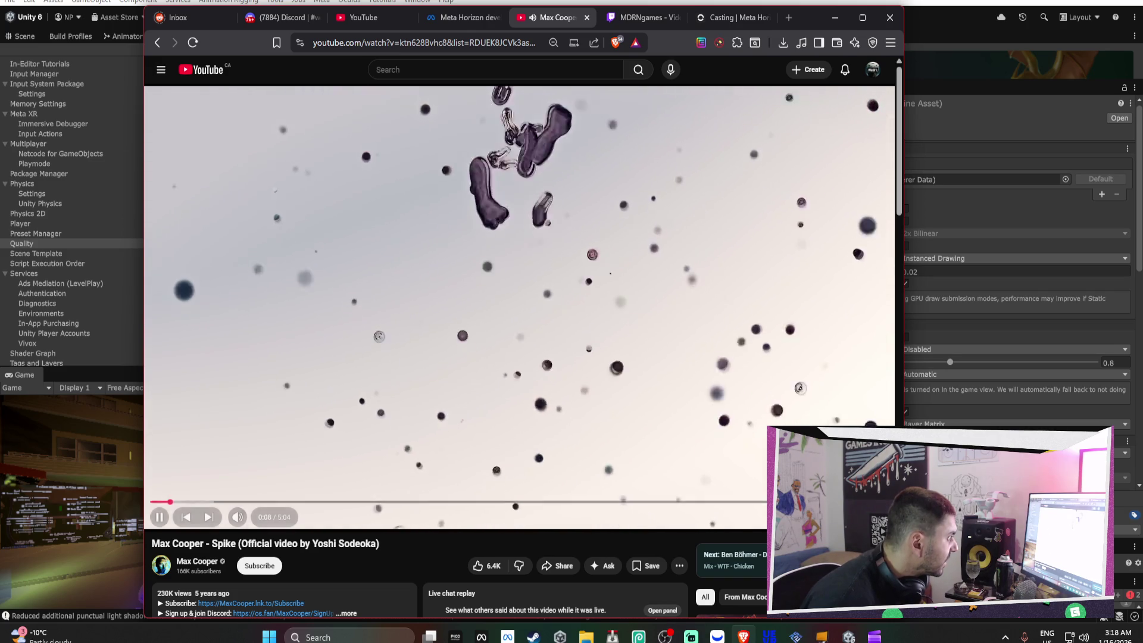
click(352, 295)
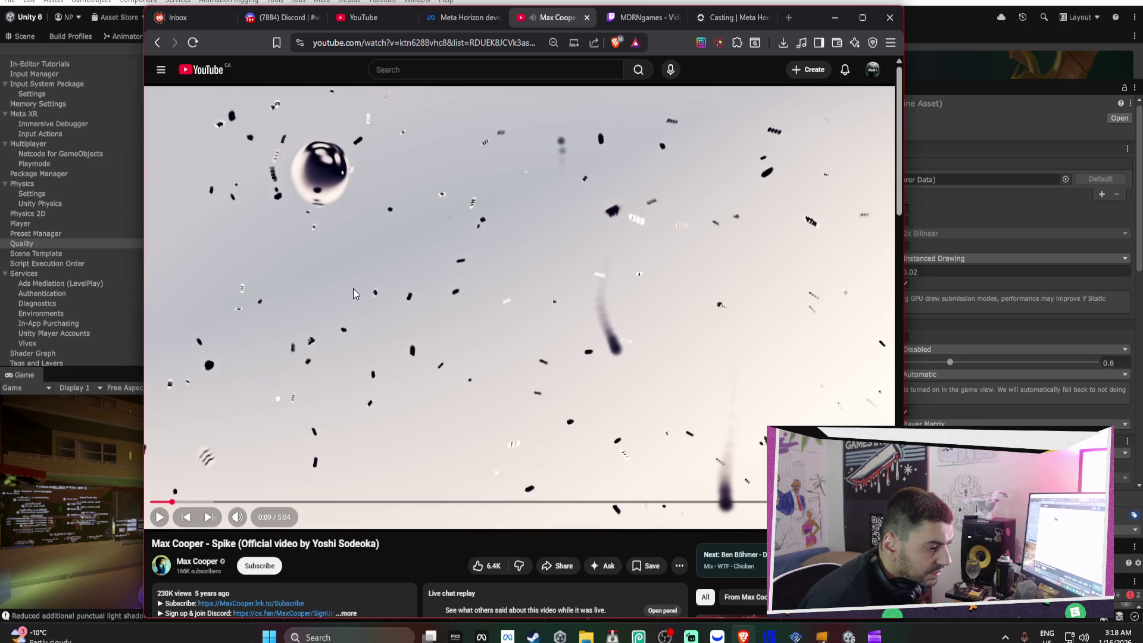
scroll(355, 290, down, 5)
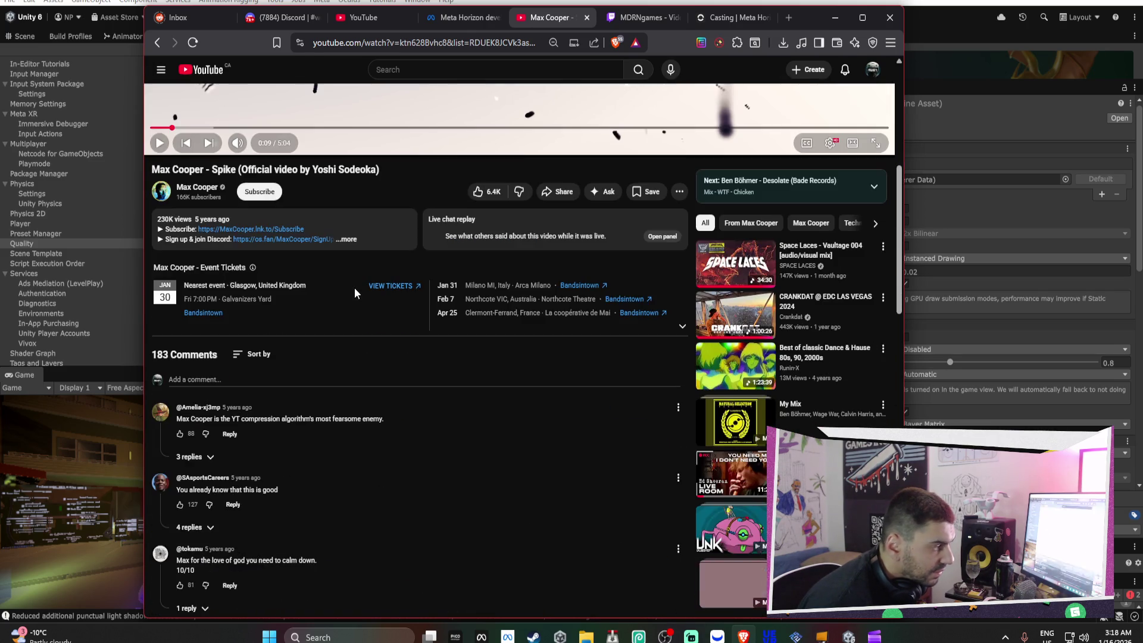
scroll(355, 290, down, 5)
click(708, 364)
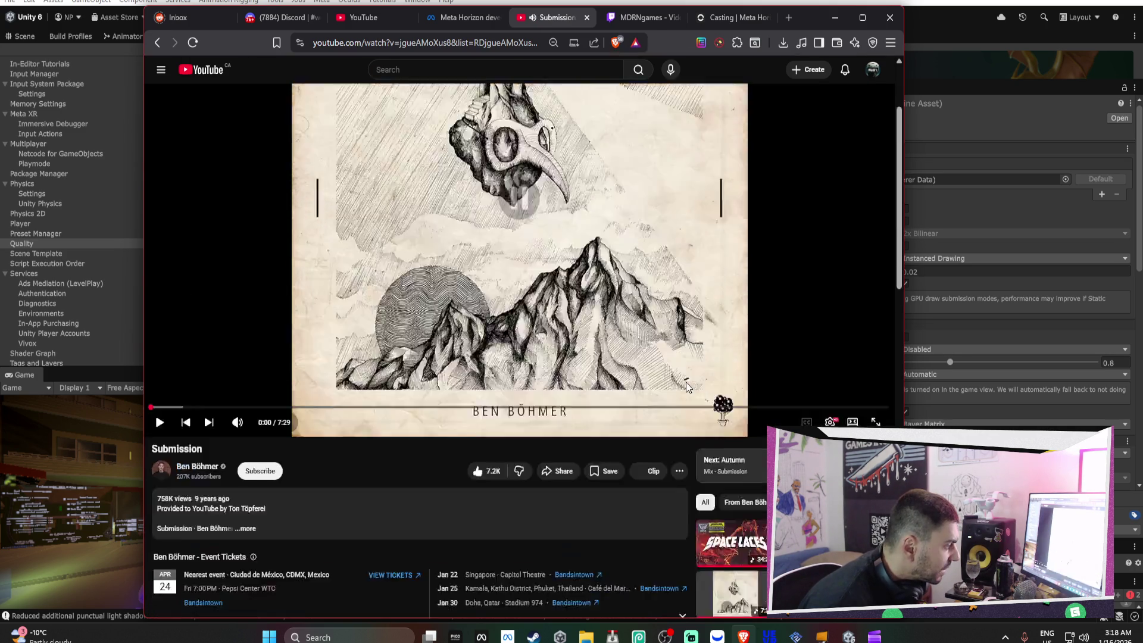
Browse the recommendations and open a Ben Böhmer video
scroll(687, 386, down, 10)
scroll(686, 387, down, 8)
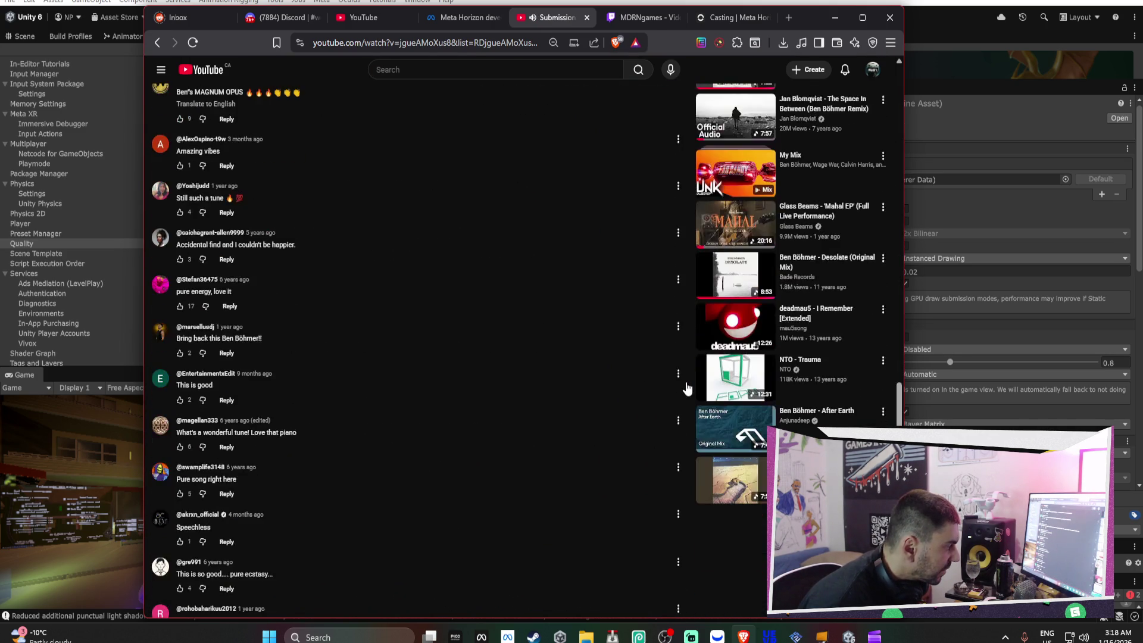
scroll(686, 387, down, 10)
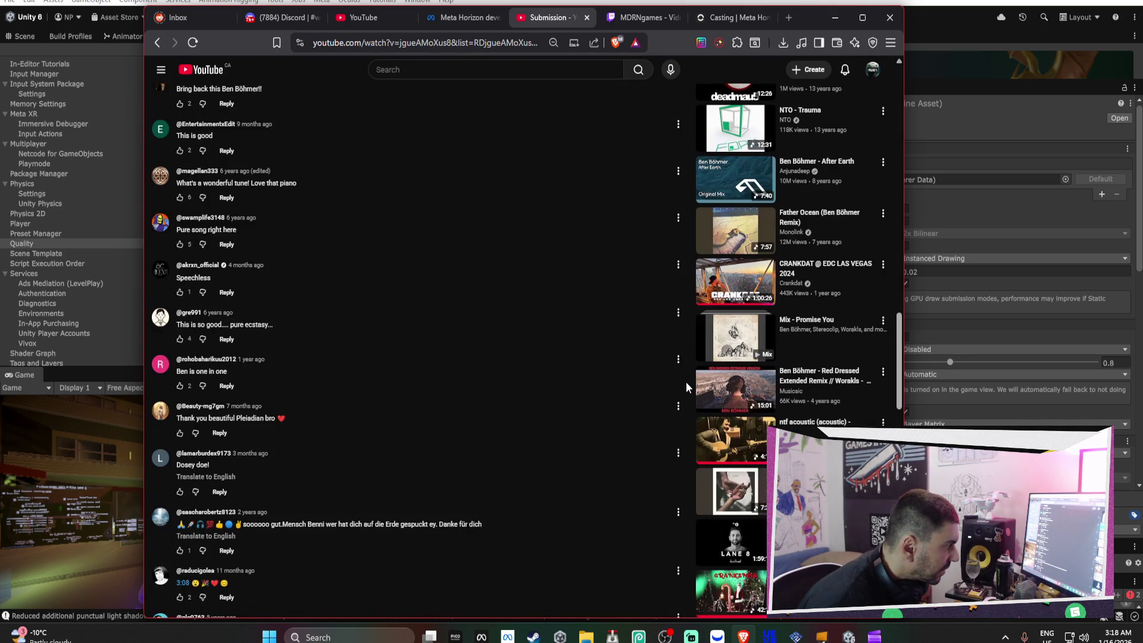
scroll(688, 388, down, 4)
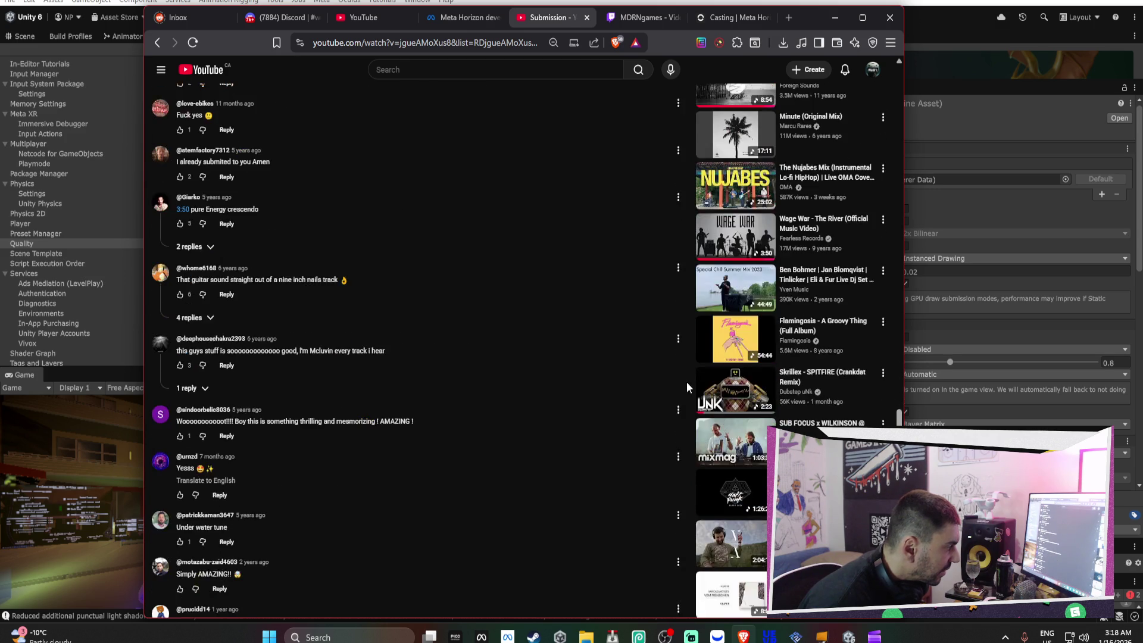
scroll(687, 387, up, 5)
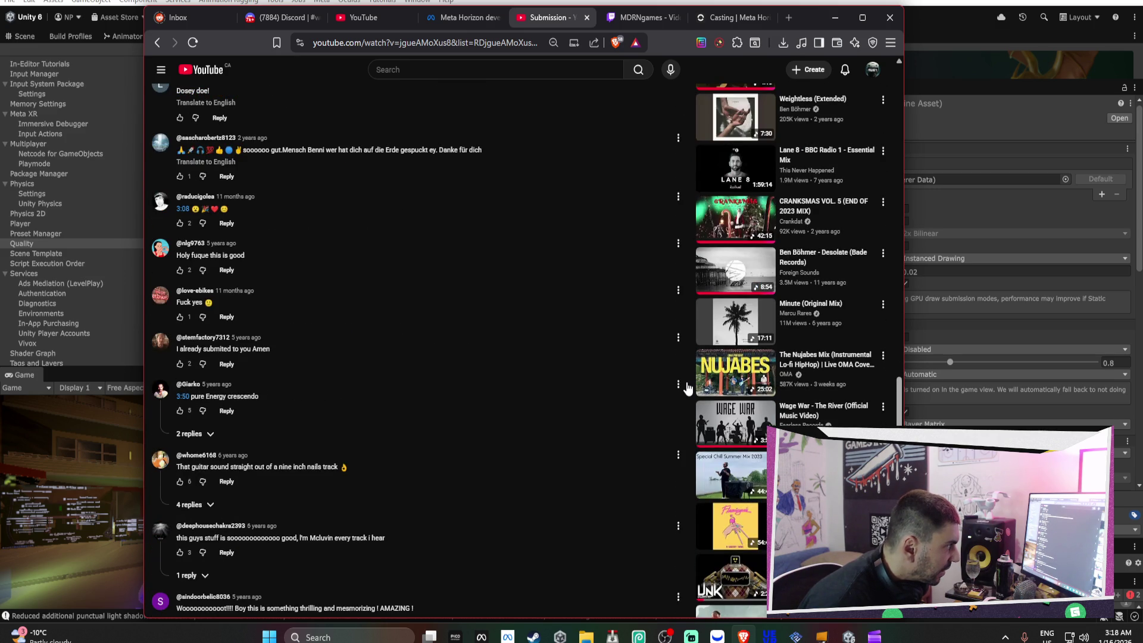
scroll(687, 387, up, 1)
click(738, 337)
Play DWIG - Orange Evening from the Mix panel and minimize the browser
click(594, 367)
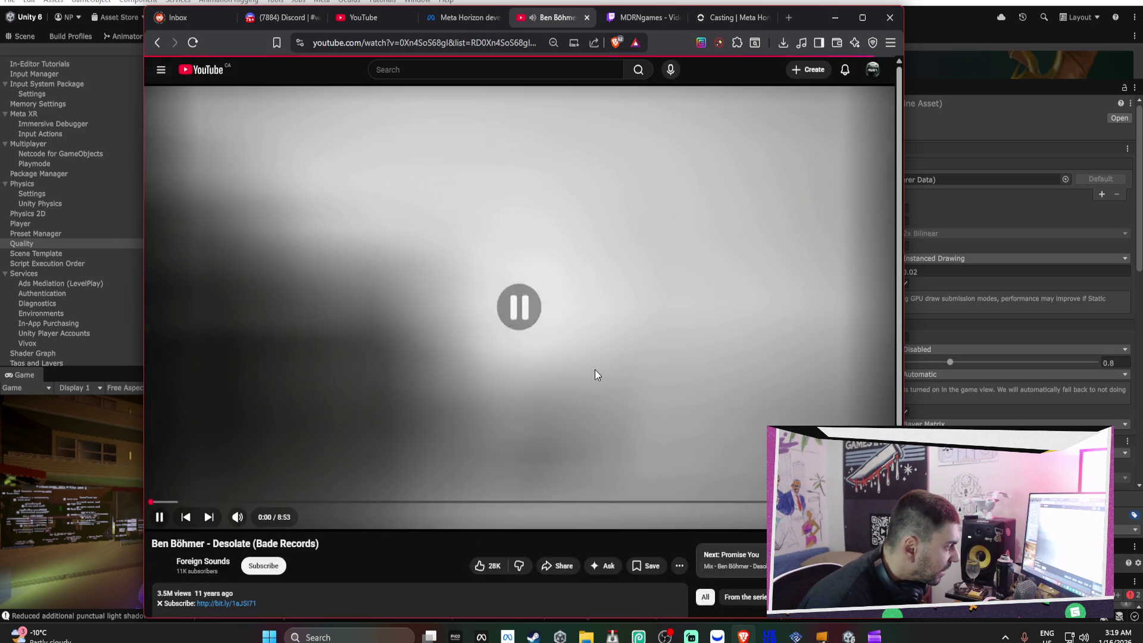
scroll(595, 373, down, 4)
scroll(857, 369, down, 5)
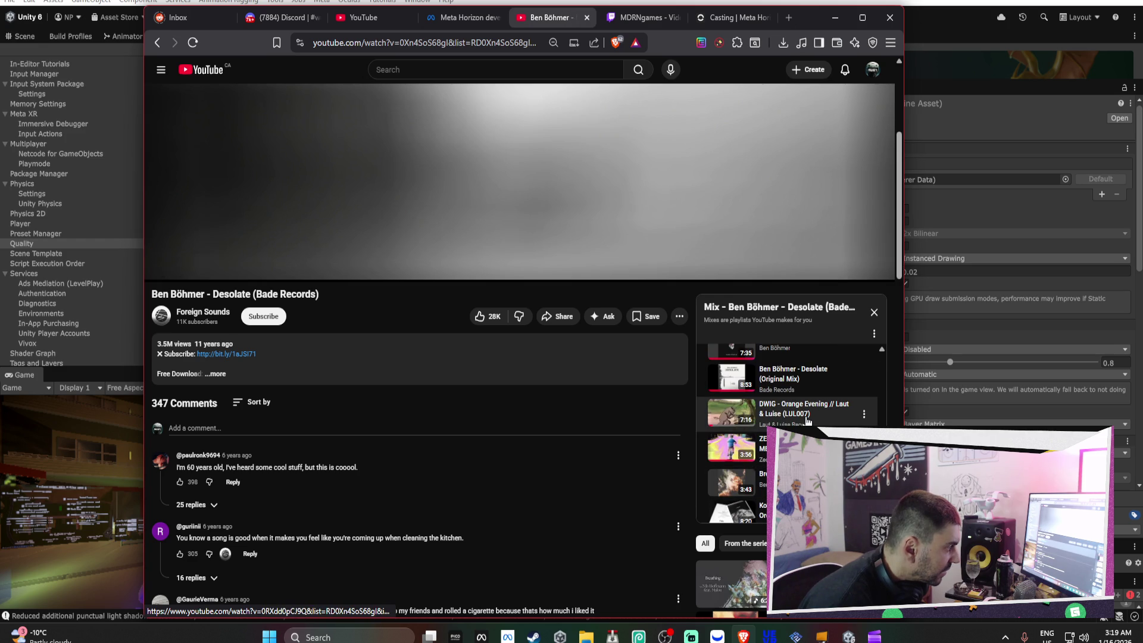
click(774, 409)
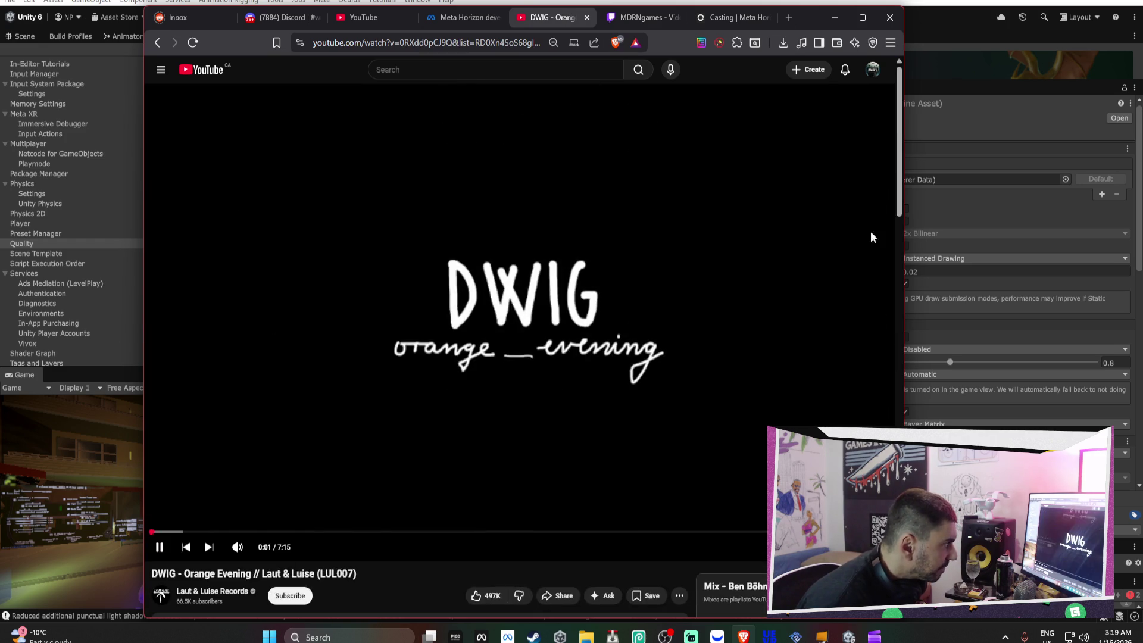
scroll(873, 406, down, 4)
scroll(648, 486, down, 3)
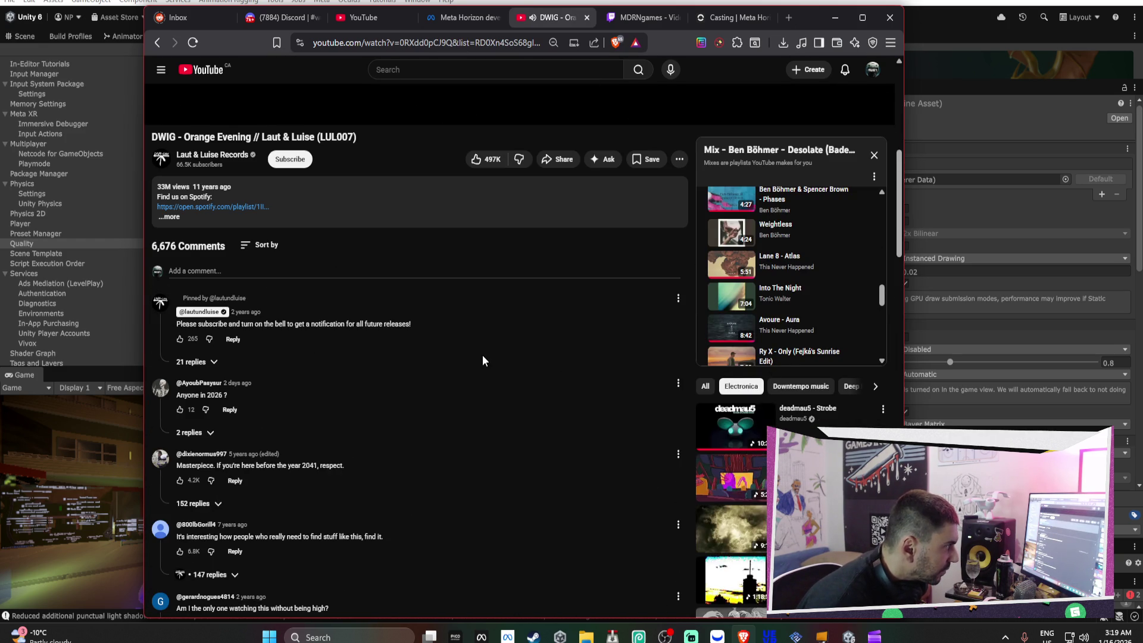
scroll(484, 355, up, 6)
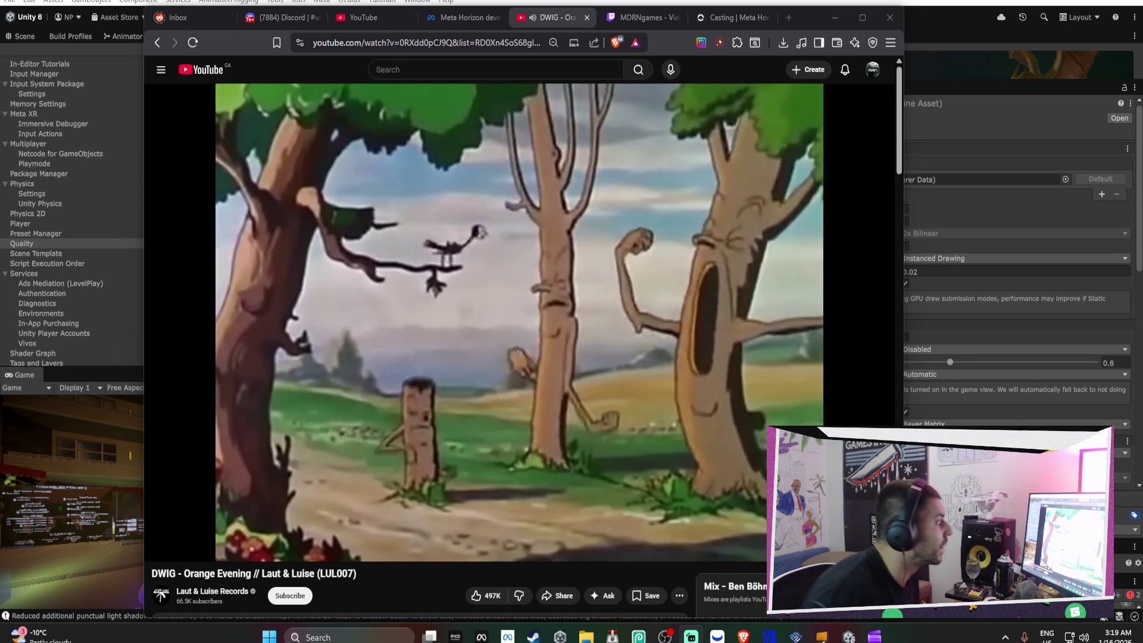
click(834, 18)
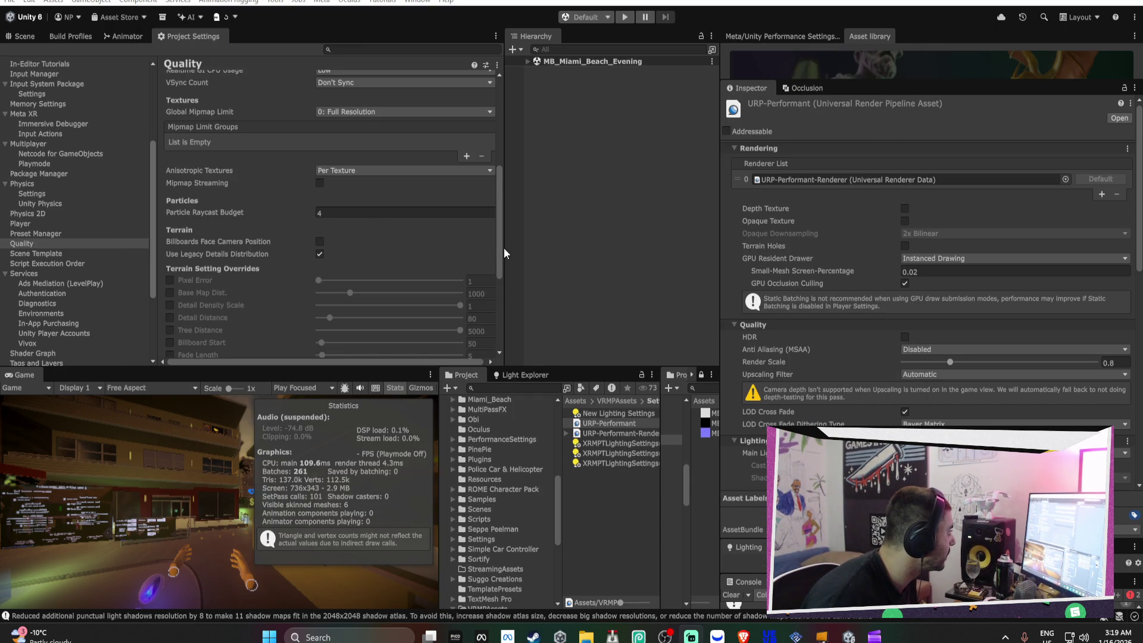
Under Level of Detail, replace the LOD Group Bias value 0.25 with 0.3
scroll(503, 250, down, 5)
scroll(501, 265, up, 7)
scroll(379, 274, down, 7)
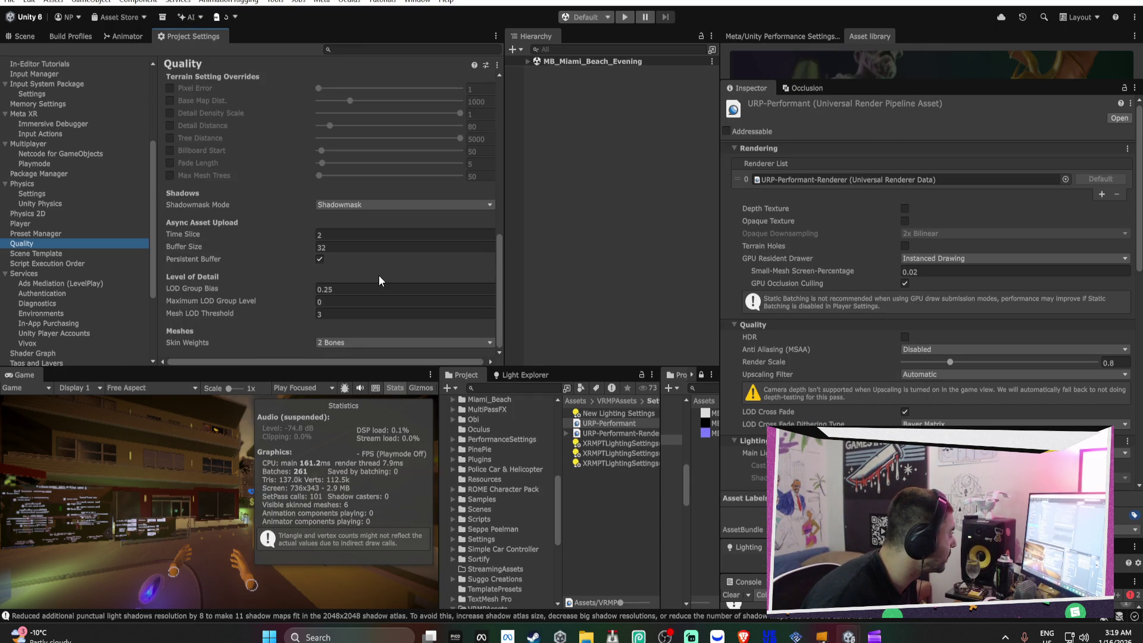
scroll(377, 274, up, 1)
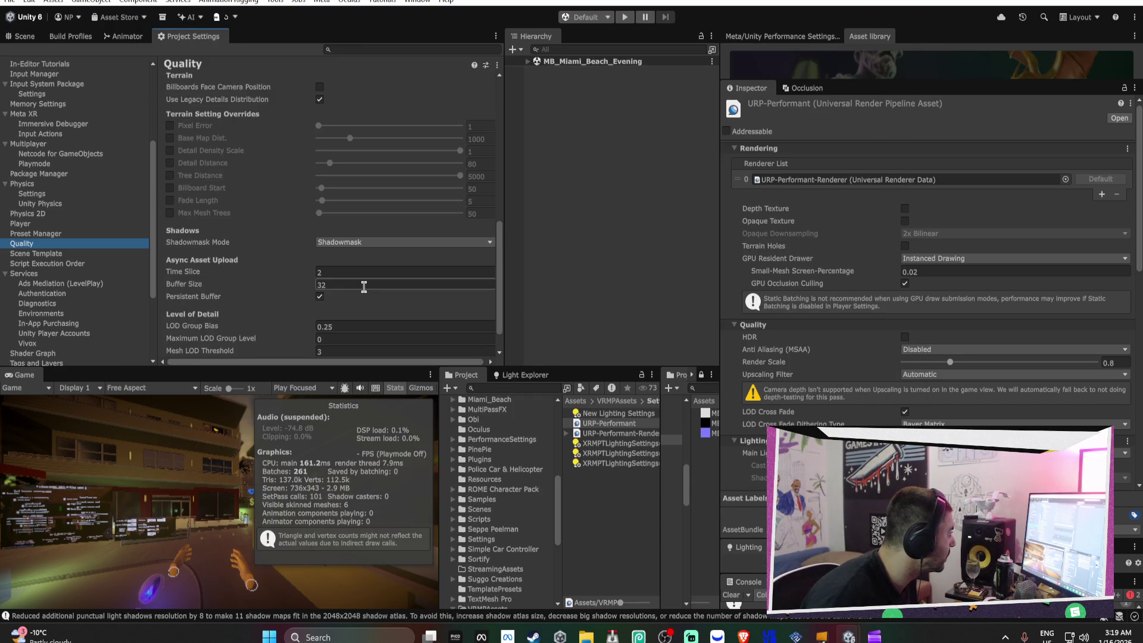
click(349, 325)
key(BackSpace)
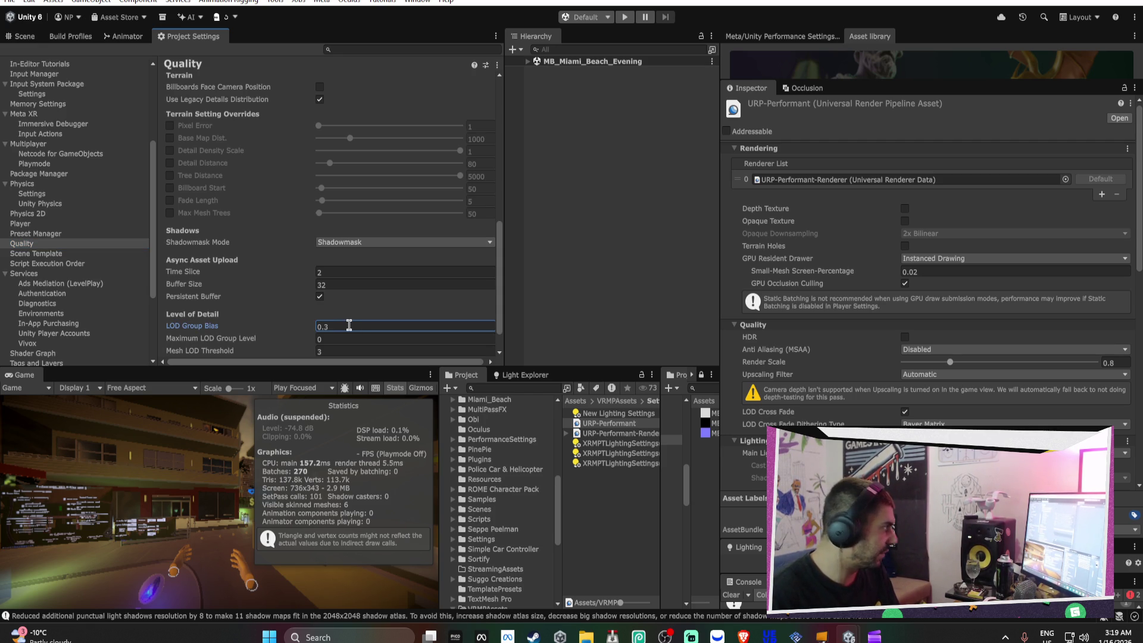
scroll(364, 295, down, 2)
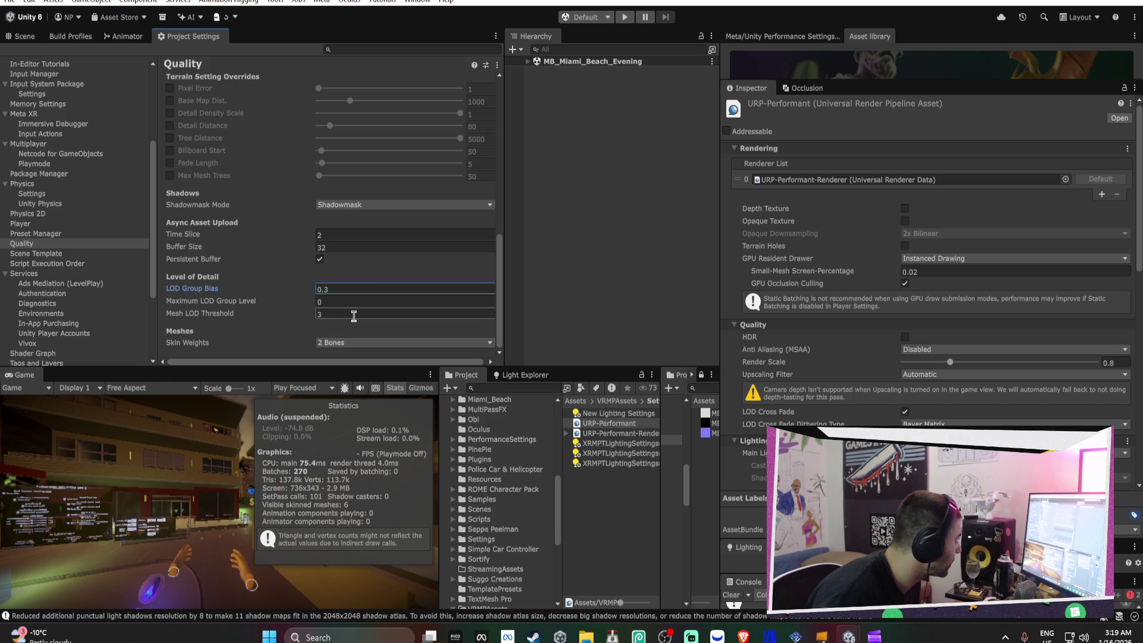
scroll(446, 288, up, 10)
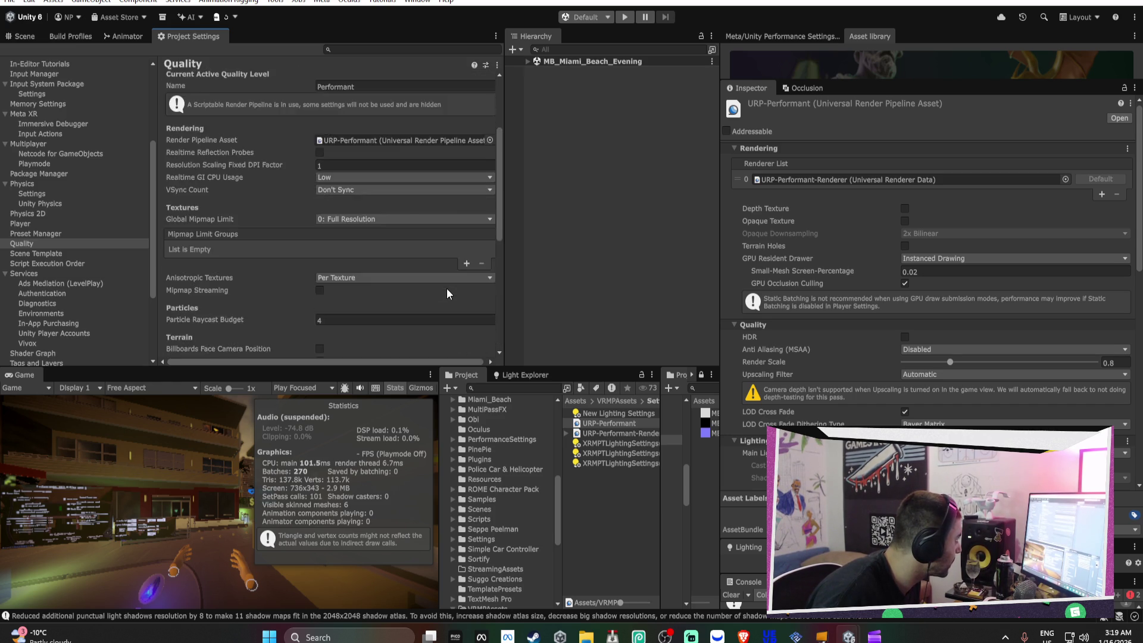
Uncheck Post-processing on the URP-Performant-Renderer in the Inspector
scroll(446, 288, up, 3)
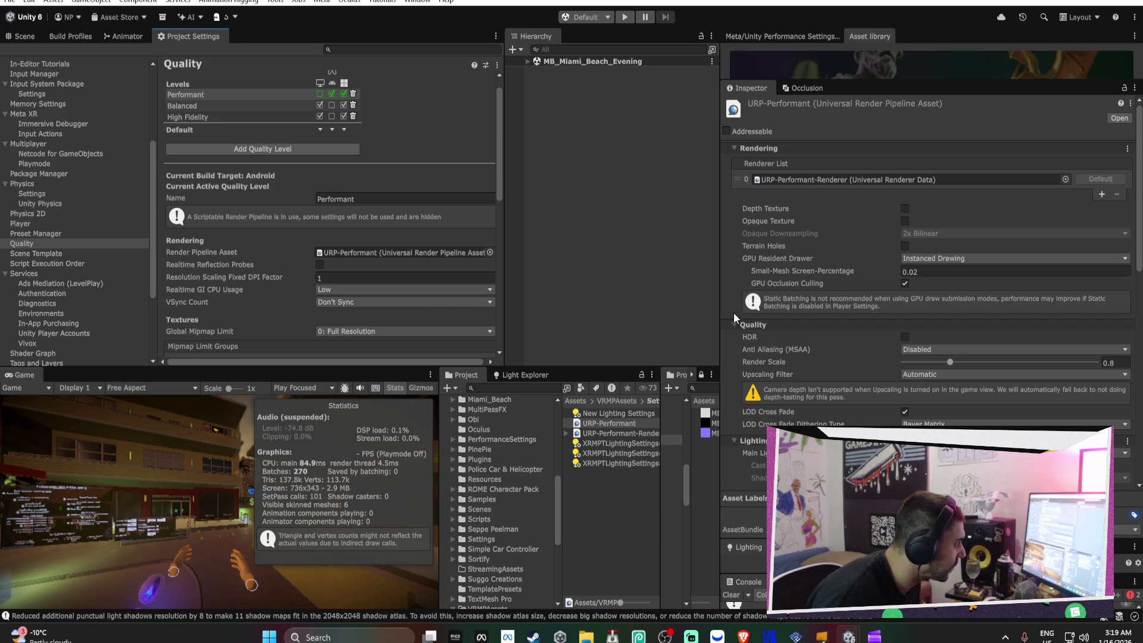
click(614, 432)
click(904, 331)
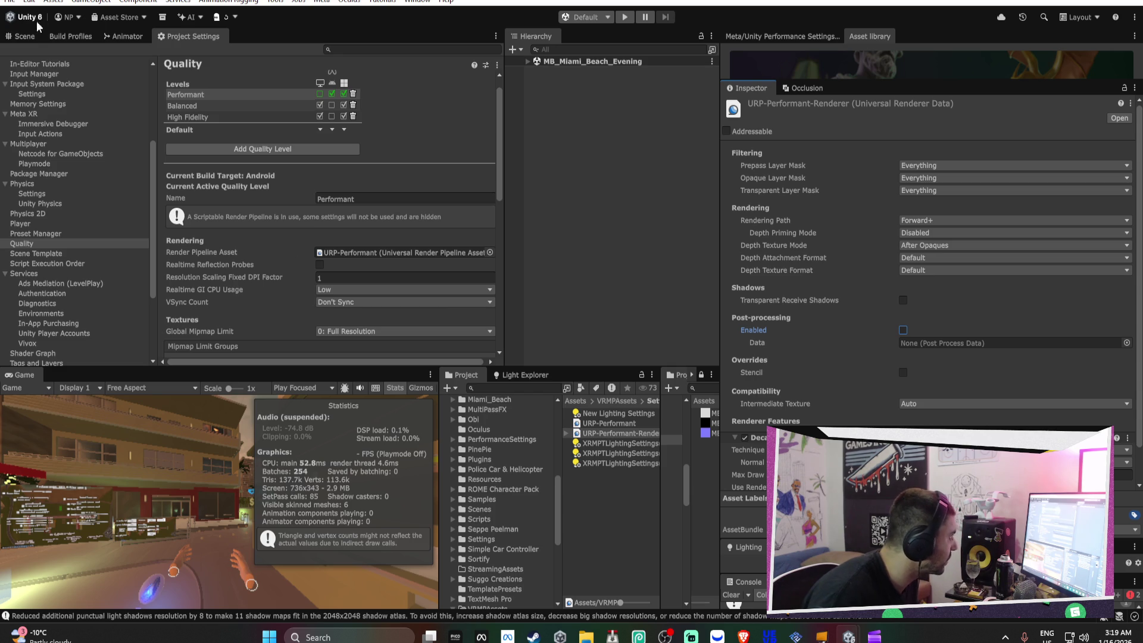
click(24, 36)
Fly toward the palms and select MB_Palm_Miami_01 (4) to show its LOD Group
mouse_move(242, 178)
mouse_down()
mouse_move(461, 168)
mouse_move(345, 204)
mouse_move(302, 186)
mouse_up()
click(293, 178)
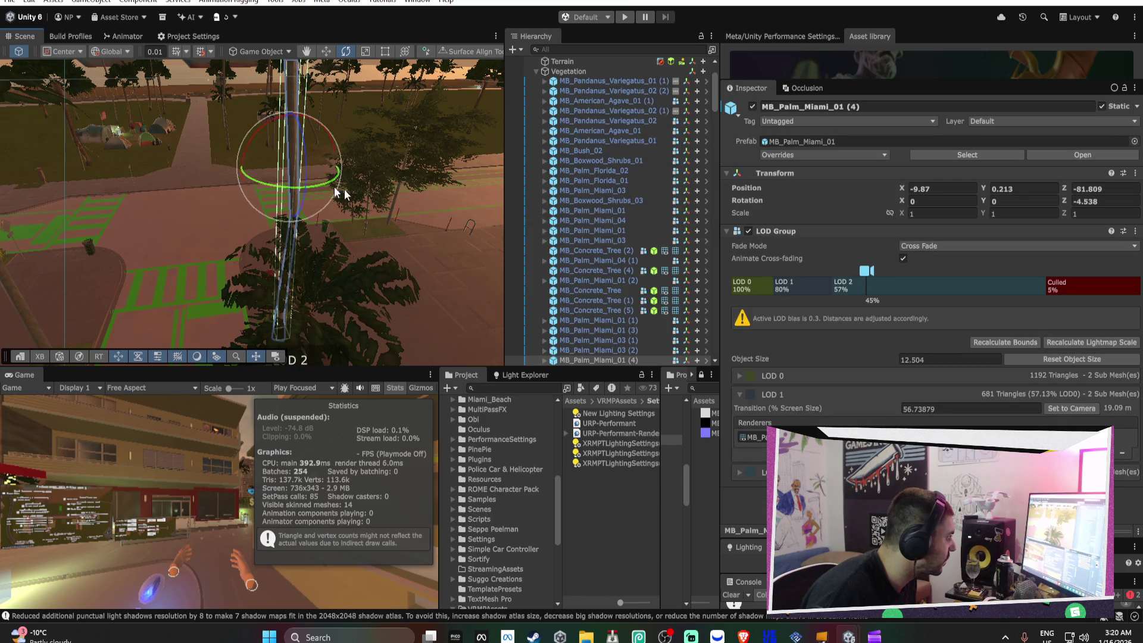
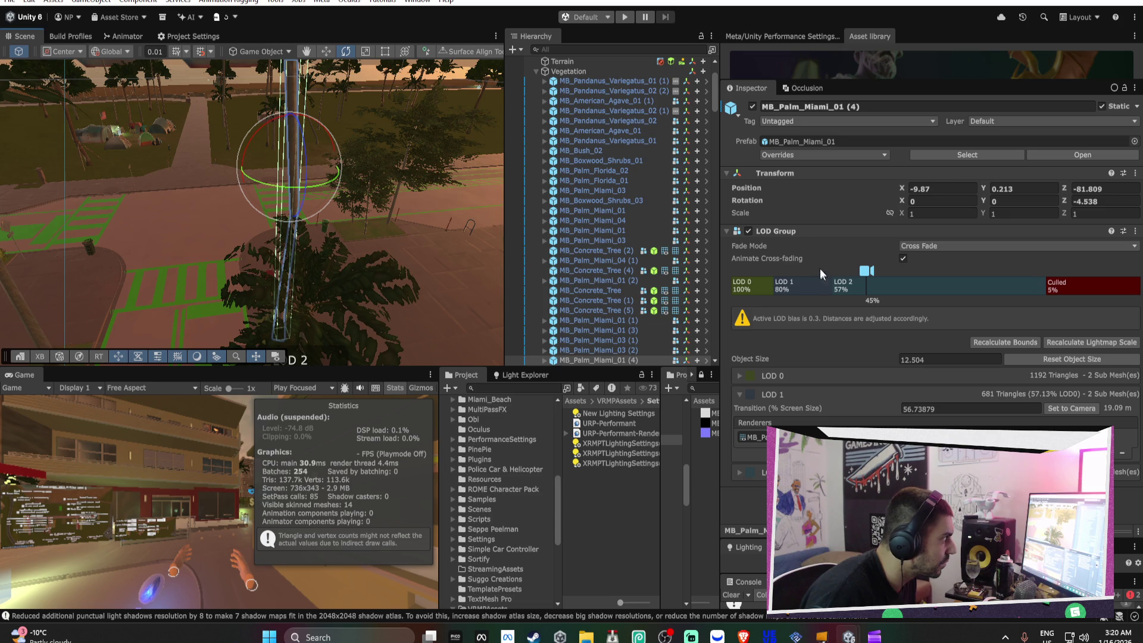
Open the MB_Ficus_Aurea_01 prefab and delete its first extra LOD level from the LOD Group
click(788, 142)
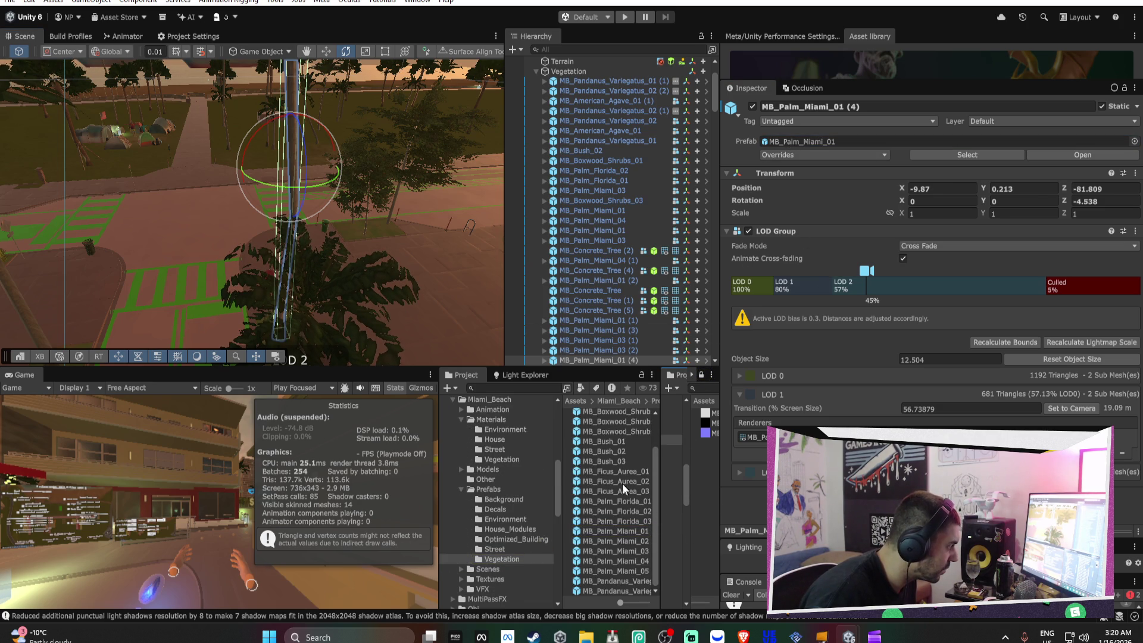
click(620, 471)
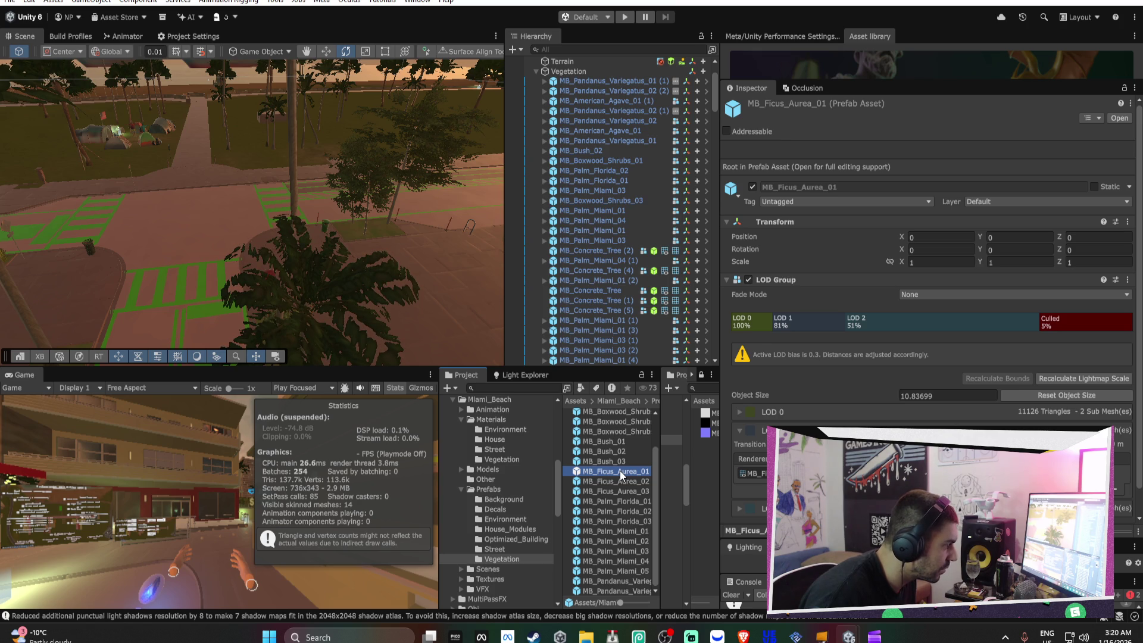
double_click(620, 471)
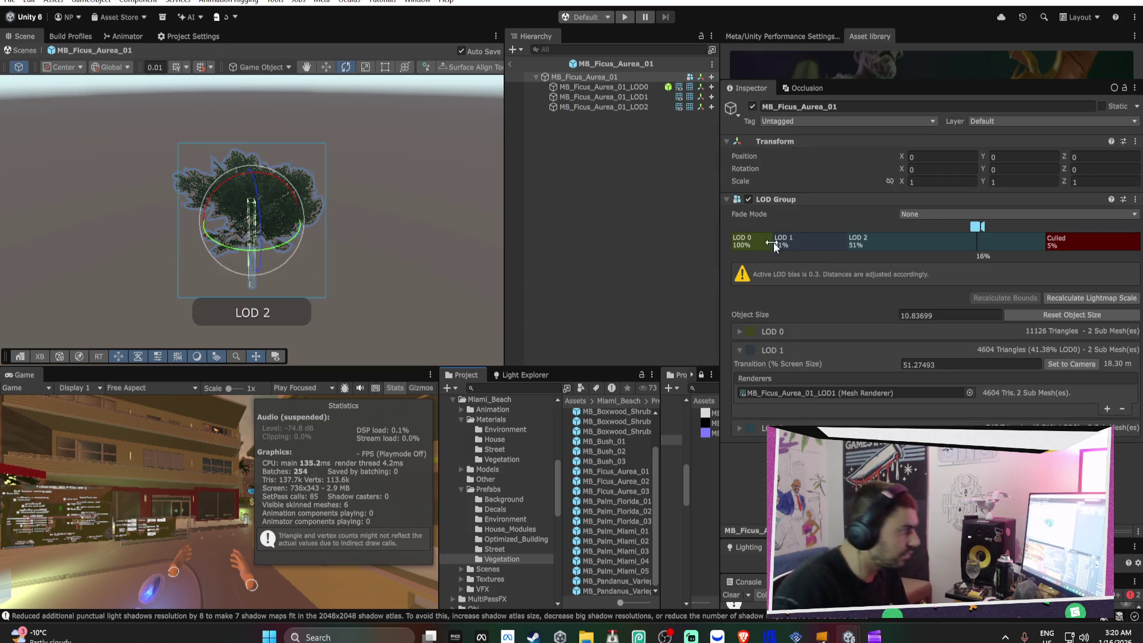
click(749, 242)
click(648, 88)
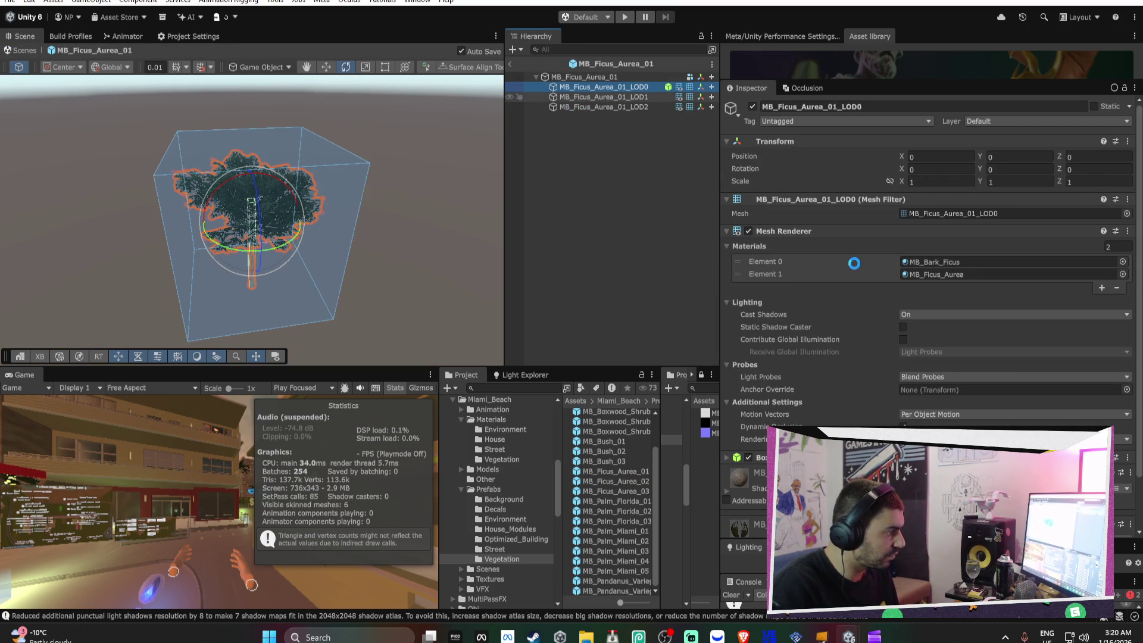
click(616, 77)
right_click(773, 249)
click(789, 262)
click(598, 327)
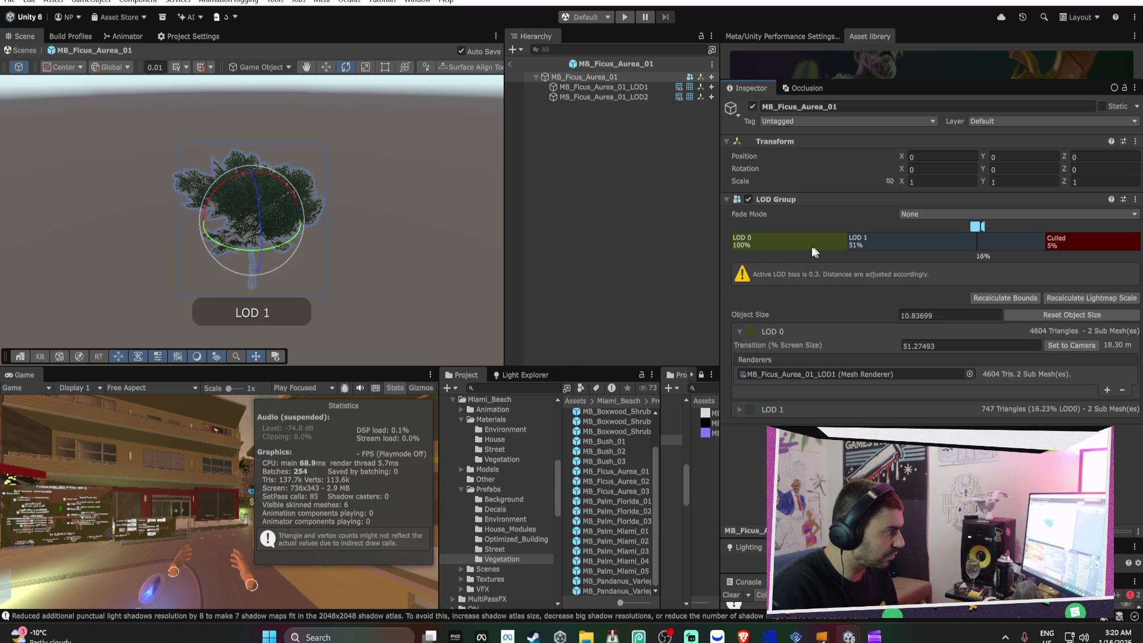
Delete the LOD1 child and the remaining extra LOD, keeping the 747-triangle LOD2 mesh, then open MB_Ficus_Aurea_02
click(619, 87)
key(Delete)
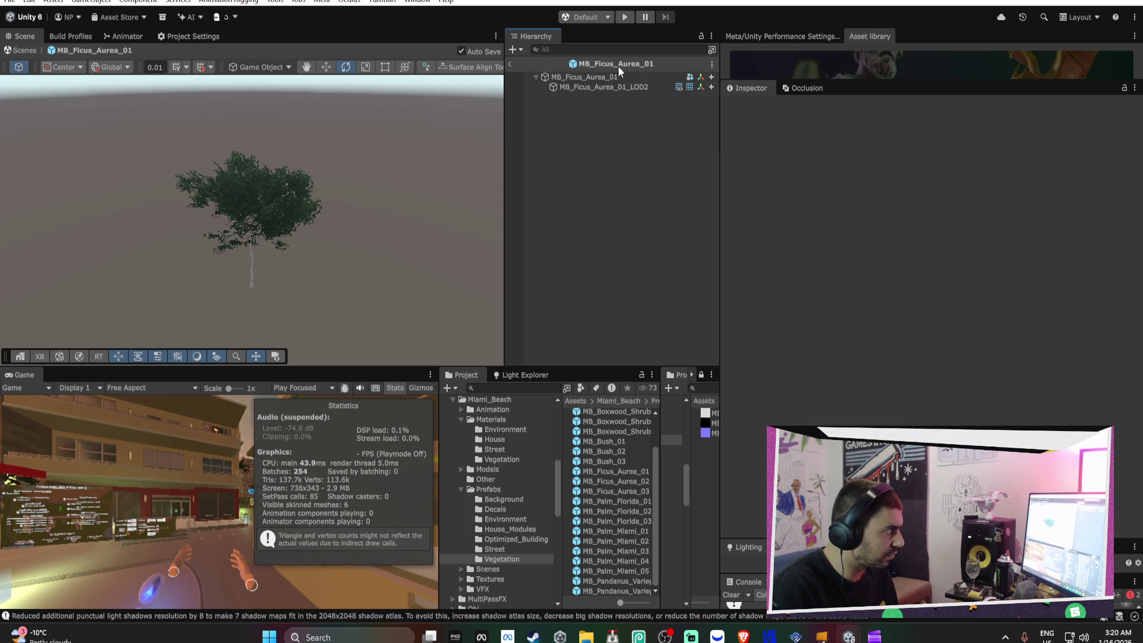
click(607, 77)
right_click(811, 235)
click(831, 261)
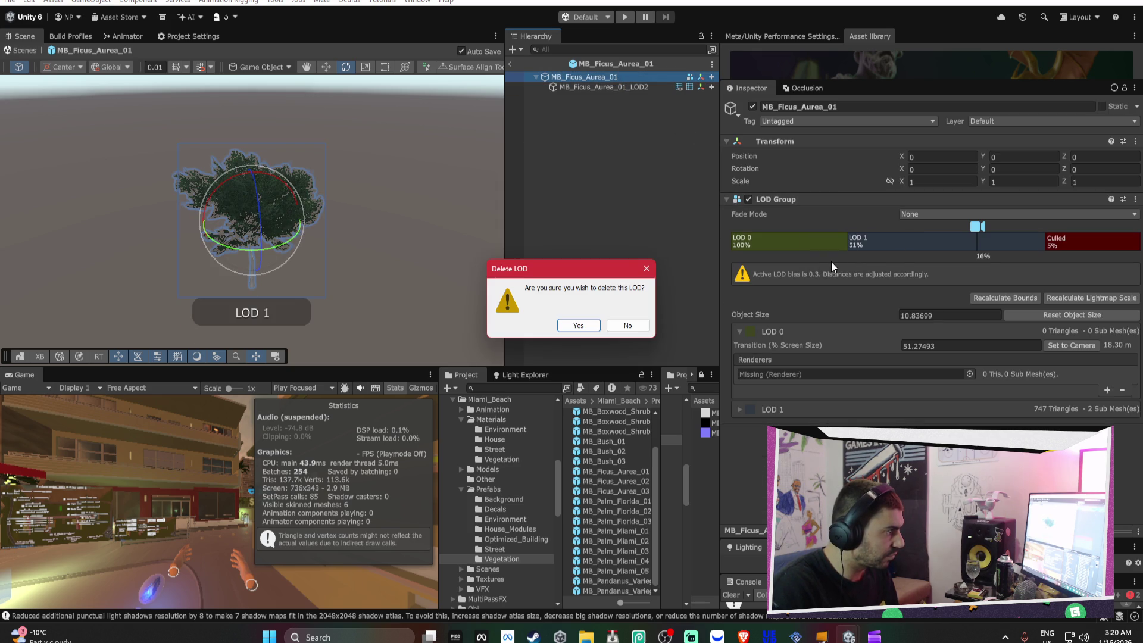
click(575, 326)
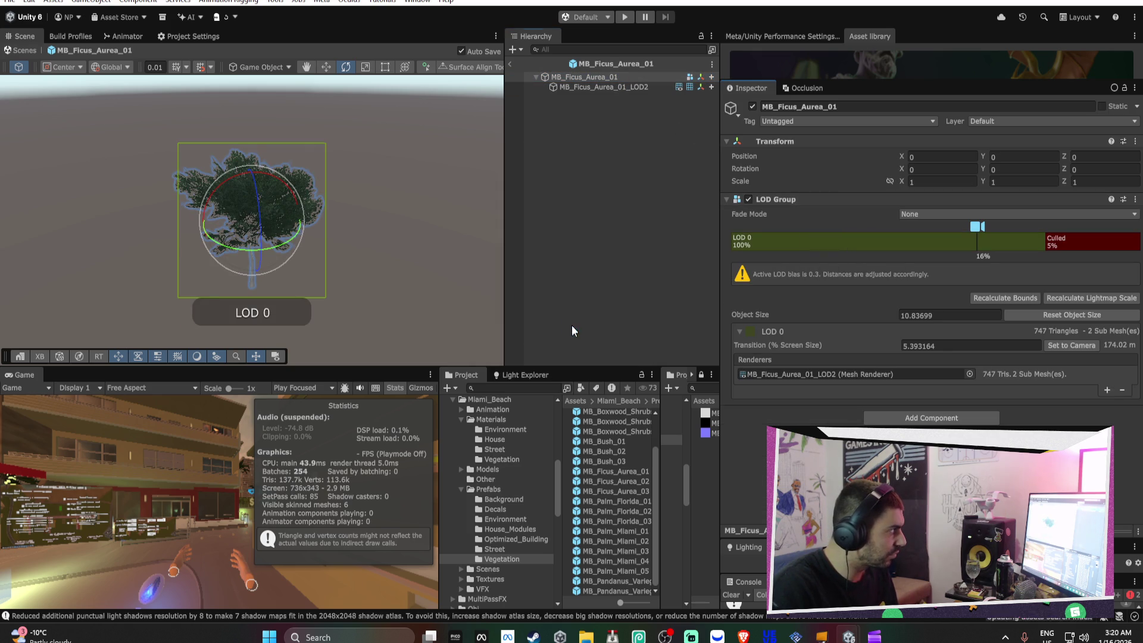
click(511, 65)
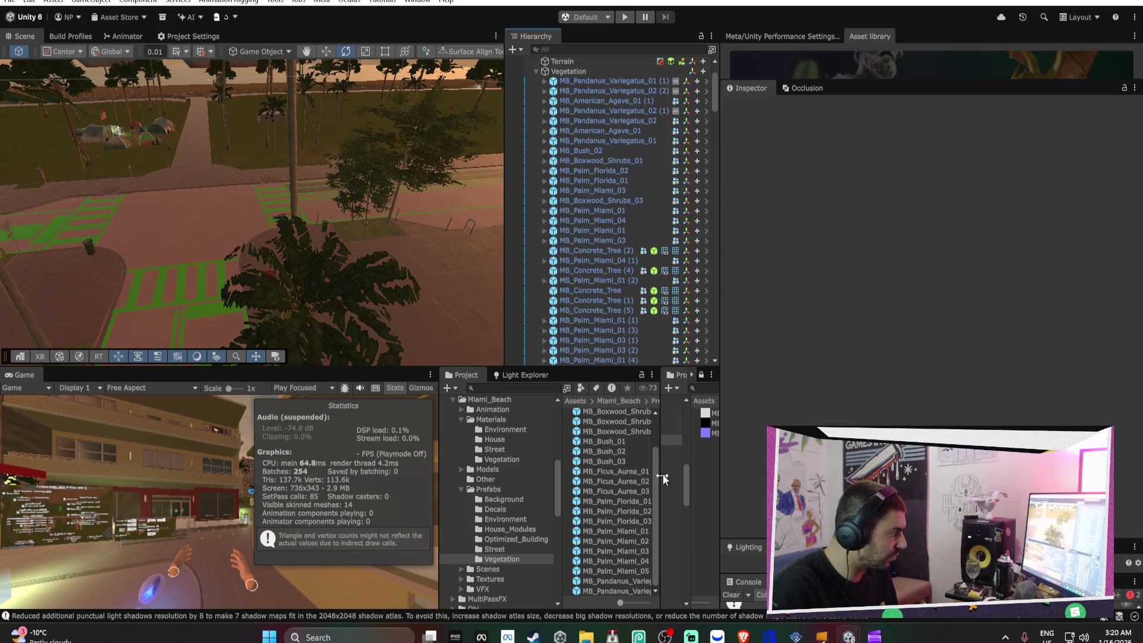
double_click(629, 481)
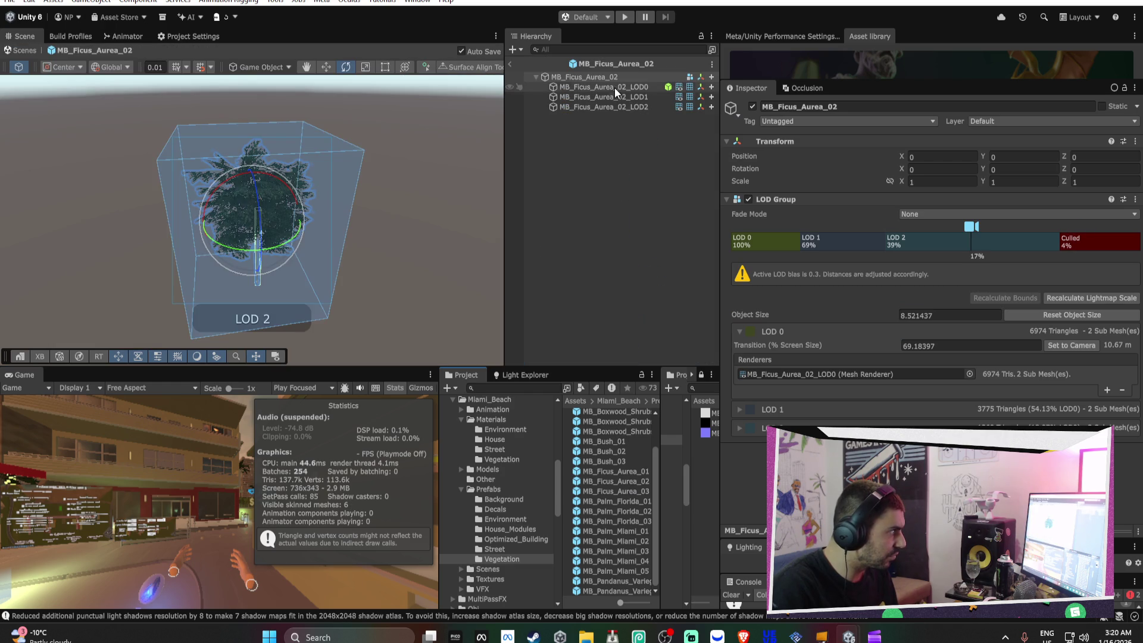
Delete the LOD0 and LOD1 children and both extra LOD levels, leaving the 1260-triangle LOD2 mesh
click(649, 88)
key(Delete)
click(635, 86)
key(Delete)
click(625, 77)
right_click(803, 253)
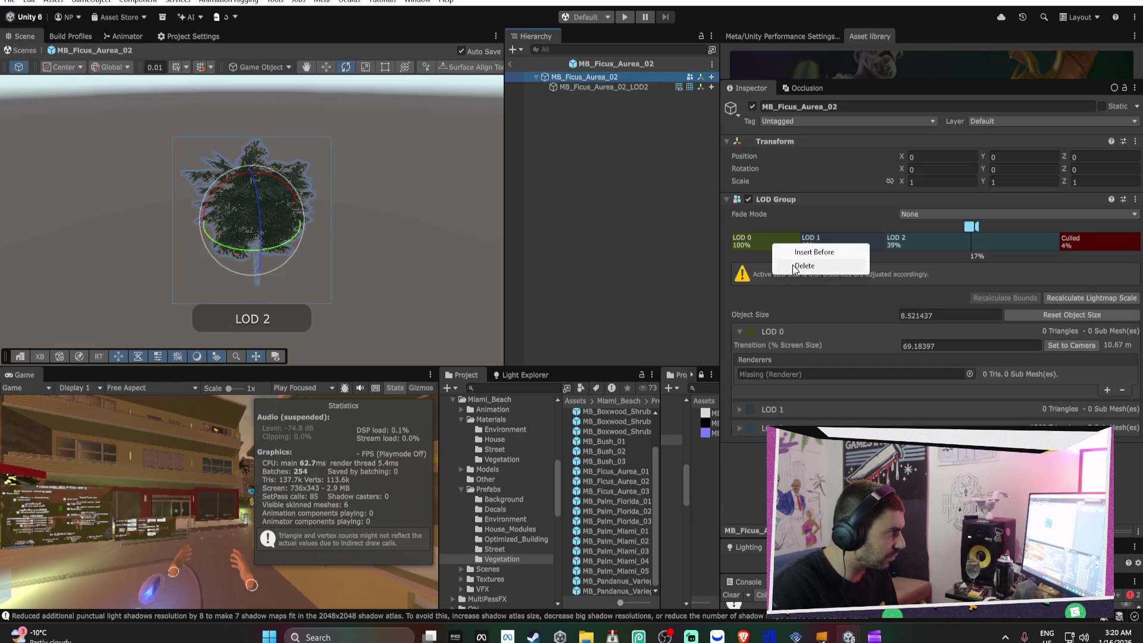
click(833, 266)
click(586, 326)
right_click(785, 241)
click(776, 262)
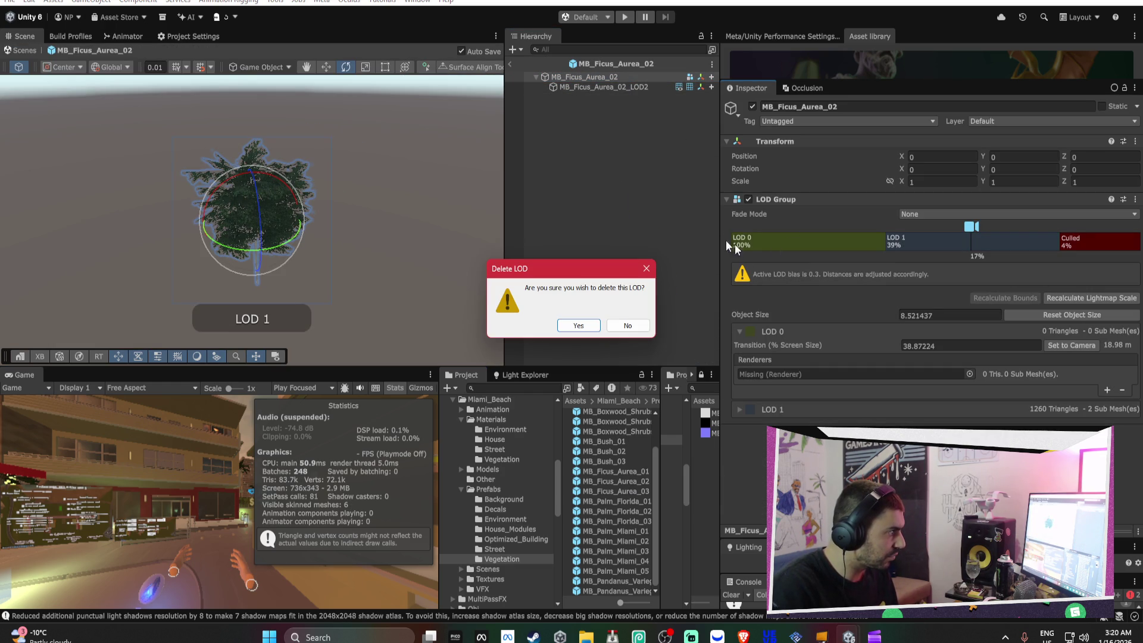
click(578, 325)
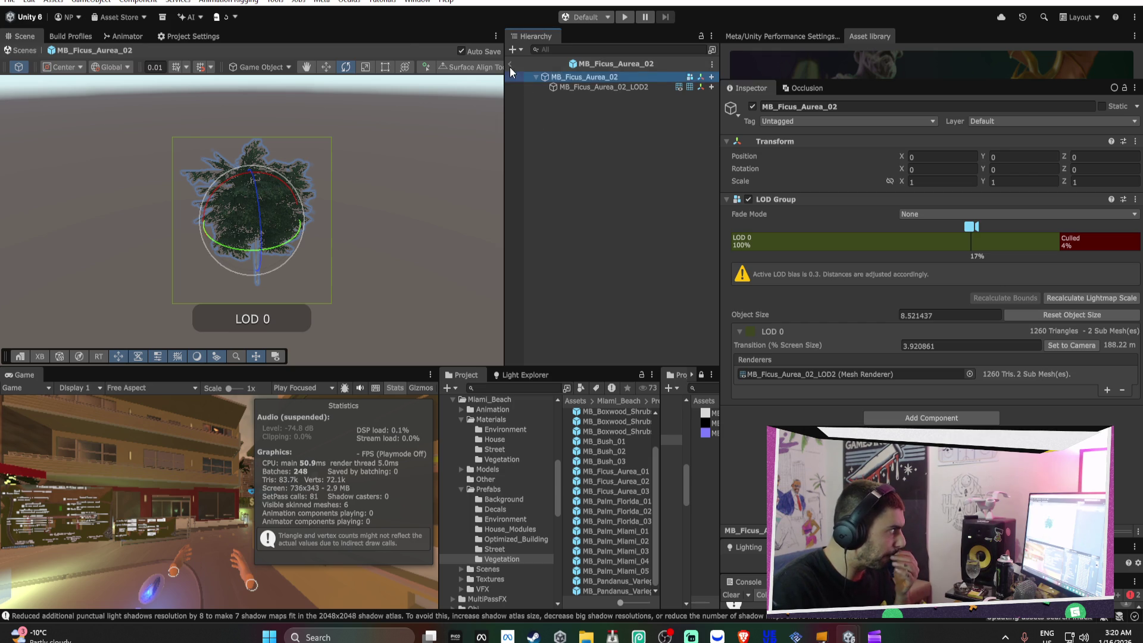
click(509, 64)
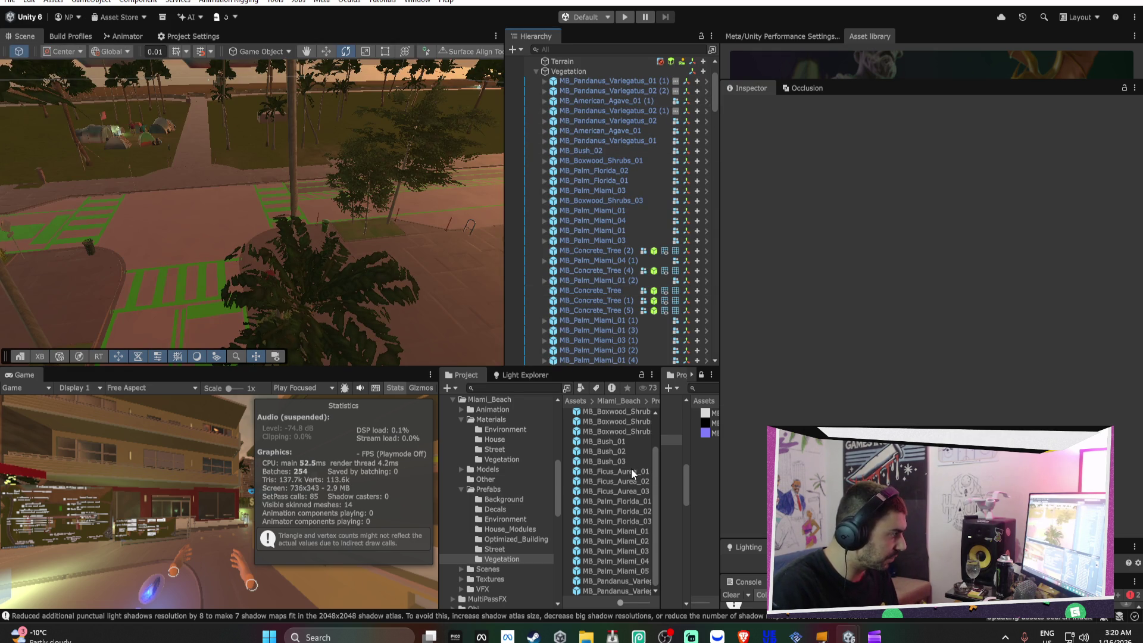
Set the prefab's culling threshold to 3% and Fade Mode to Cross Fade, then return to the scene
double_click(619, 480)
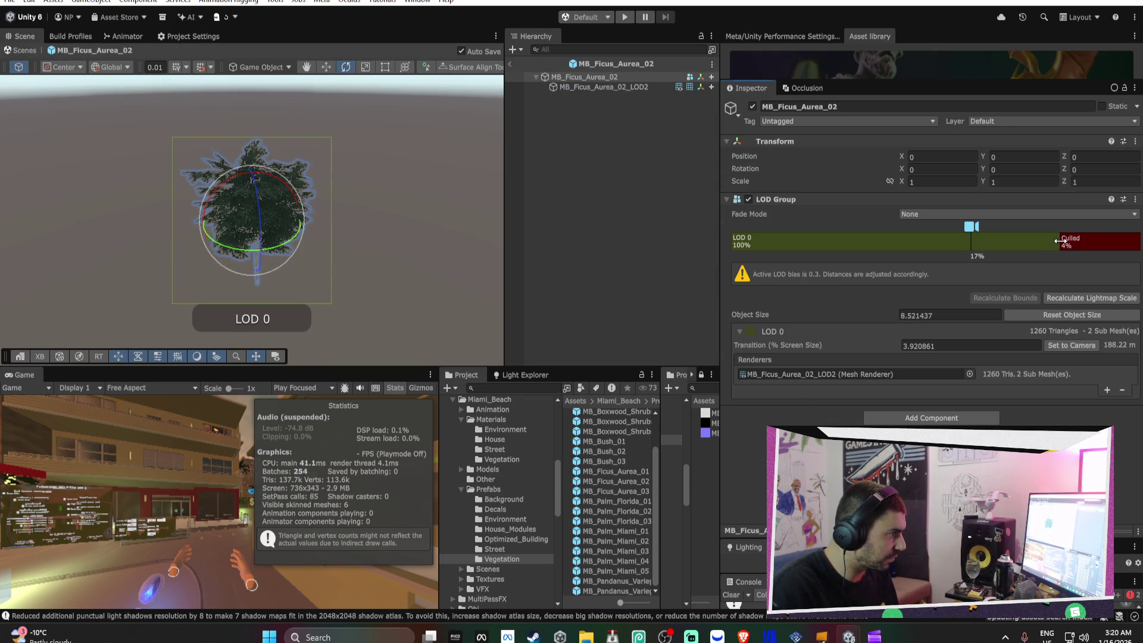
drag(1060, 241, 1064, 241)
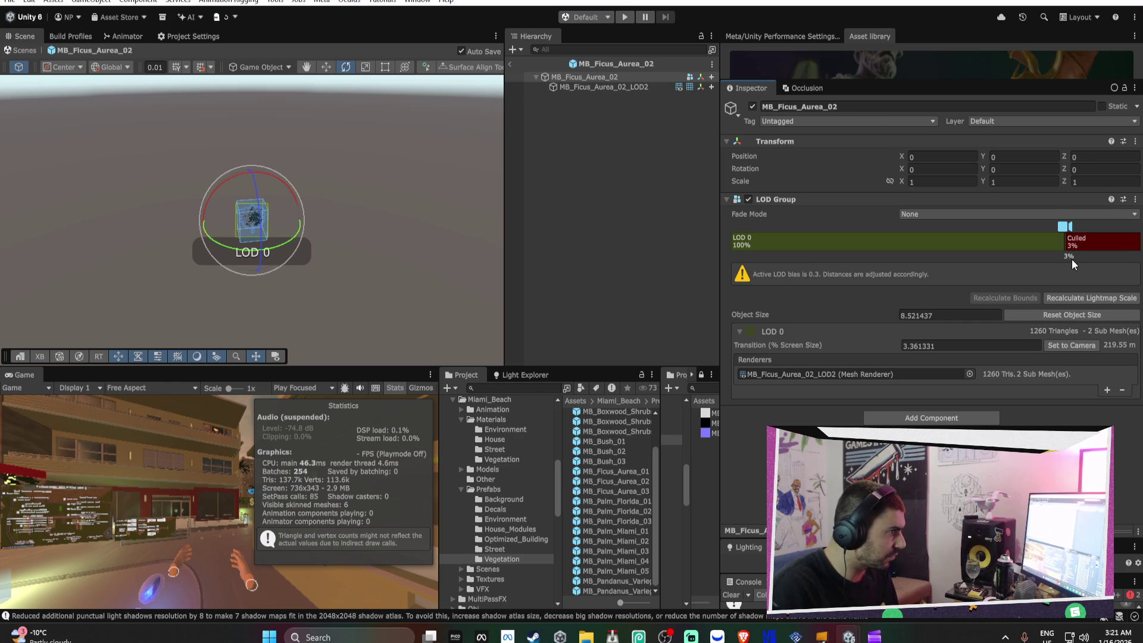
click(916, 215)
click(914, 238)
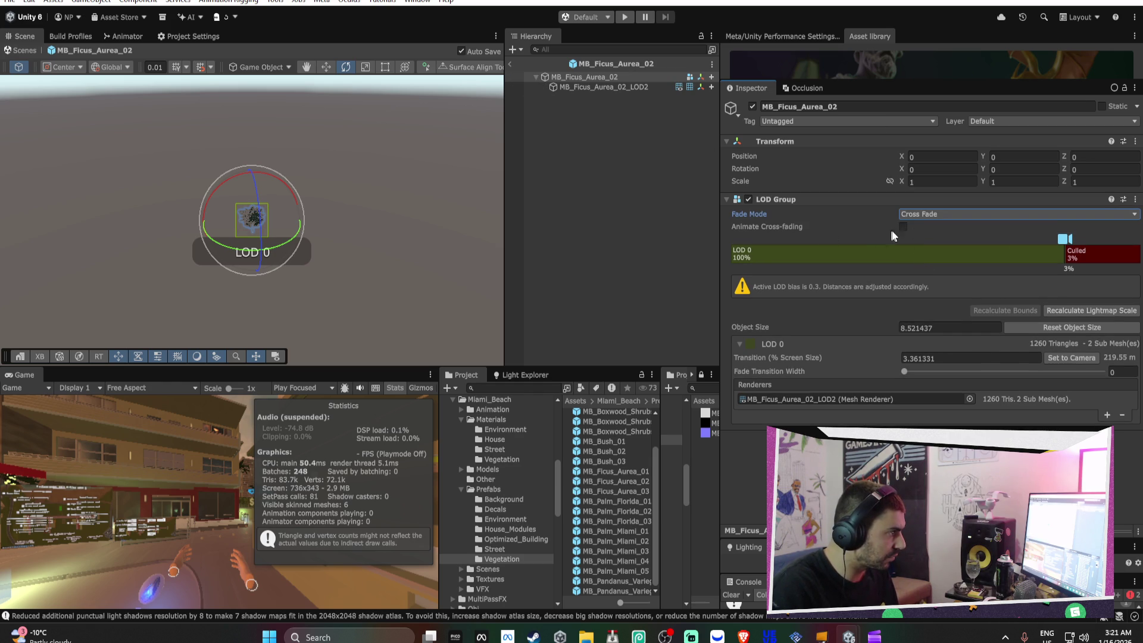
click(510, 64)
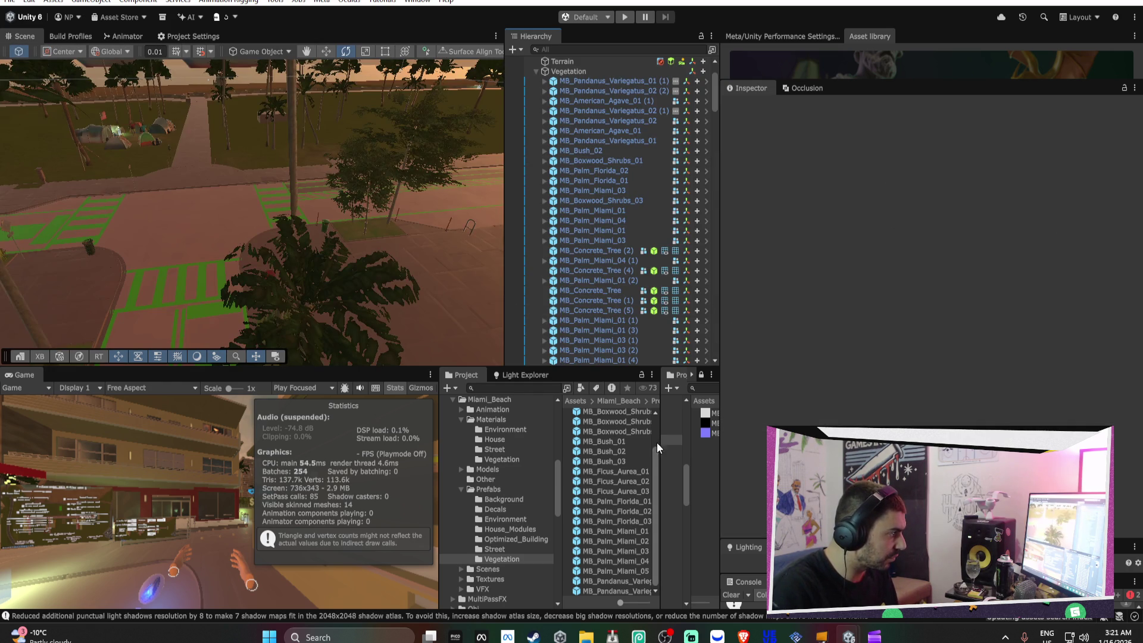
Open MB_Ficus_Aurea_03 and delete its LOD0 and LOD1 child objects
double_click(631, 491)
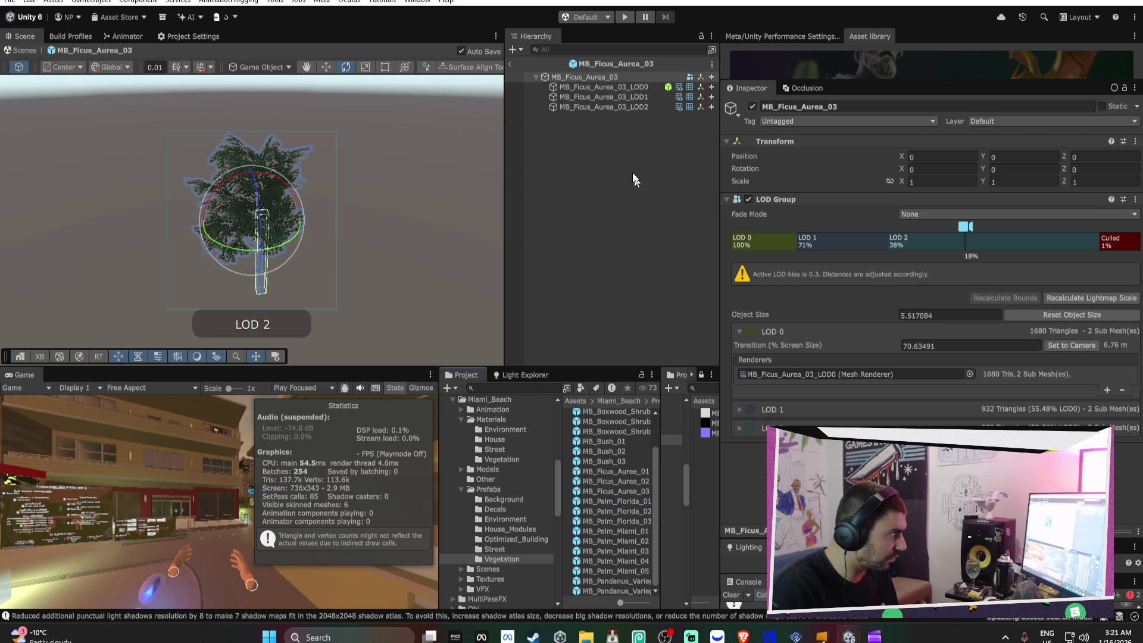
click(602, 97)
shift+click(609, 87)
key(Delete)
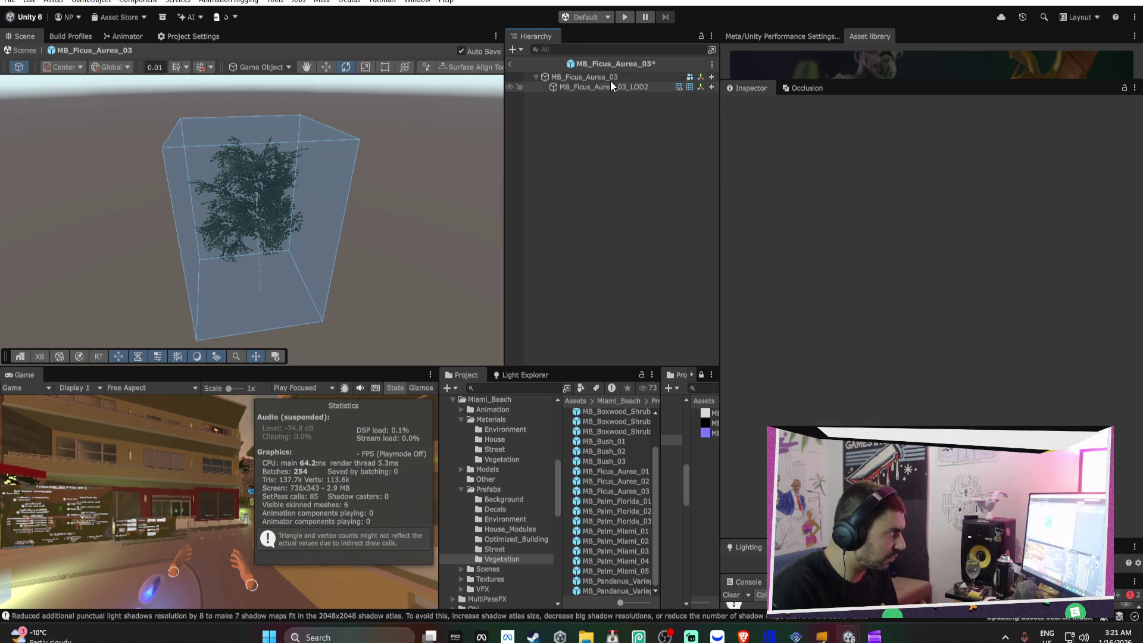
click(610, 80)
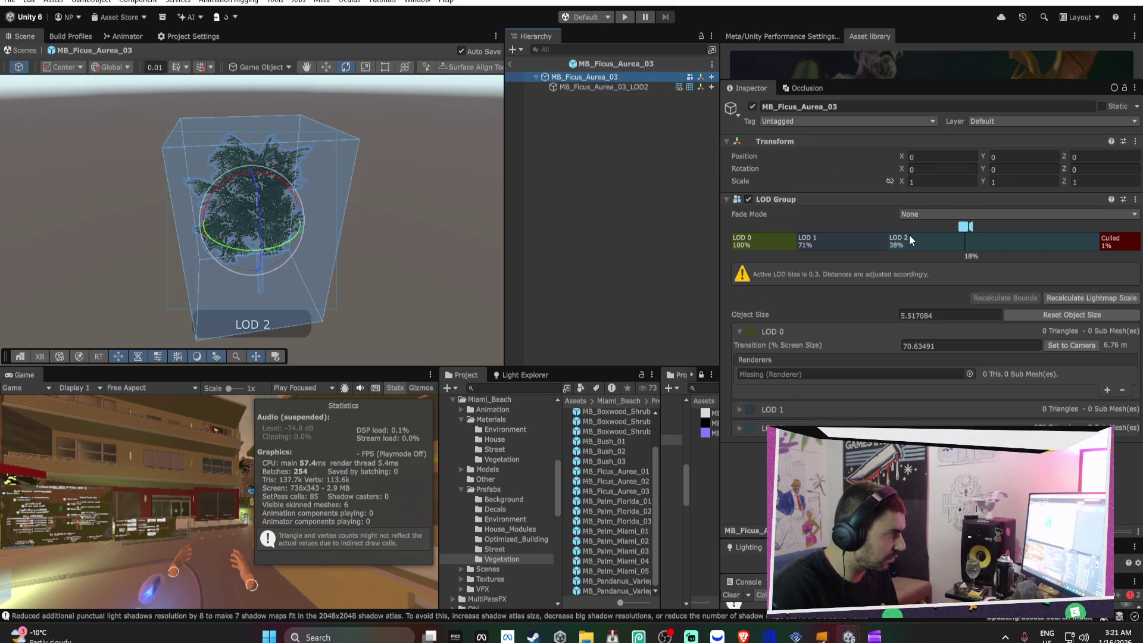
Delete the two empty LOD levels so only the 379-triangle LOD2 mesh remains, then return to the scene
click(909, 234)
click(846, 247)
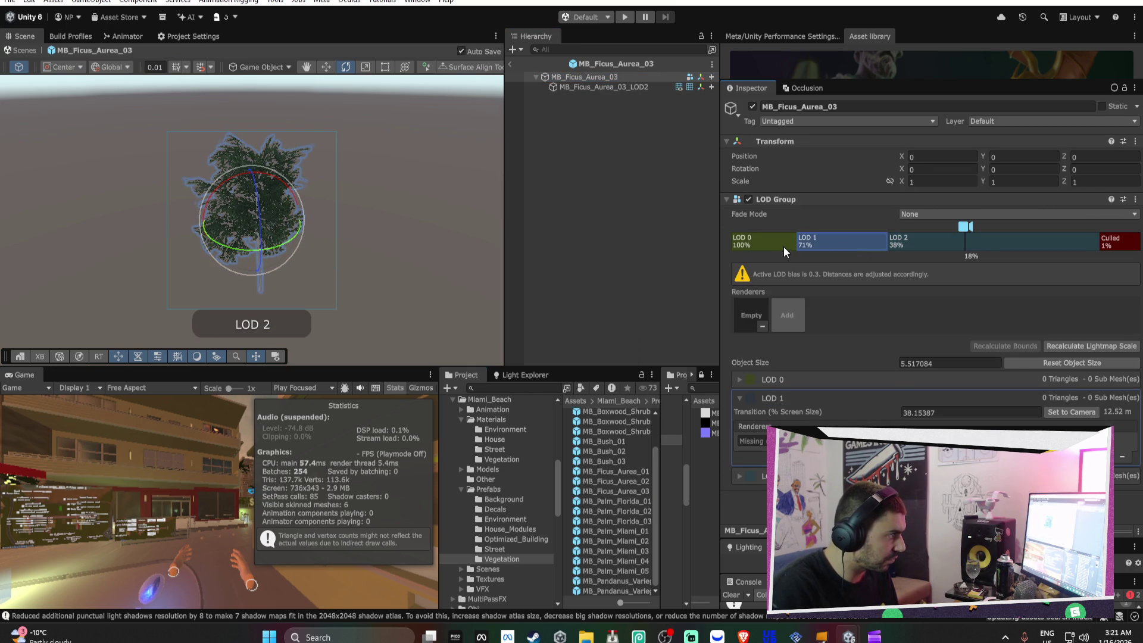
click(785, 246)
right_click(776, 241)
click(839, 263)
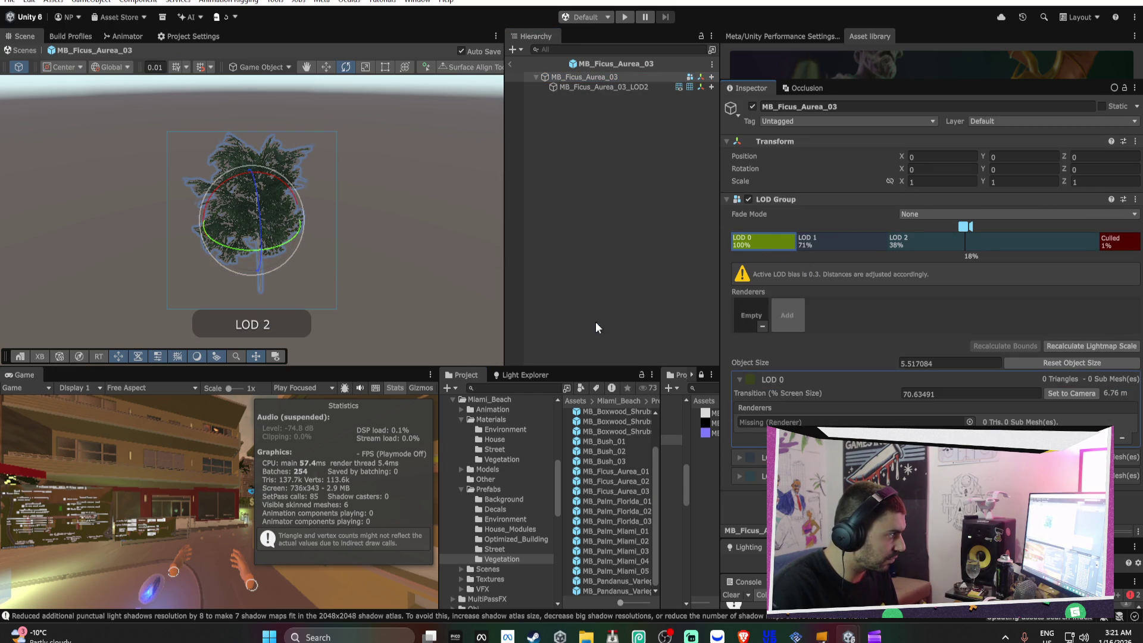
click(597, 327)
right_click(774, 239)
click(774, 263)
click(581, 325)
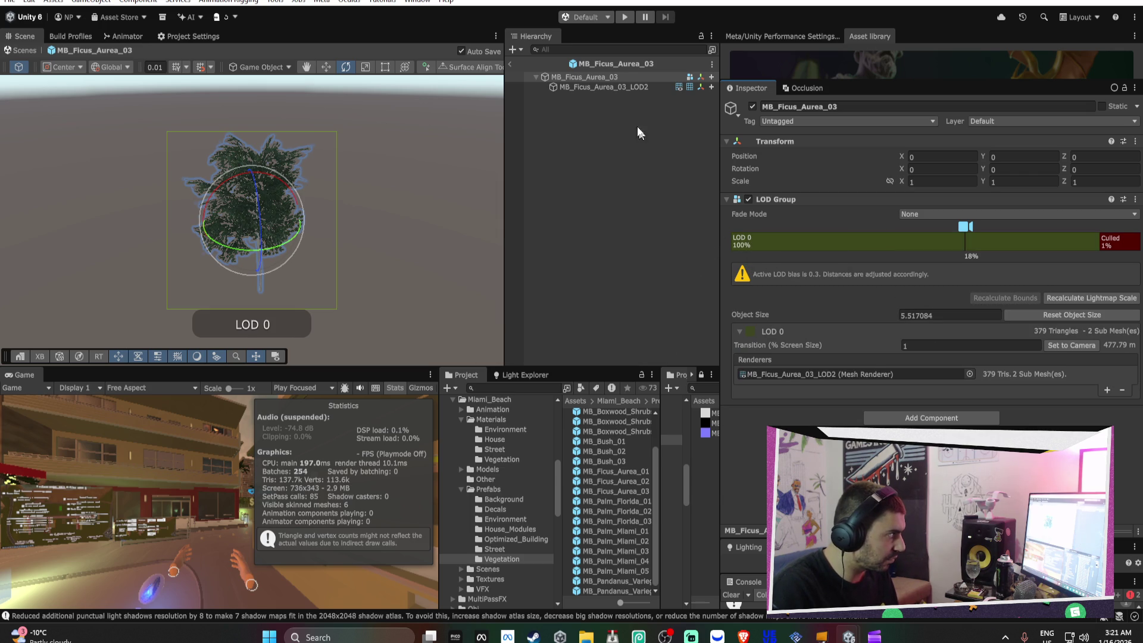
click(510, 63)
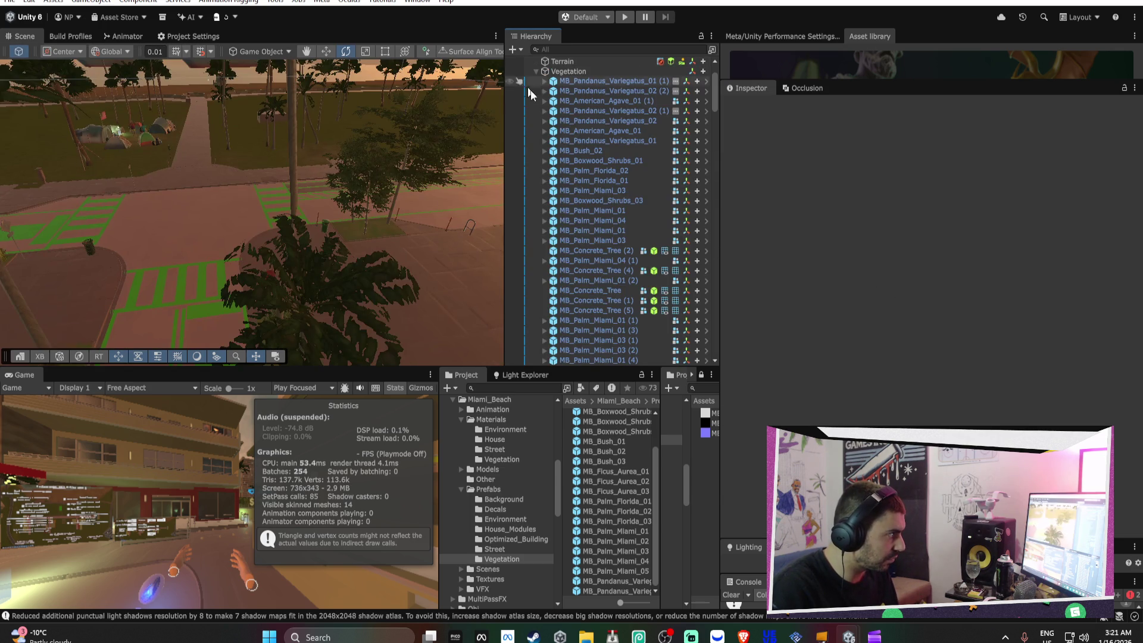
Open MB_Palm_Florida_01 and delete its LOD0 and LOD1 child objects
double_click(629, 504)
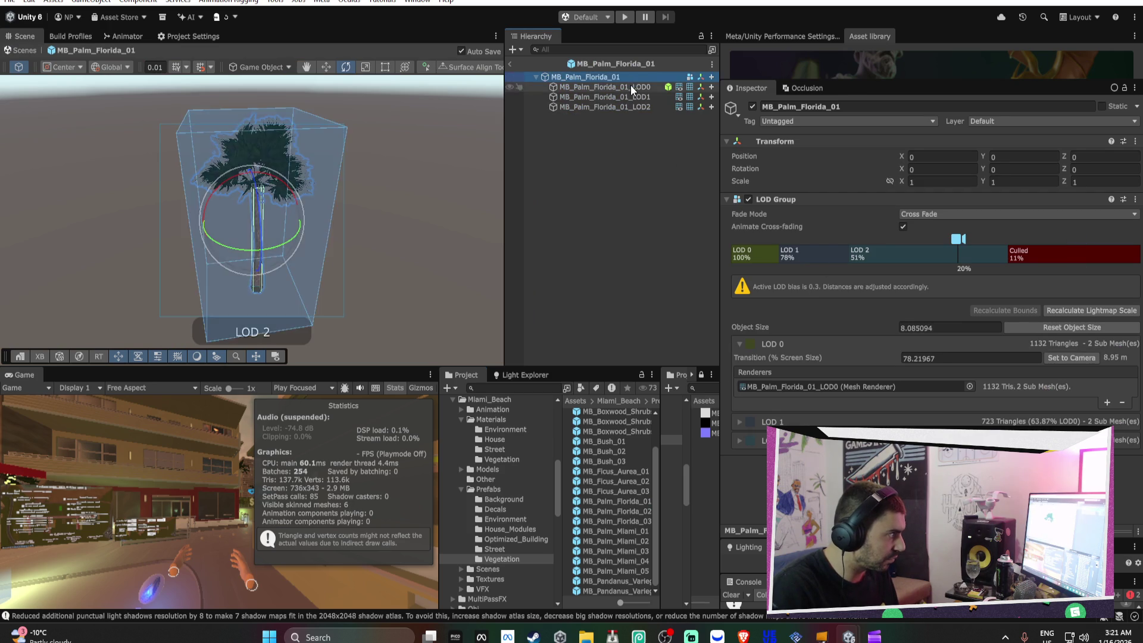
click(631, 86)
key(Delete)
click(634, 84)
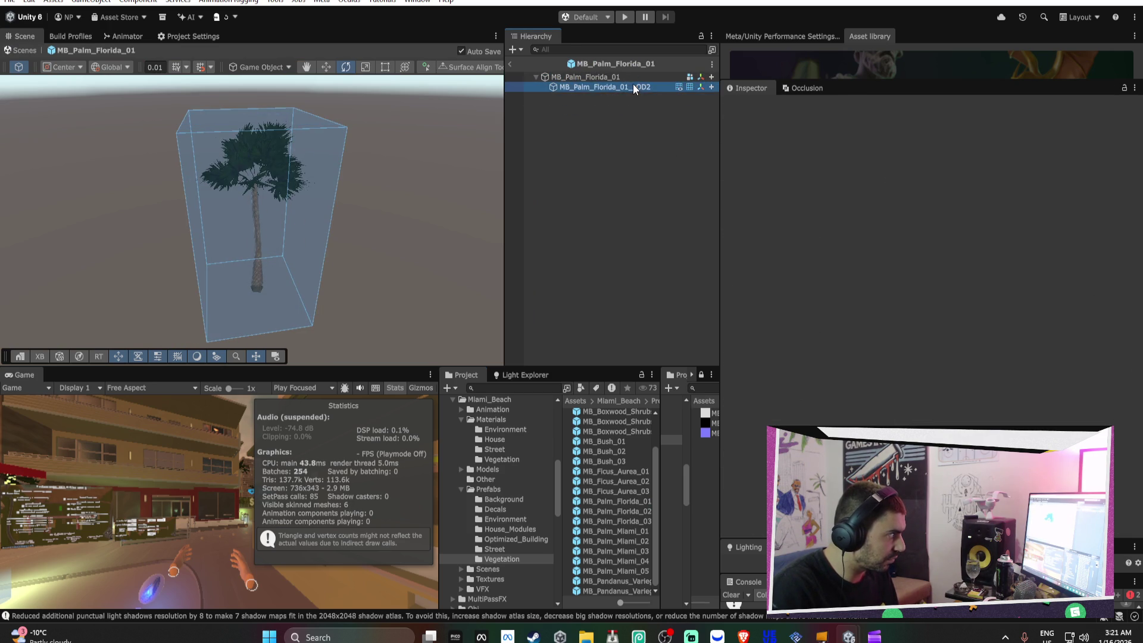
key(Delete)
Delete the two empty LOD levels from MB_Palm_Florida_01, then open MB_Palm_Florida_02
click(630, 76)
right_click(755, 245)
click(774, 266)
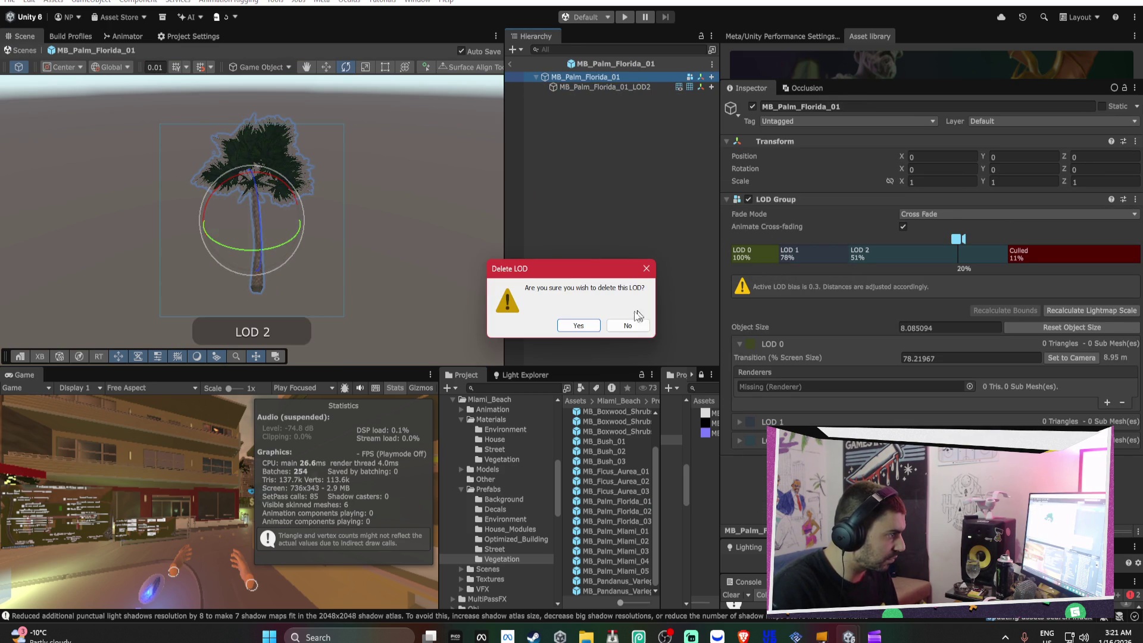
click(577, 334)
right_click(768, 253)
click(774, 274)
click(575, 324)
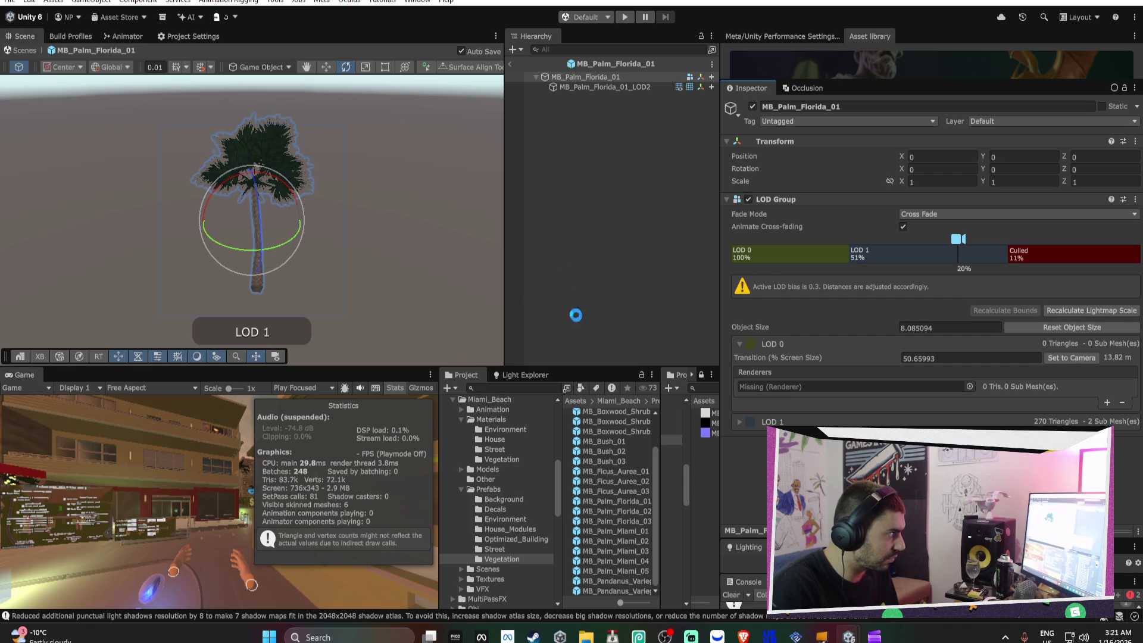
click(511, 66)
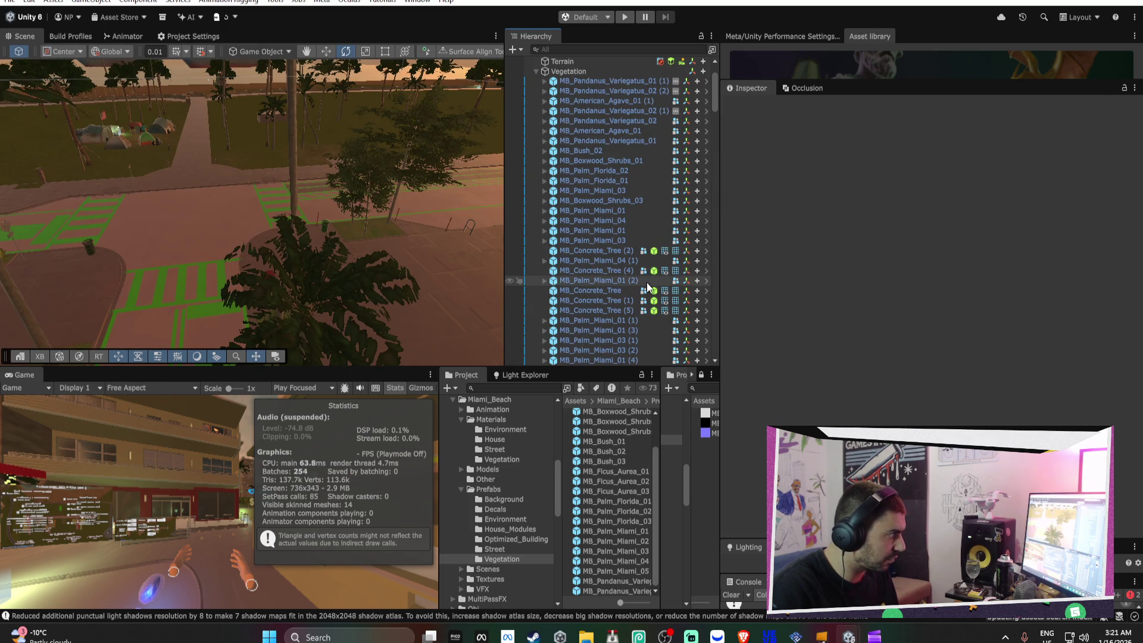
double_click(631, 510)
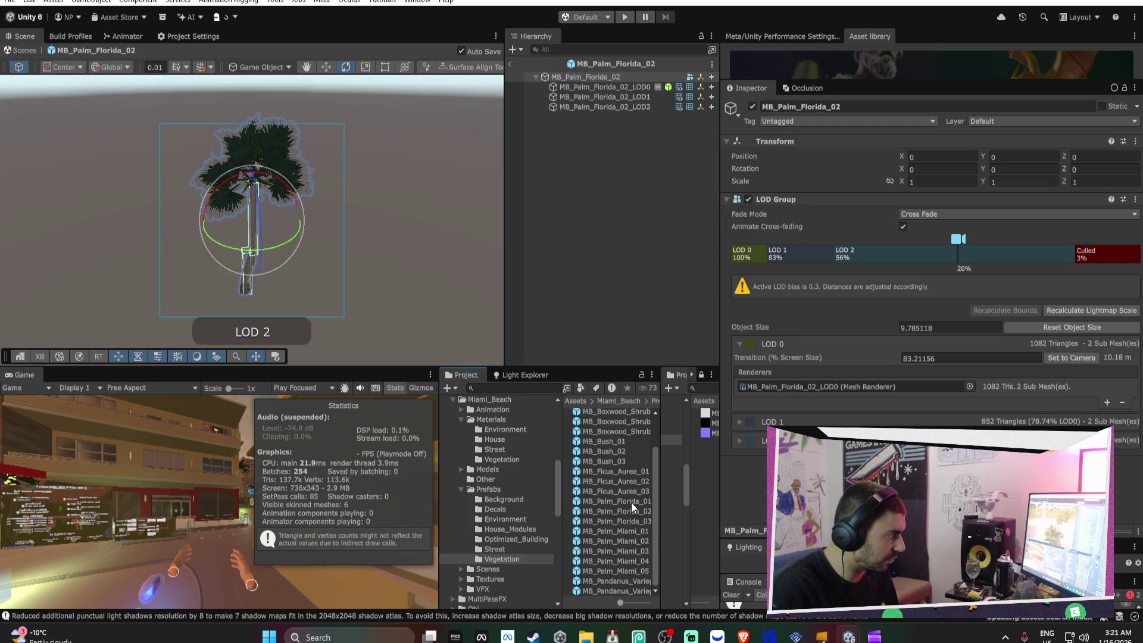
Delete MB_Palm_Florida_02's LOD0 and LOD1 children, then reopen the prefab
click(627, 87)
shift+click(627, 92)
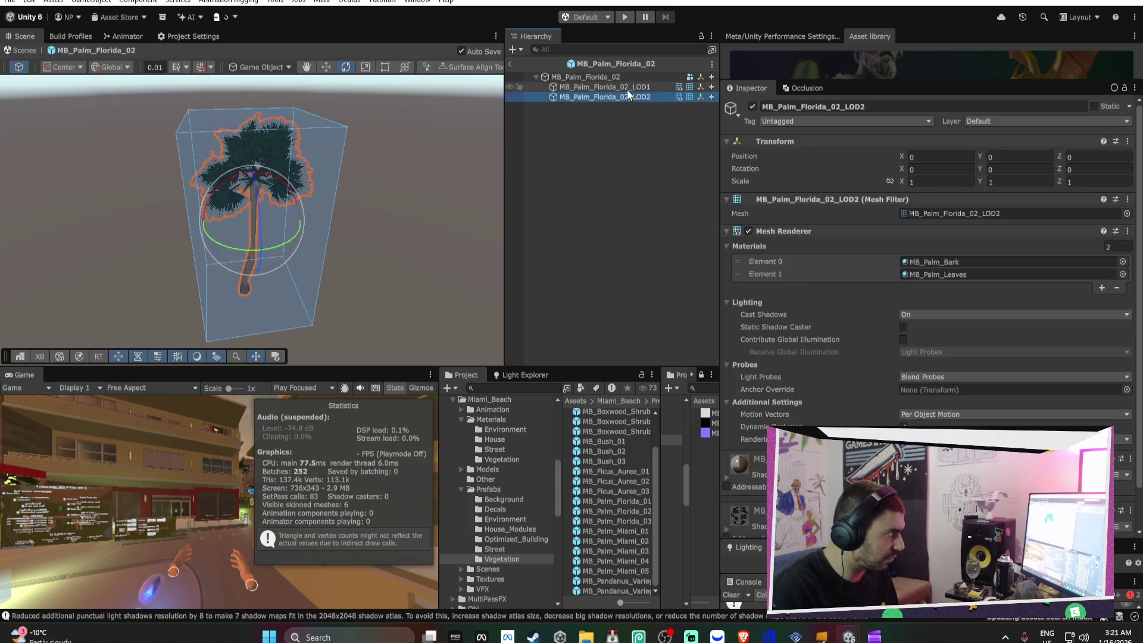
key(Delete)
click(511, 64)
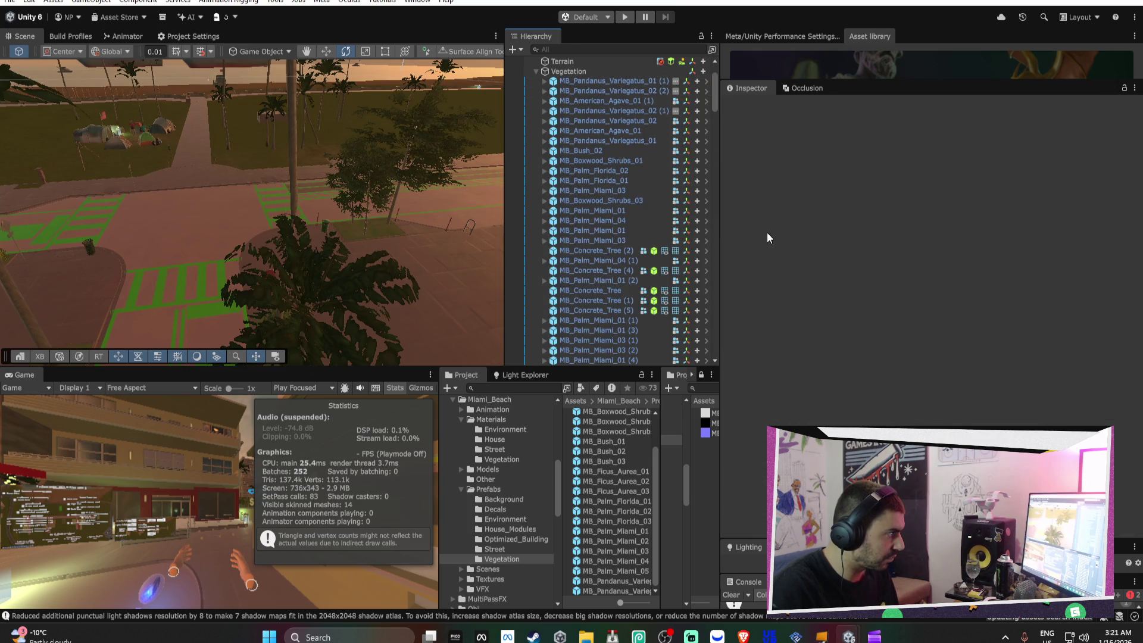
click(637, 511)
double_click(638, 511)
Delete the two extra LOD levels, leaving the 390-triangle LOD2 mesh, then open MB_Palm_Florida_03
right_click(762, 253)
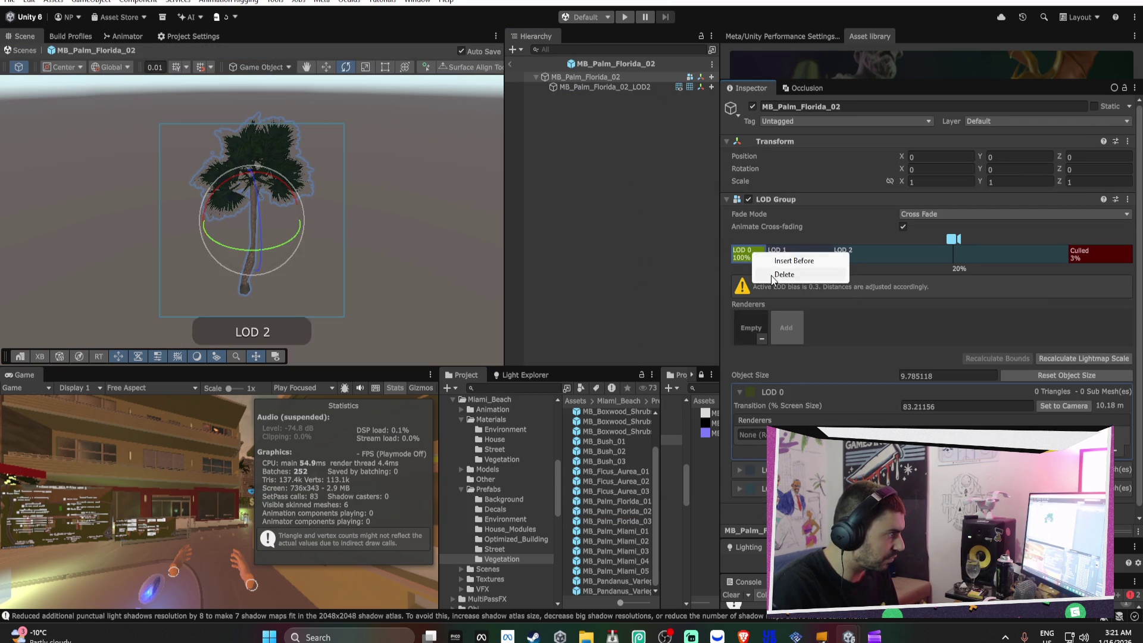
click(754, 272)
click(578, 326)
right_click(780, 254)
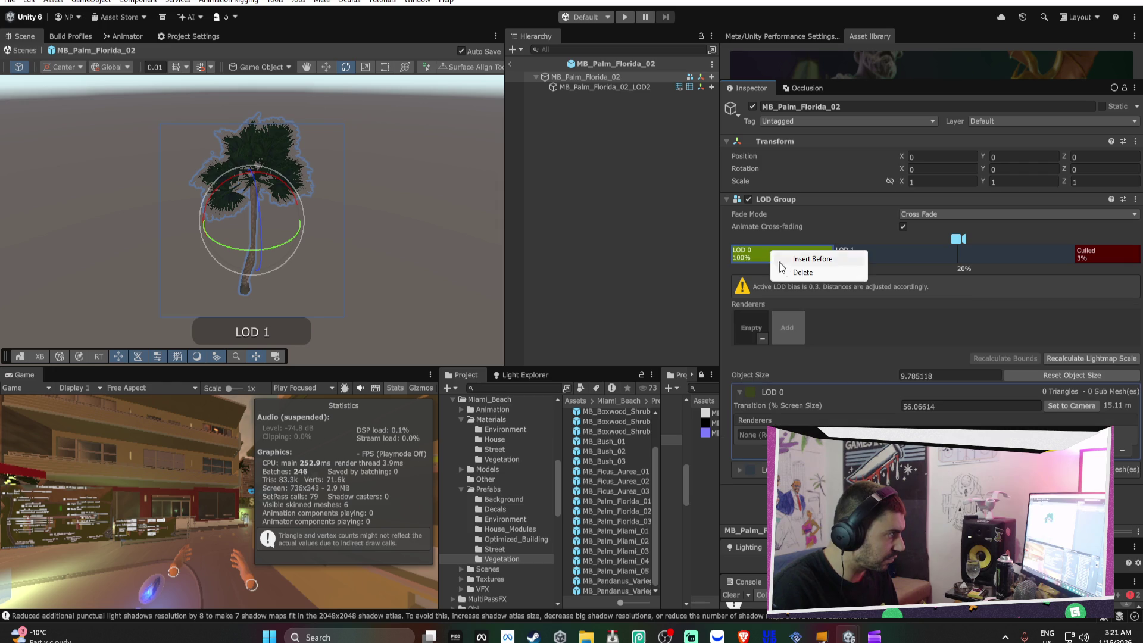
click(785, 273)
click(578, 326)
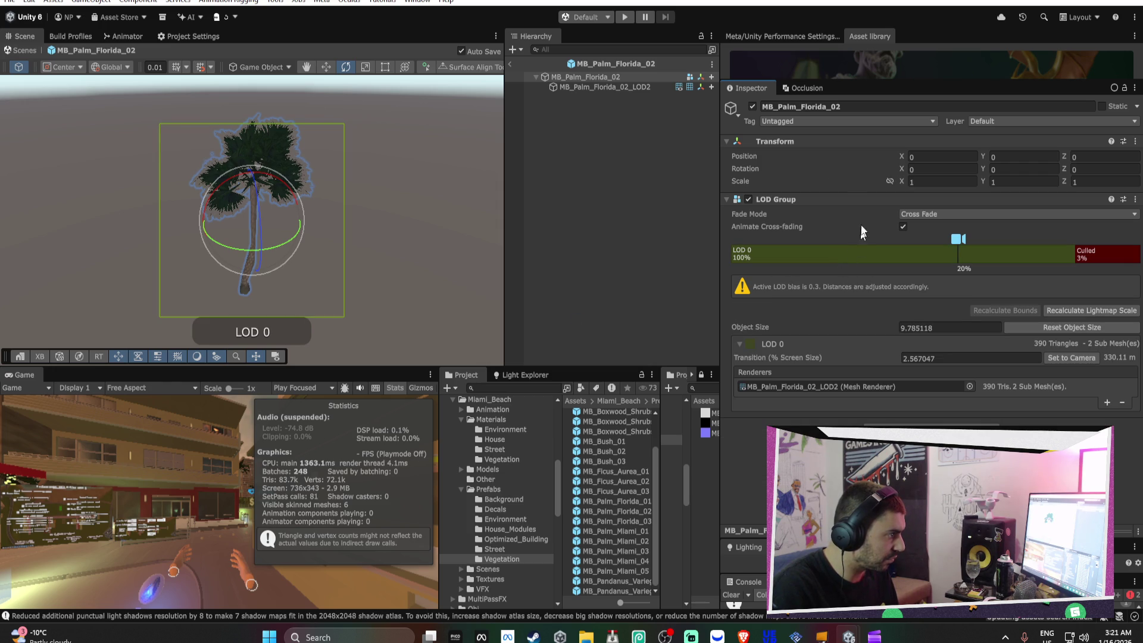
click(509, 65)
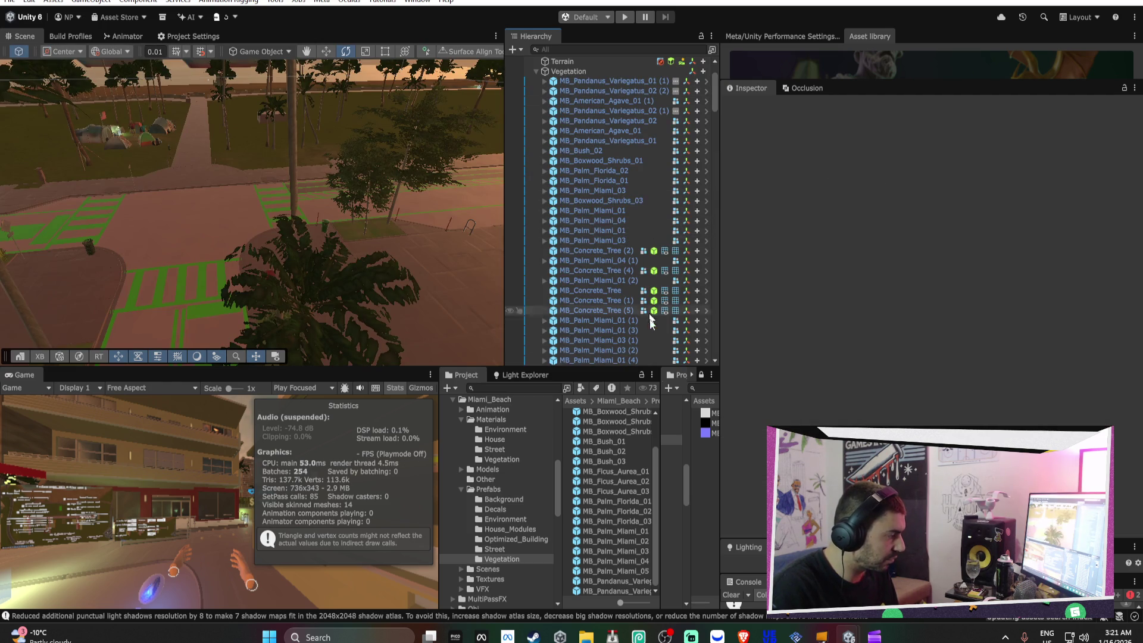
double_click(632, 524)
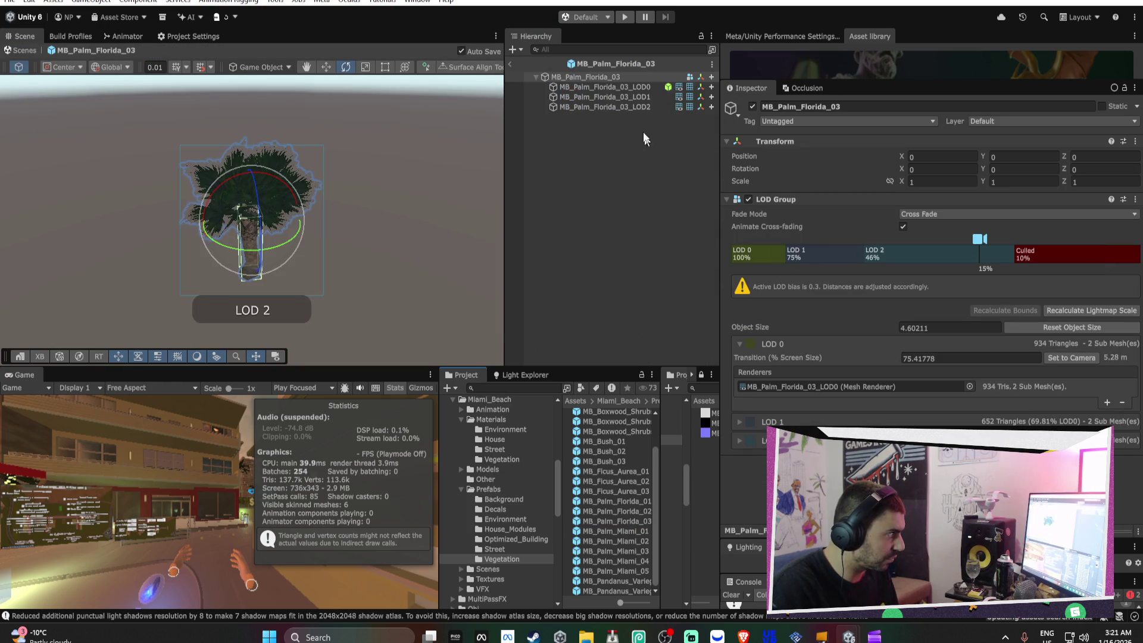
Delete MB_Palm_Florida_03's LOD0 and LOD1 child objects
click(624, 86)
key(Delete)
click(625, 87)
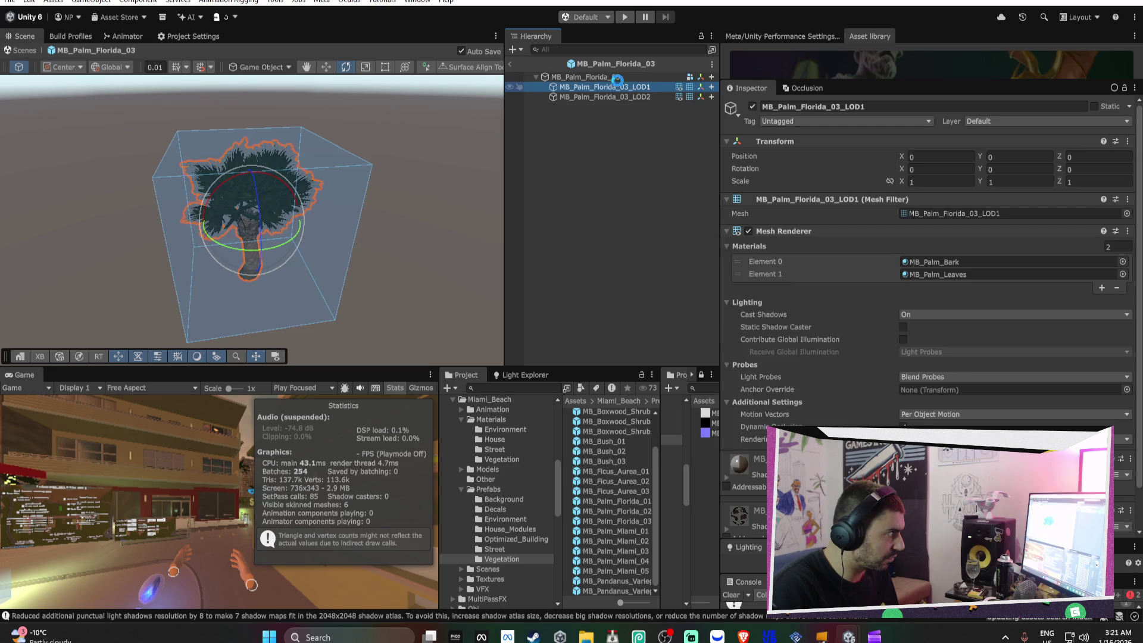
key(Delete)
click(617, 77)
Delete both extra LOD levels, shrink culling from 10% to 4%, then open MB_Palm_Miami_01
right_click(773, 262)
click(792, 276)
click(578, 325)
right_click(798, 252)
click(817, 275)
click(579, 325)
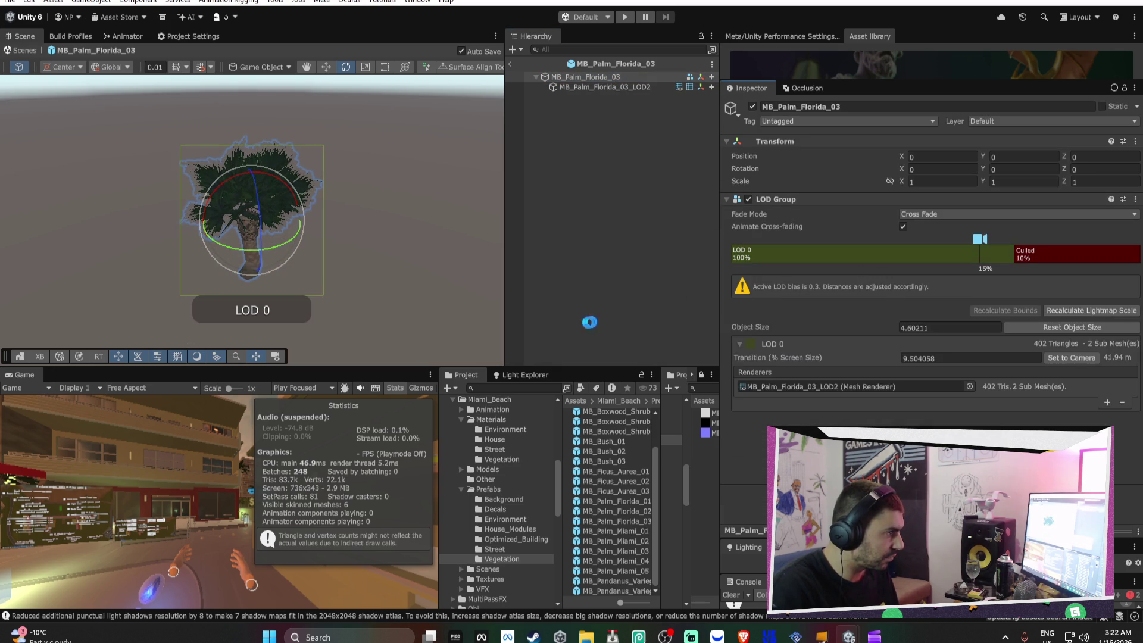
drag(1015, 253, 1063, 253)
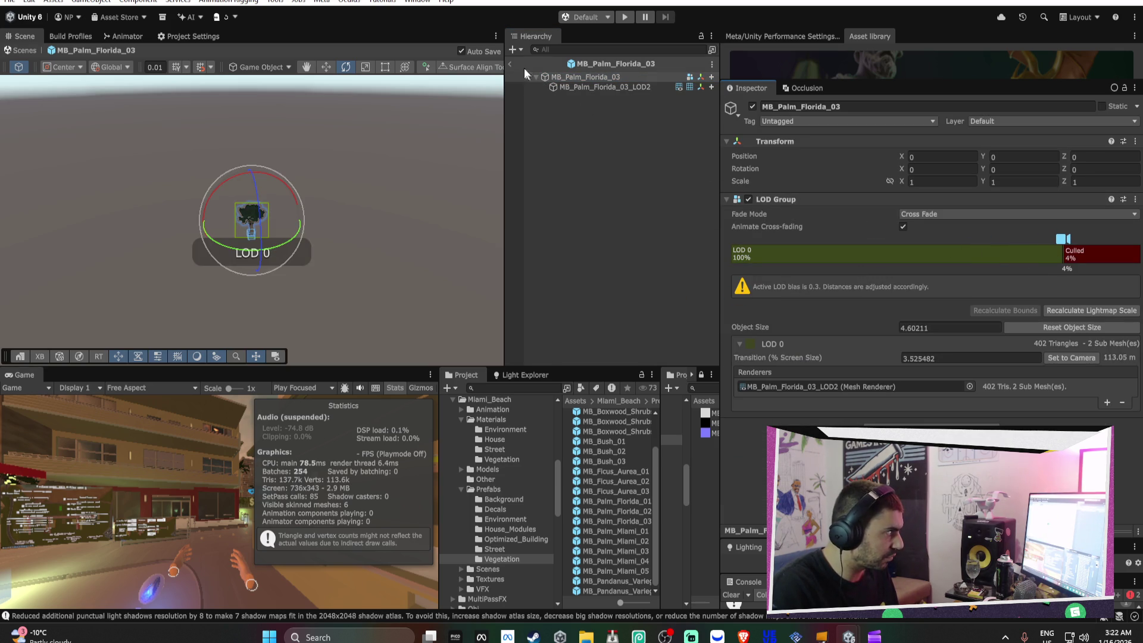
click(510, 64)
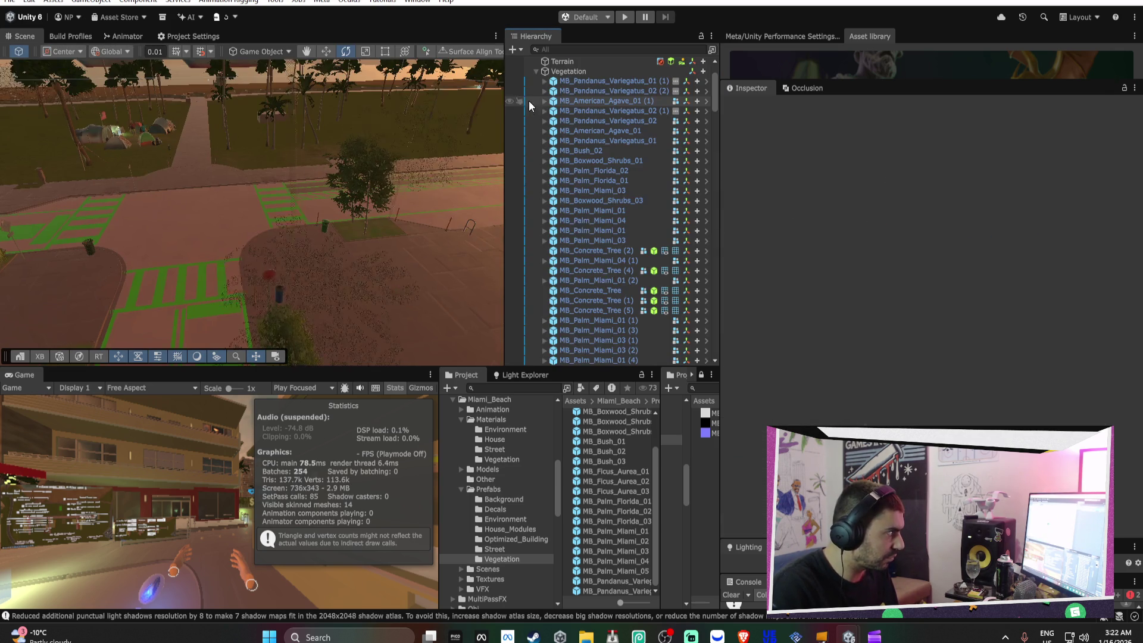
double_click(634, 531)
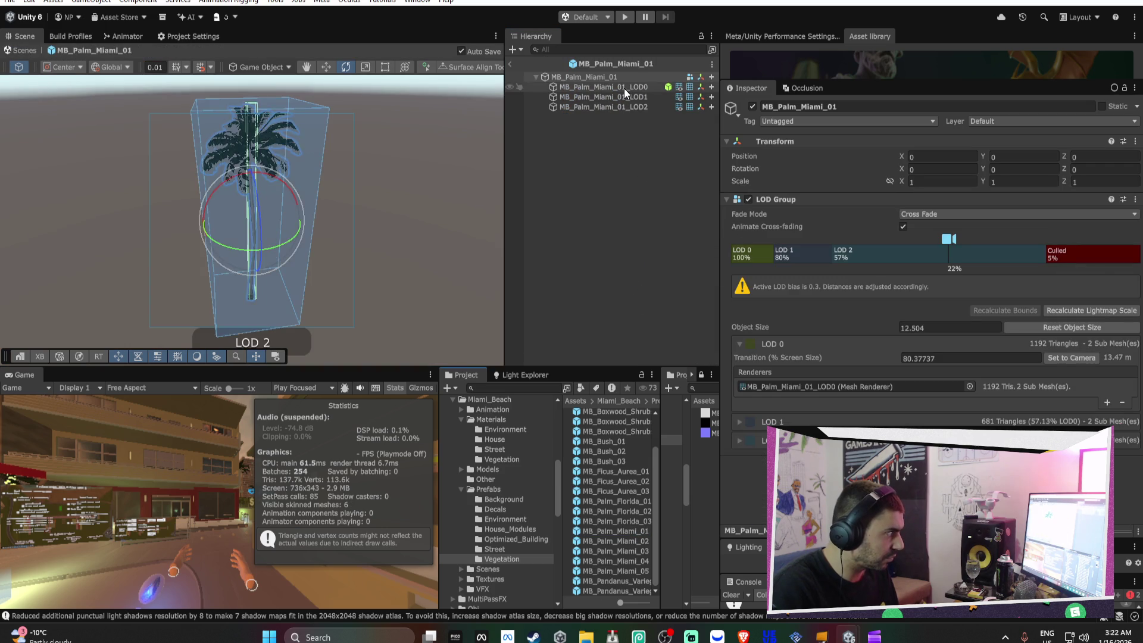
Delete MB_Palm_Miami_01's LOD0/LOD1 children and both extra LOD levels, keeping the 272-triangle LOD2 mesh
click(624, 87)
key(Delete)
click(655, 77)
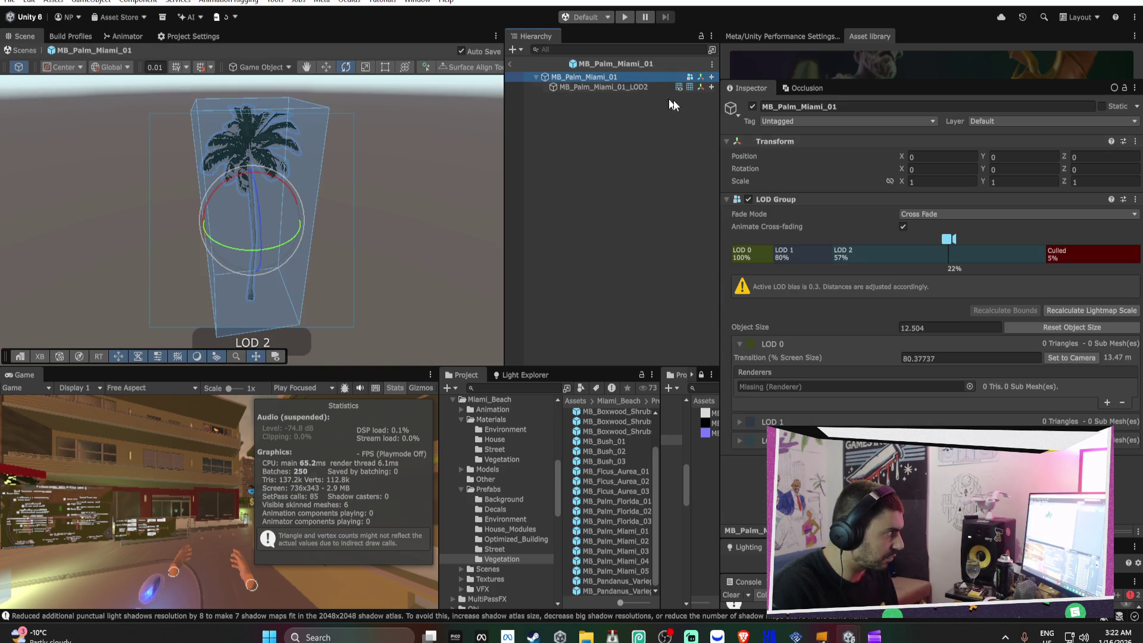
right_click(770, 257)
click(798, 278)
click(578, 328)
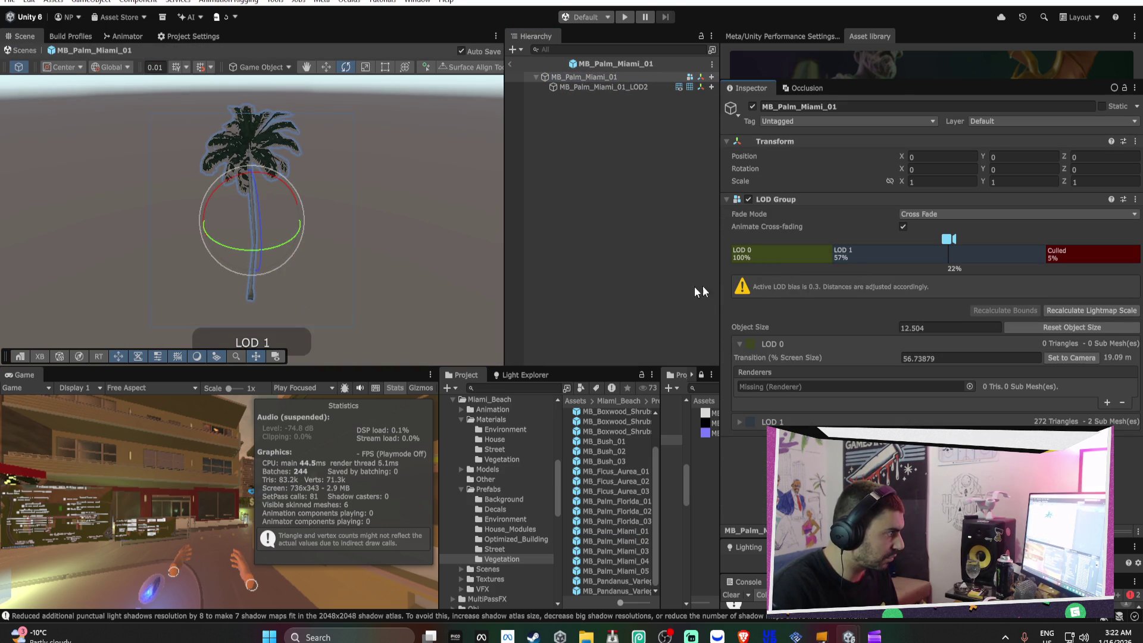
right_click(760, 256)
click(764, 278)
click(584, 325)
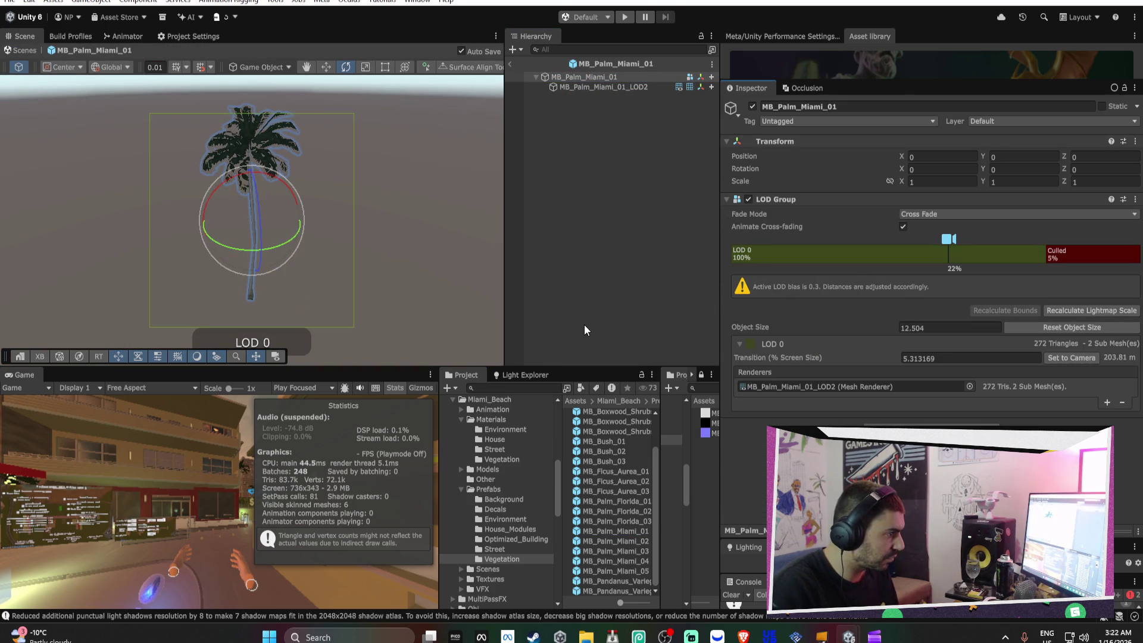
Reduce MB_Palm_Miami_02 to a single LOD with its 327-triangle LOD2 mesh
click(510, 64)
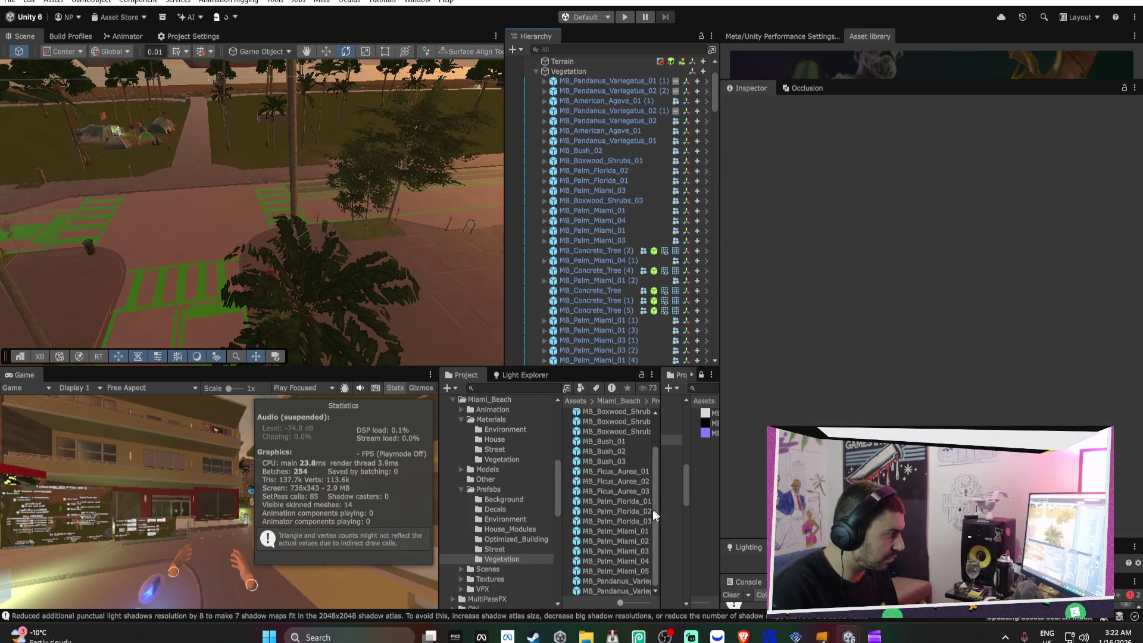
double_click(638, 542)
click(612, 87)
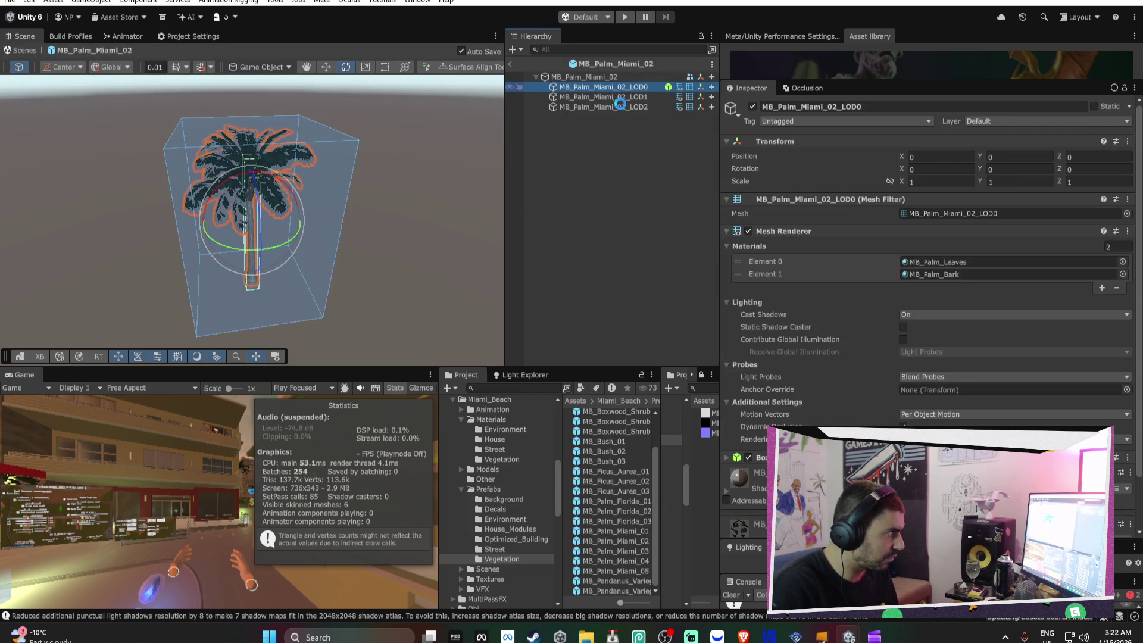
key(Delete)
click(617, 78)
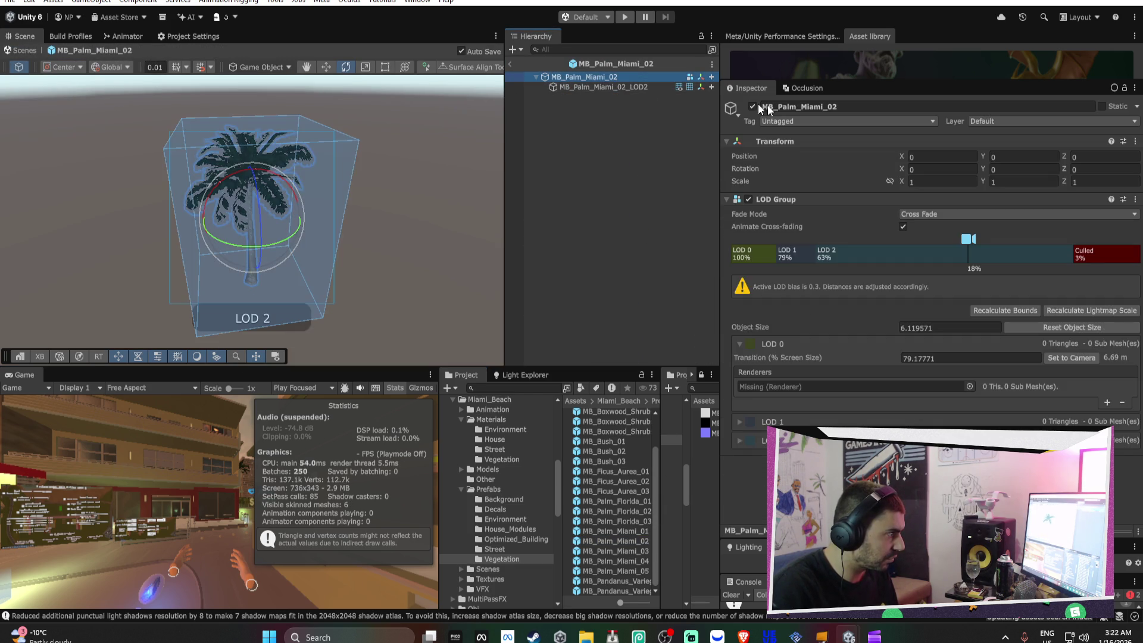
click(799, 258)
right_click(799, 257)
click(820, 280)
click(581, 325)
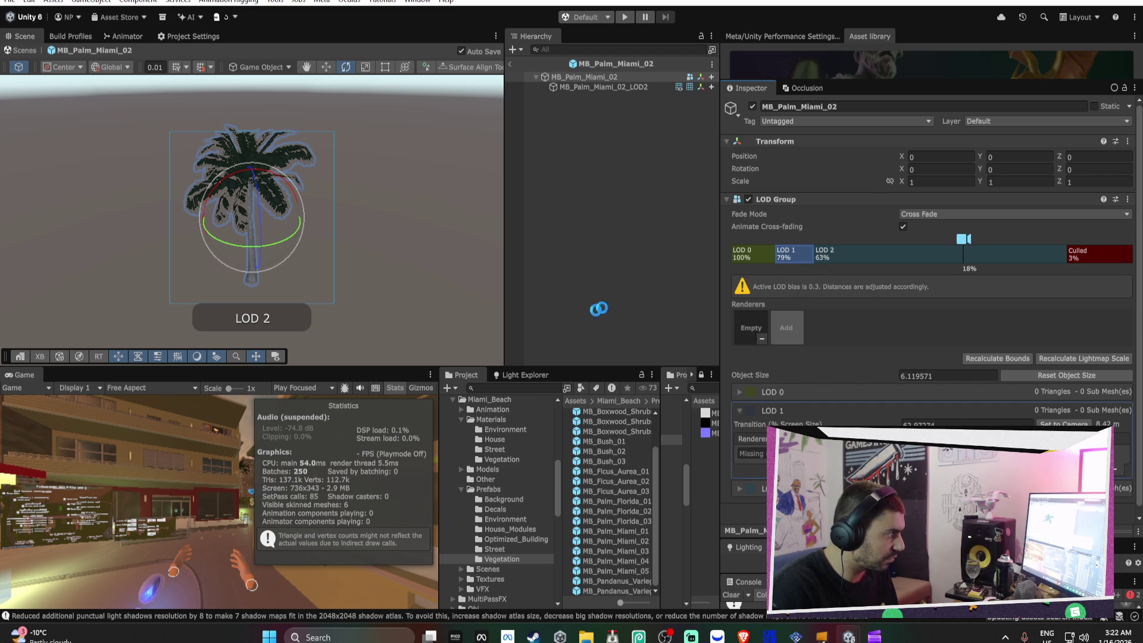
right_click(763, 256)
click(786, 275)
click(581, 322)
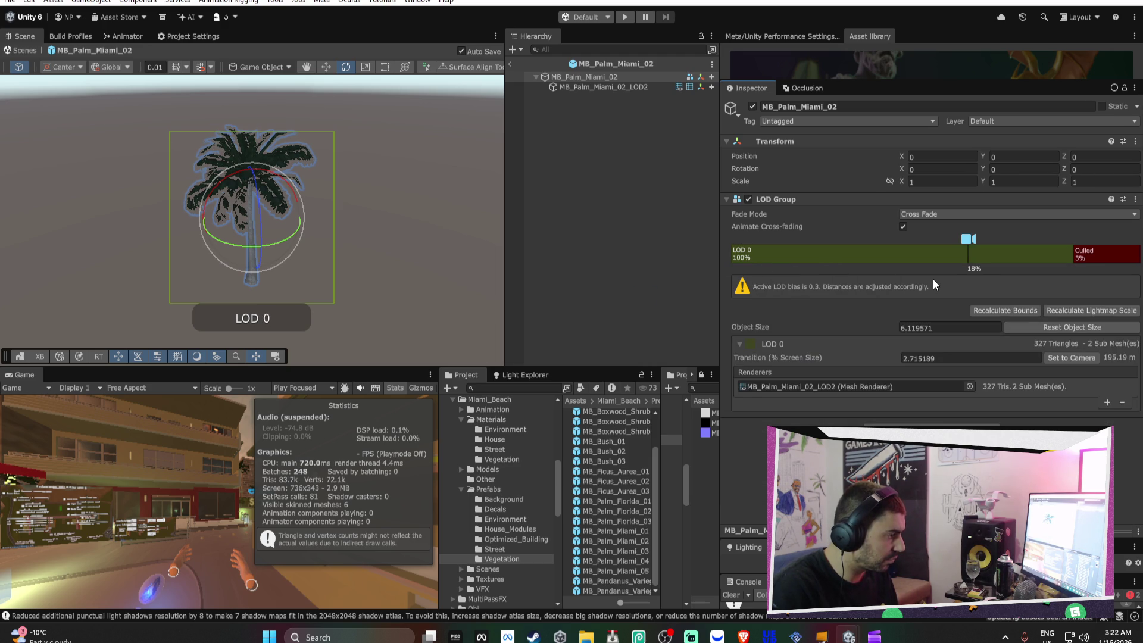
Reduce MB_Palm_Miami_03 to a single LOD with its 196-triangle LOD2 mesh, then return to the scene
click(510, 63)
double_click(644, 552)
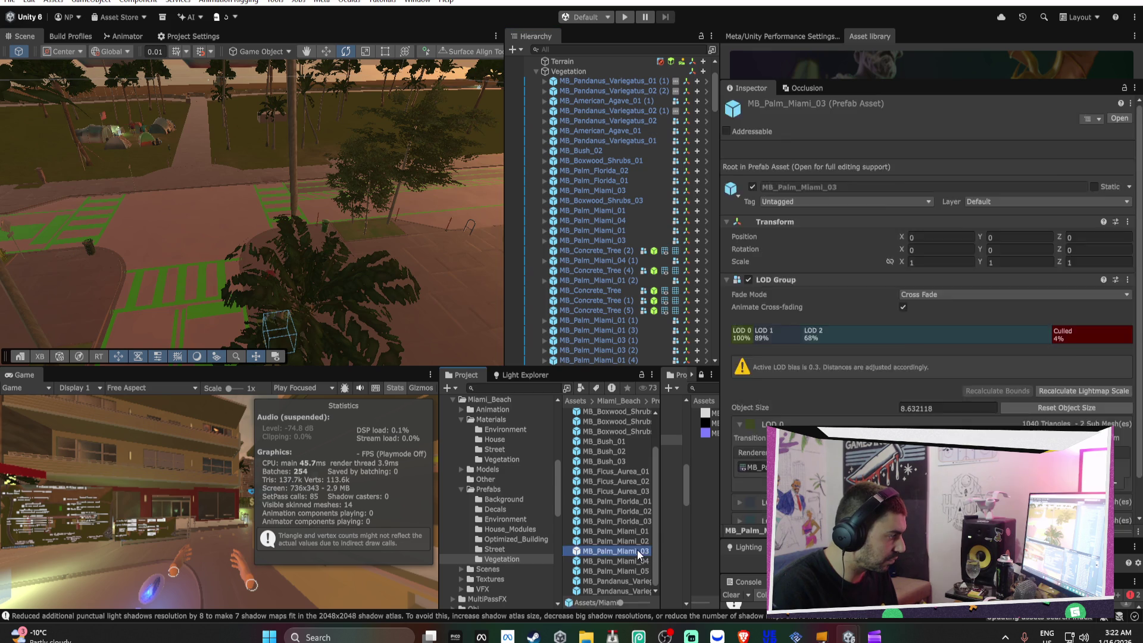
click(623, 86)
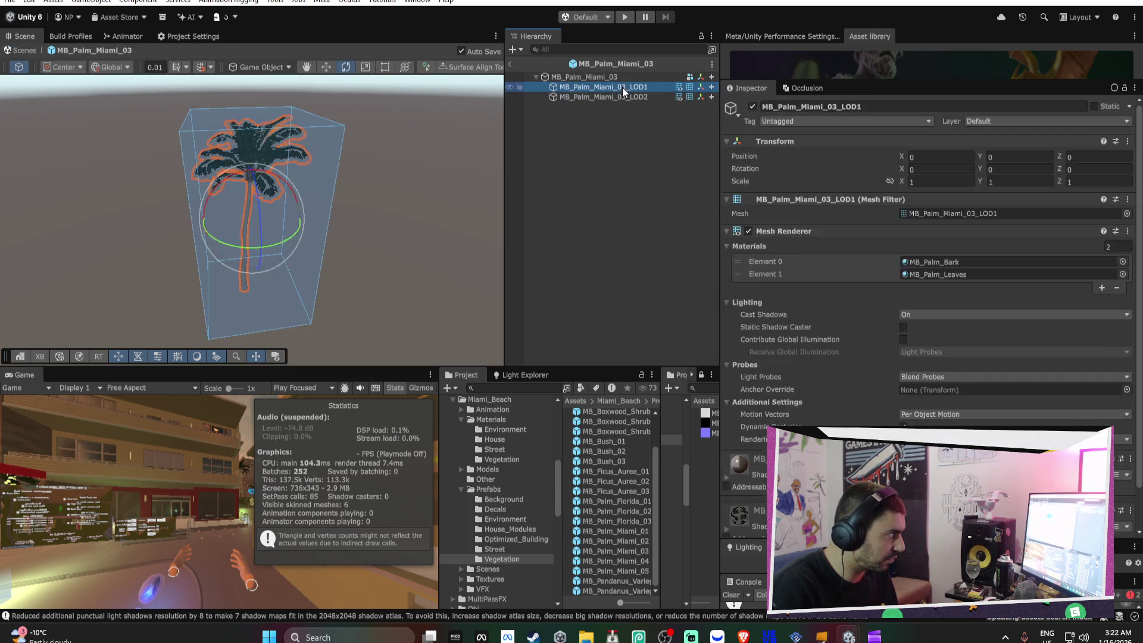
key(Delete)
click(614, 77)
right_click(809, 264)
click(816, 269)
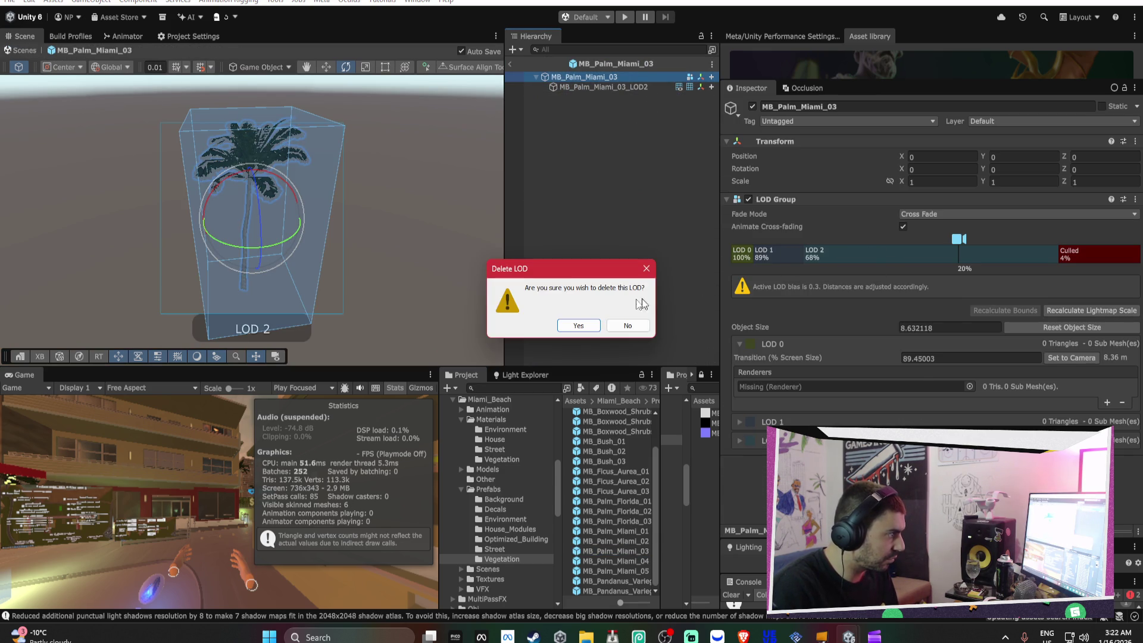
click(581, 325)
right_click(743, 252)
click(773, 270)
click(589, 322)
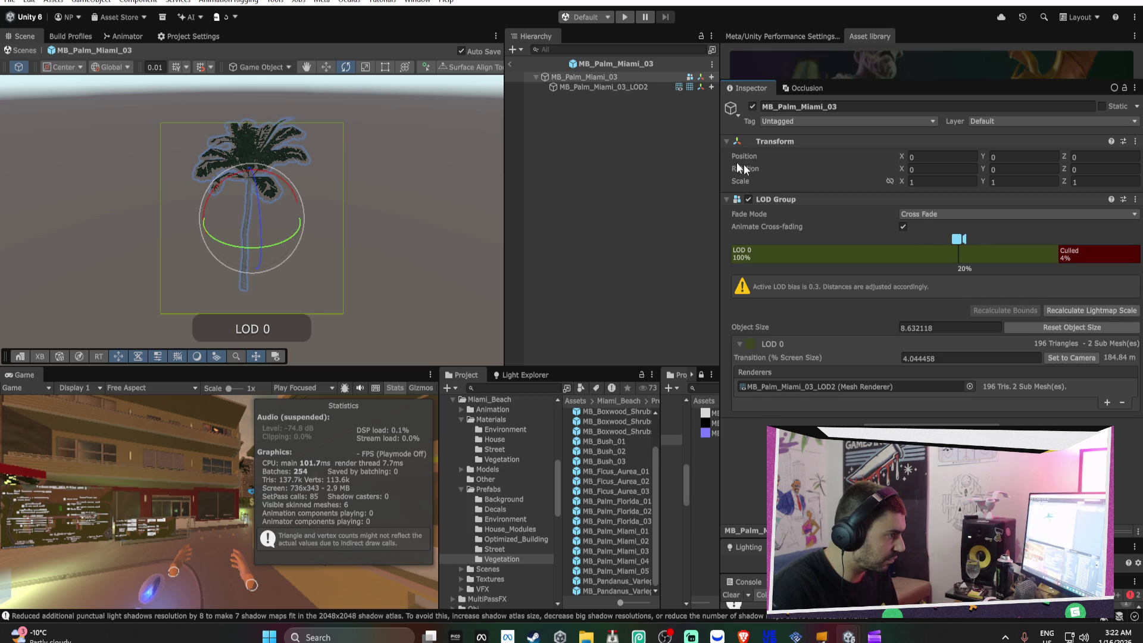
click(509, 64)
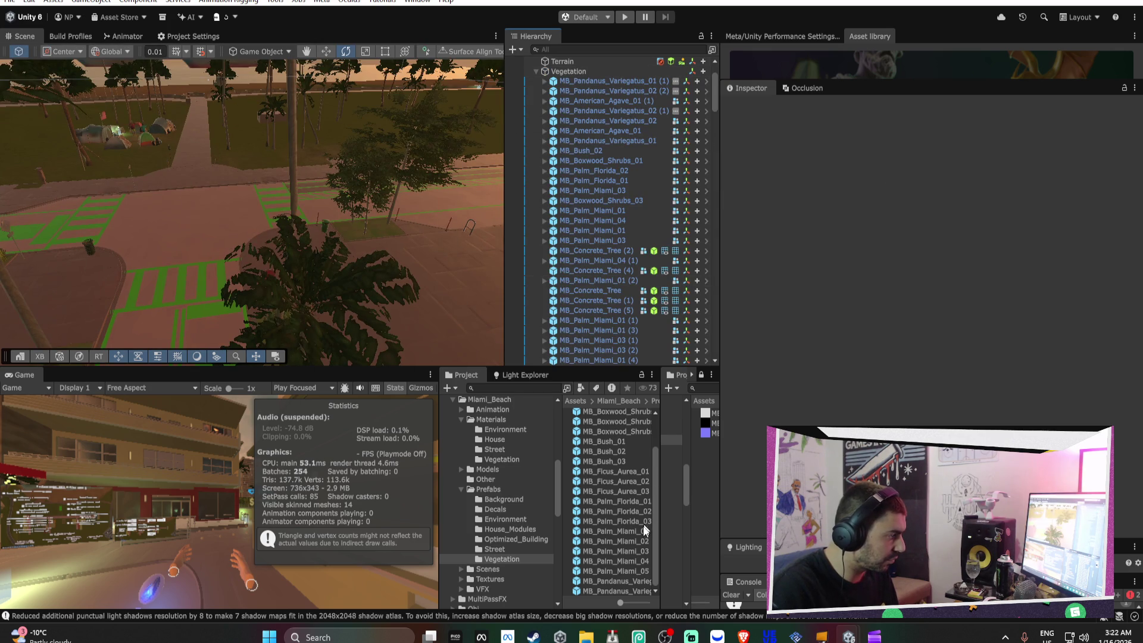
Check the LOD Groups of the MB_Palm_Miami_02 and MB_Palm_Miami_03 prefabs
click(638, 541)
click(632, 551)
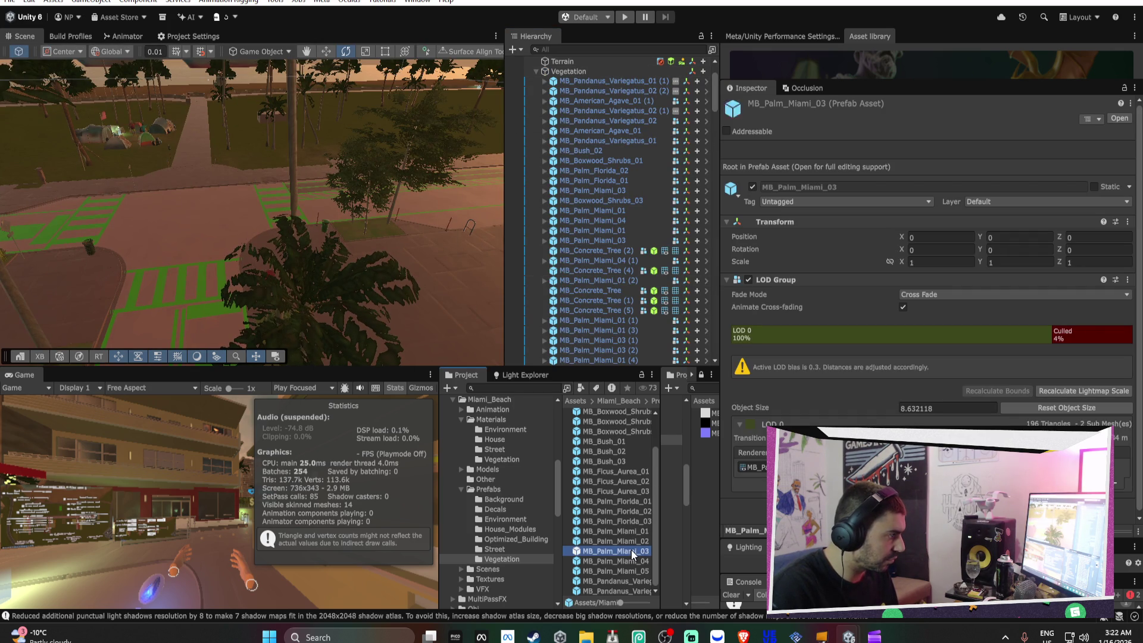
double_click(631, 549)
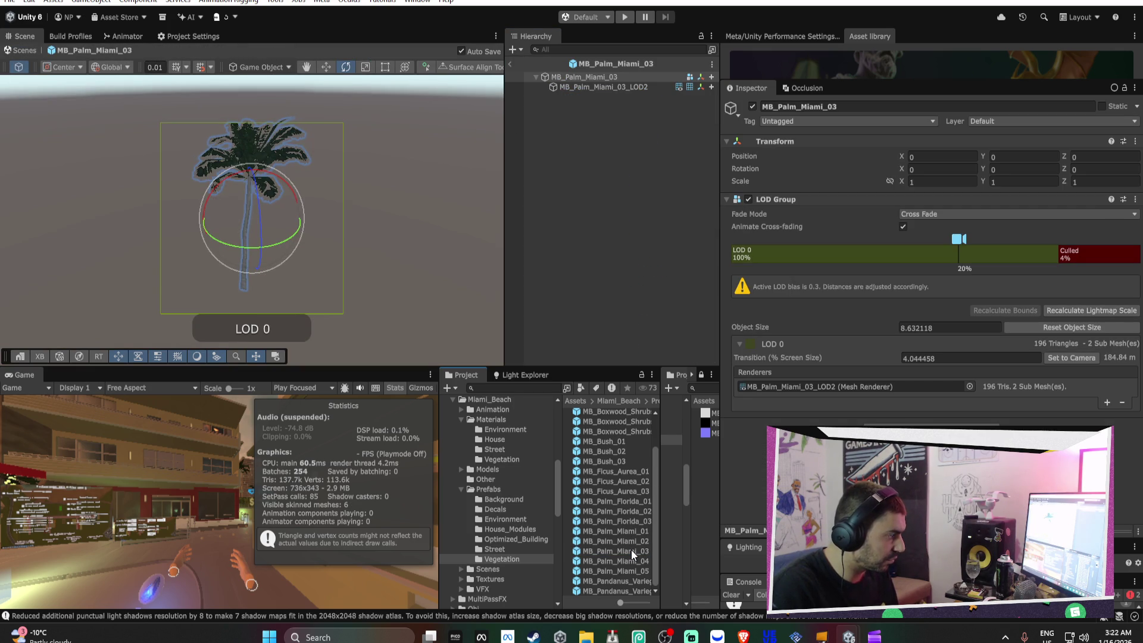
In the MB_Palm_Miami_04 prefab, delete the collider child and the LOD0 and LOD1 mesh children
double_click(631, 559)
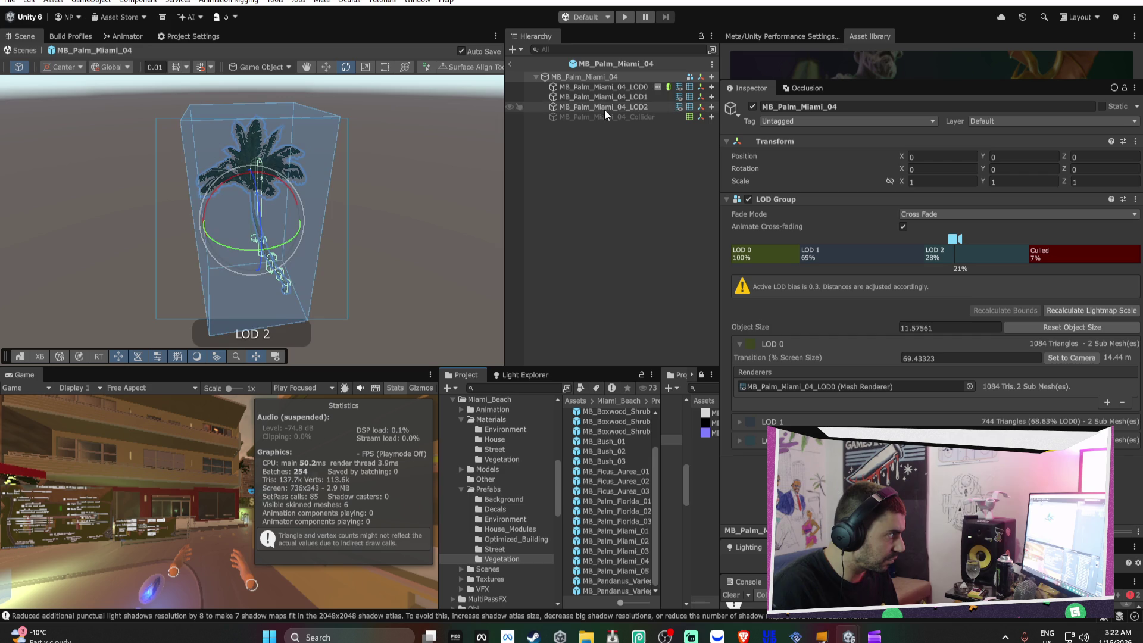
click(617, 117)
key(Delete)
click(631, 90)
key(Delete)
click(631, 90)
key(Delete)
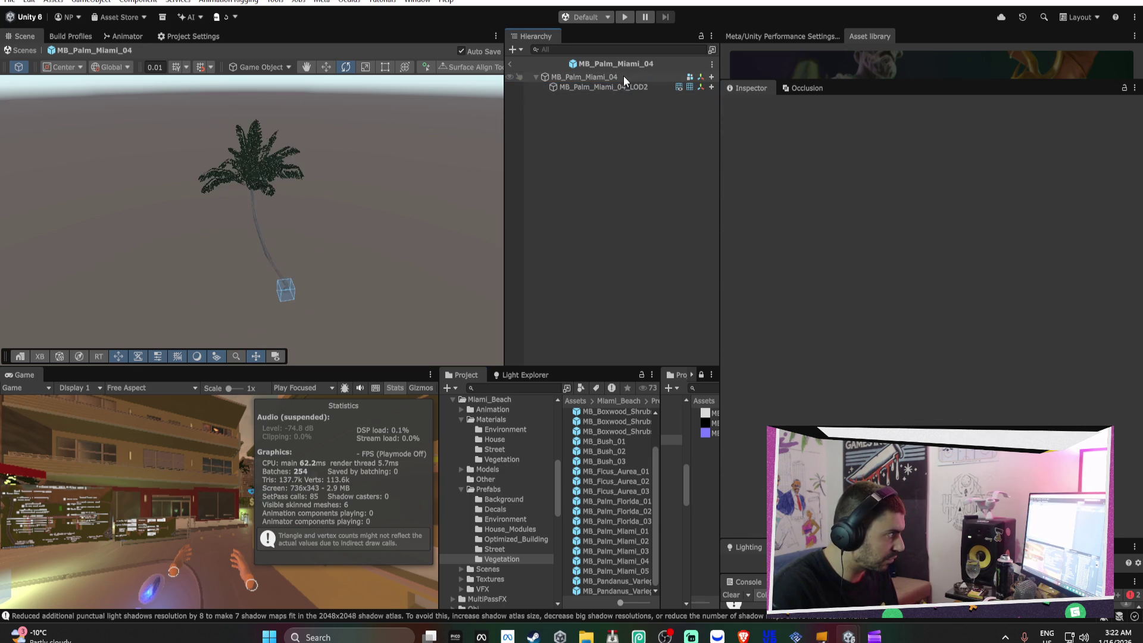
click(624, 77)
Delete the extra LOD levels from MB_Palm_Miami_04's LOD Group so only the LOD2 mesh remains
right_click(835, 253)
click(851, 278)
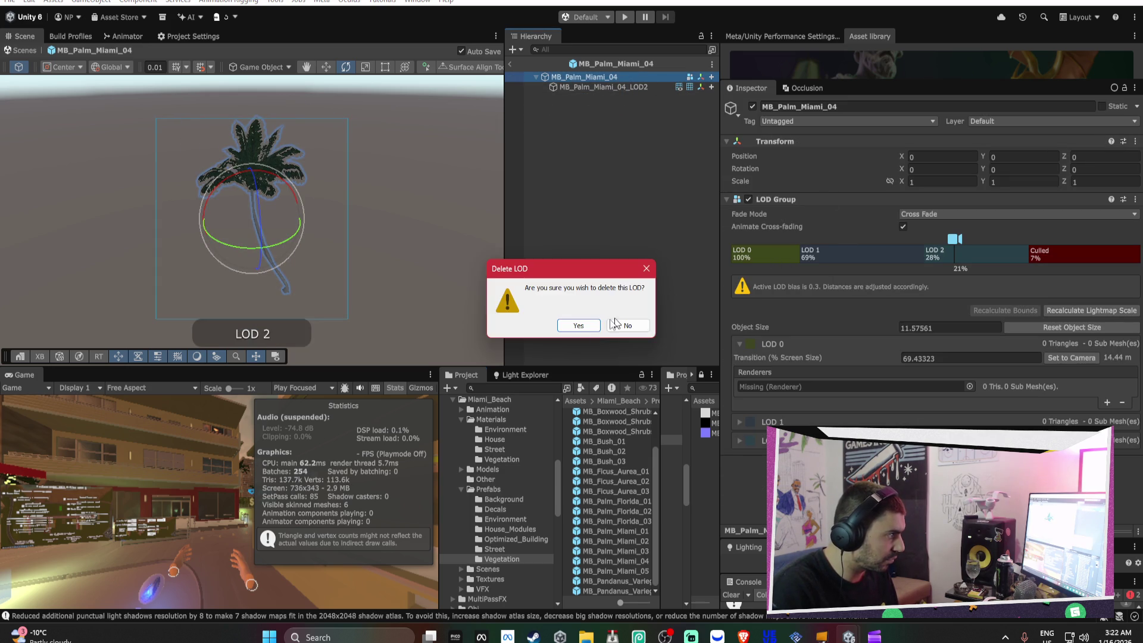
click(579, 329)
right_click(805, 253)
click(820, 275)
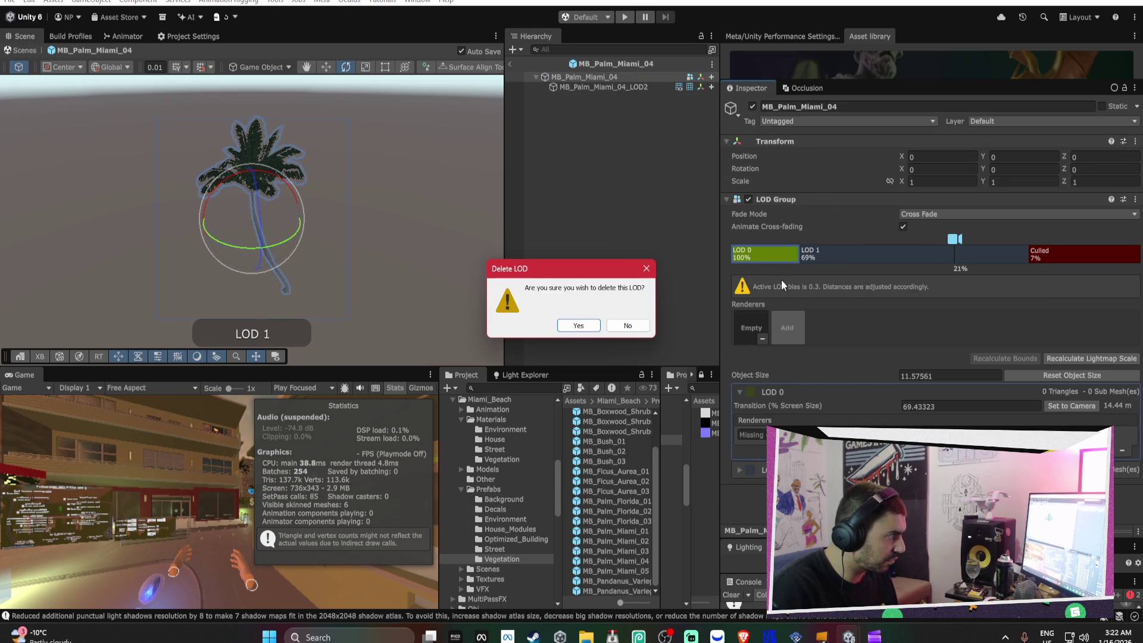
click(577, 326)
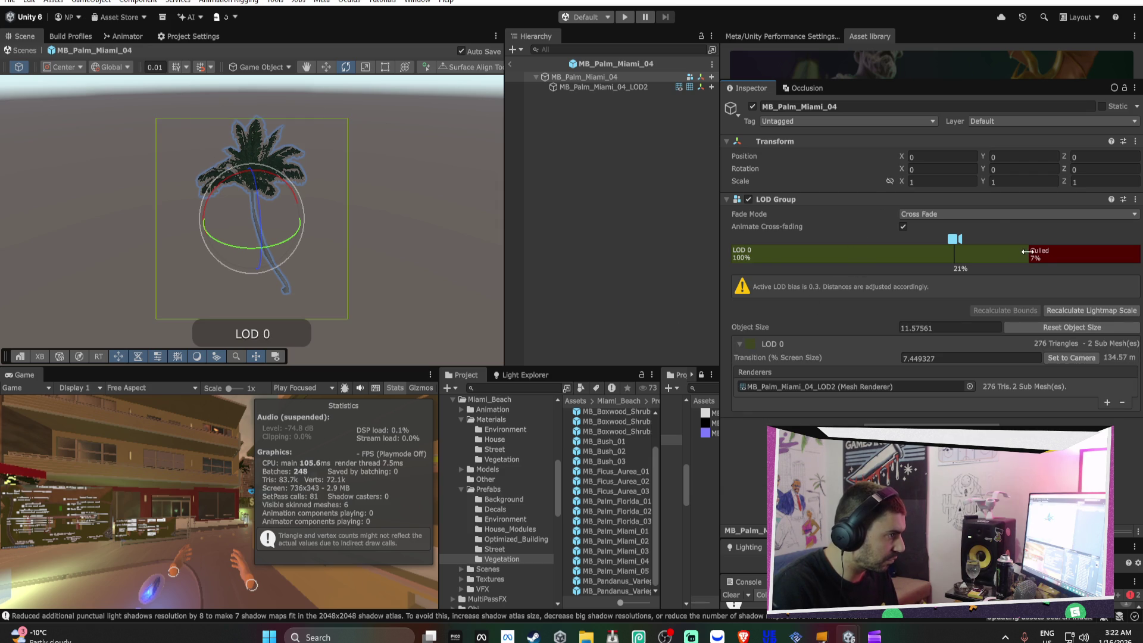
click(510, 64)
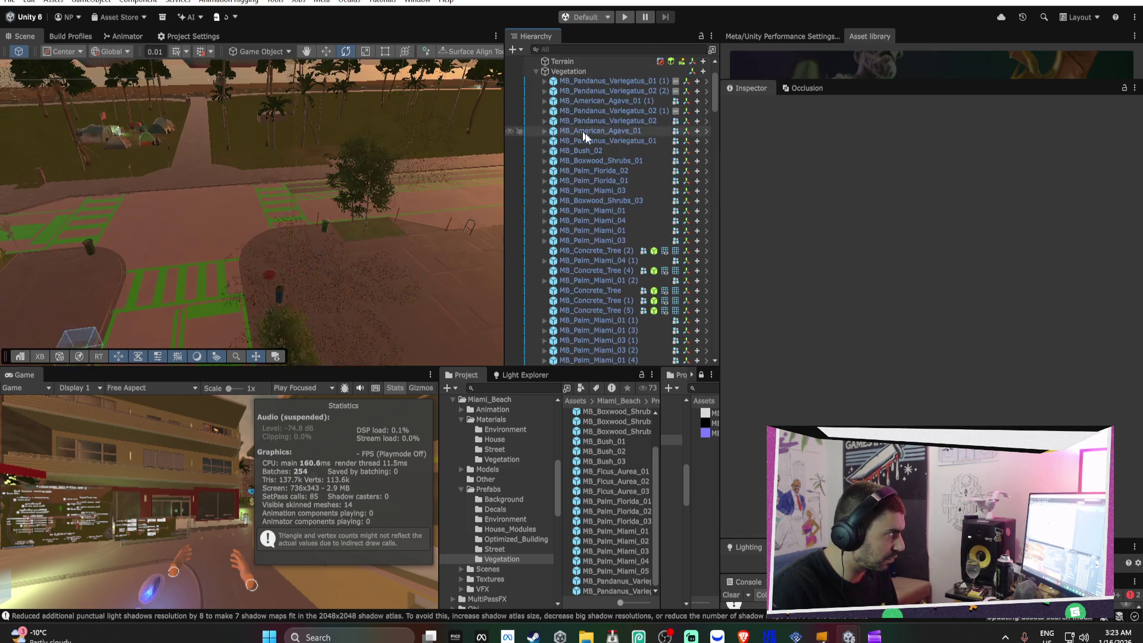
Reduce MB_Palm_Miami_05 to a single LOD2-mesh level culled at 5%
double_click(630, 568)
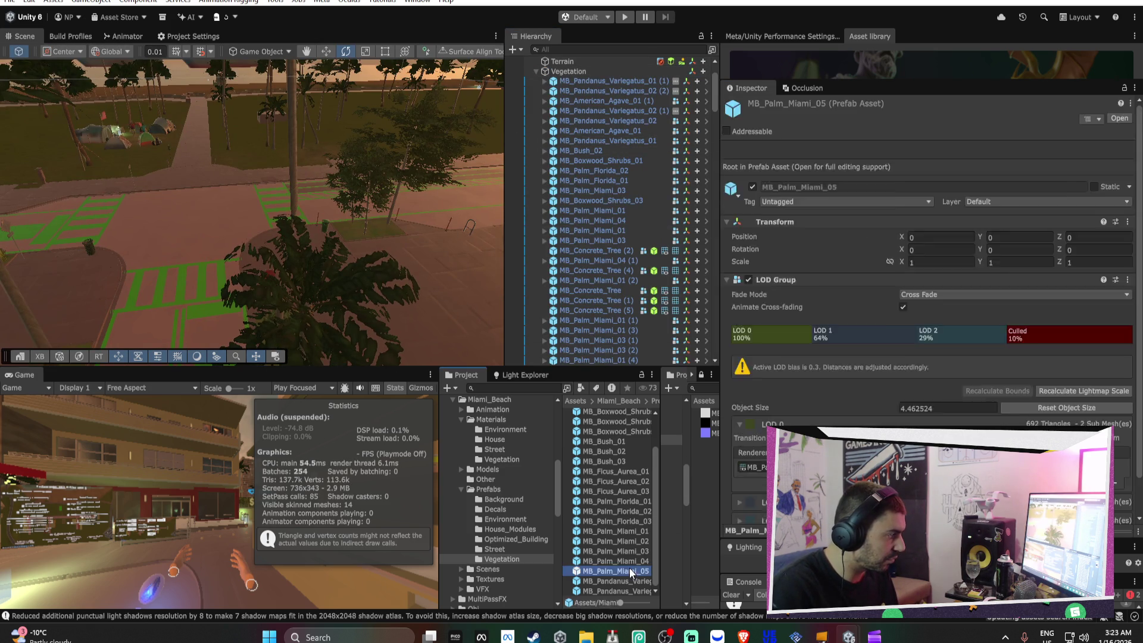
click(627, 87)
key(Delete)
click(670, 77)
right_click(799, 252)
click(823, 276)
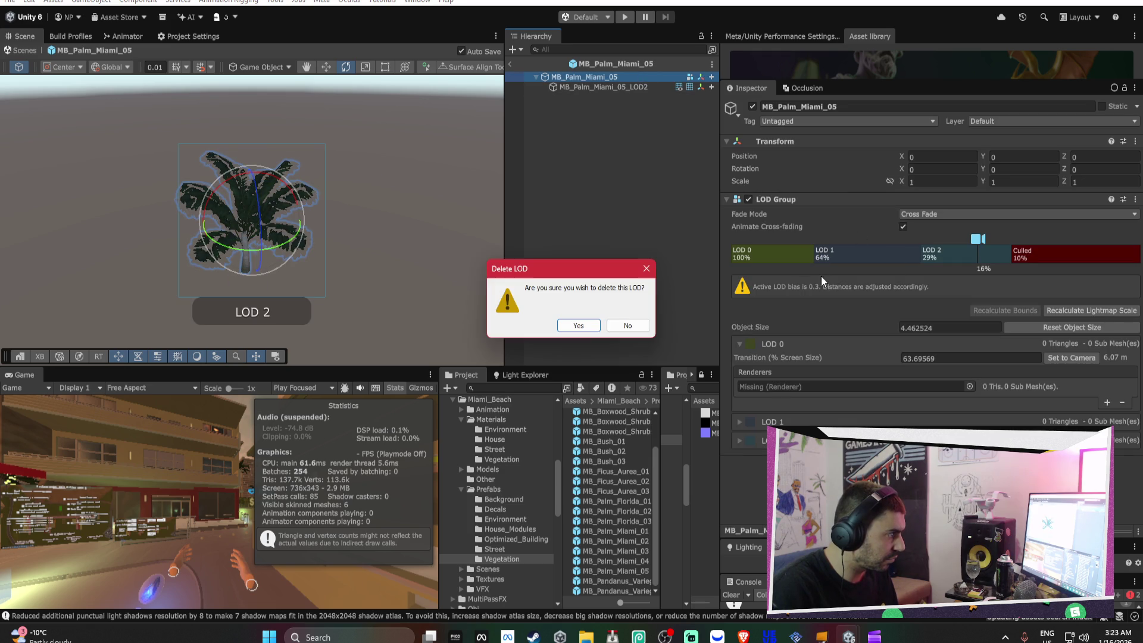
click(582, 329)
right_click(800, 251)
click(810, 275)
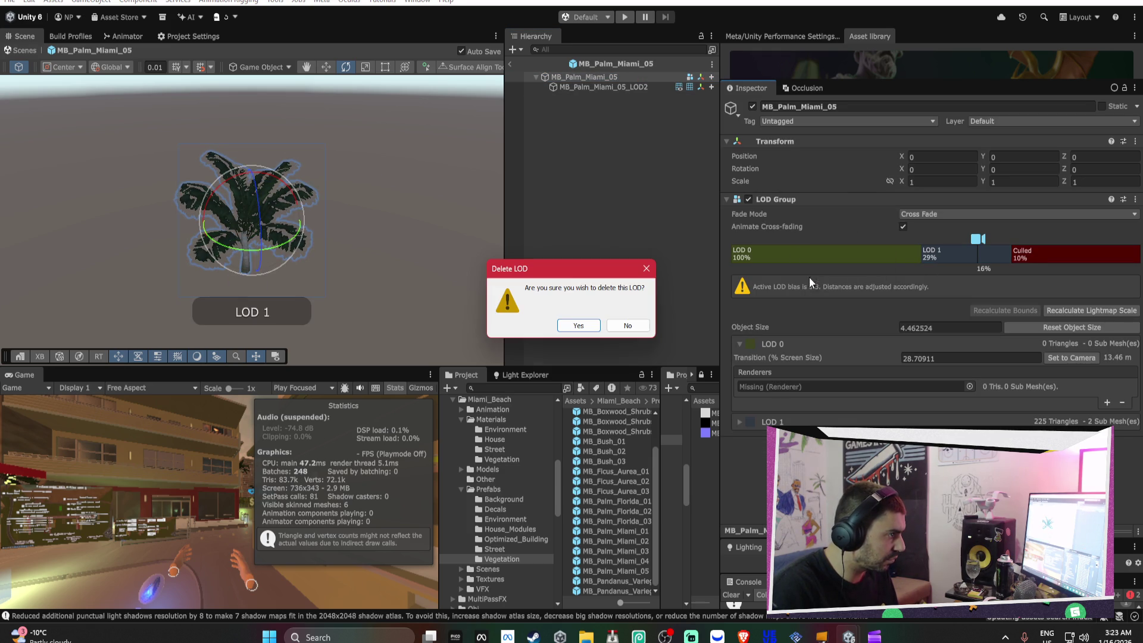
click(590, 326)
drag(1011, 248, 1047, 250)
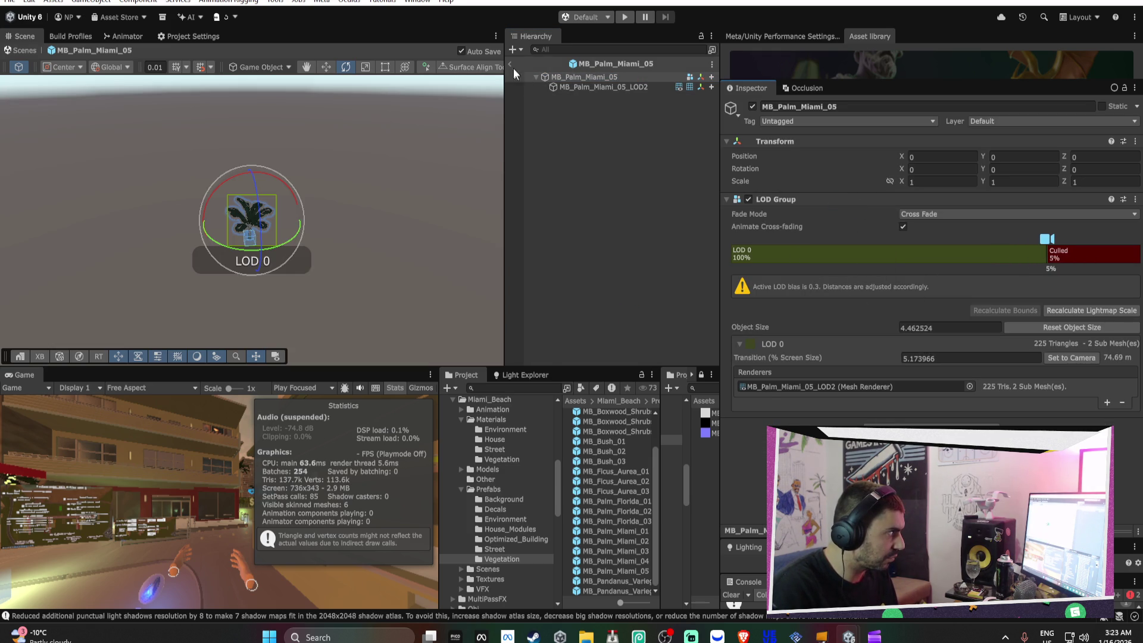
click(509, 65)
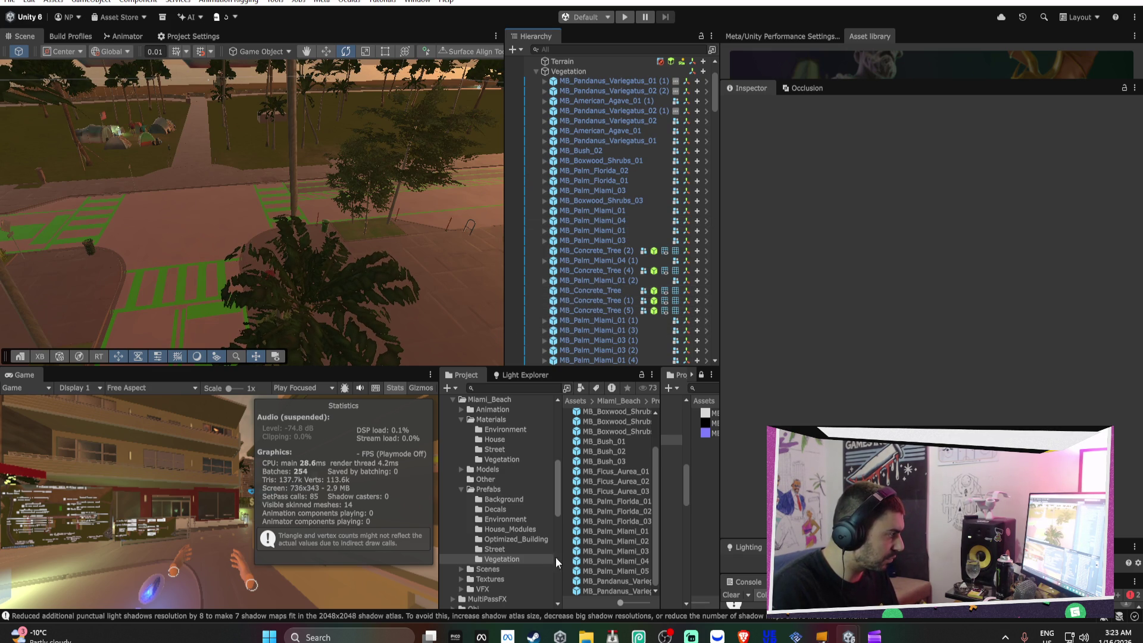
Select the URP-Performant asset in the VRMPAssets Settings folder
scroll(524, 557, down, 10)
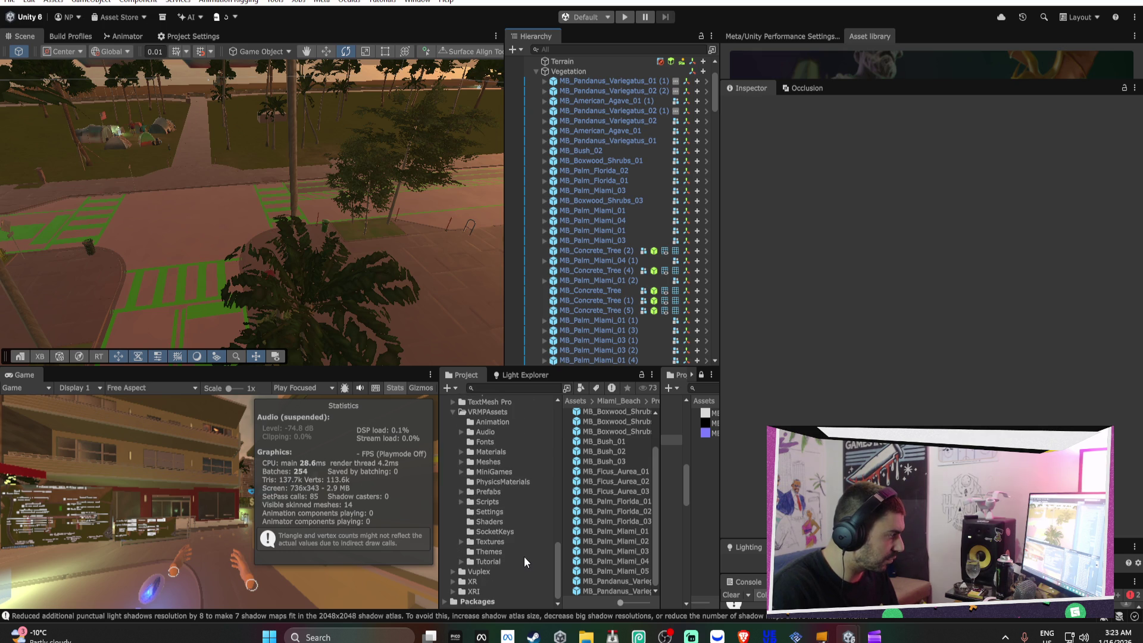
click(516, 512)
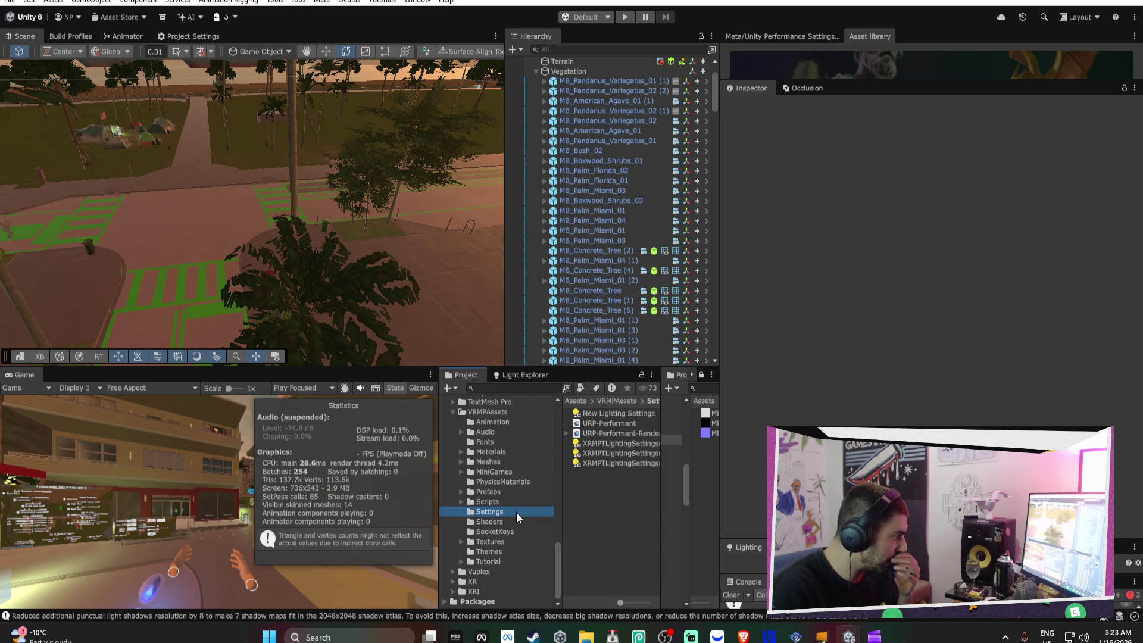
click(612, 423)
scroll(929, 399, down, 5)
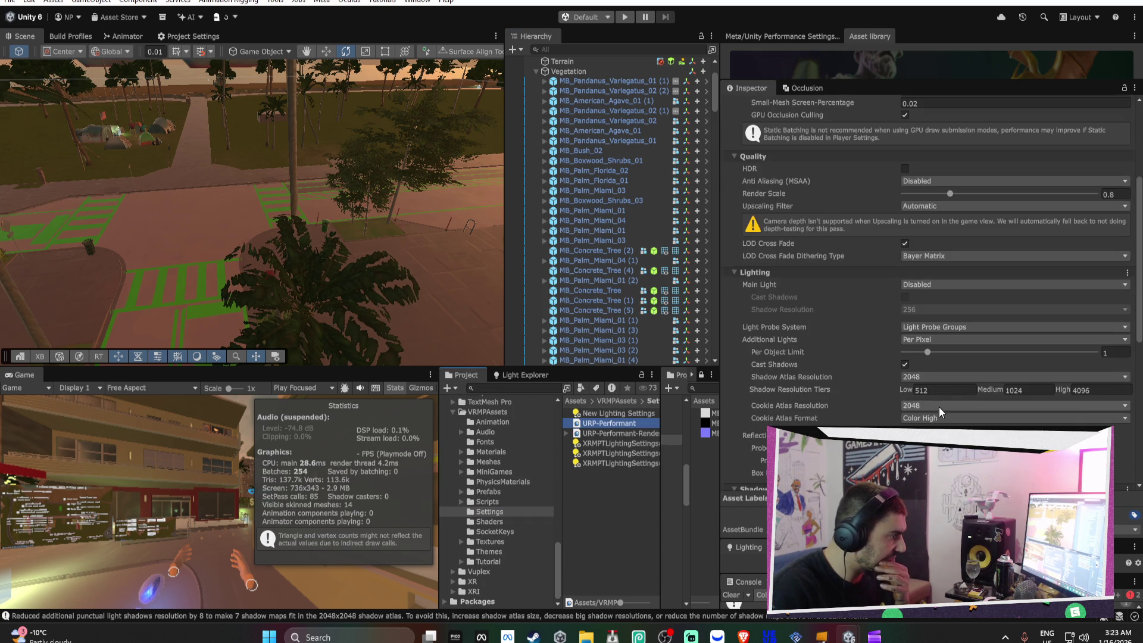
Try Additional Lights as Per Vertex and Disabled, then return it to Per Pixel
click(934, 340)
click(940, 366)
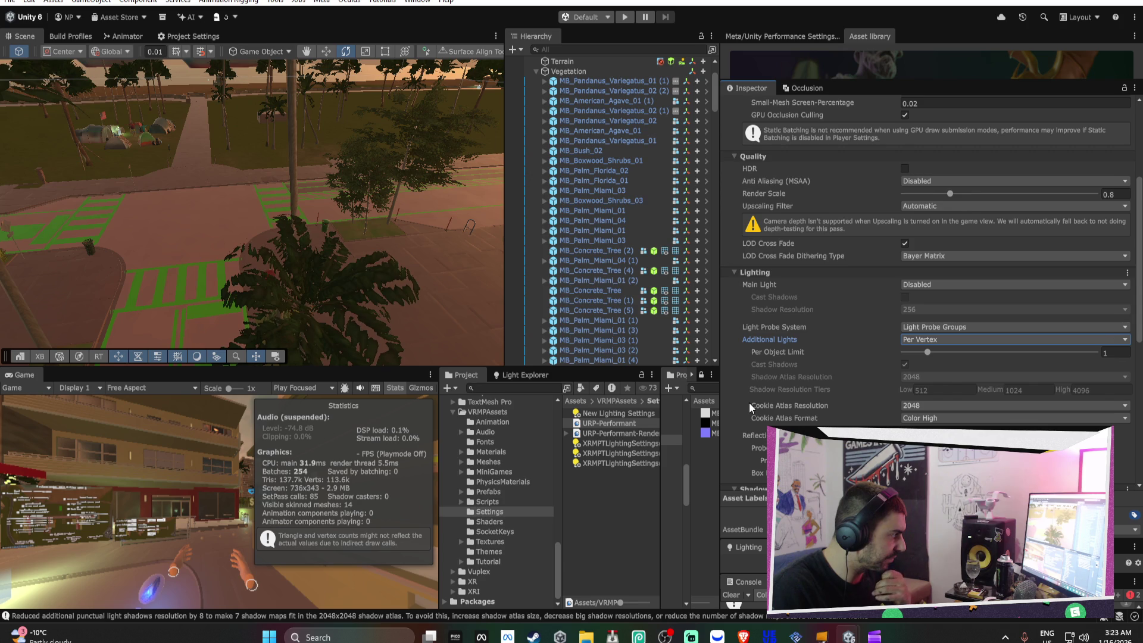
click(953, 339)
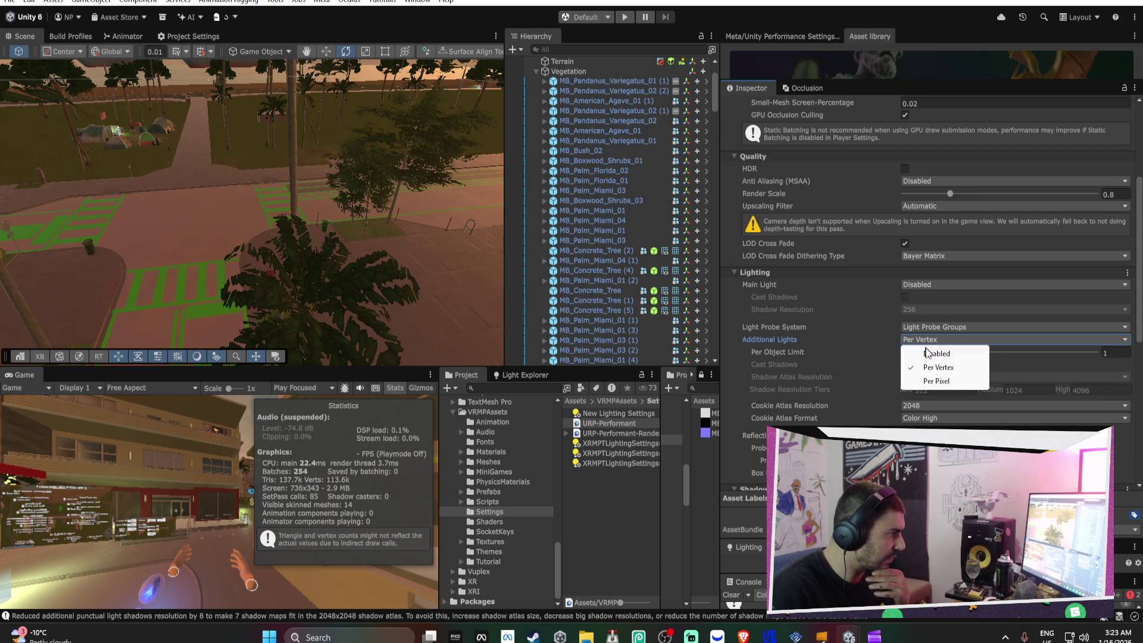
click(914, 352)
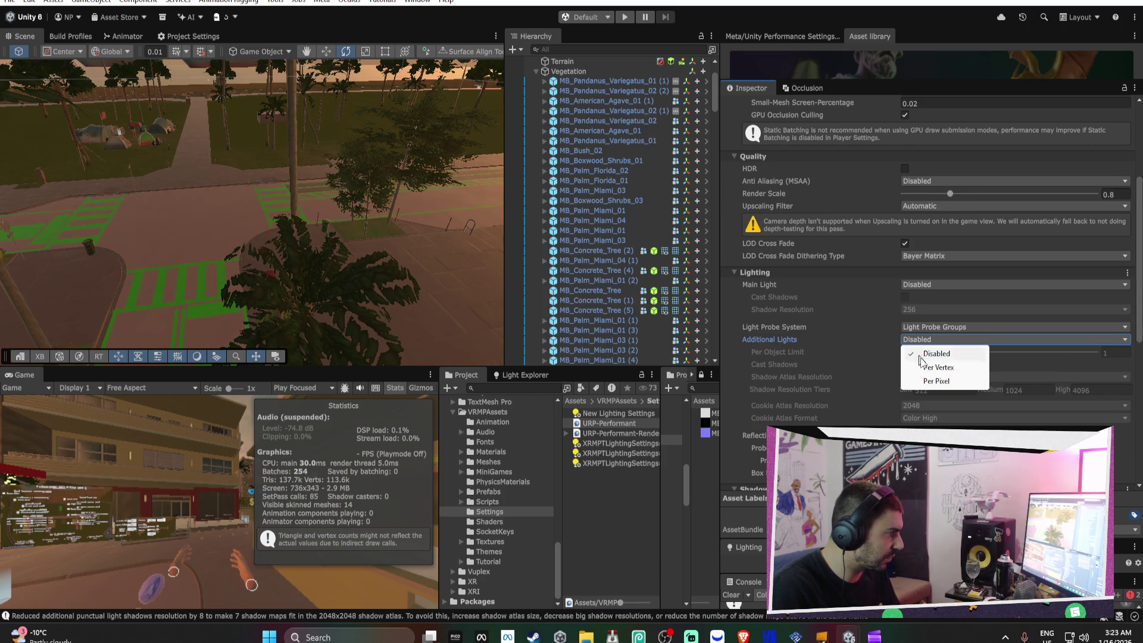
click(936, 381)
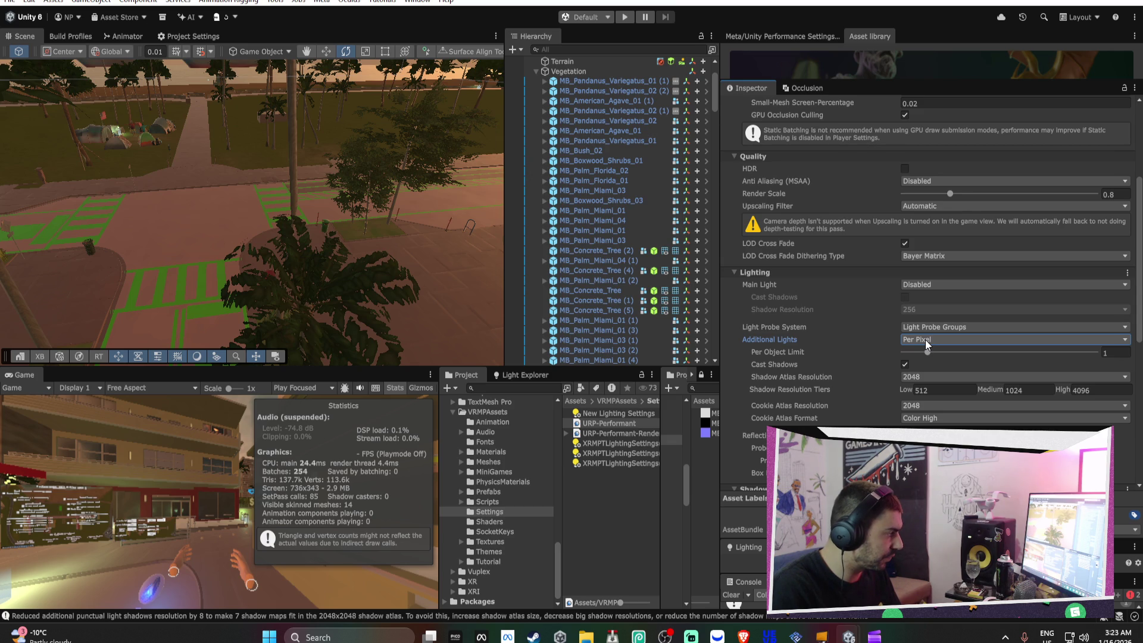
click(524, 375)
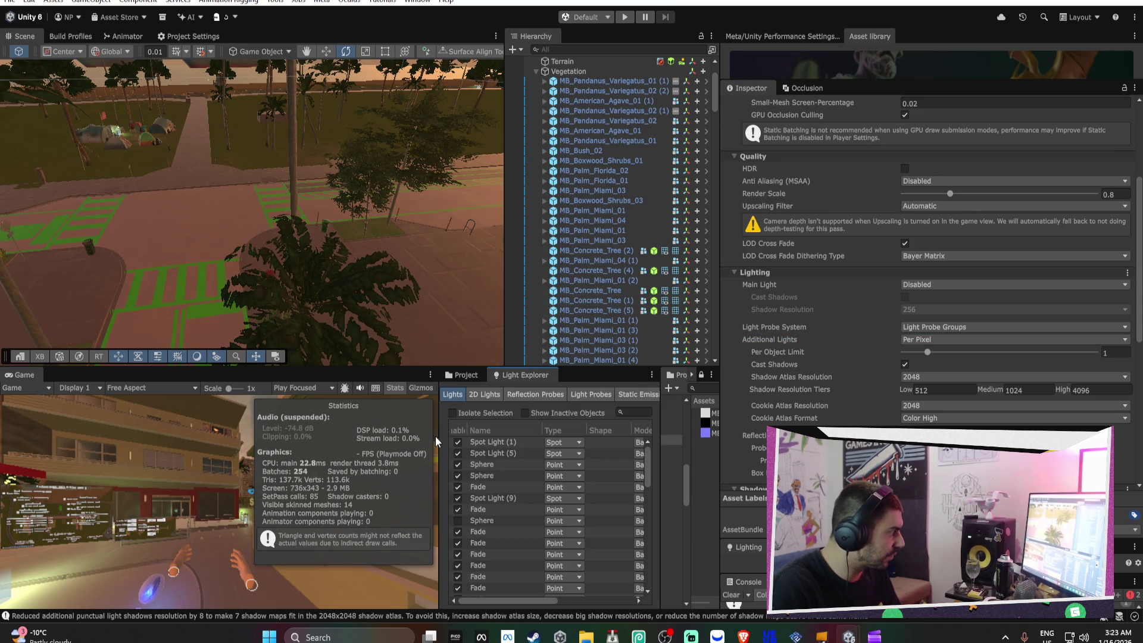
Set every light listed in the Light Explorer to No Shadows
drag(441, 435, 83, 437)
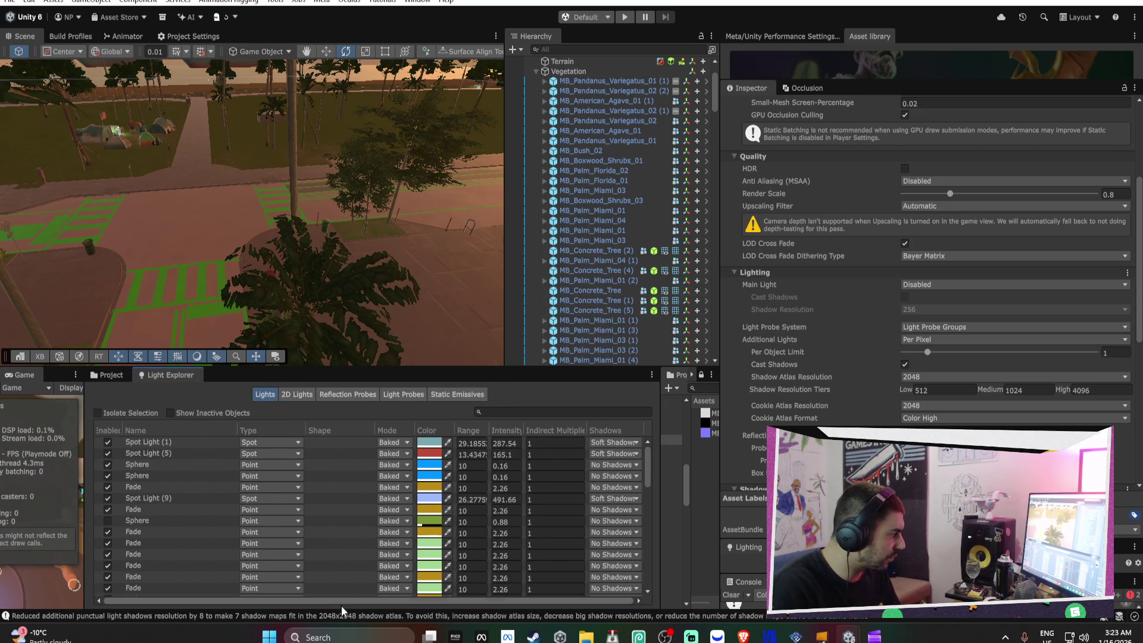
scroll(505, 524, down, 10)
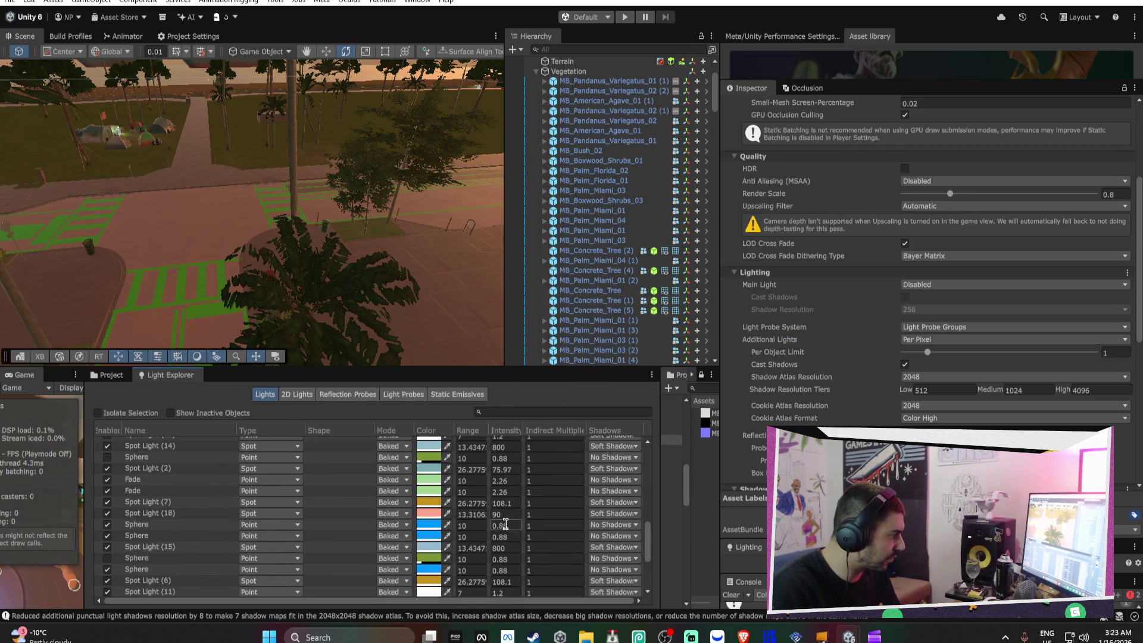
key(ctrl+a)
click(624, 534)
click(632, 549)
Restore the Game view's width and select an urn in the Scene view
scroll(558, 525, up, 5)
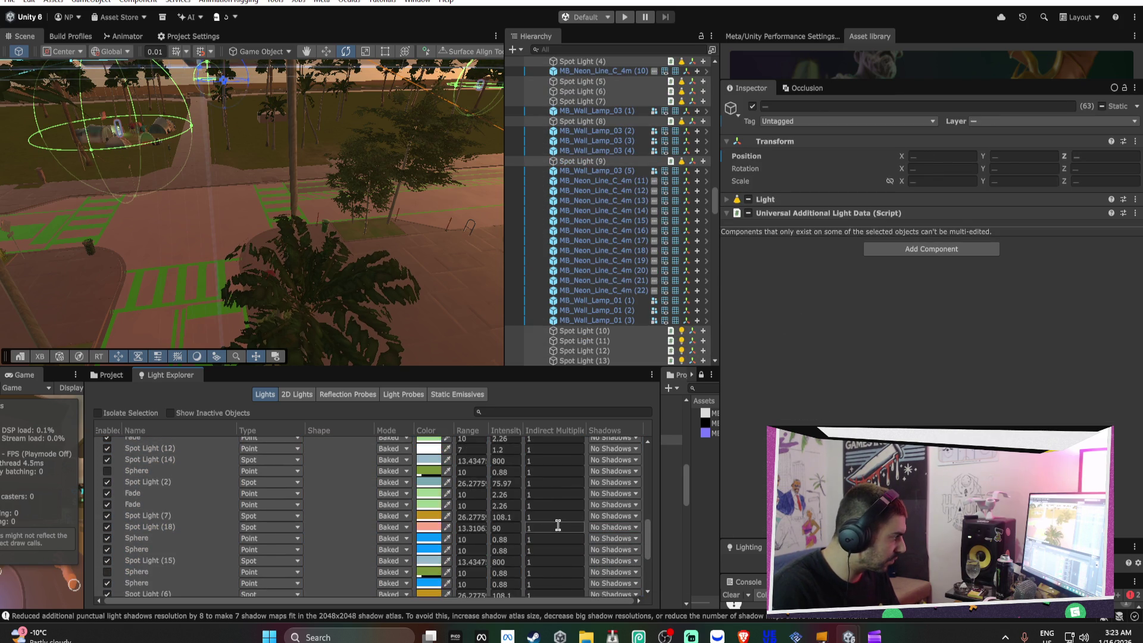
scroll(558, 526, up, 1)
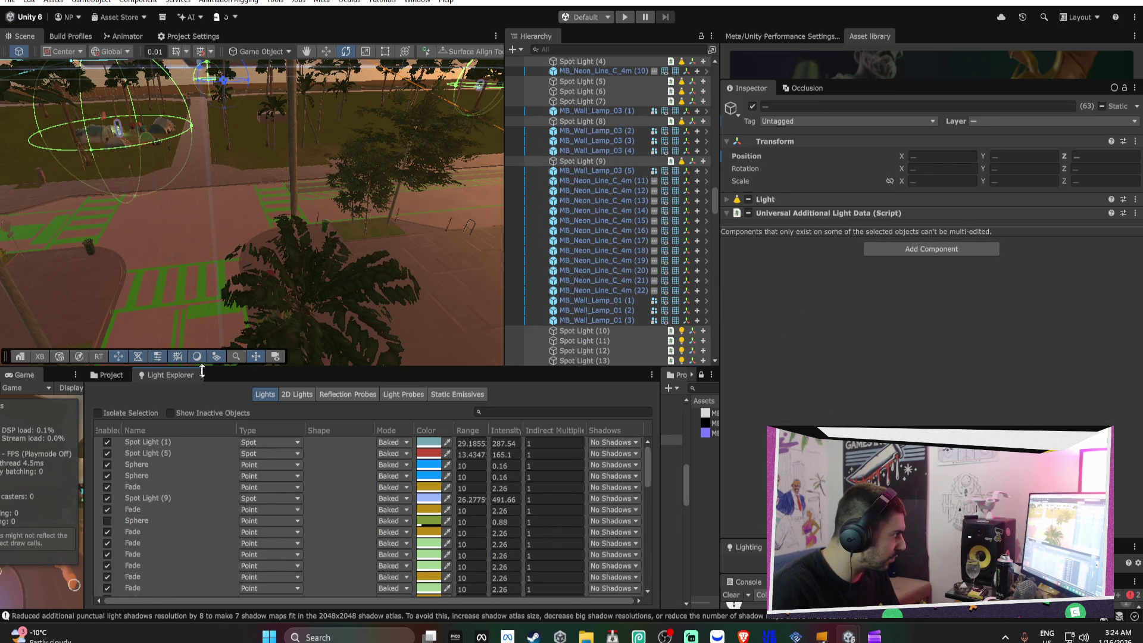
drag(91, 437, 528, 439)
drag(296, 230, 288, 238)
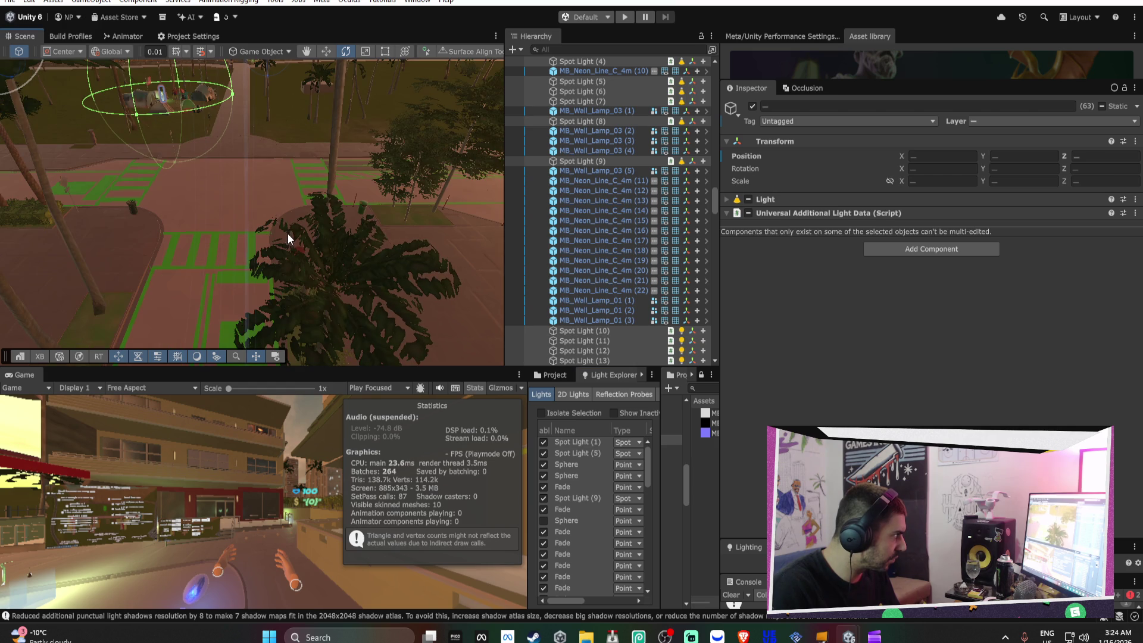
click(130, 206)
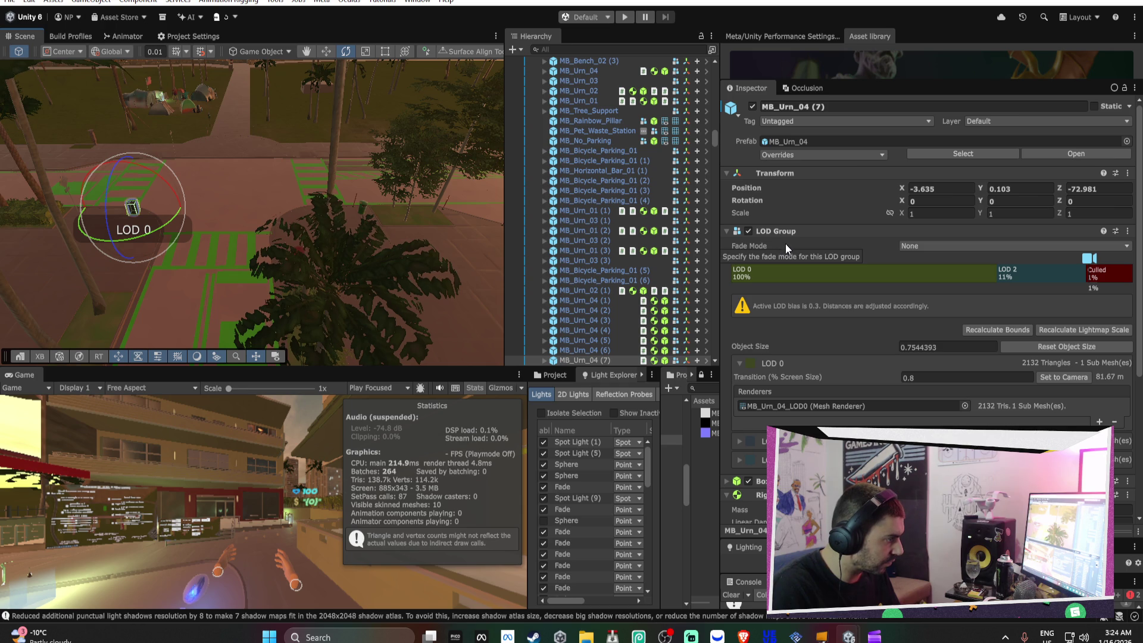
In the MB_Urn_04 prefab, delete the LOD0 and LOD1 mesh children
double_click(809, 143)
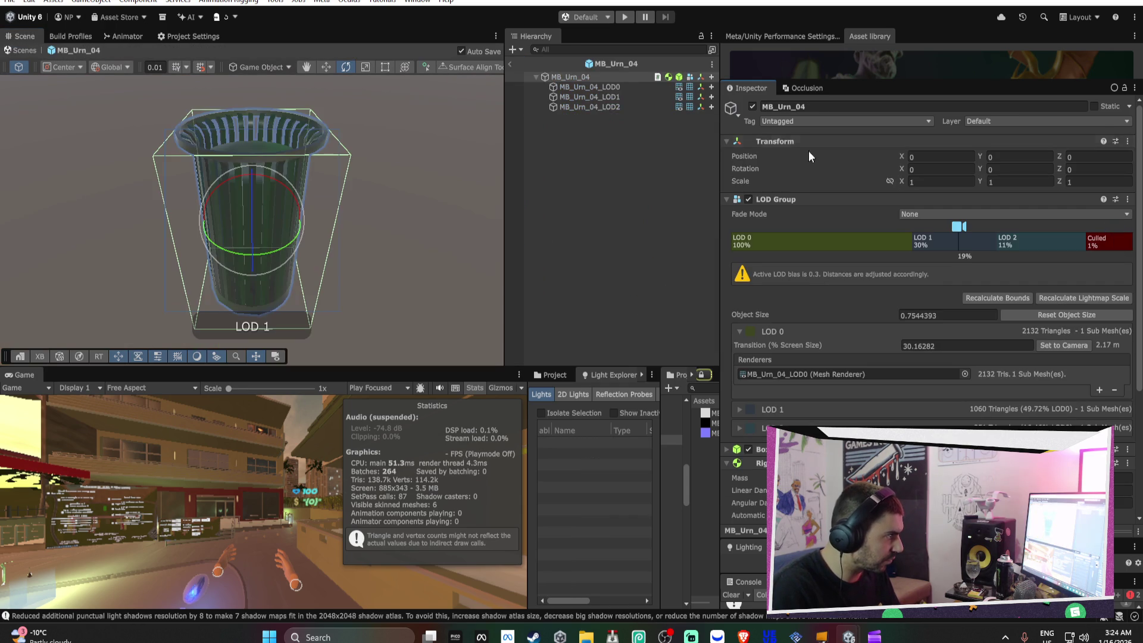
click(606, 89)
key(Delete)
click(604, 88)
key(Delete)
click(596, 78)
Delete MB_Urn_04's two extra LOD levels and set its Fade Mode to Cross Fade
right_click(826, 240)
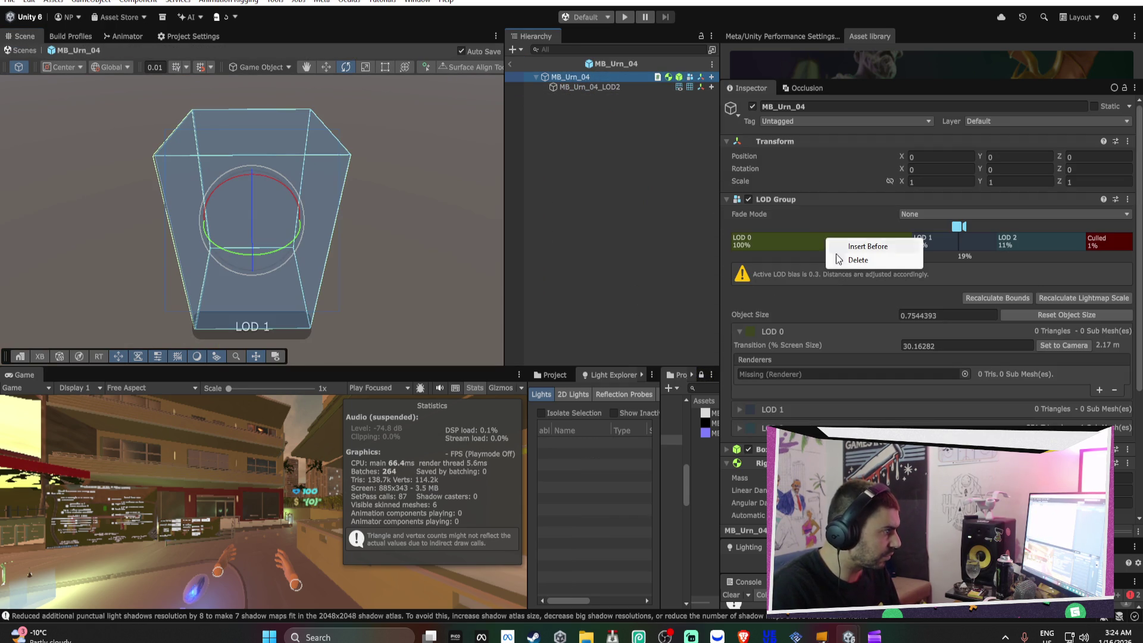
click(845, 260)
click(578, 326)
right_click(821, 242)
click(827, 263)
click(578, 326)
drag(958, 226, 1090, 227)
click(905, 214)
click(909, 245)
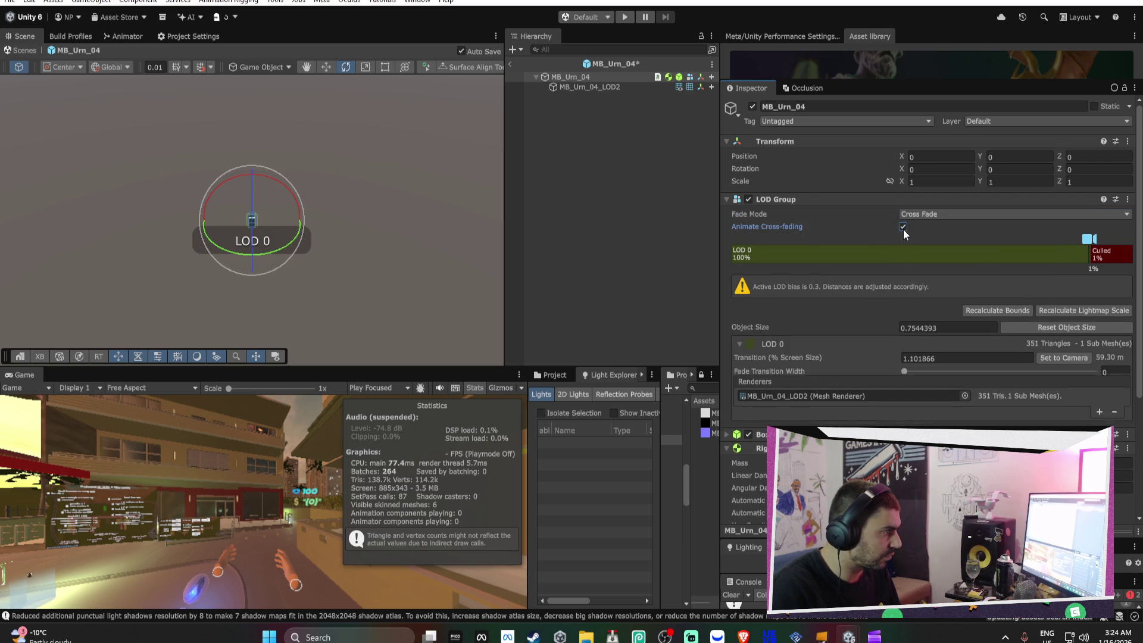
click(510, 64)
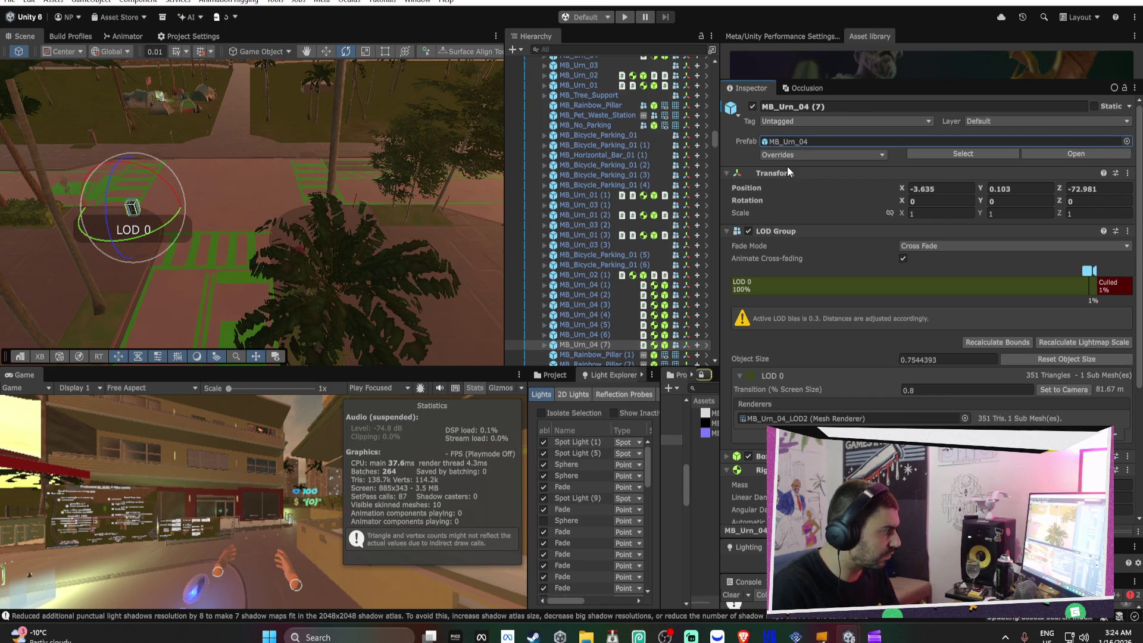
Reduce MB_Urn_03 to one Cross Fade LOD by removing its LOD0 mesh and empty level
click(555, 380)
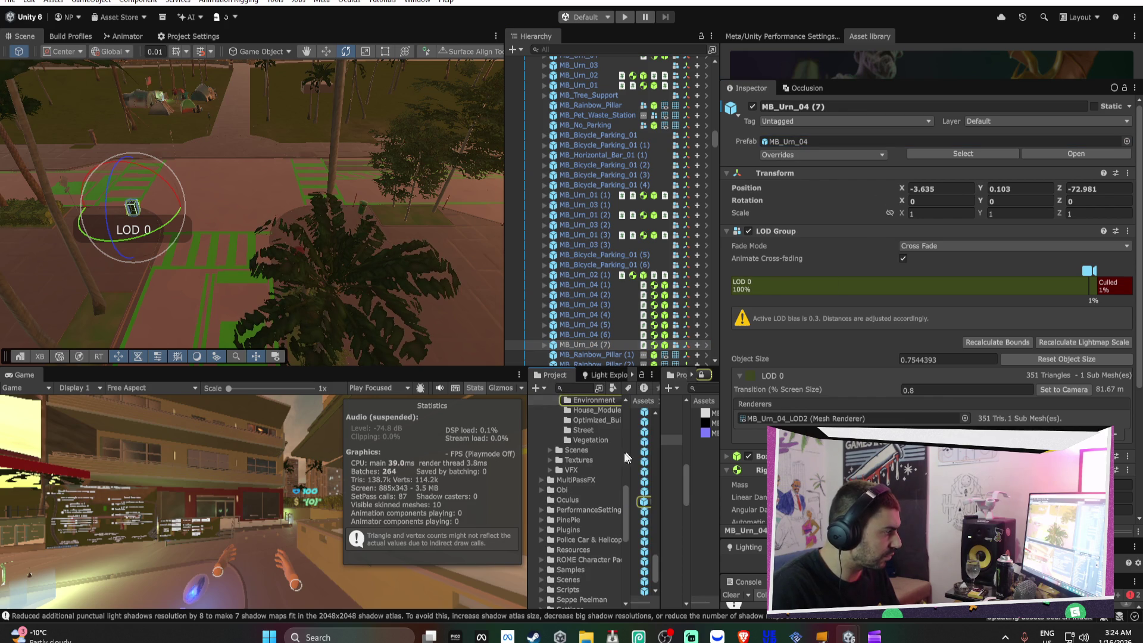
drag(526, 454, 444, 453)
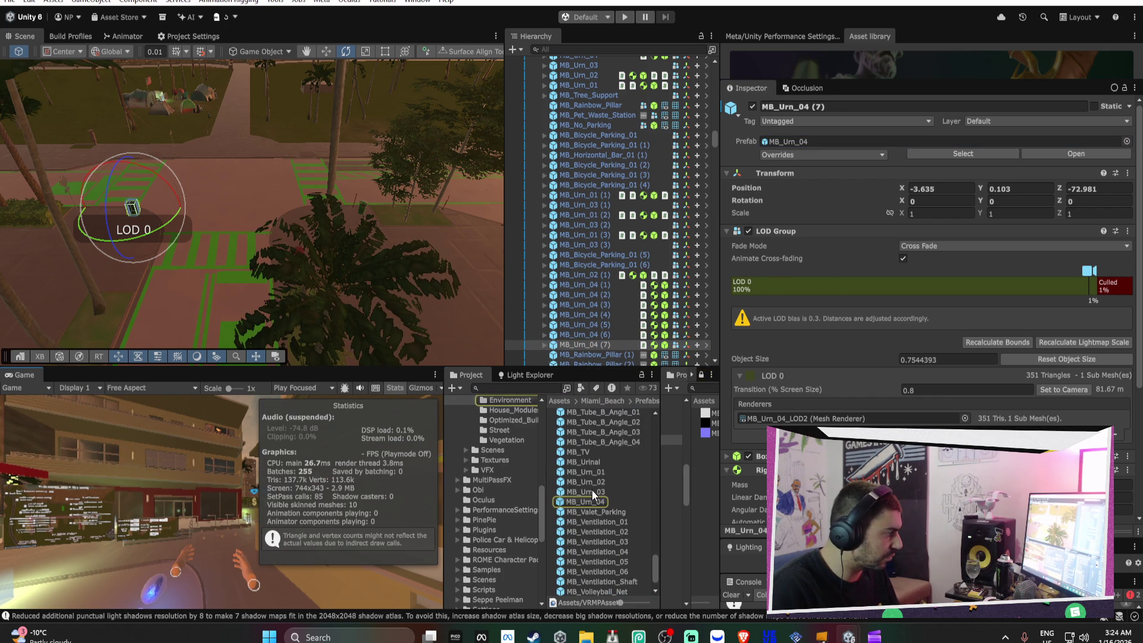
double_click(592, 491)
click(589, 87)
key(Delete)
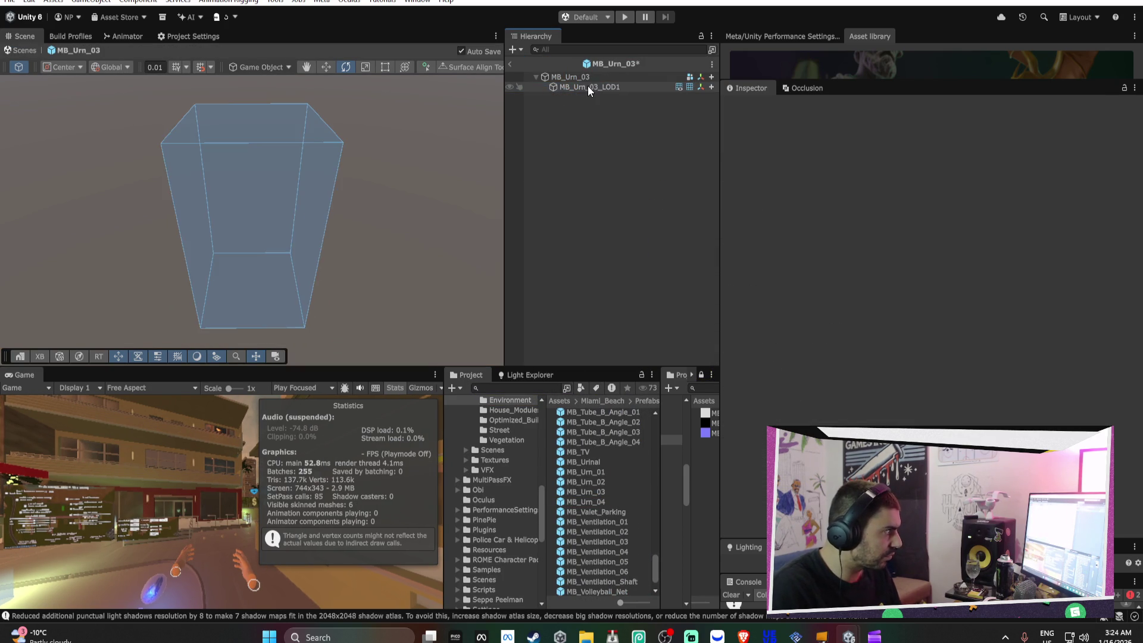
right_click(791, 242)
click(852, 262)
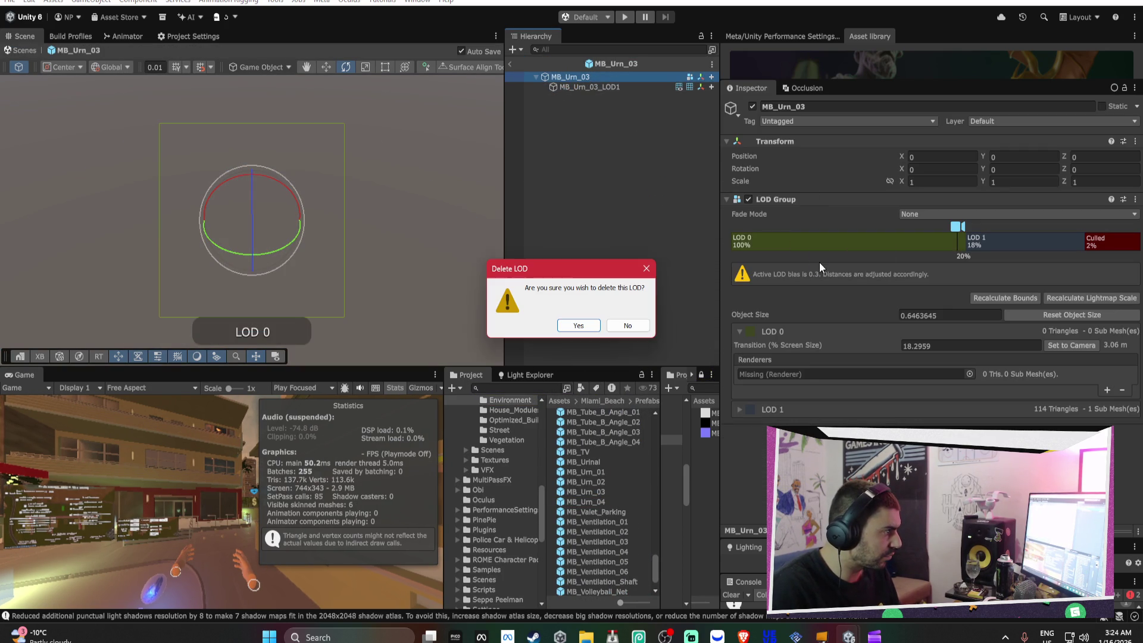
click(579, 329)
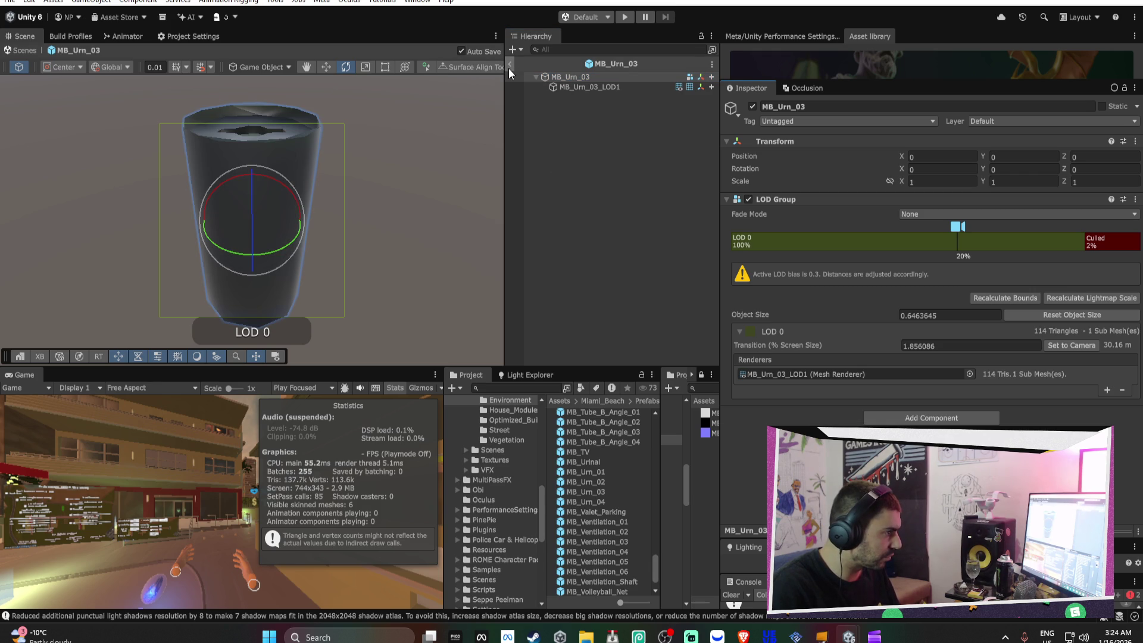
click(923, 214)
click(923, 236)
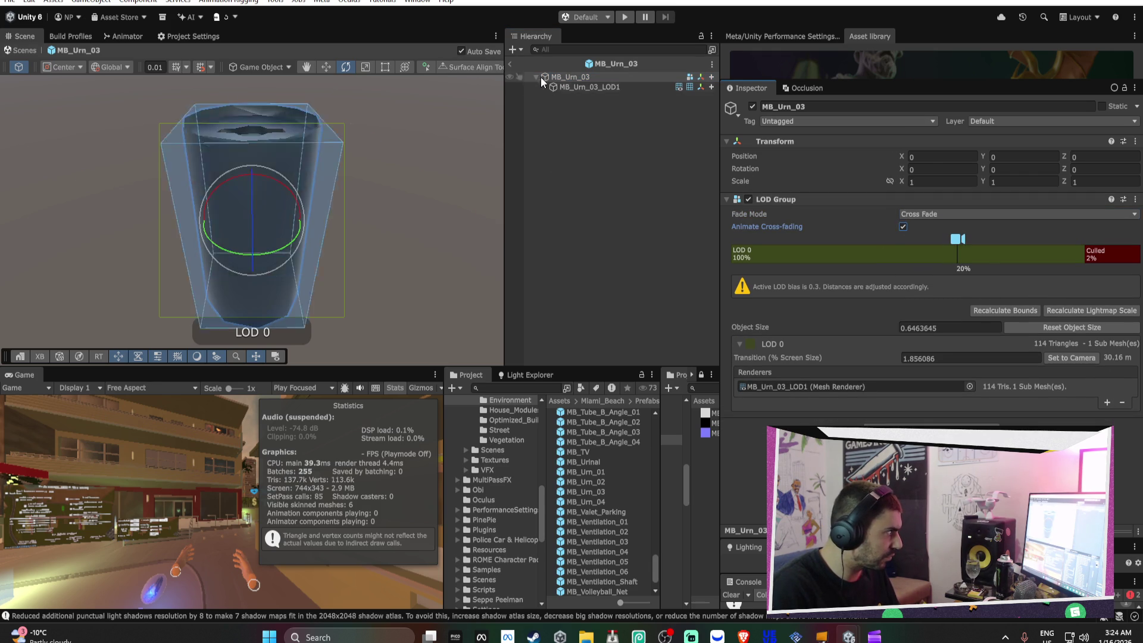
click(511, 63)
In the MB_Urn_02 prefab, delete the LOD0 and LOD1 mesh objects
double_click(601, 481)
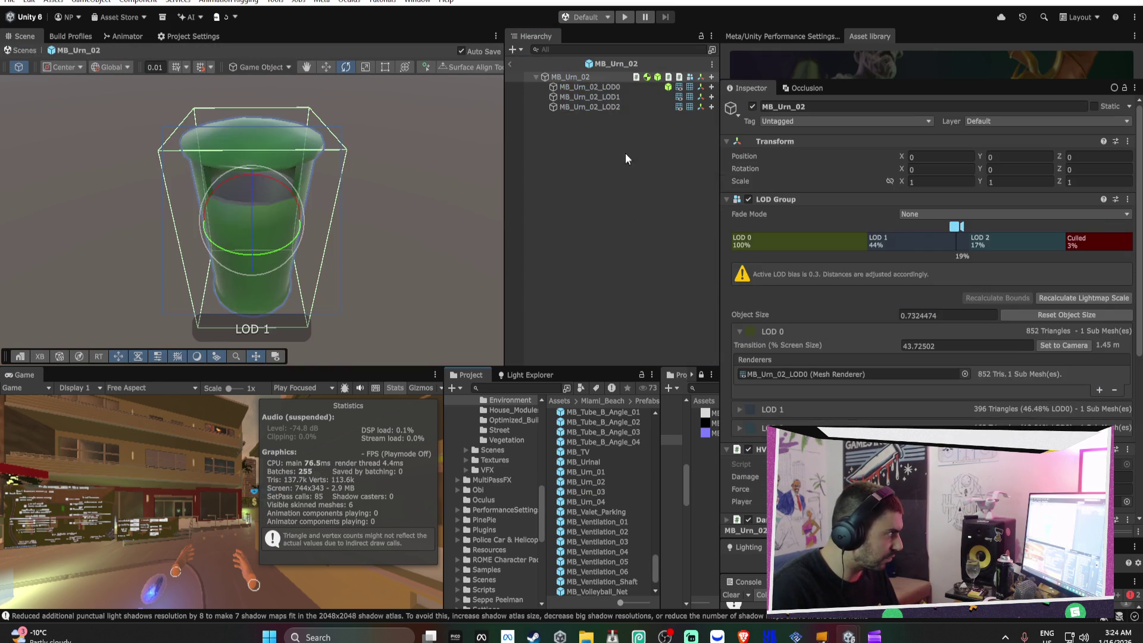
click(590, 87)
shift+click(589, 96)
key(Delete)
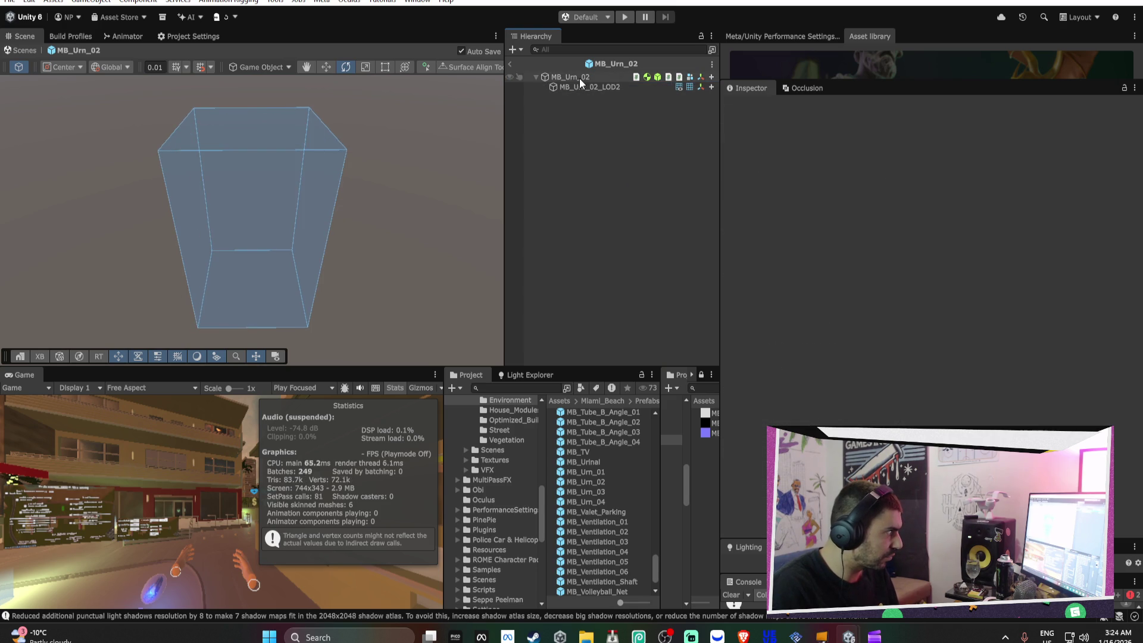
click(571, 76)
Delete MB_Urn_02's empty LOD 1 and LOD 0 levels and use animated Cross Fade
right_click(844, 244)
click(876, 266)
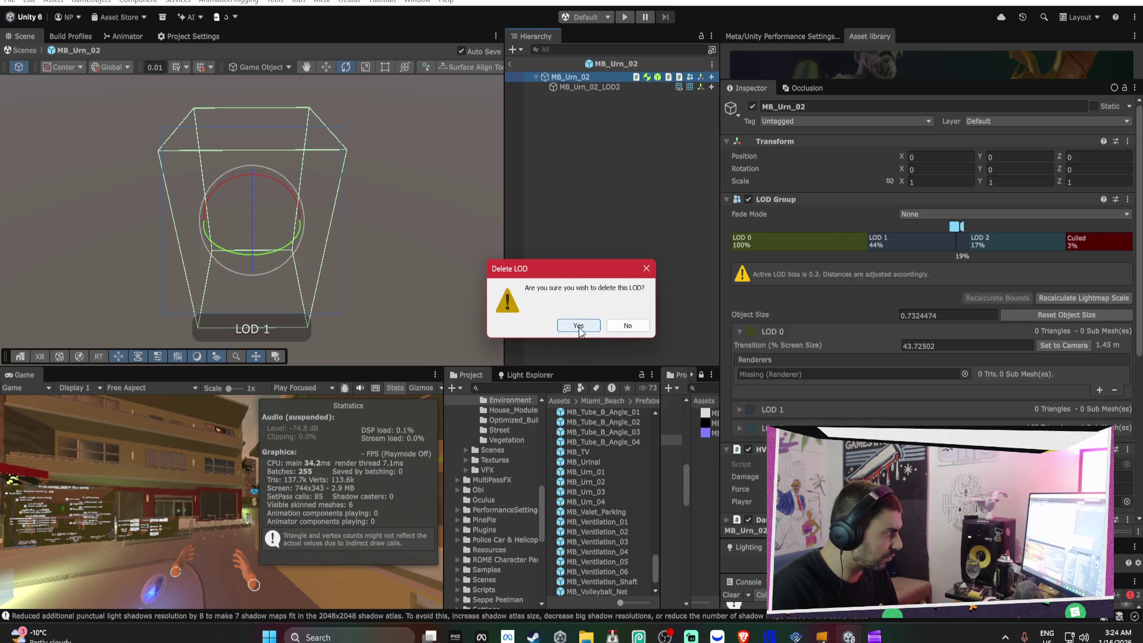
click(579, 329)
right_click(801, 242)
click(832, 262)
click(578, 329)
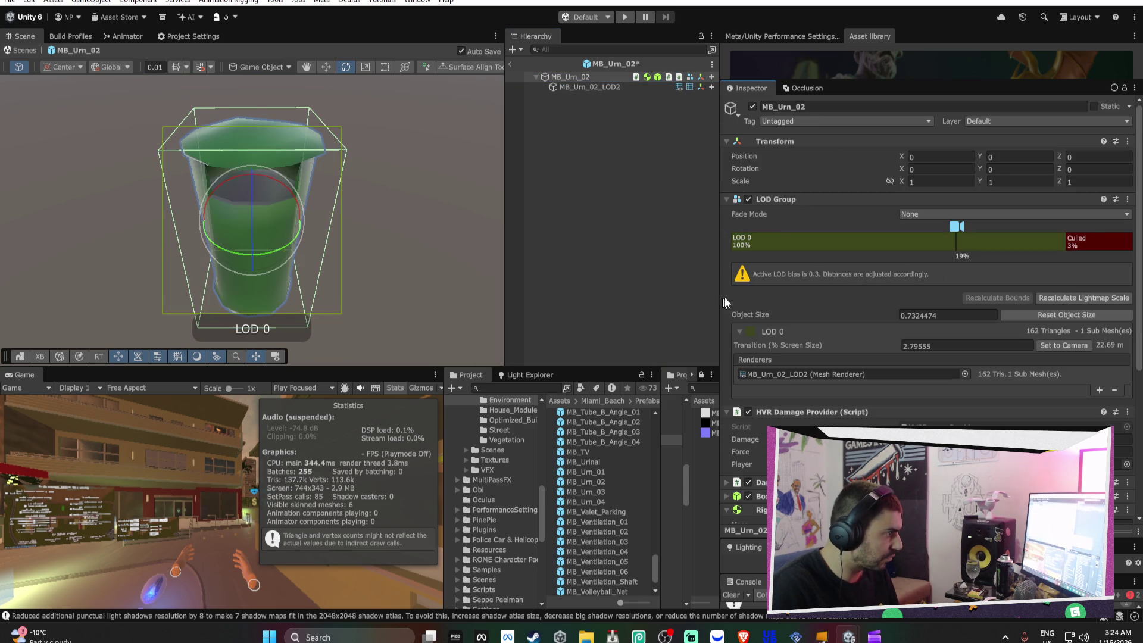
click(958, 214)
click(954, 239)
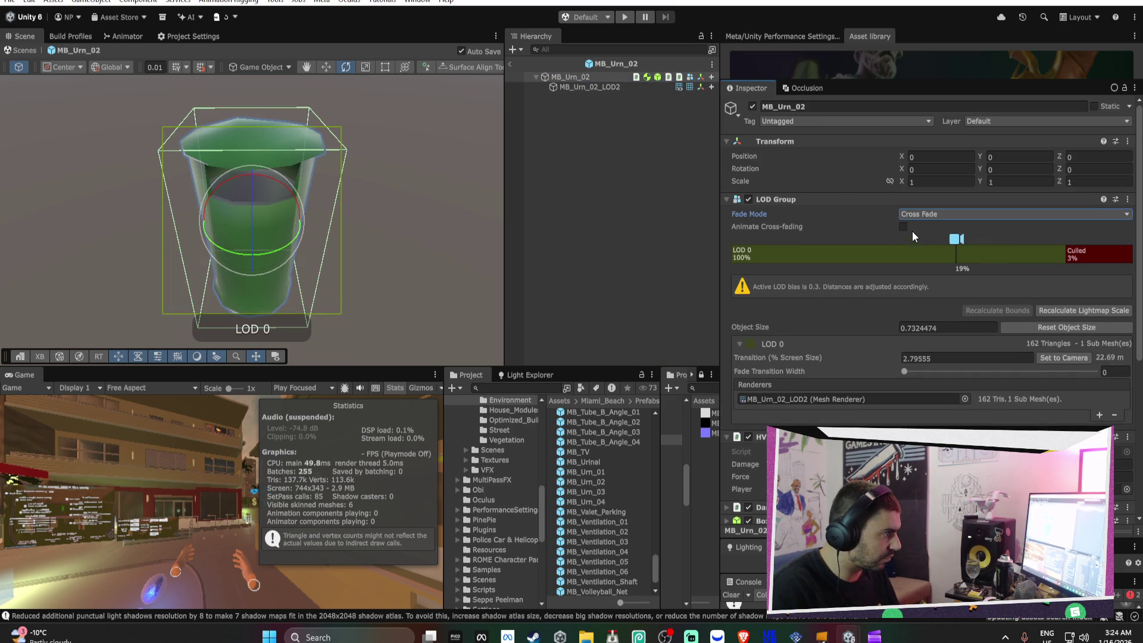
click(904, 226)
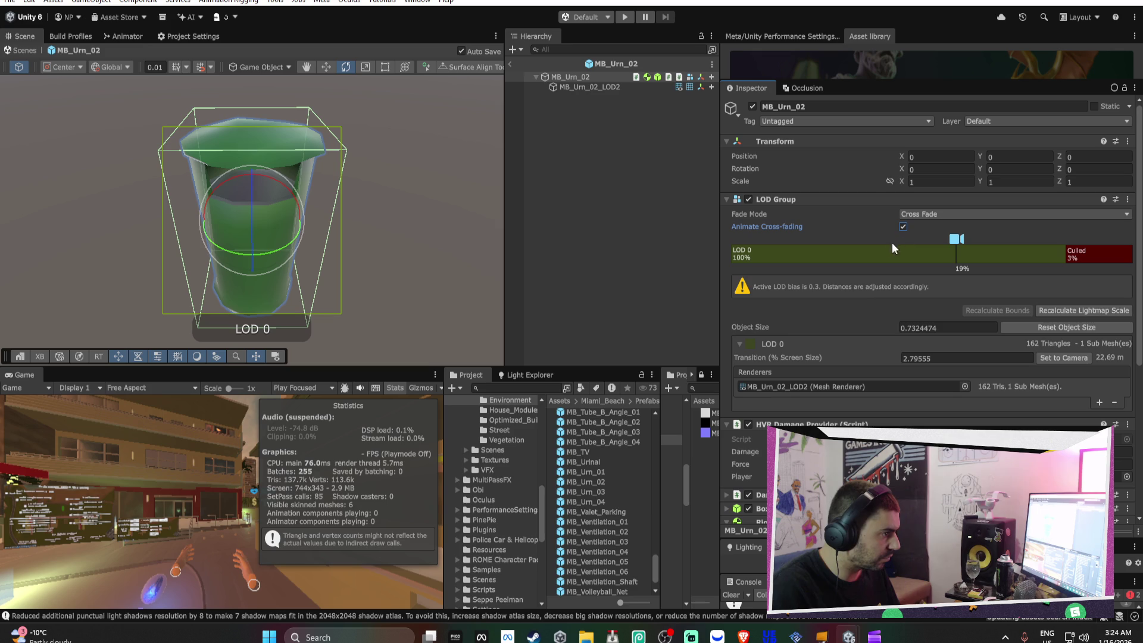
click(509, 65)
Reduce MB_Urn_01 to one Cross Fade LOD by deleting its LOD0 mesh and empty level
double_click(615, 471)
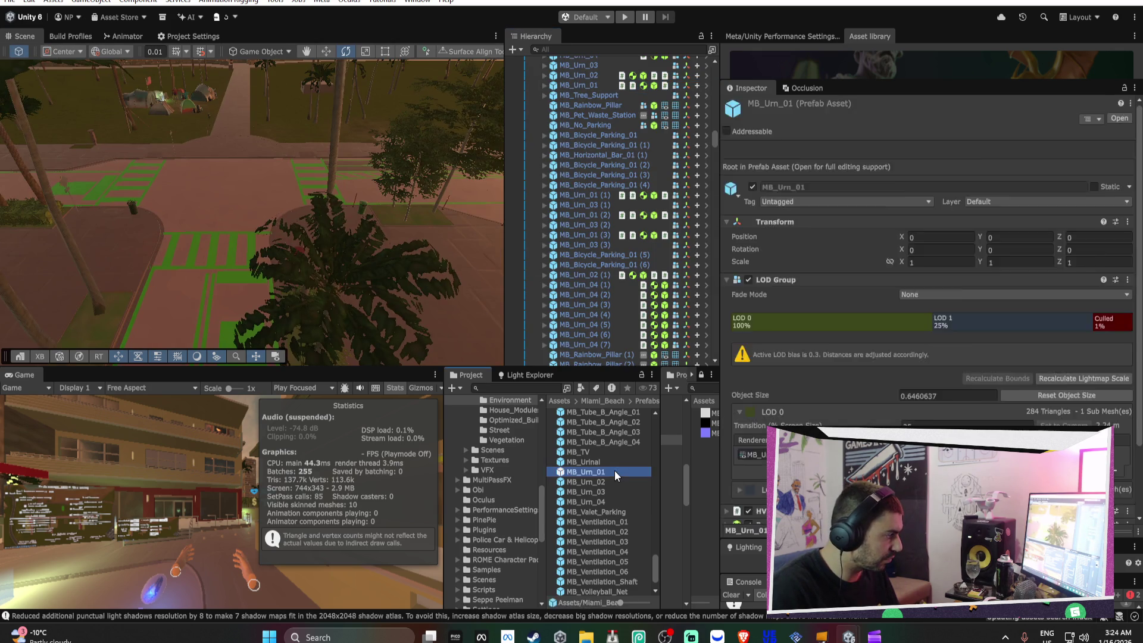
click(595, 87)
key(Delete)
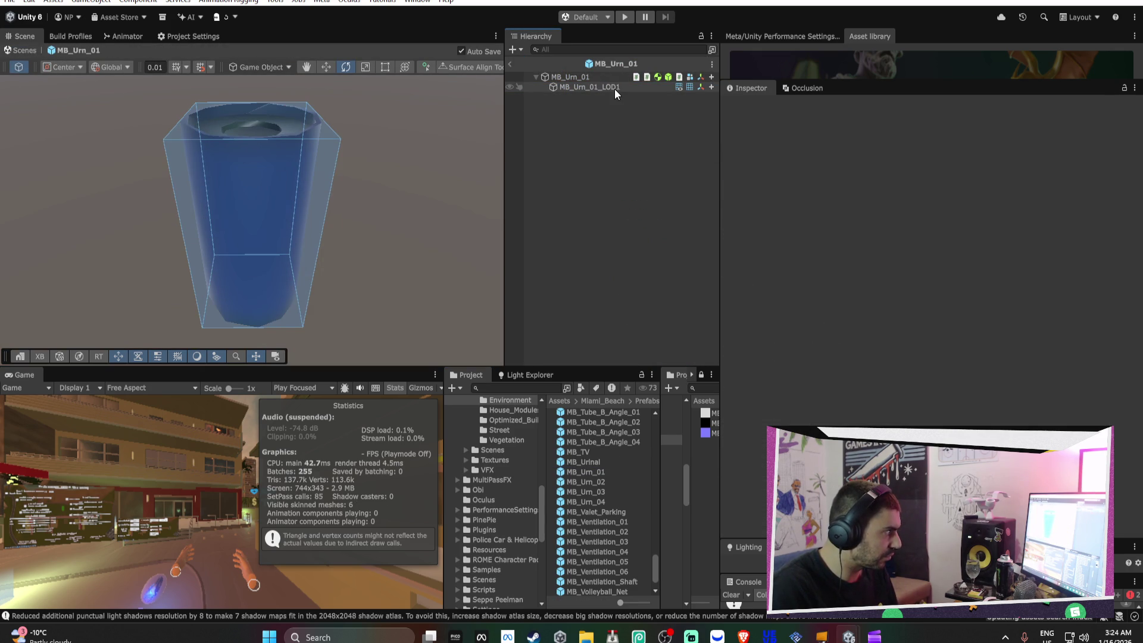
click(591, 77)
right_click(873, 239)
click(887, 262)
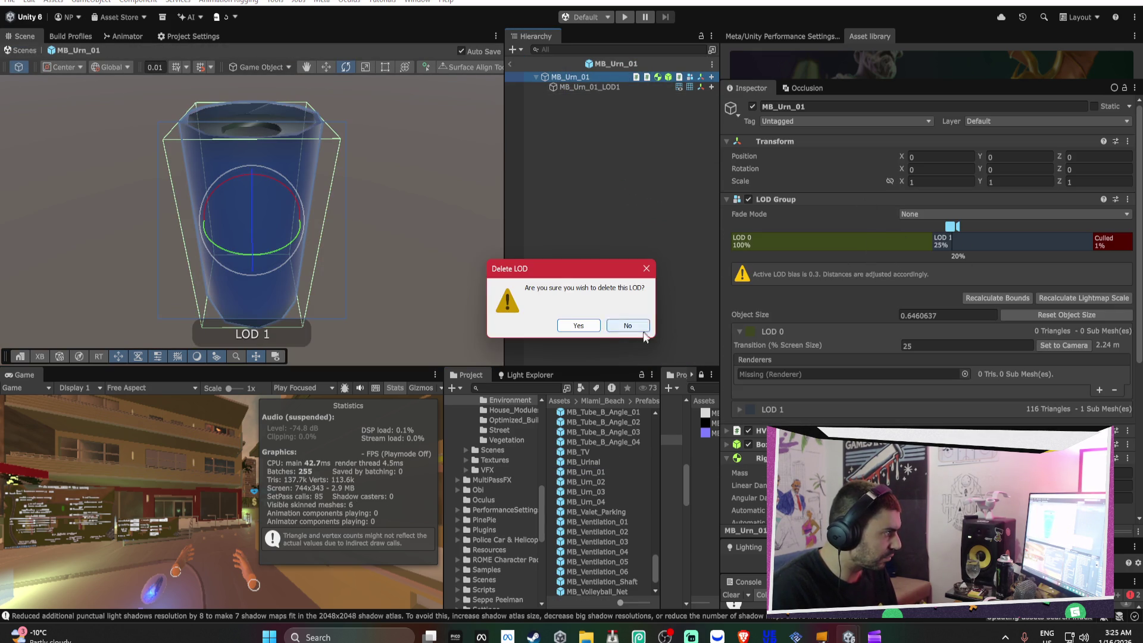
click(578, 328)
click(927, 214)
click(920, 240)
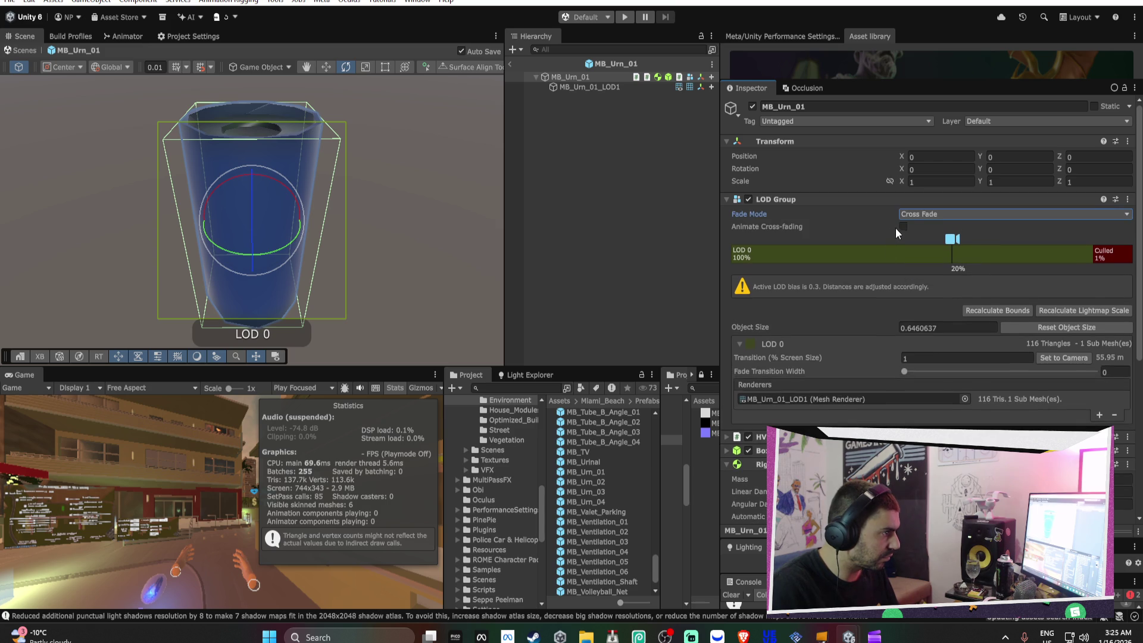
click(510, 63)
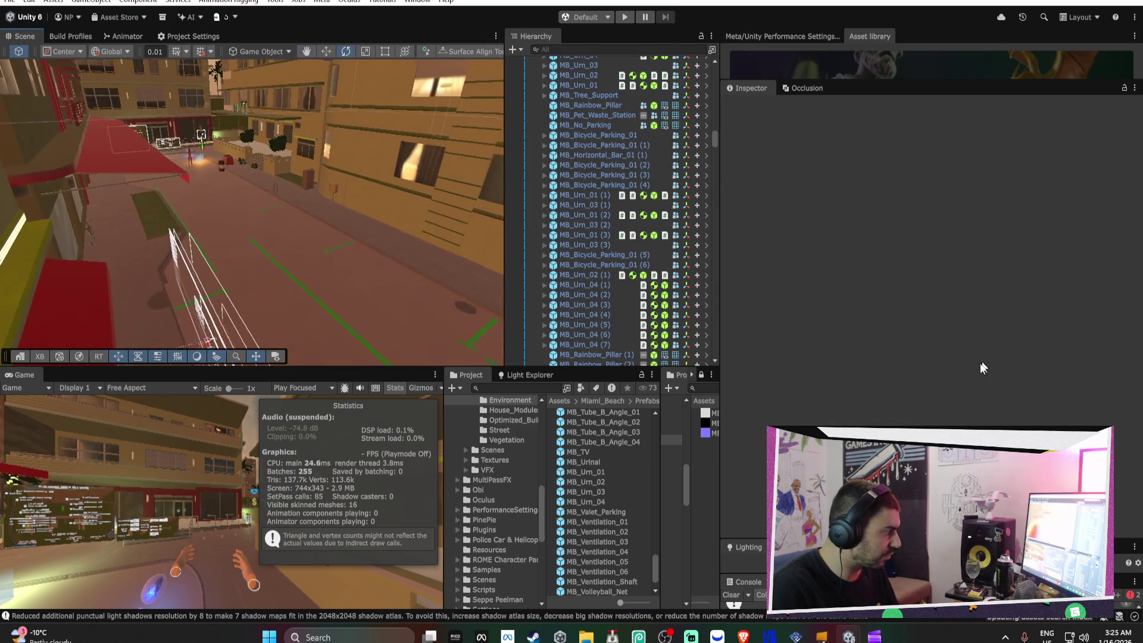
Review the MB_TV prefab's Inspector components, then start Play mode
click(616, 454)
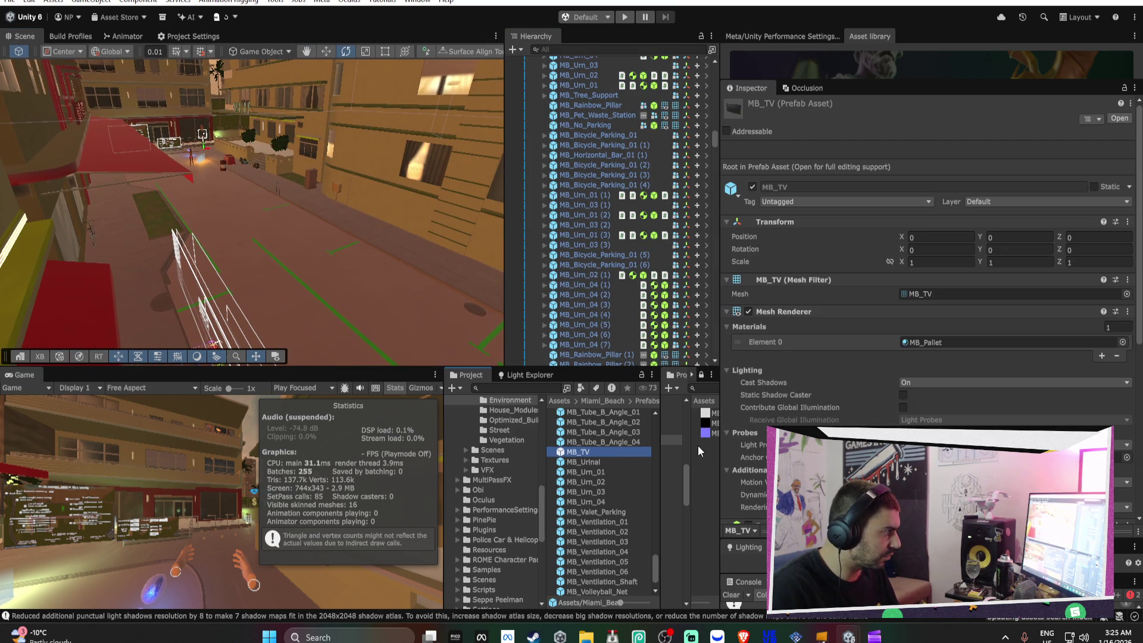
scroll(881, 370, down, 5)
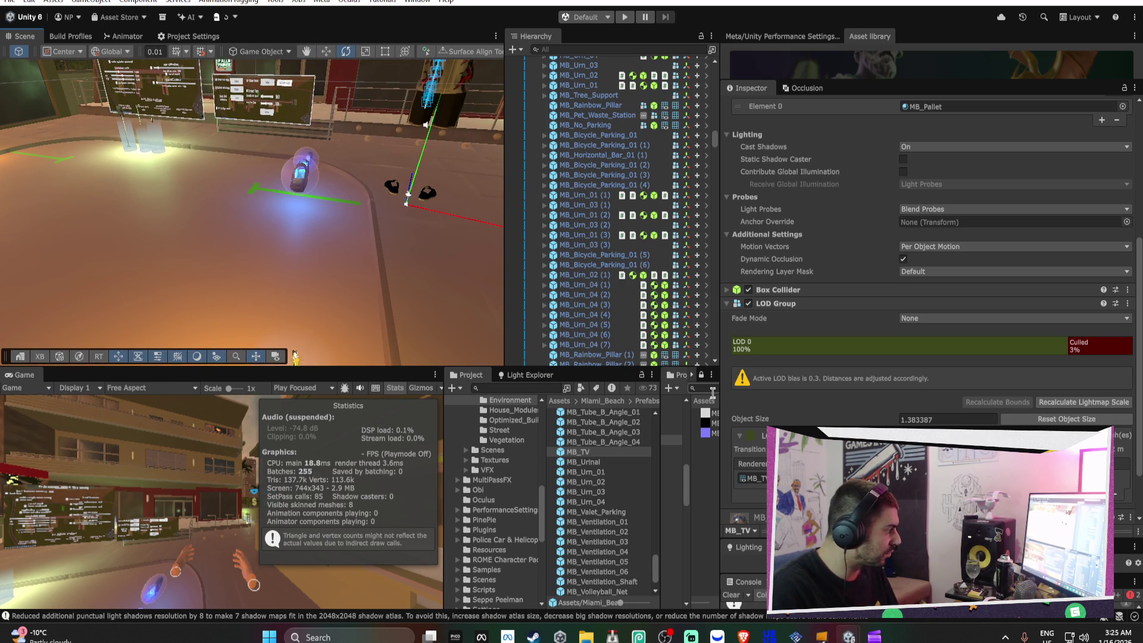
click(624, 17)
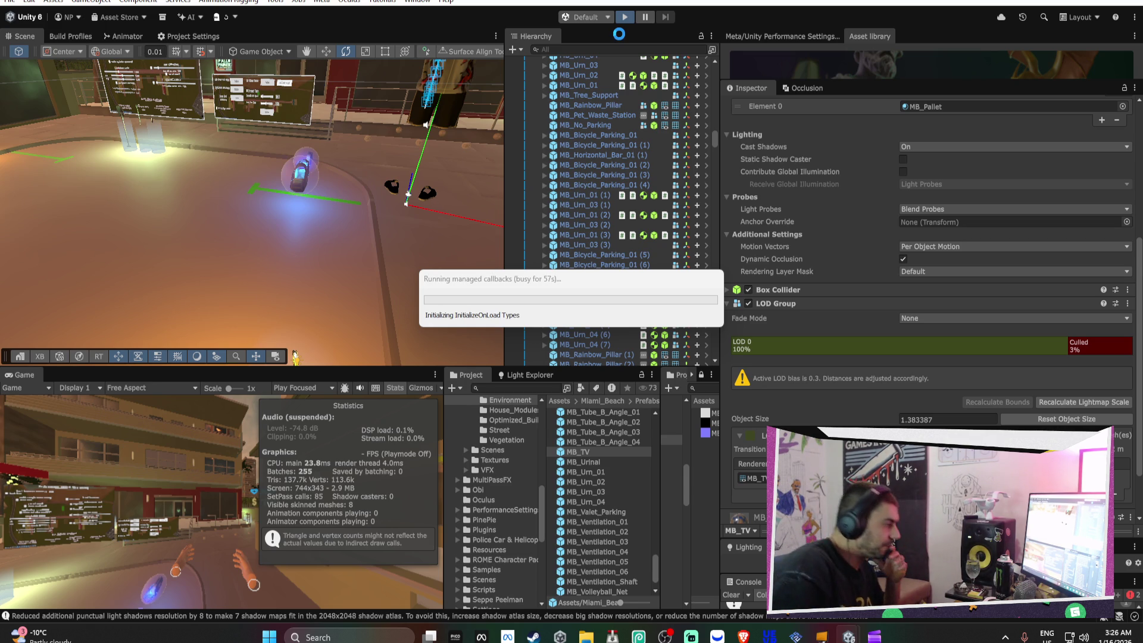
Glance at Meta Quest Developer Hub, minimize it, and bring the Brave browser forward
mouse_move(555, 638)
click(483, 637)
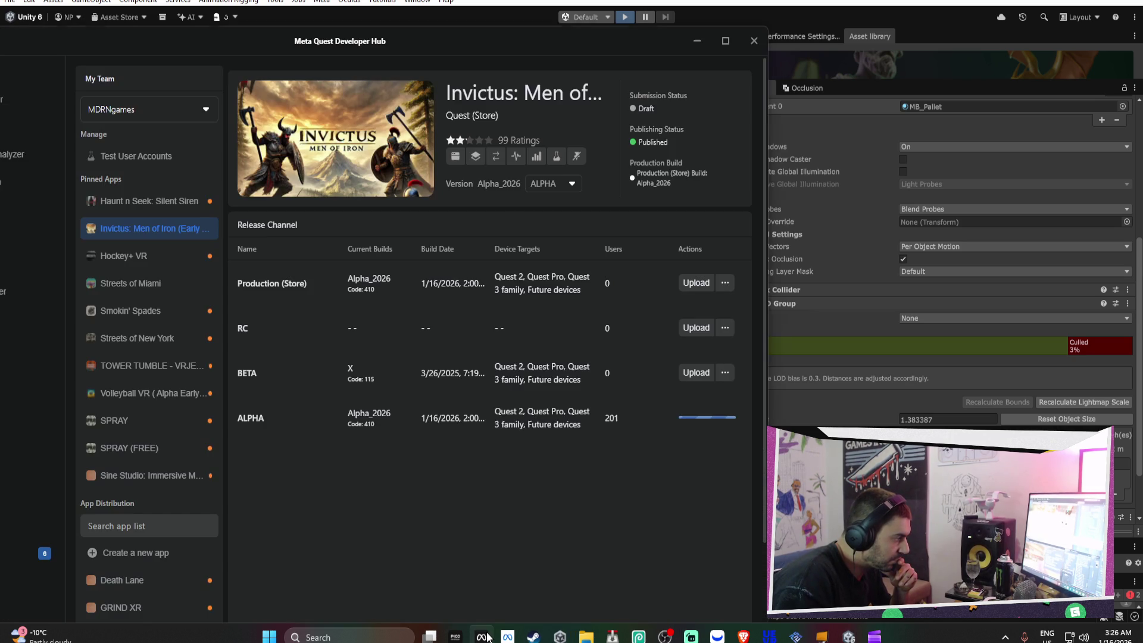
click(484, 637)
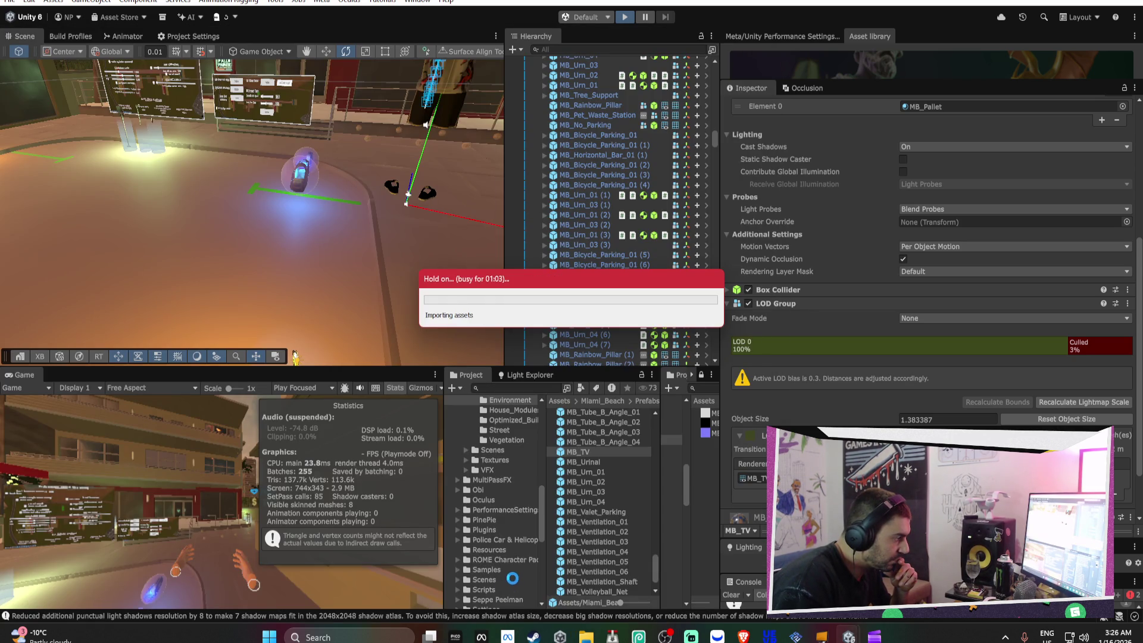
click(743, 637)
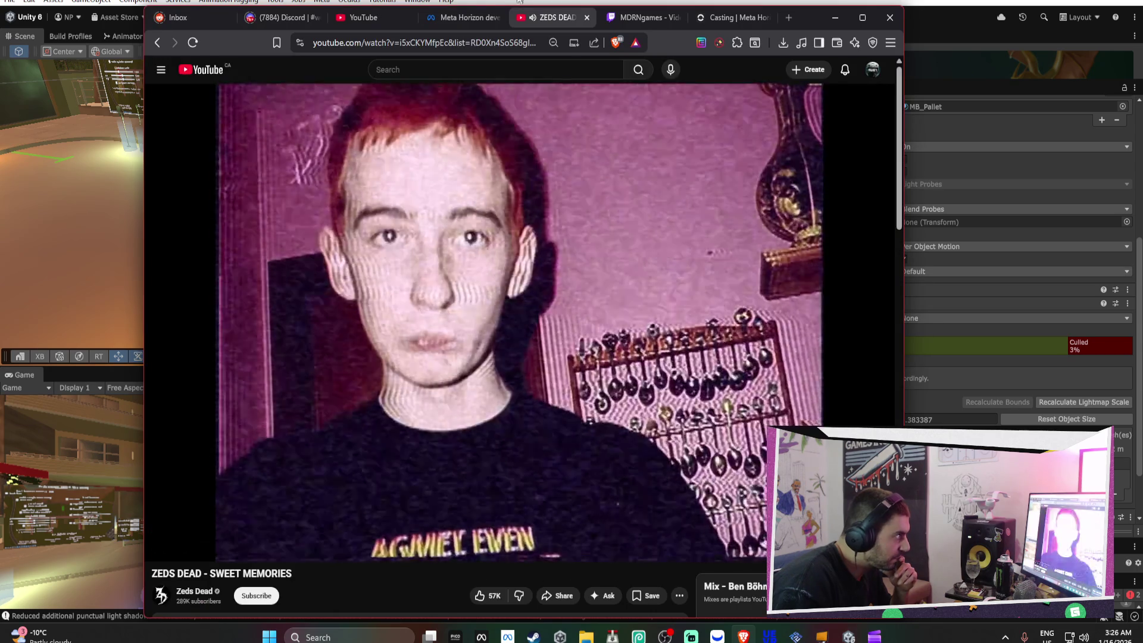
Go to the Invictus app's Distribution > Release channels page on the Meta Horizon dashboard
click(476, 17)
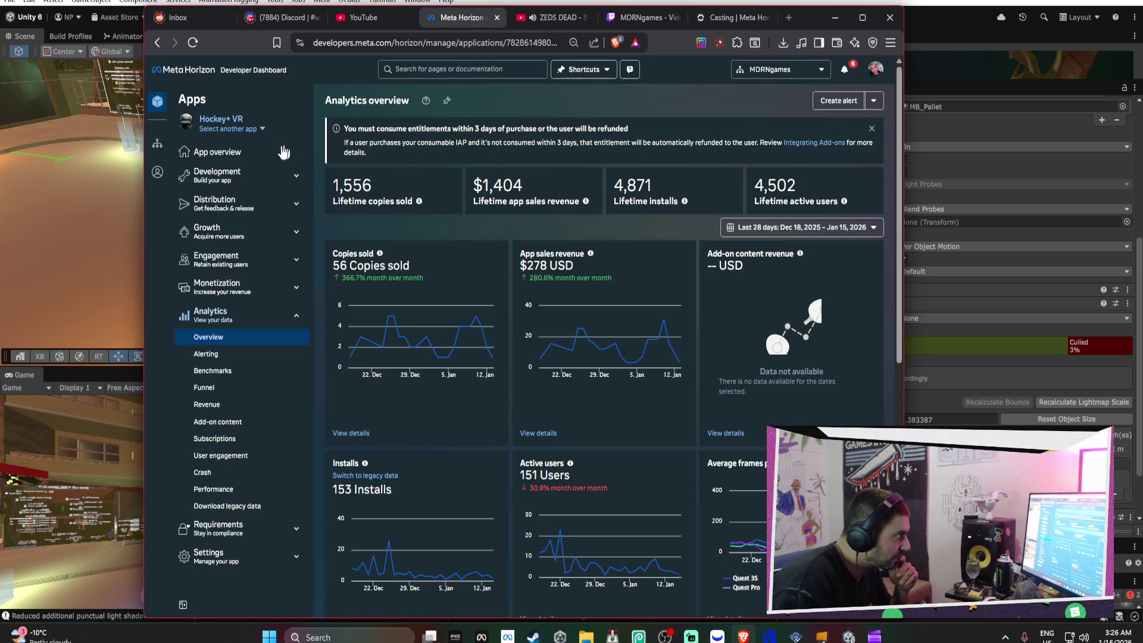
click(229, 128)
scroll(237, 224, down, 3)
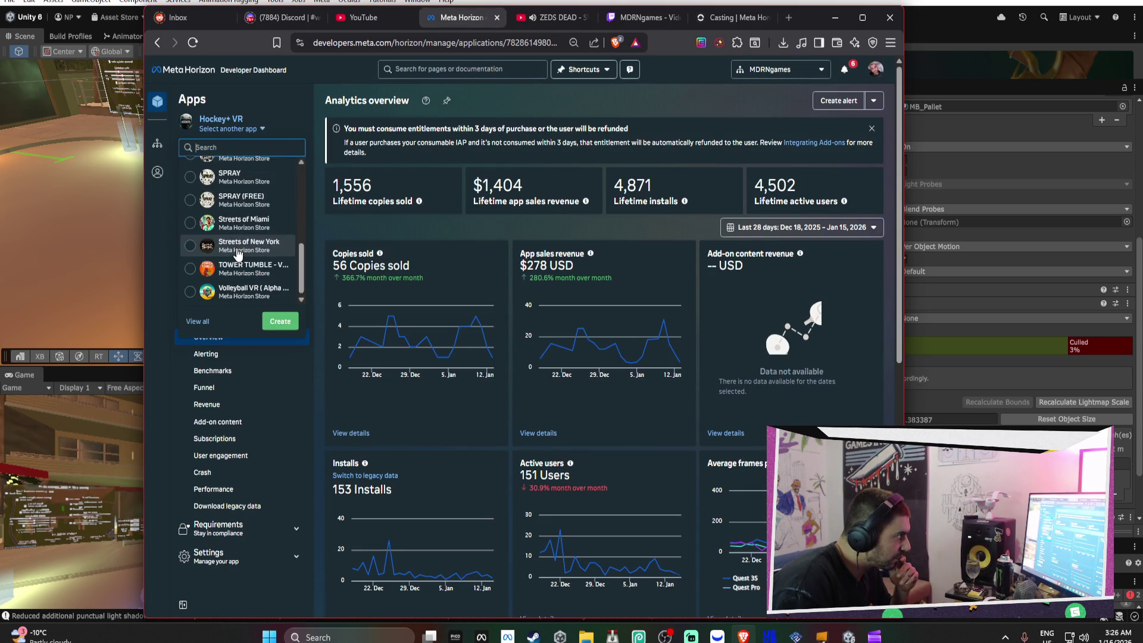
click(233, 213)
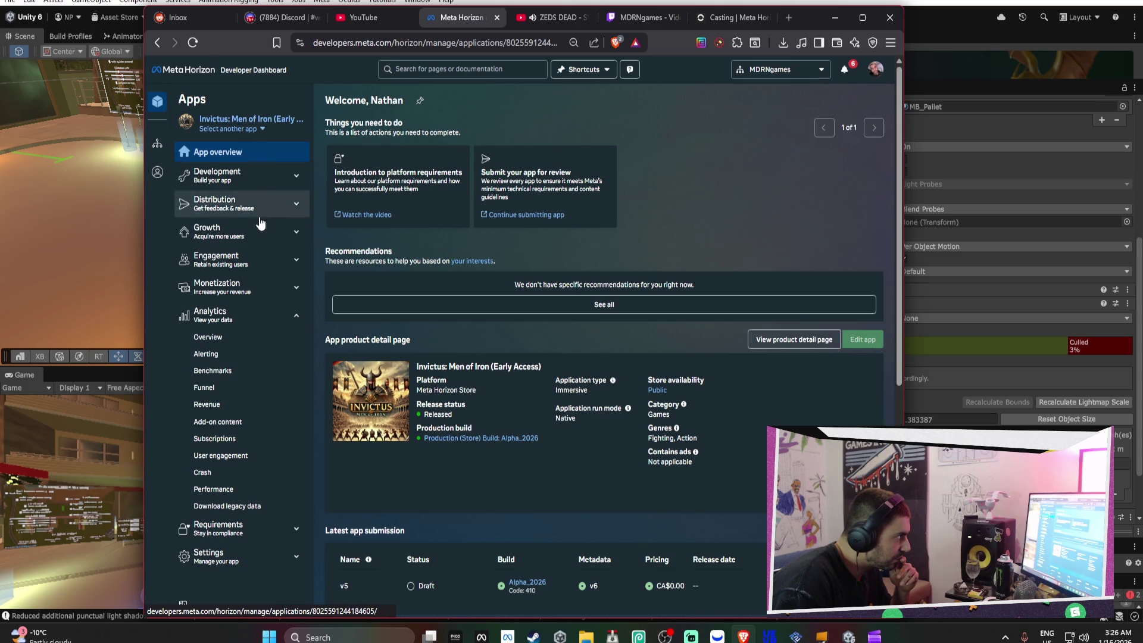
click(259, 203)
click(259, 241)
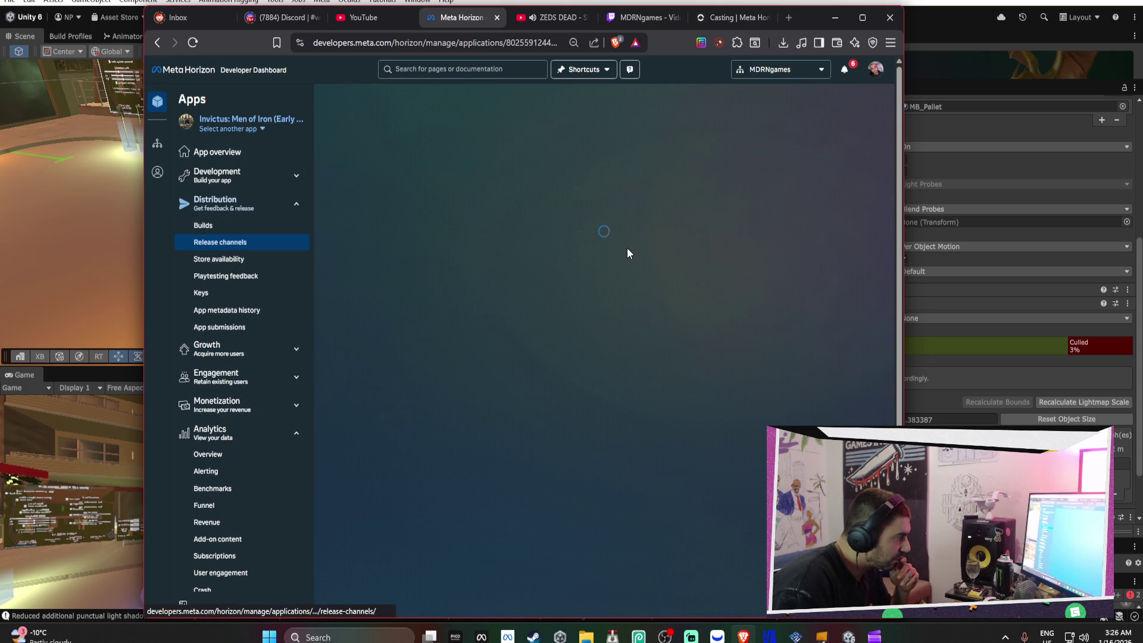
Push the ALPHA channel's build as Approved, then minimize the browser
click(856, 398)
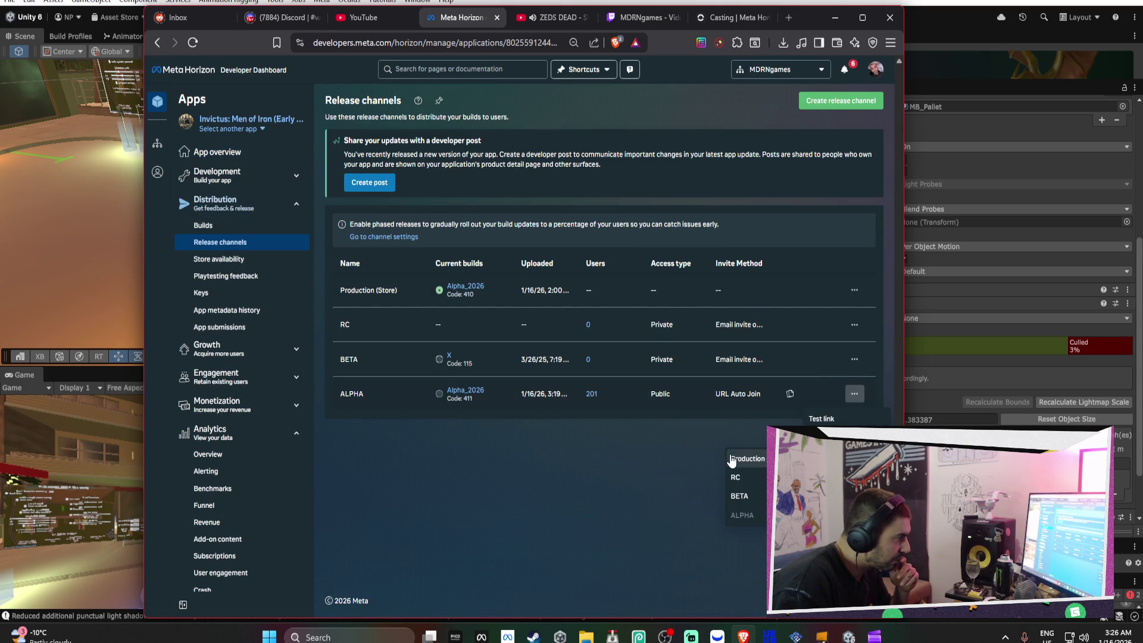
click(738, 459)
click(591, 337)
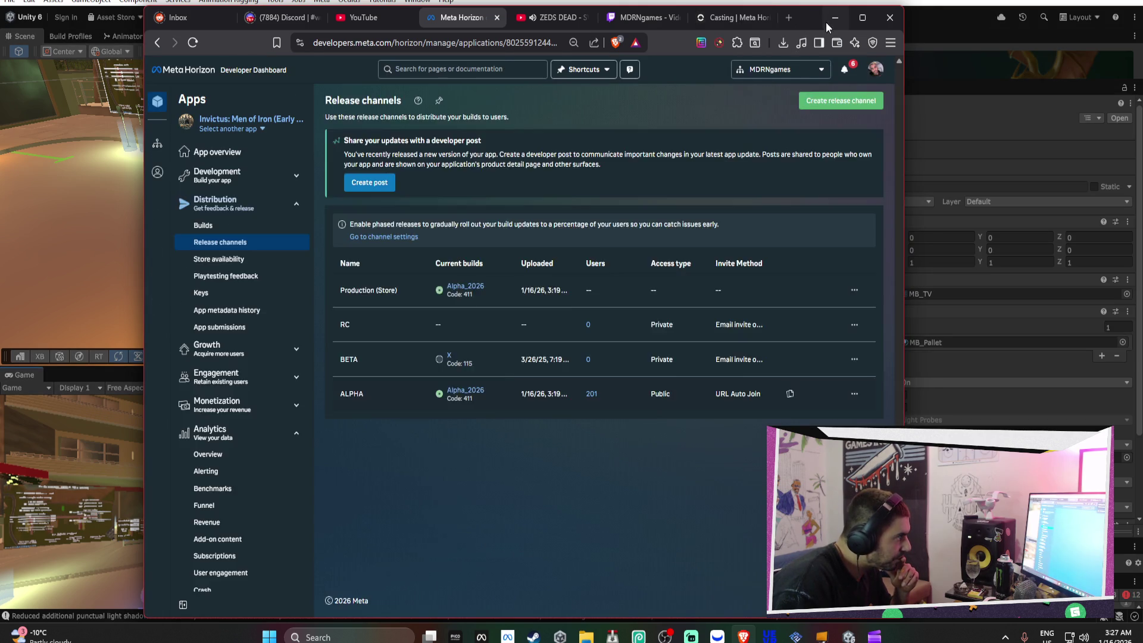
click(834, 18)
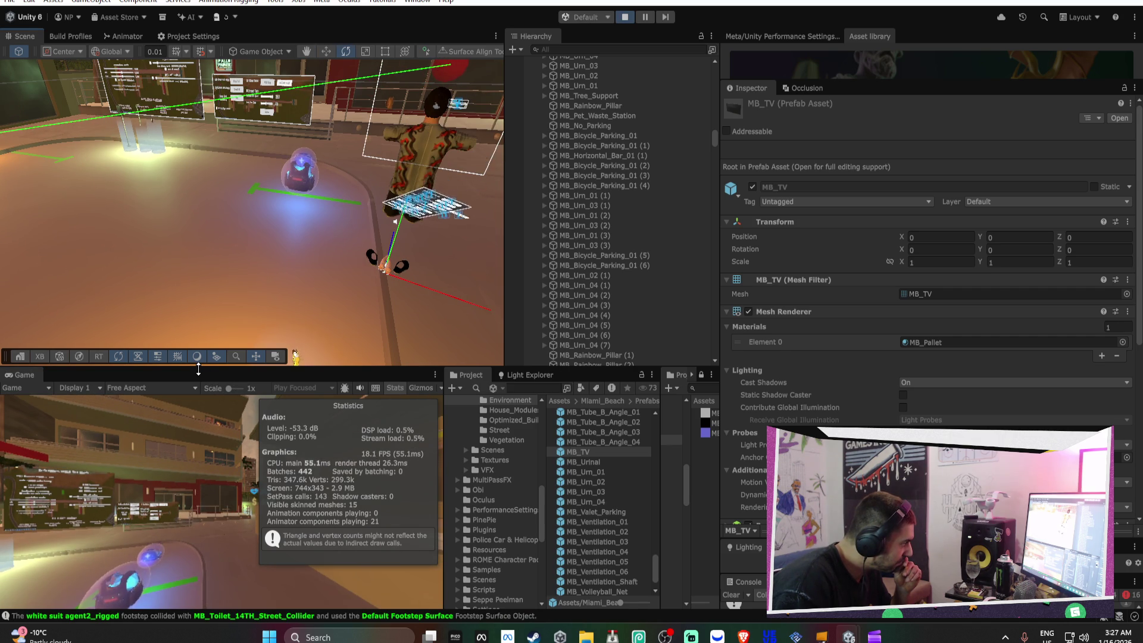
Expand DEX_OPENXR_RIG through CameraRig, FloorOffset and CameraScale to show the Camera's children
scroll(552, 188, up, 5)
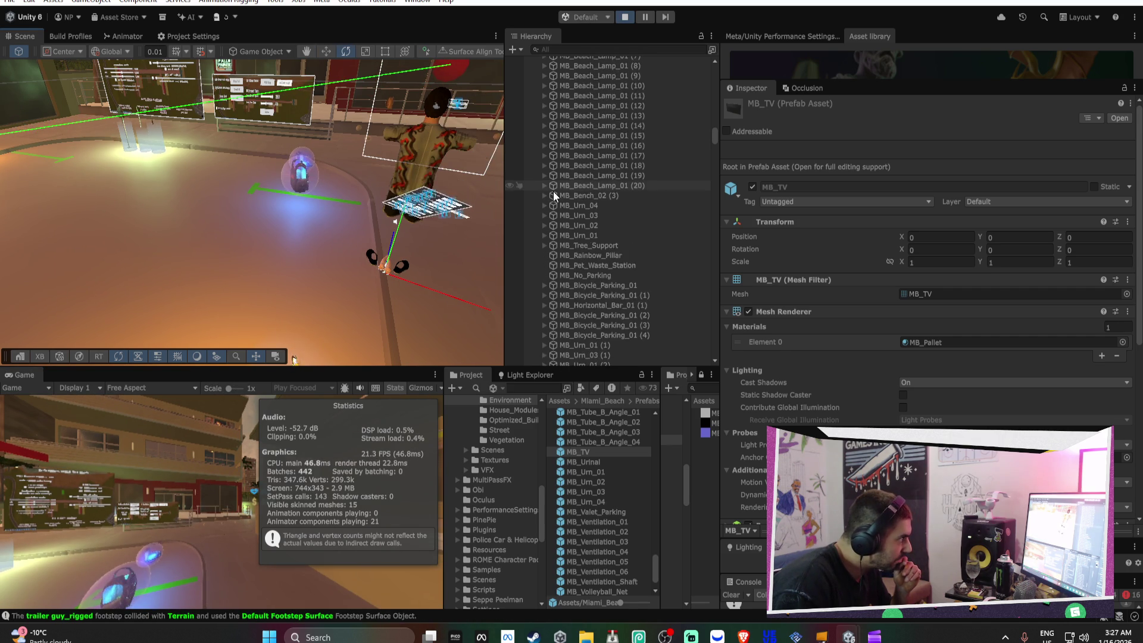
scroll(666, 178, up, 5)
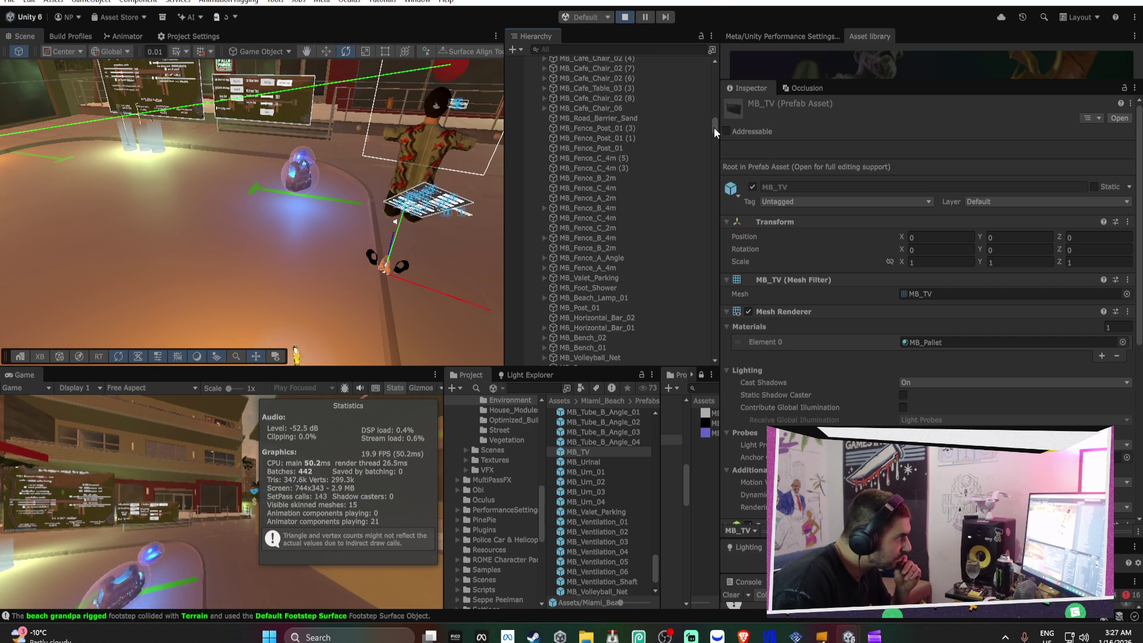
drag(714, 132, 712, 11)
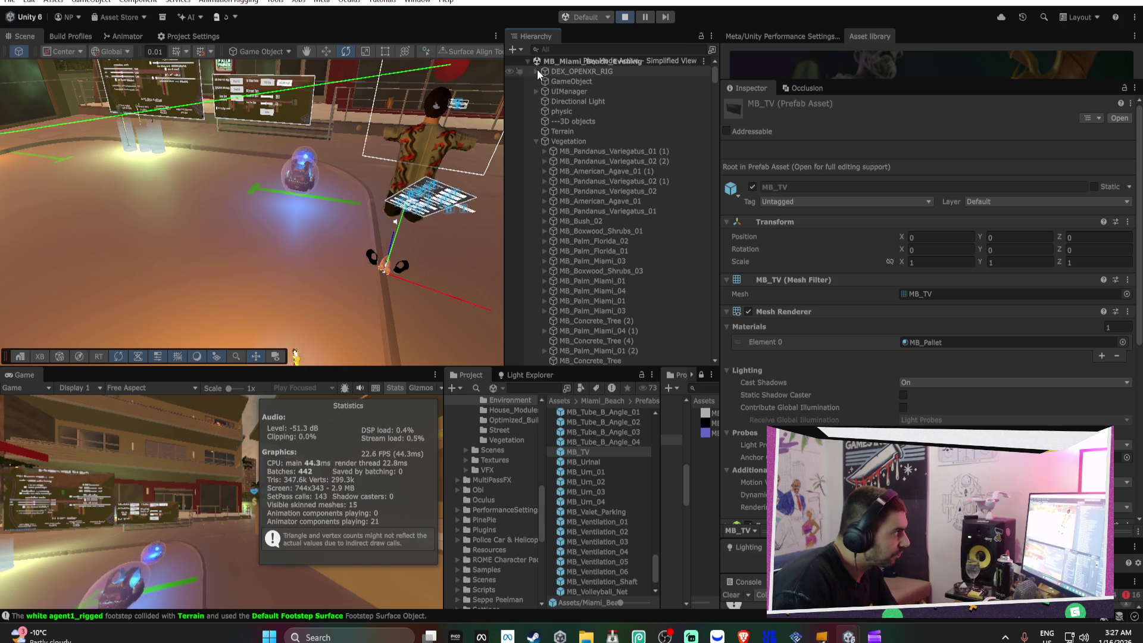
click(537, 70)
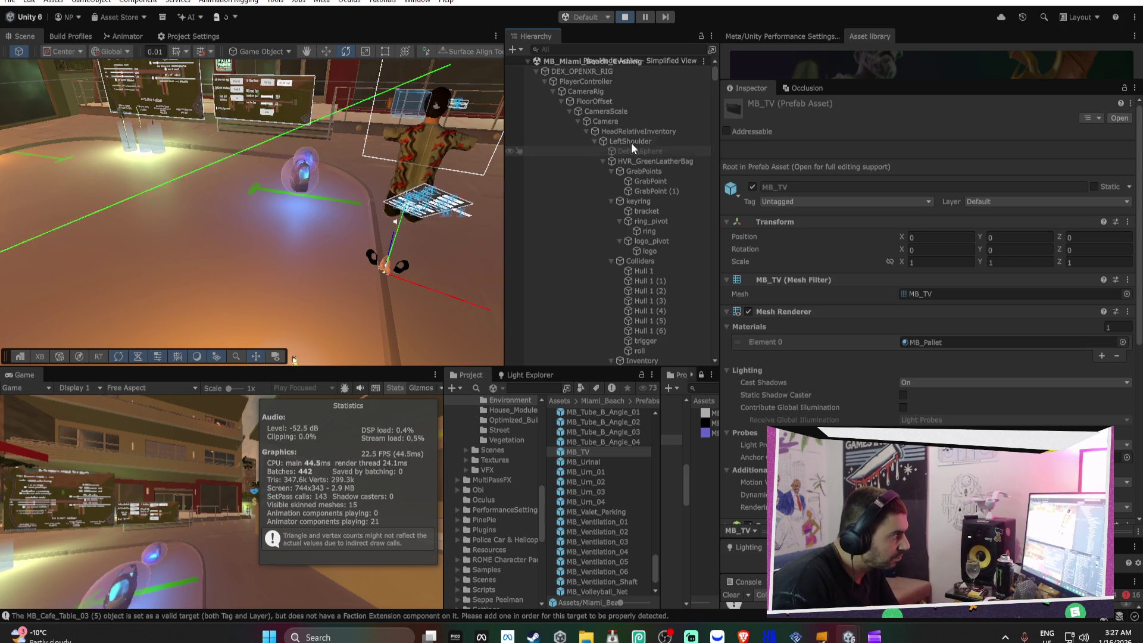
click(578, 120)
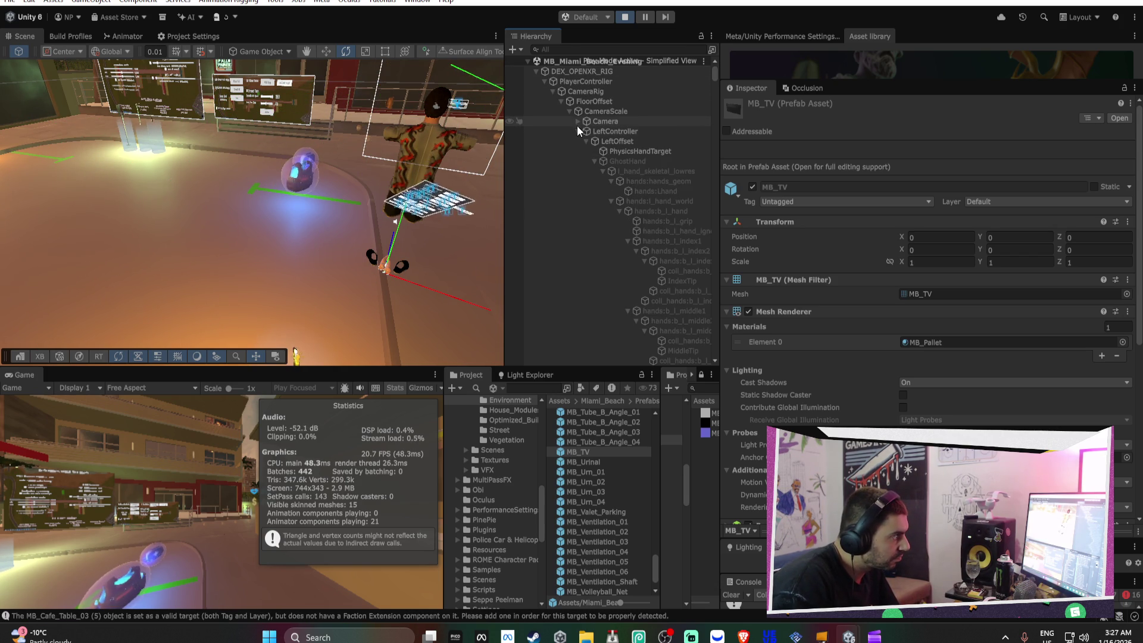
click(569, 112)
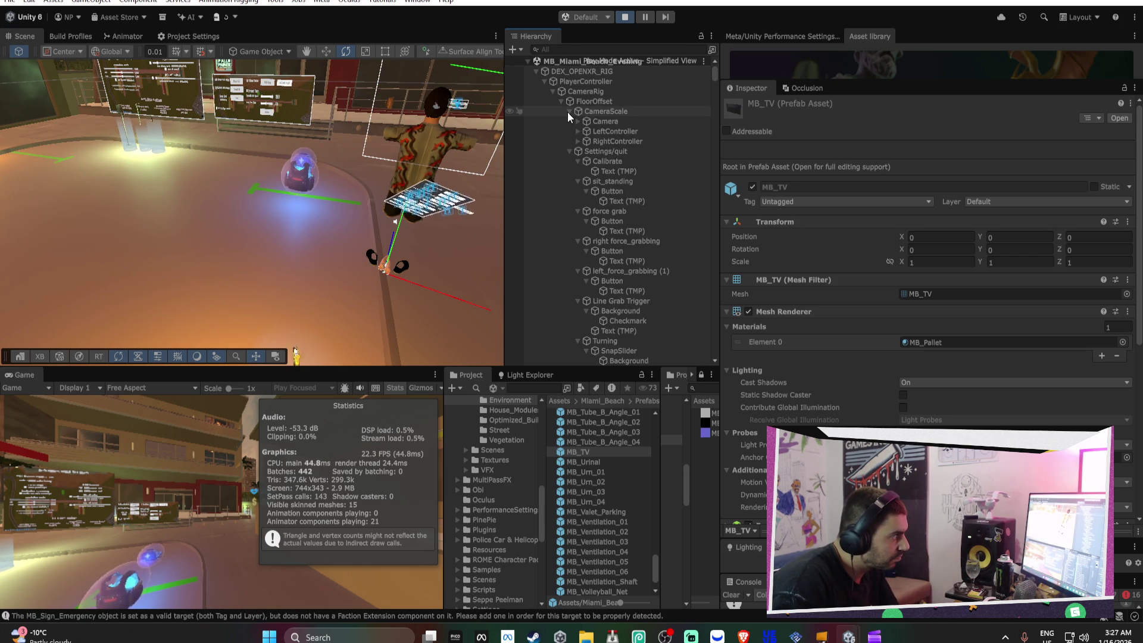
click(550, 91)
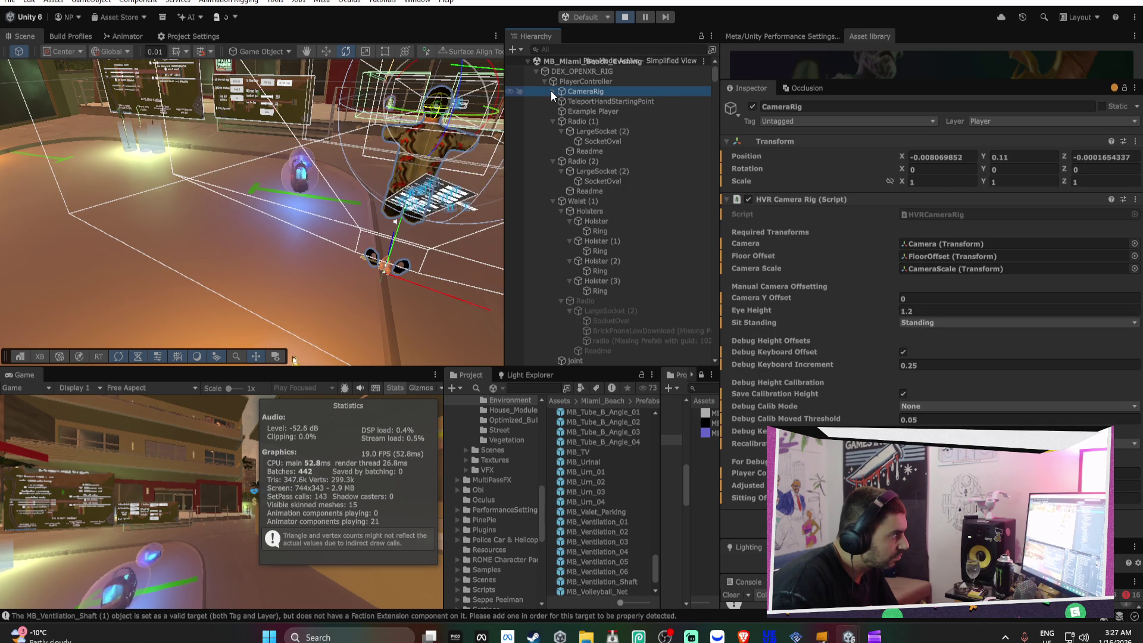
click(562, 100)
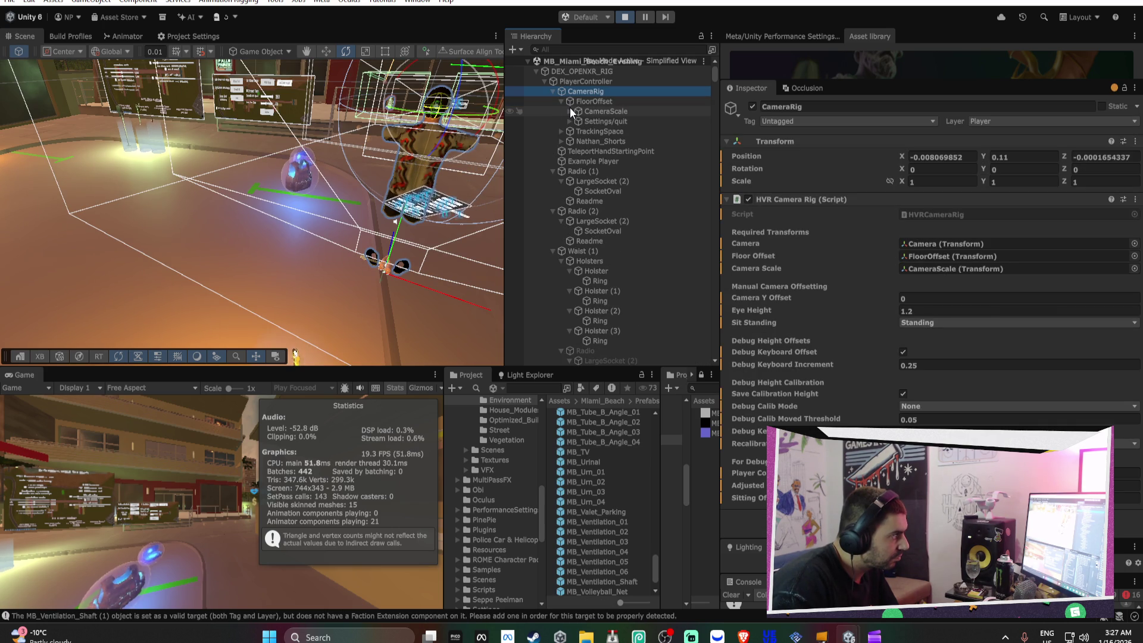
click(569, 109)
click(581, 121)
click(577, 120)
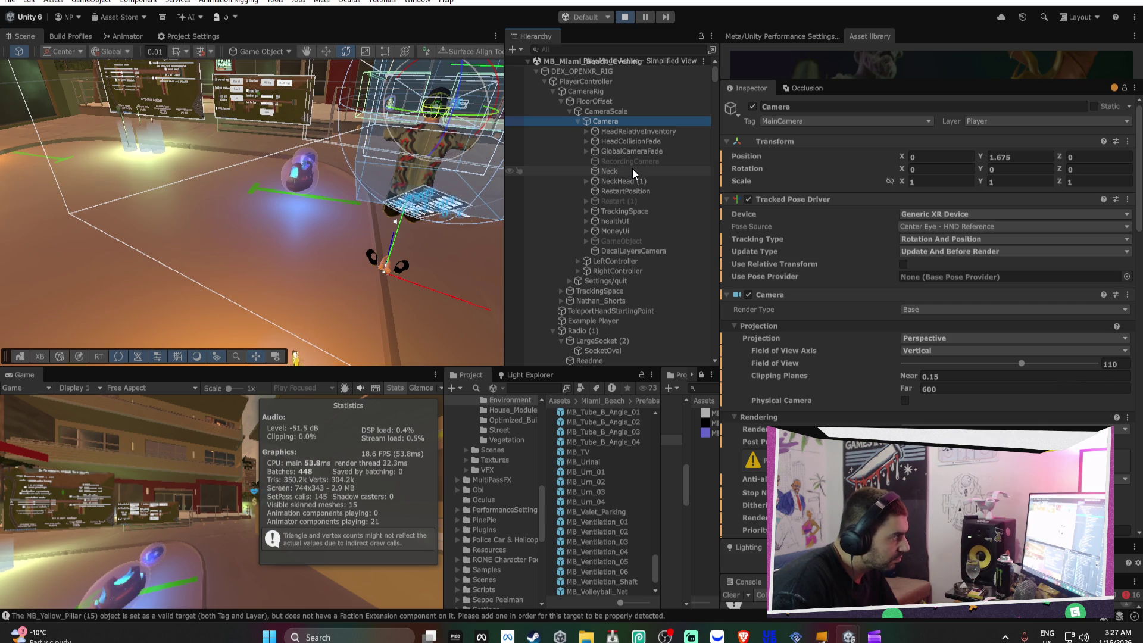
Delete the TrackingSpace object under Camera, then undo to restore it
click(638, 210)
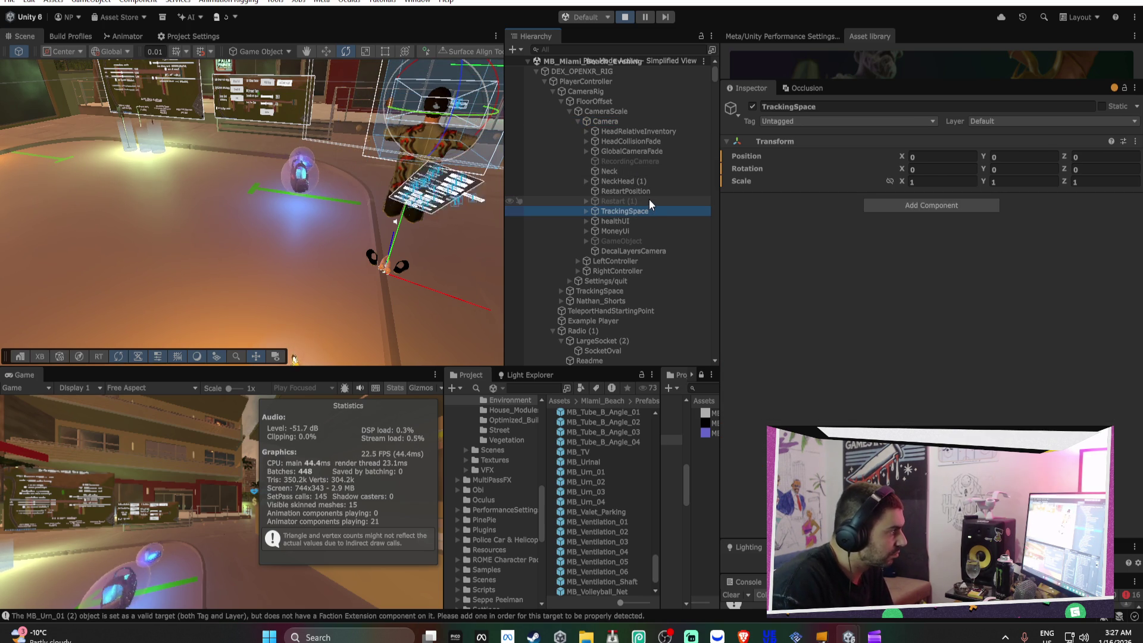
key(Delete)
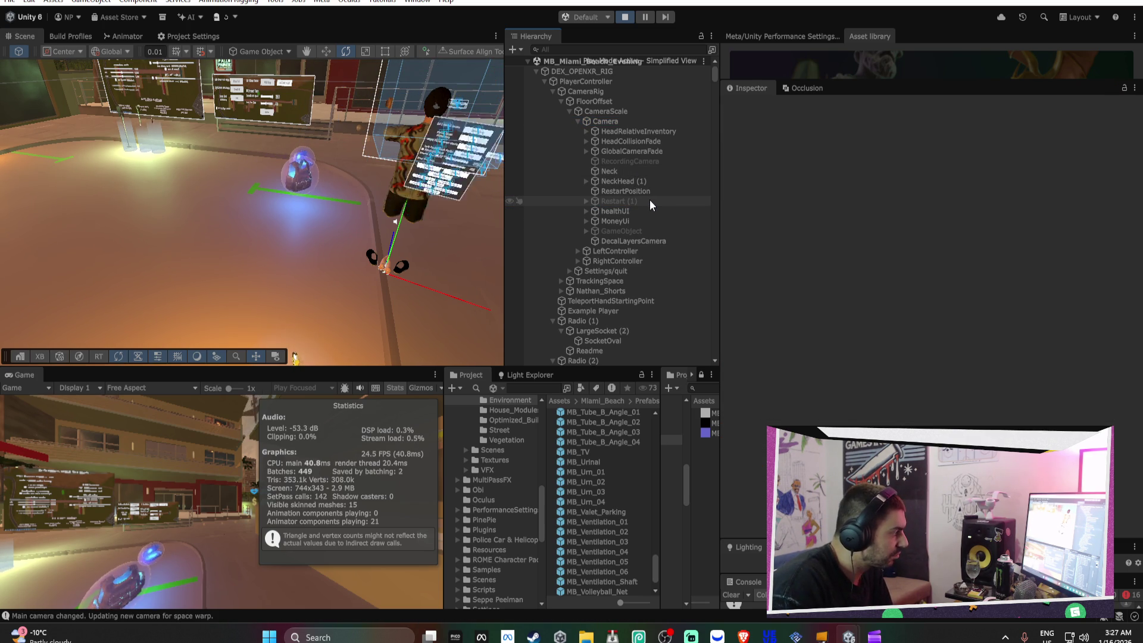
key(ctrl+z)
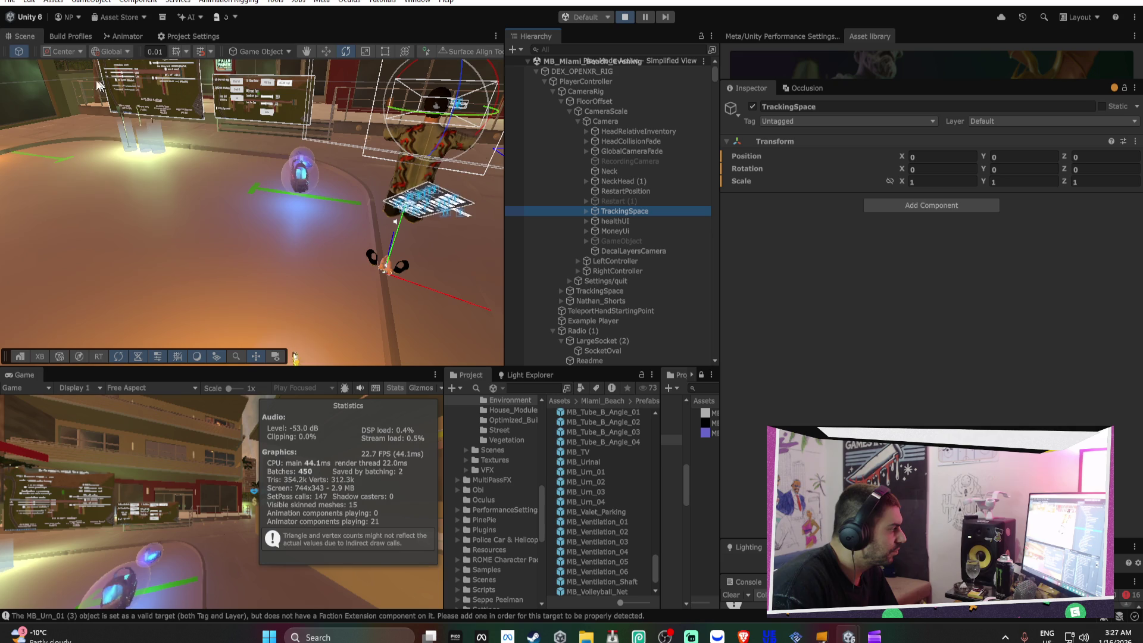
double_click(24, 375)
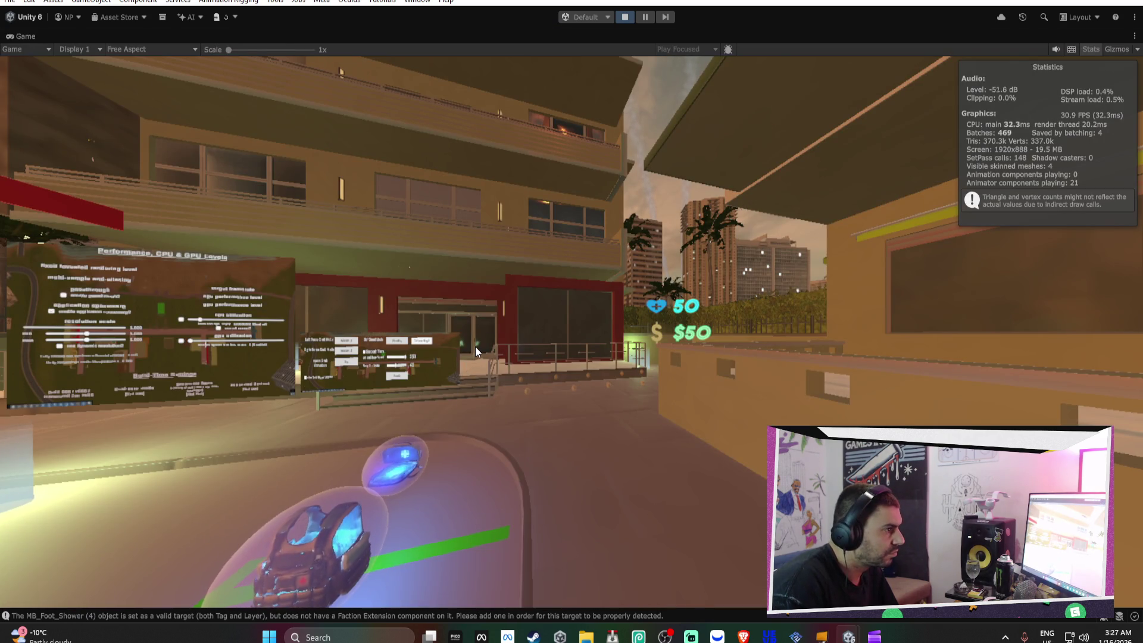
double_click(35, 33)
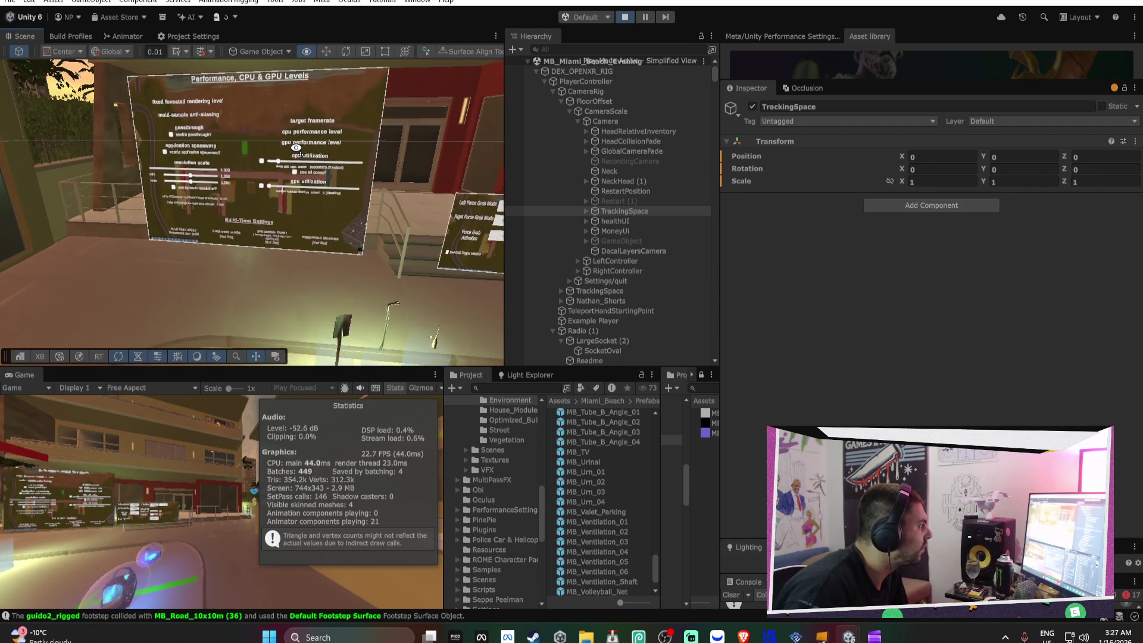
click(537, 69)
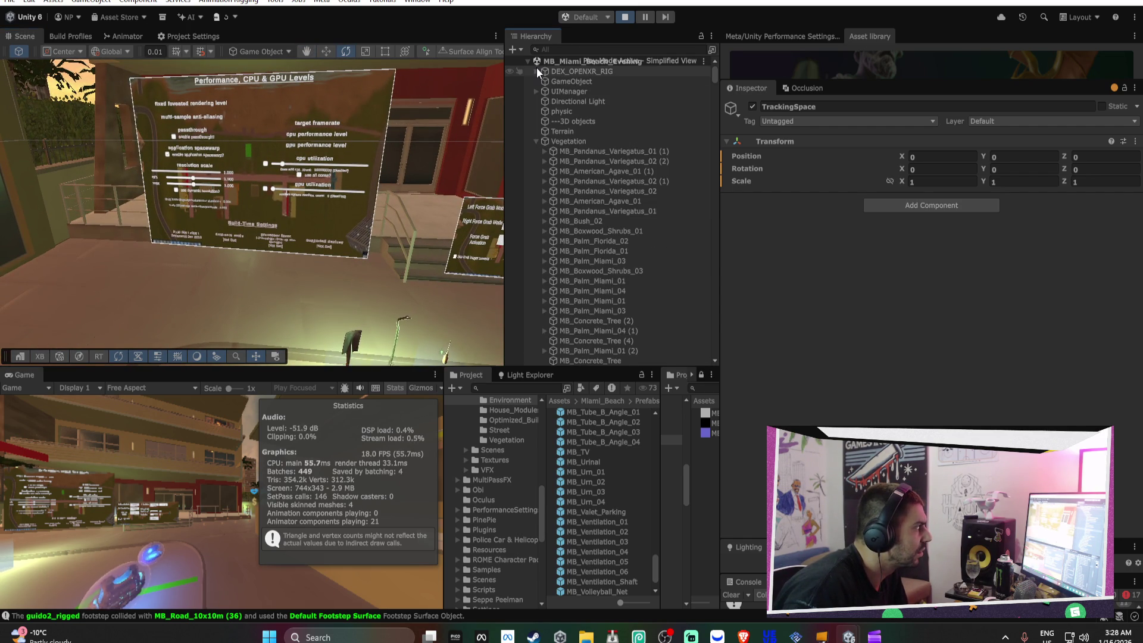
Turn off Post Processing on the DEX_OPENXR_RIG's player Camera
click(573, 74)
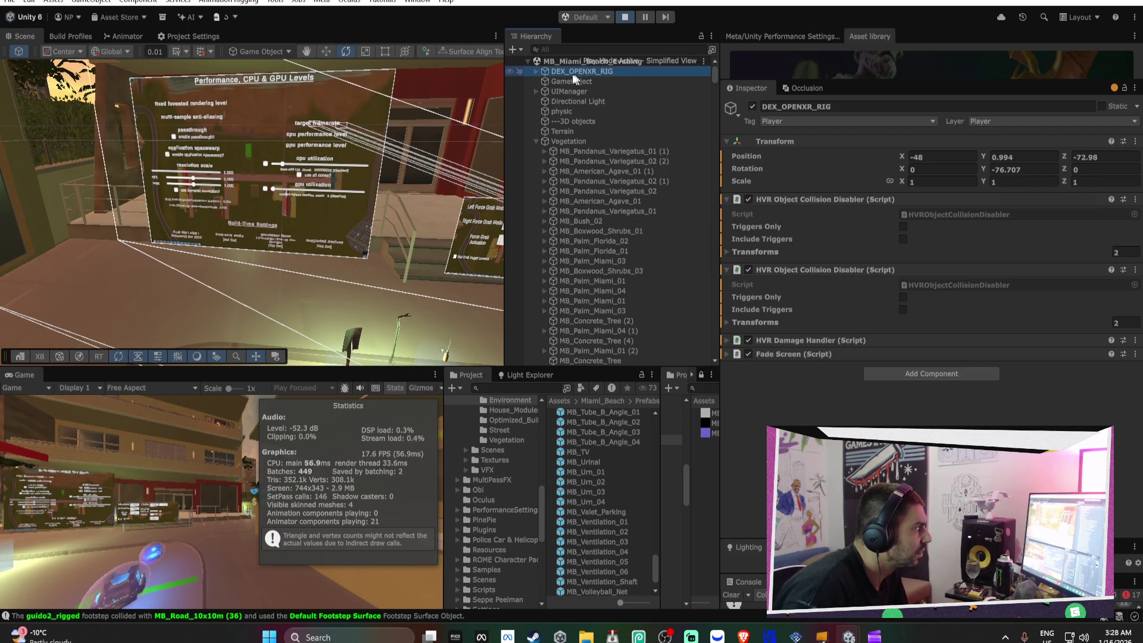
click(536, 71)
click(603, 119)
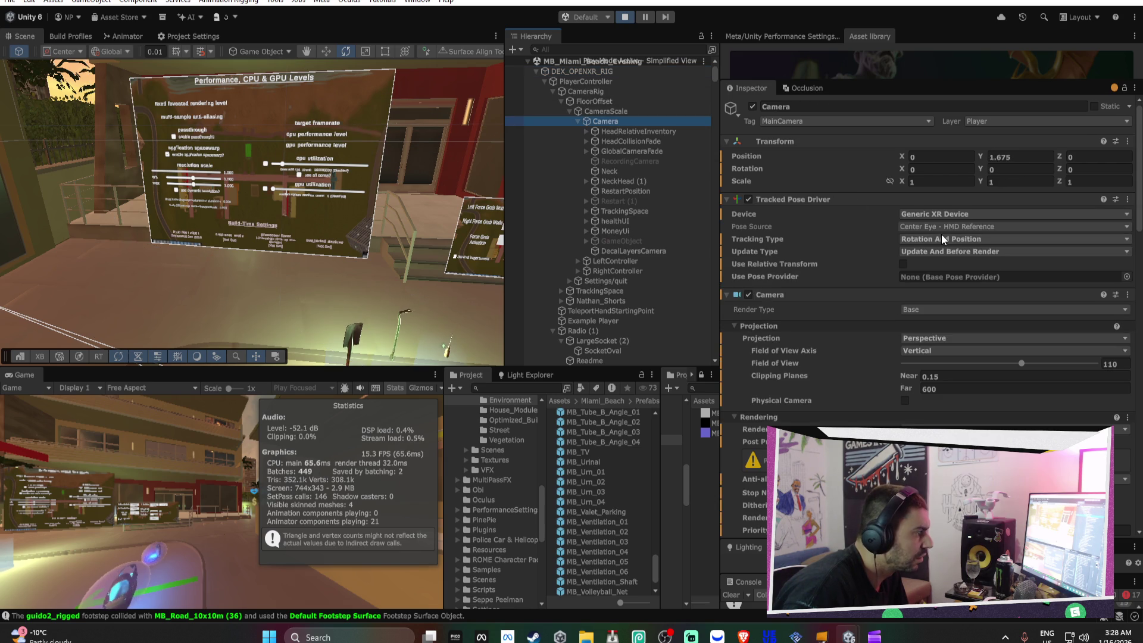
scroll(982, 230, down, 3)
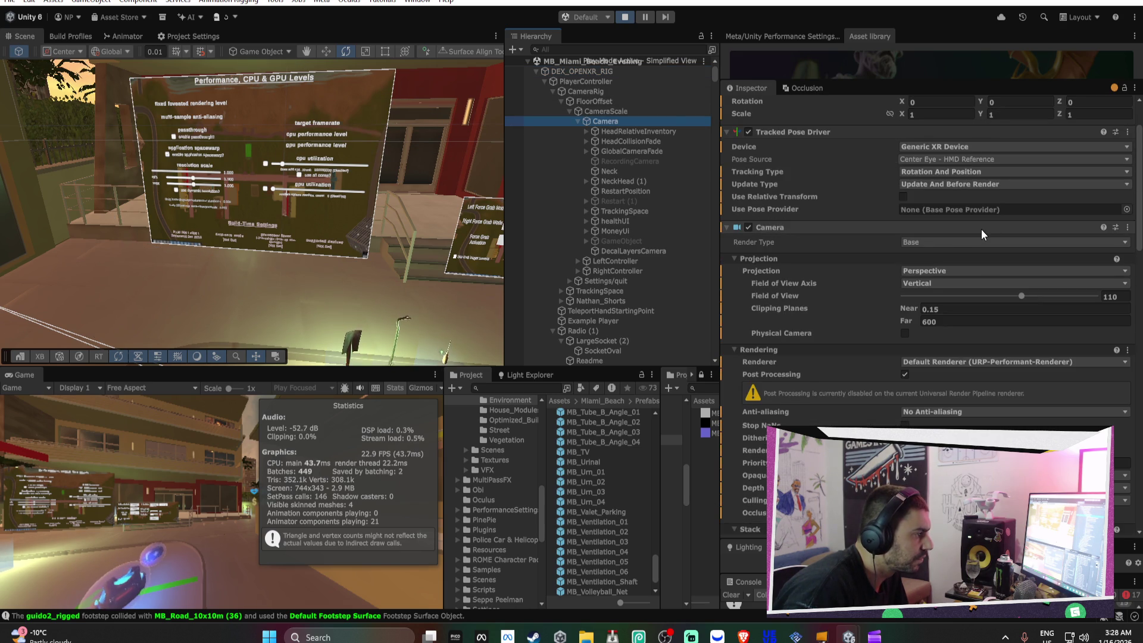
scroll(982, 230, down, 2)
click(905, 341)
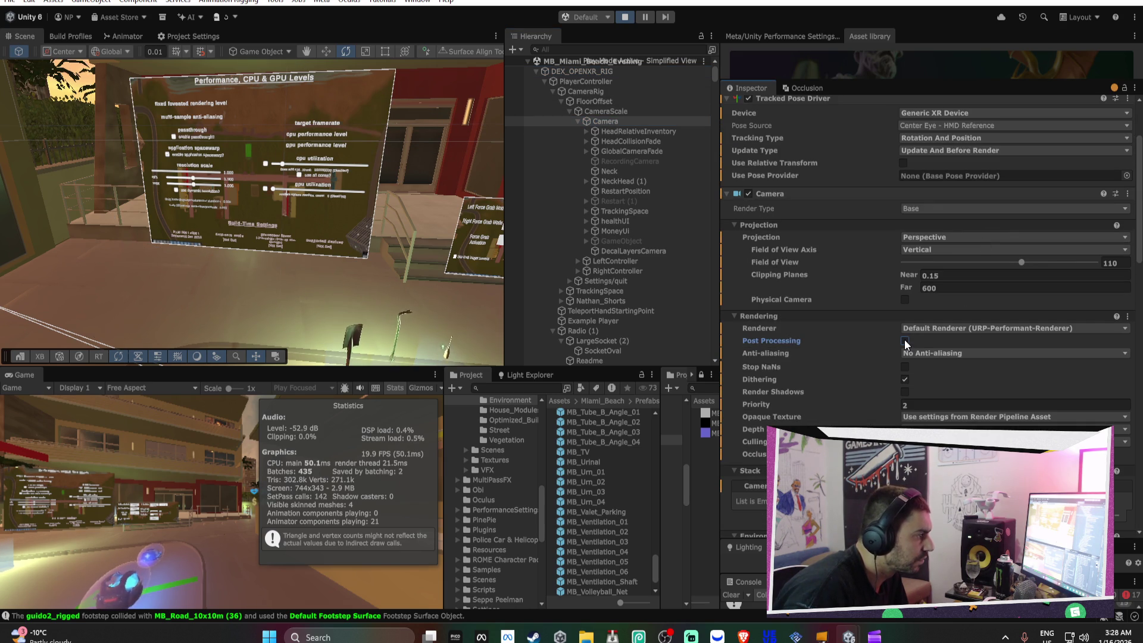
Review the URP-Performant render pipeline asset in VRMPAssets/Settings
scroll(905, 337, down, 4)
scroll(609, 237, down, 6)
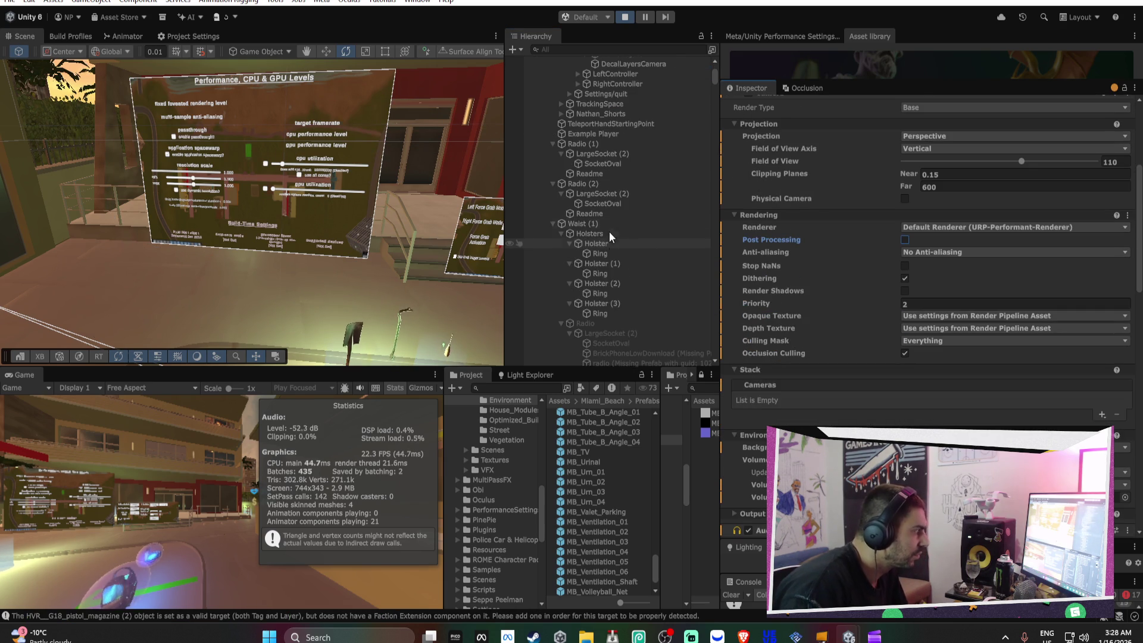
scroll(599, 526, down, 2)
scroll(468, 521, down, 6)
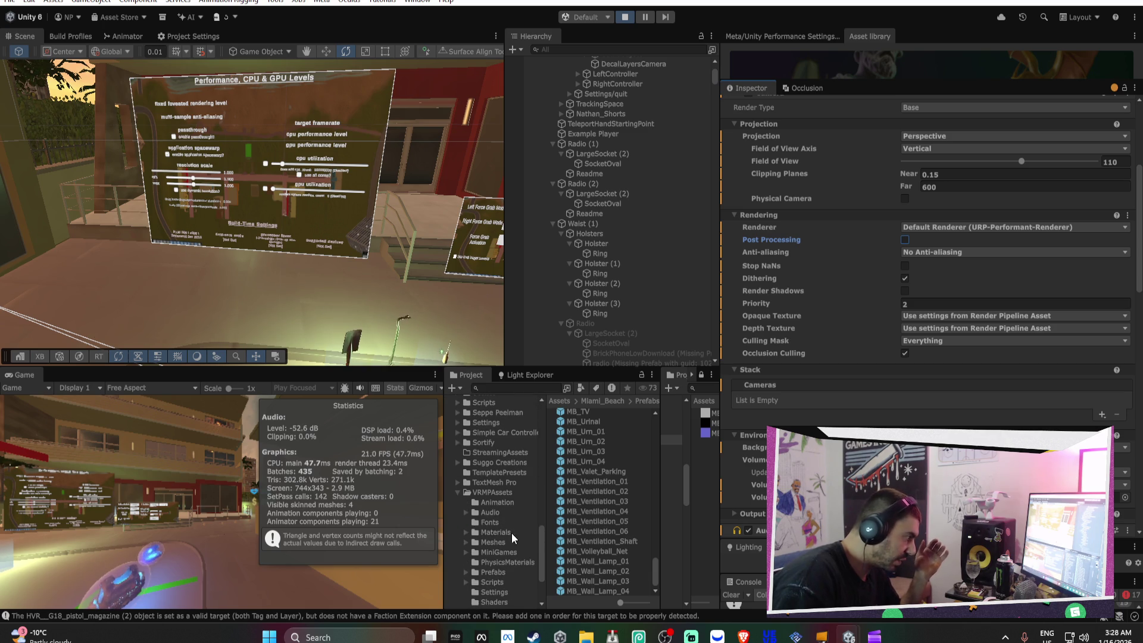
scroll(520, 524, down, 2)
click(496, 517)
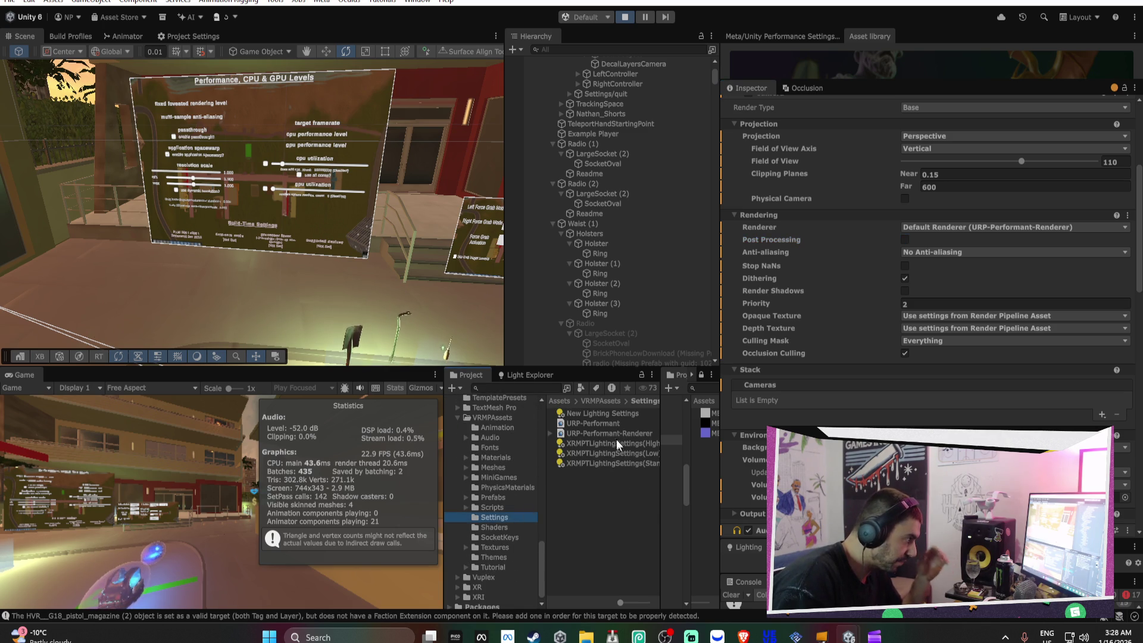
click(613, 424)
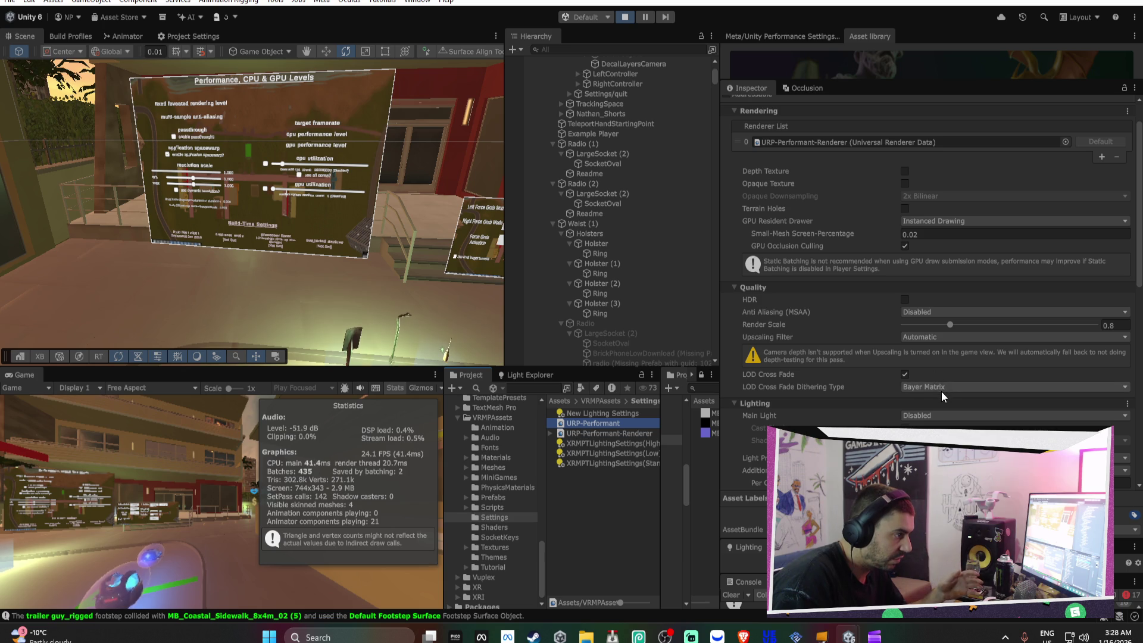
scroll(935, 354, down, 1)
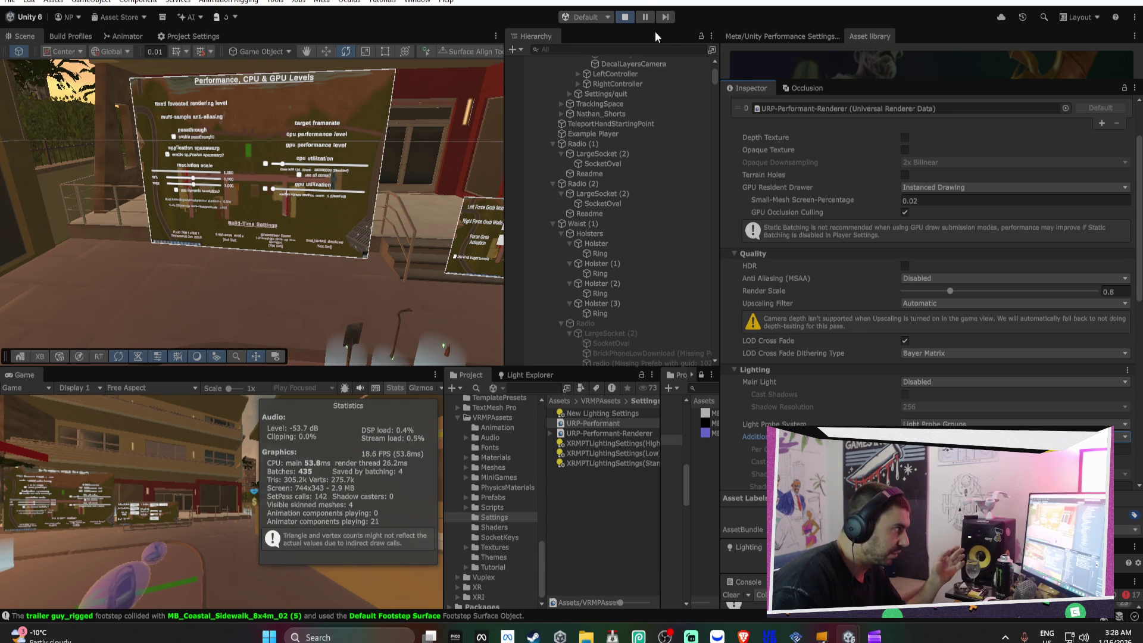
Exit Play mode, then inspect a building, the panel's cpu push text and UIManager
click(628, 19)
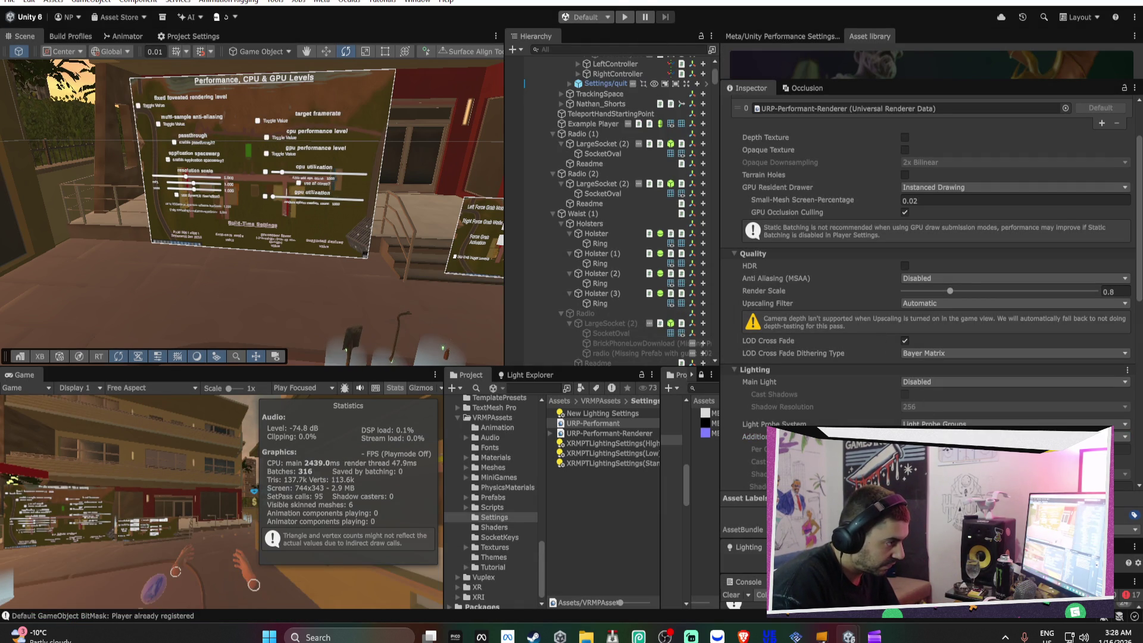
scroll(365, 141, up, 5)
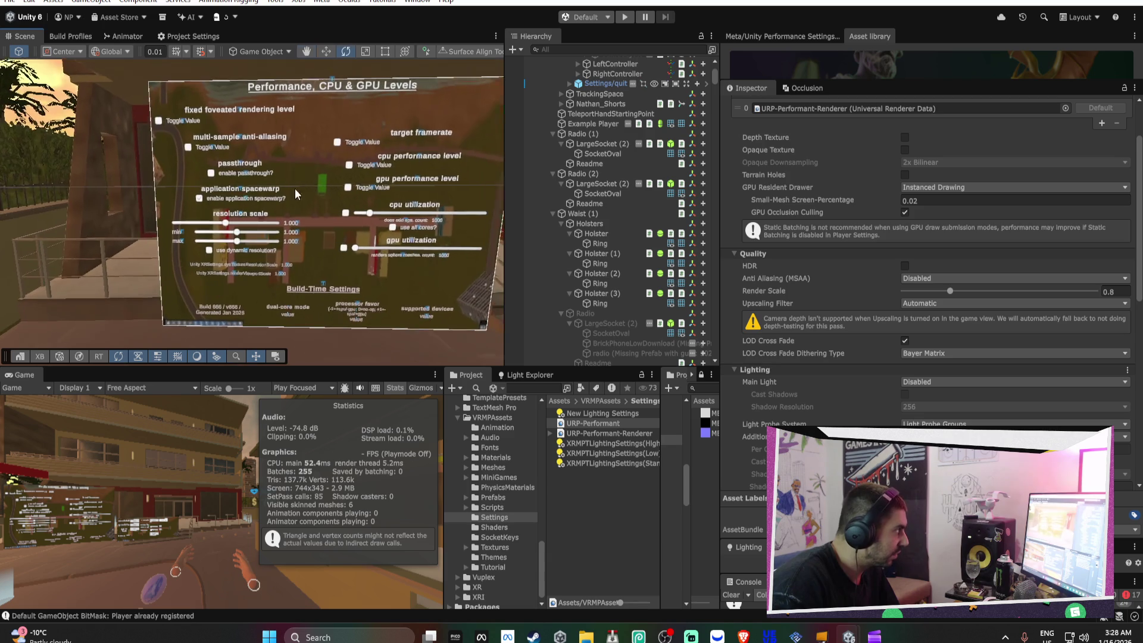
click(394, 160)
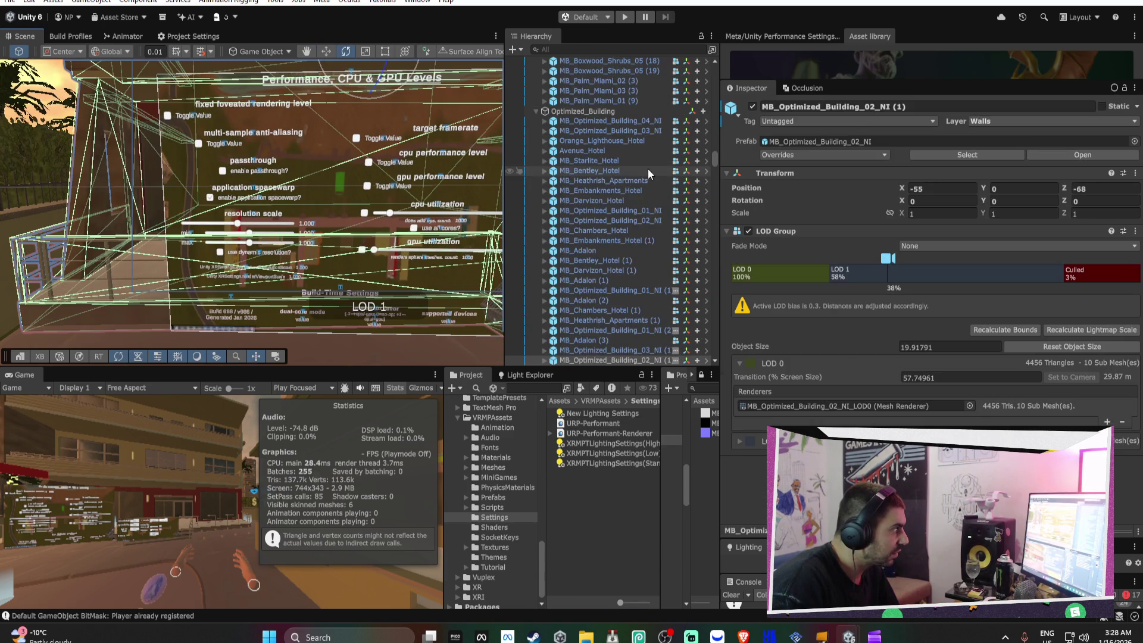
click(434, 224)
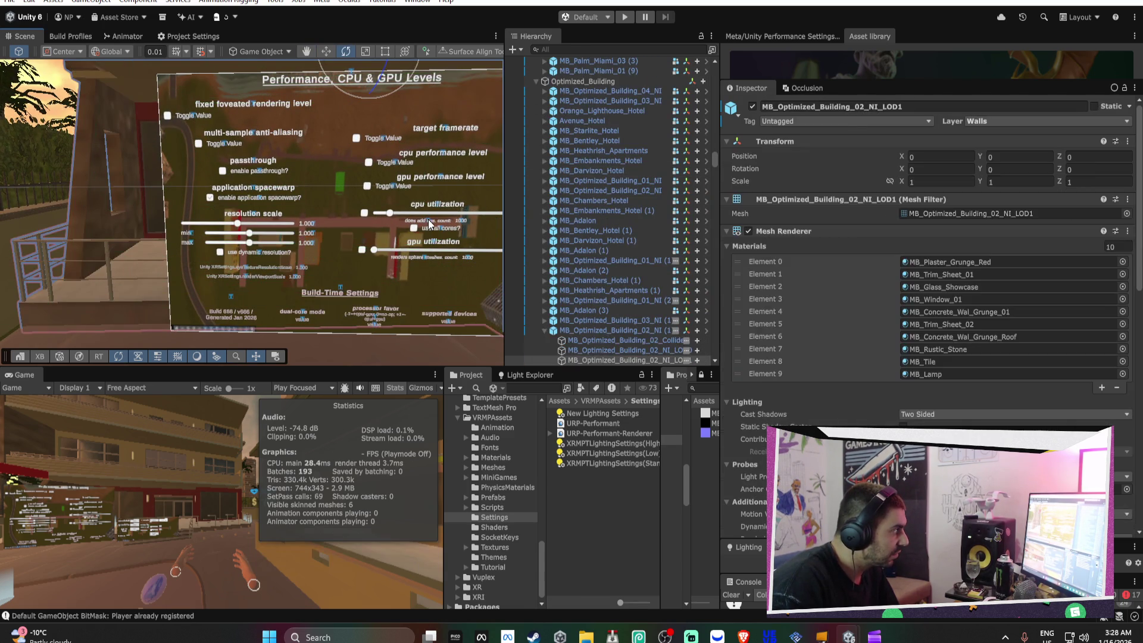
click(434, 225)
click(585, 154)
mouse_move(581, 133)
mouse_down()
mouse_move(599, 157)
mouse_move(855, 264)
mouse_move(764, 281)
mouse_up()
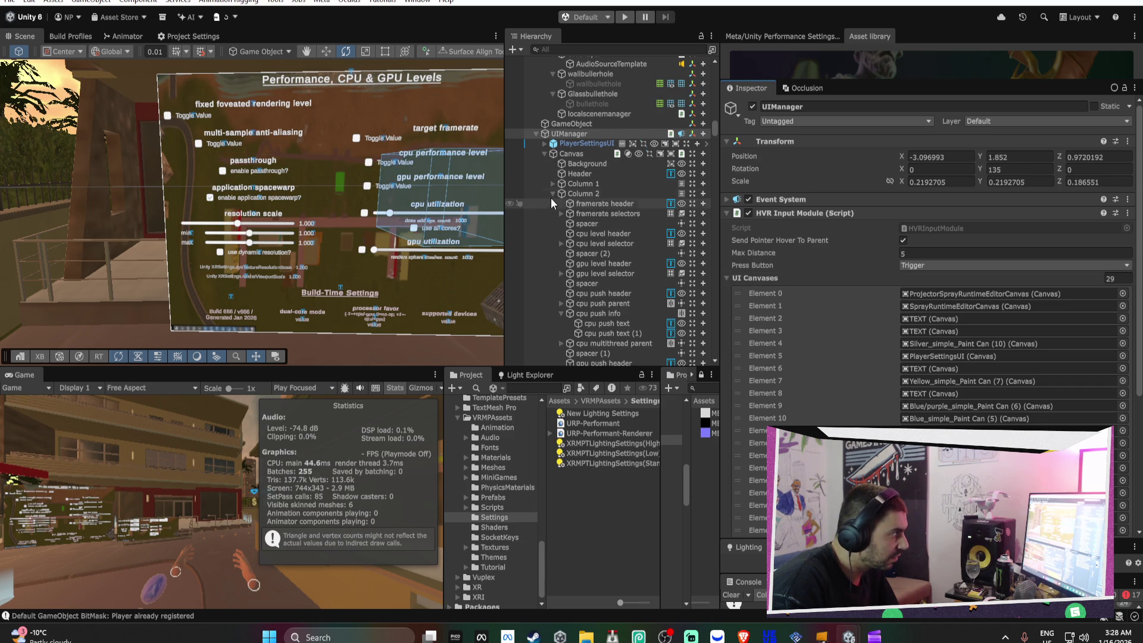
Inspect the performance panel Canvas, its Column 1 ffr header, Background and Rendering And Perf script
click(553, 194)
click(562, 154)
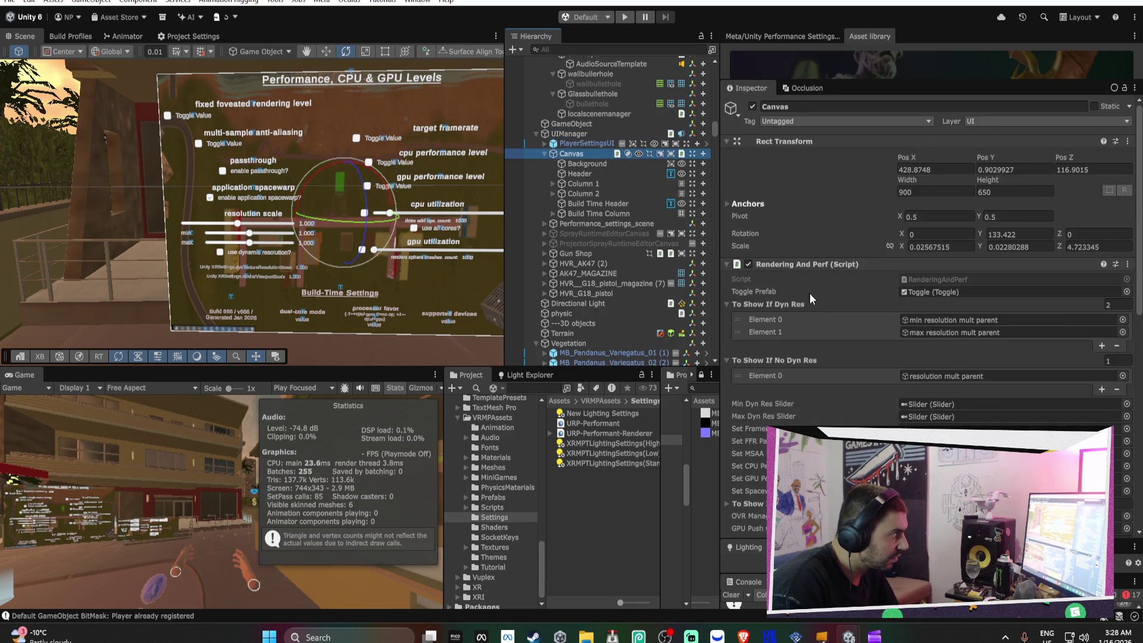
scroll(818, 310, down, 5)
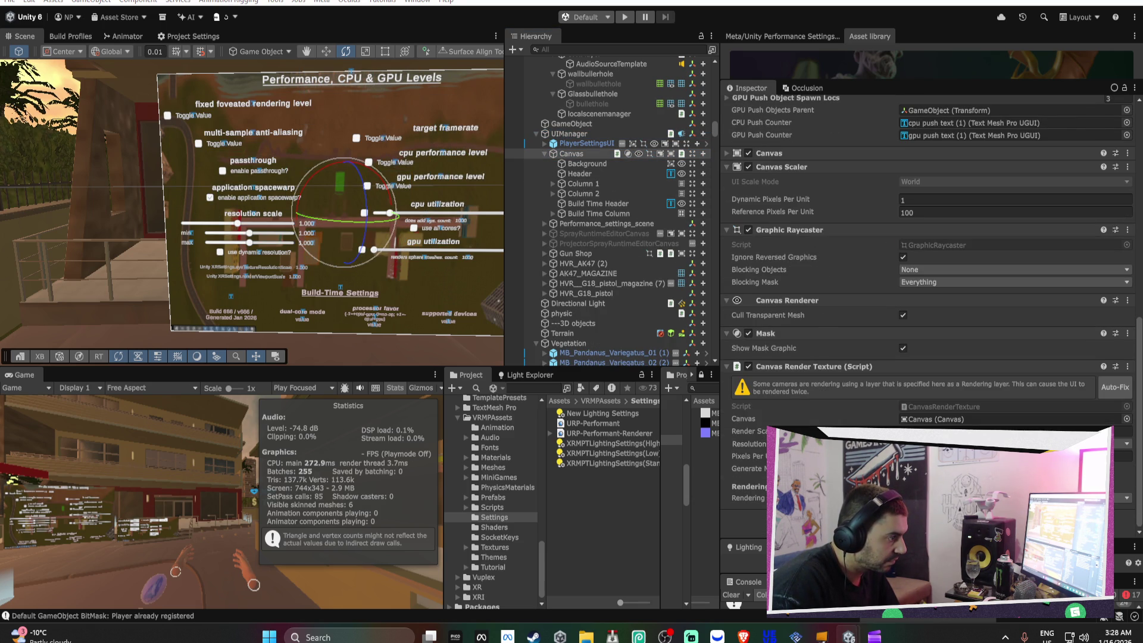
scroll(929, 298, down, 3)
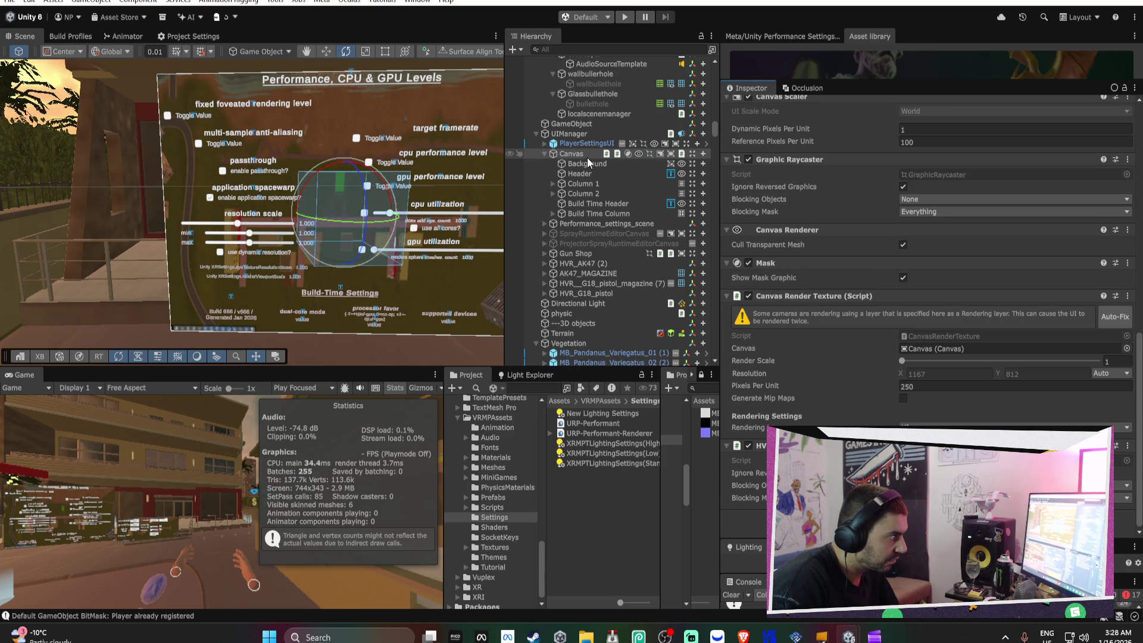
click(581, 185)
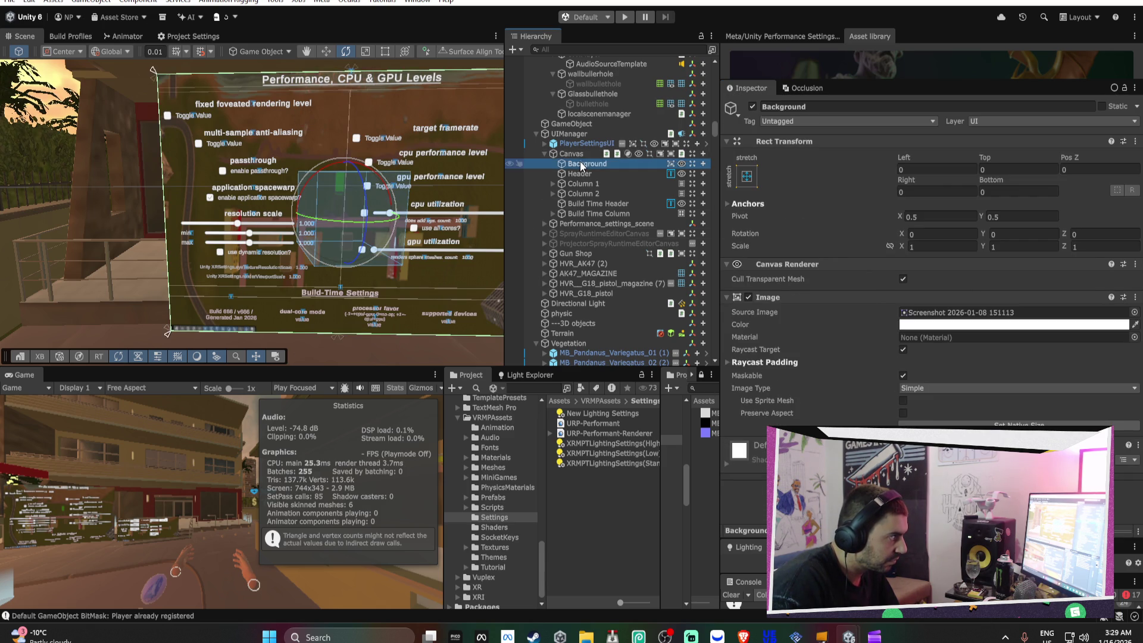
click(553, 184)
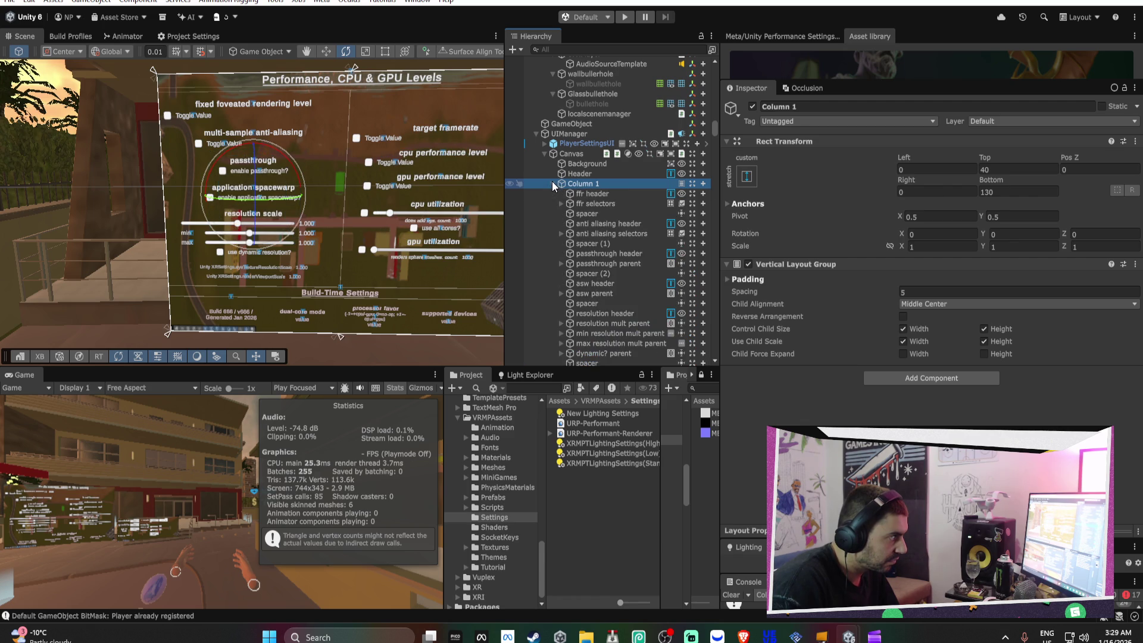
click(575, 194)
scroll(820, 258, down, 10)
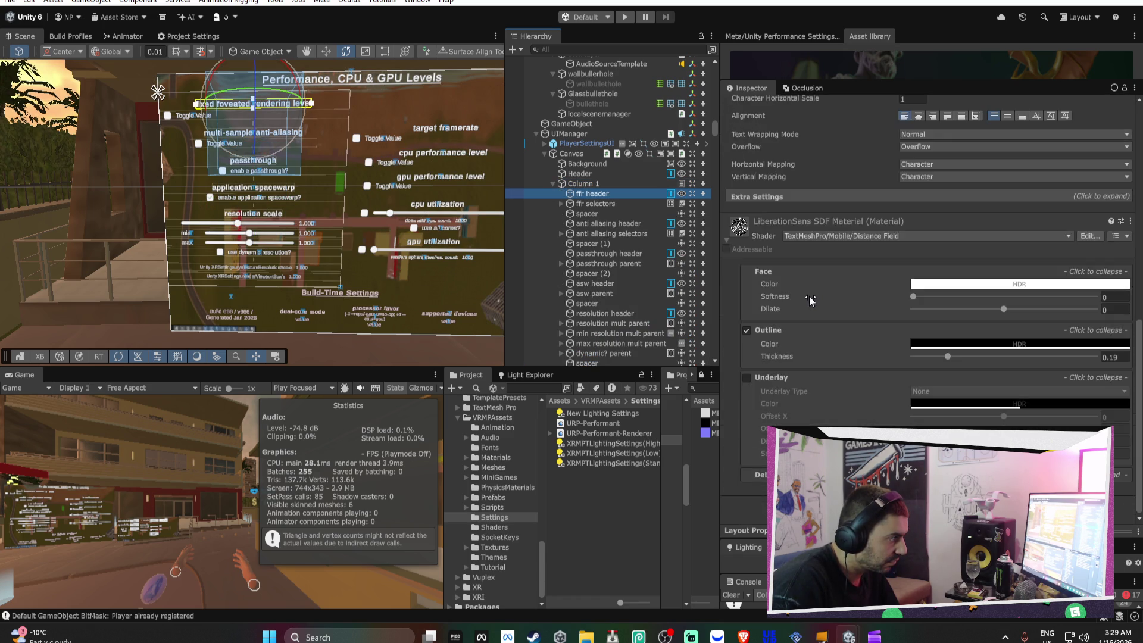
scroll(820, 258, up, 8)
scroll(820, 258, up, 3)
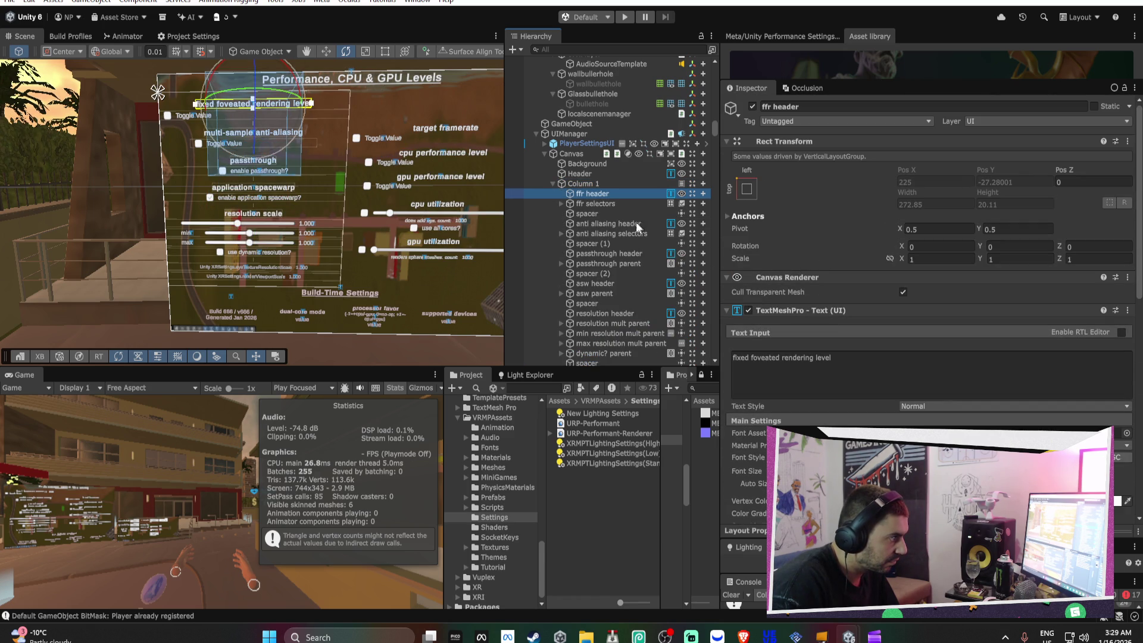
click(553, 184)
click(587, 164)
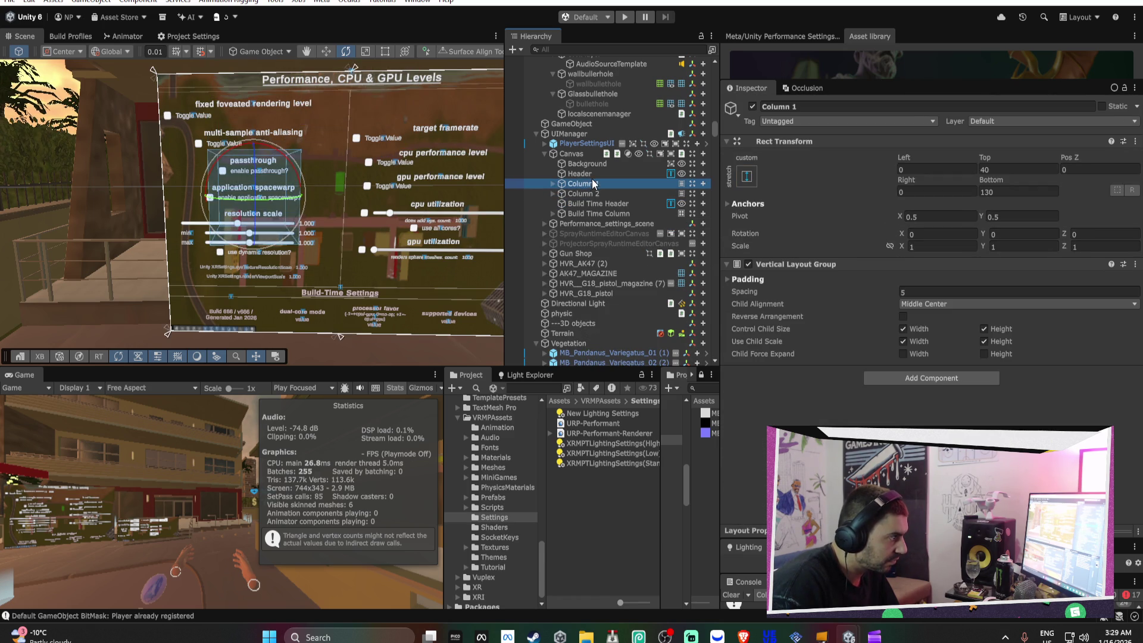
click(583, 153)
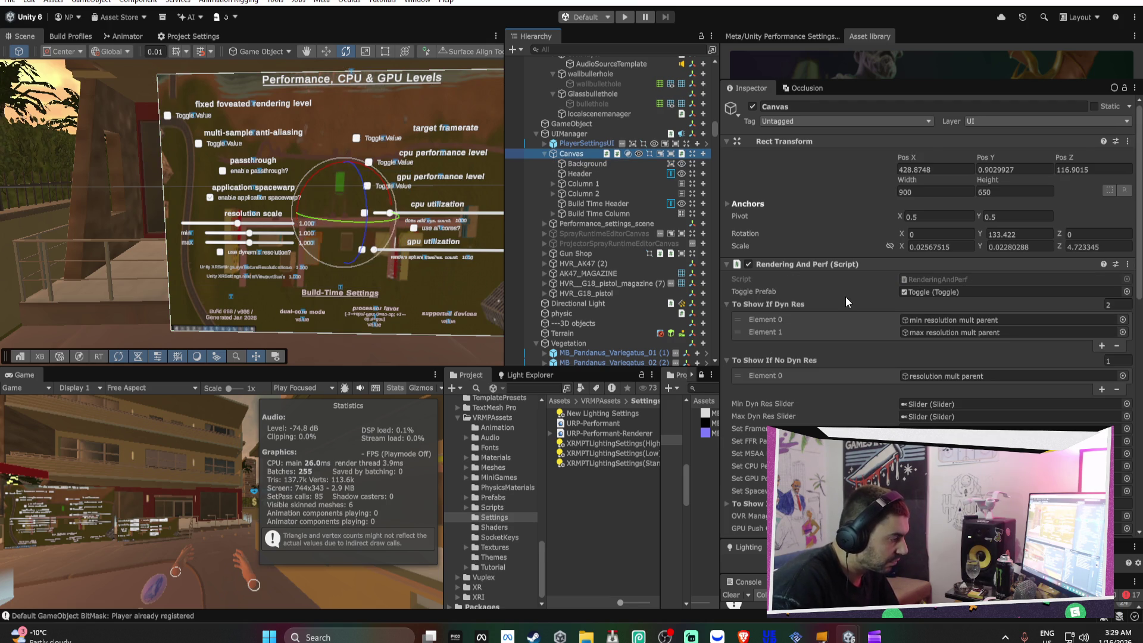
scroll(845, 298, down, 10)
Inspect PlayerSettingsUI and the Gun Shop settings, then reselect the performance Canvas
click(605, 146)
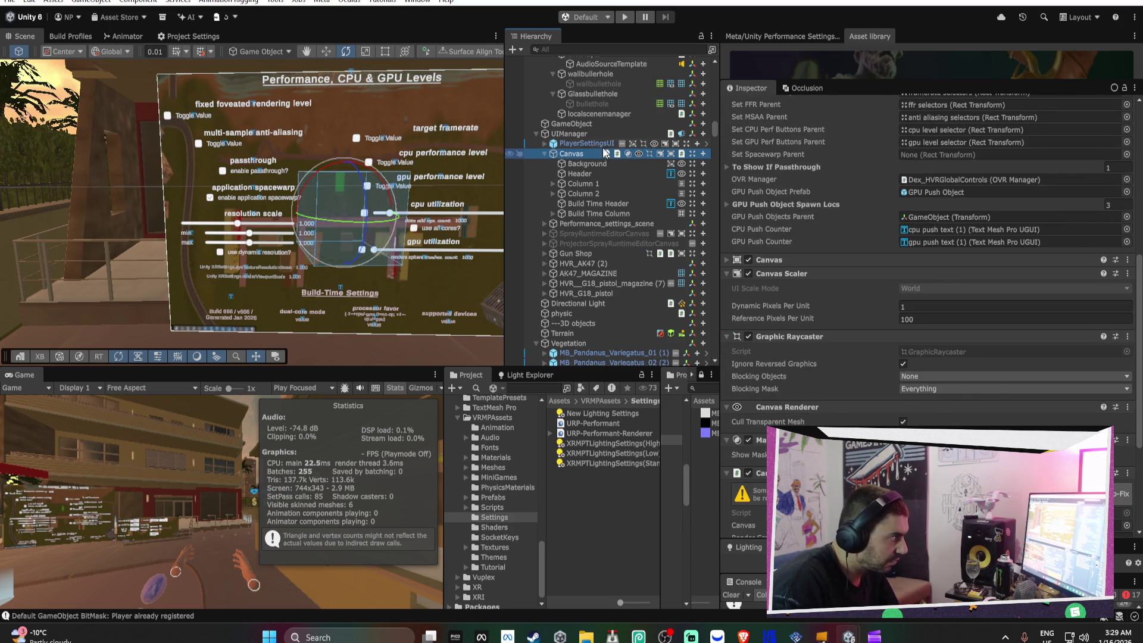
click(546, 152)
click(544, 154)
click(580, 193)
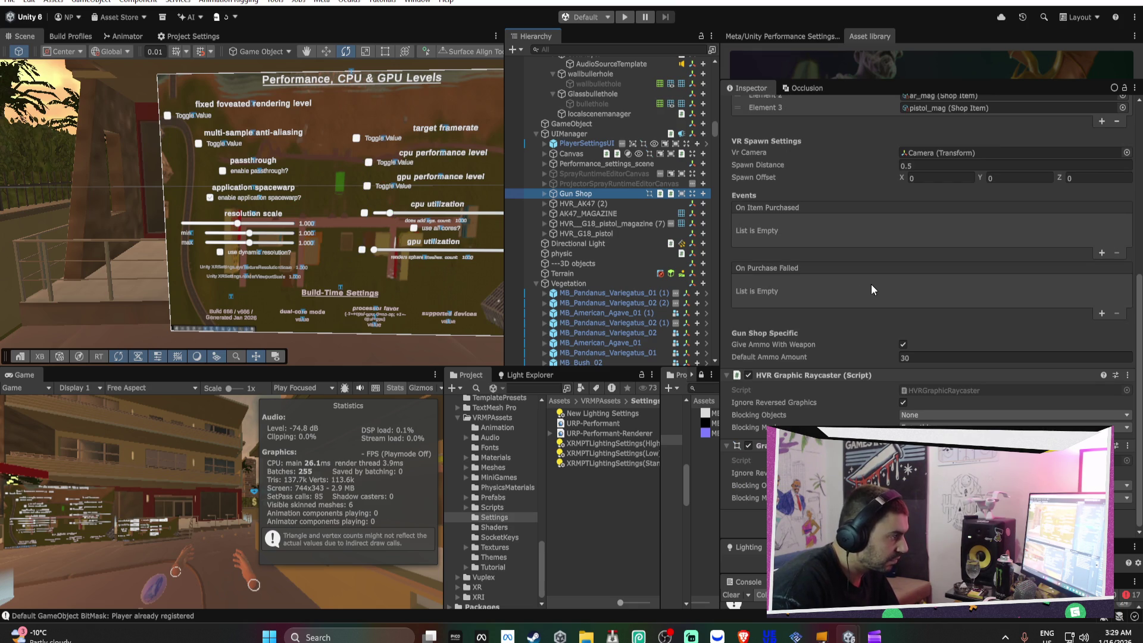
click(570, 154)
Select the smooth turn speed slider and review PlayerSettingsUI's Turning settings
mouse_move(334, 179)
mouse_down()
mouse_move(365, 177)
mouse_move(246, 198)
mouse_up()
scroll(246, 198, up, 5)
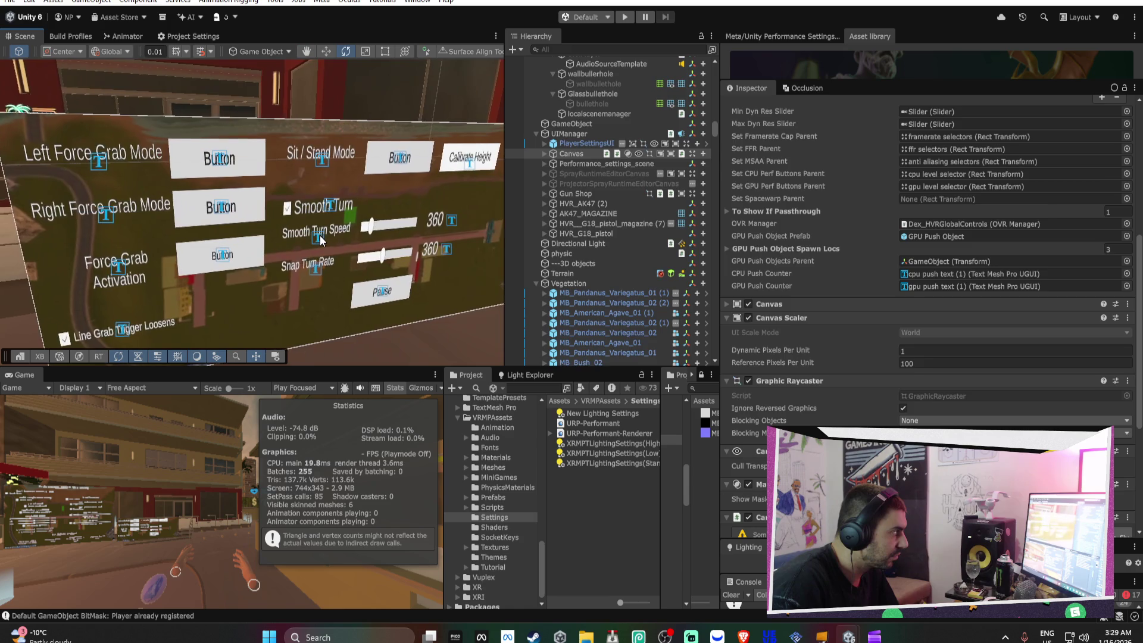
click(321, 240)
click(320, 240)
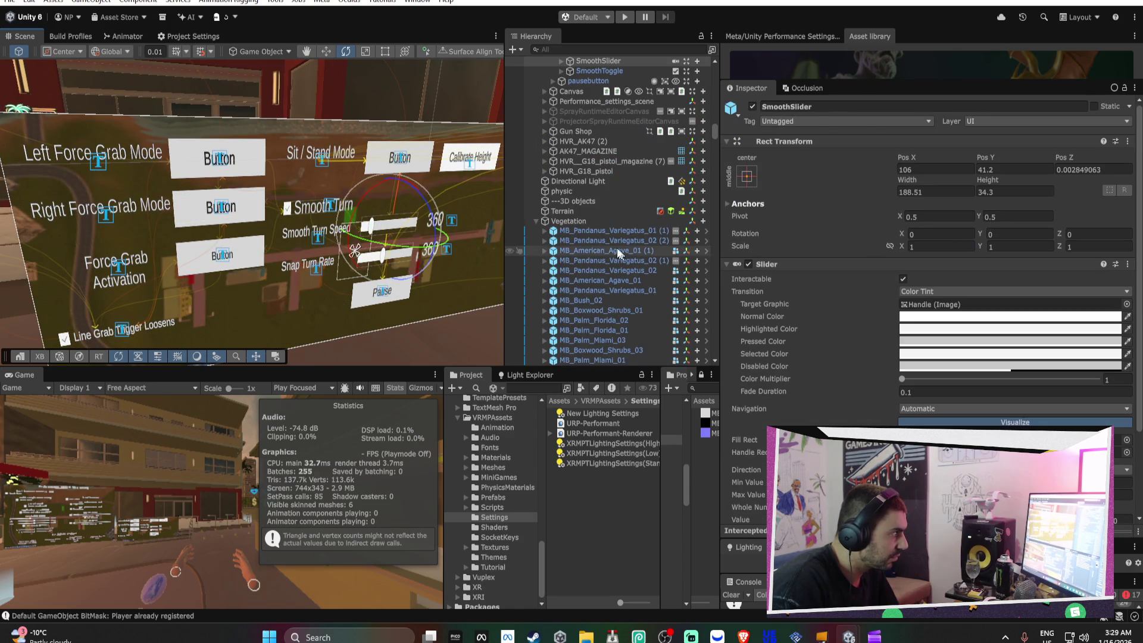
scroll(595, 219, up, 3)
click(588, 84)
scroll(866, 276, down, 3)
scroll(865, 277, down, 5)
scroll(865, 277, up, 4)
scroll(865, 277, up, 2)
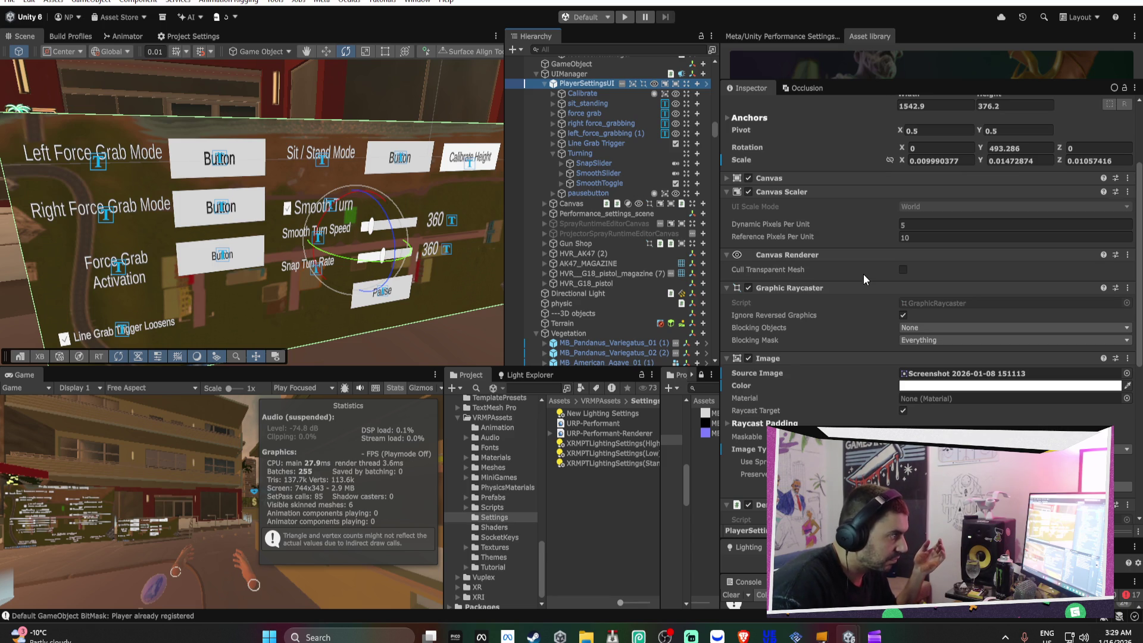
click(553, 153)
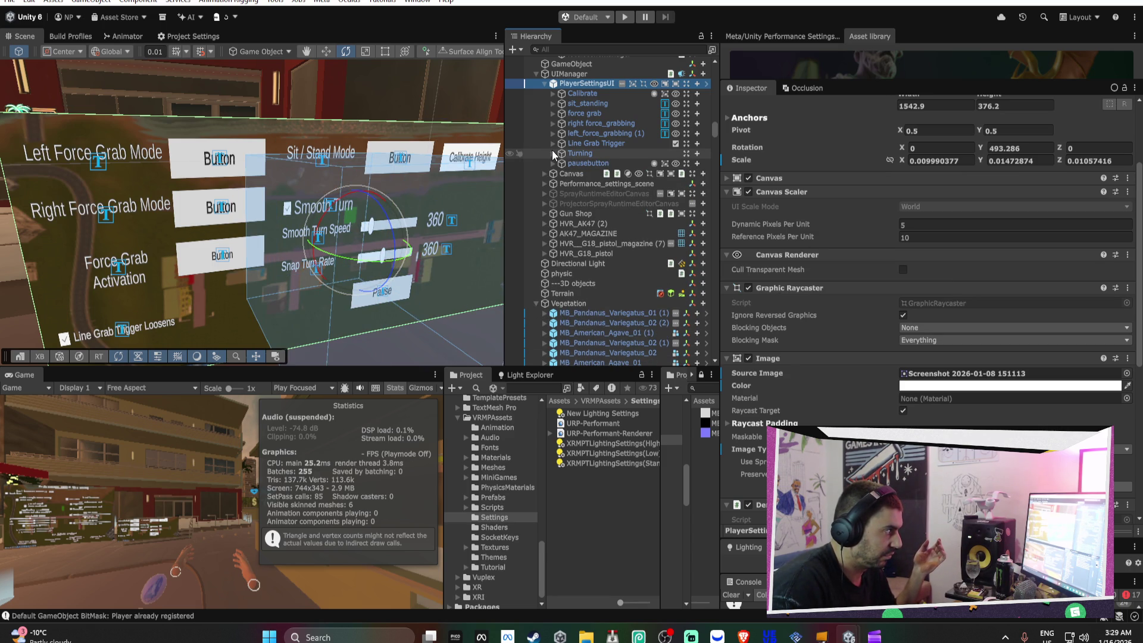
Make the performance Canvas PlayerSettingsUI's first child, frame it, then select a money sphere
click(581, 175)
drag(581, 179, 595, 90)
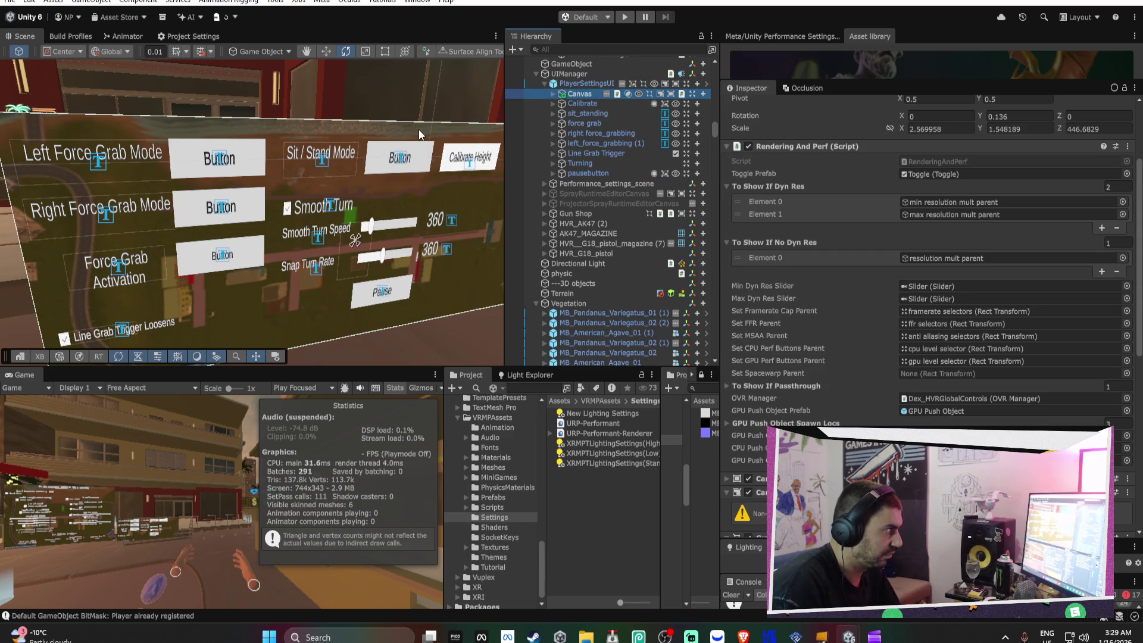
key(f)
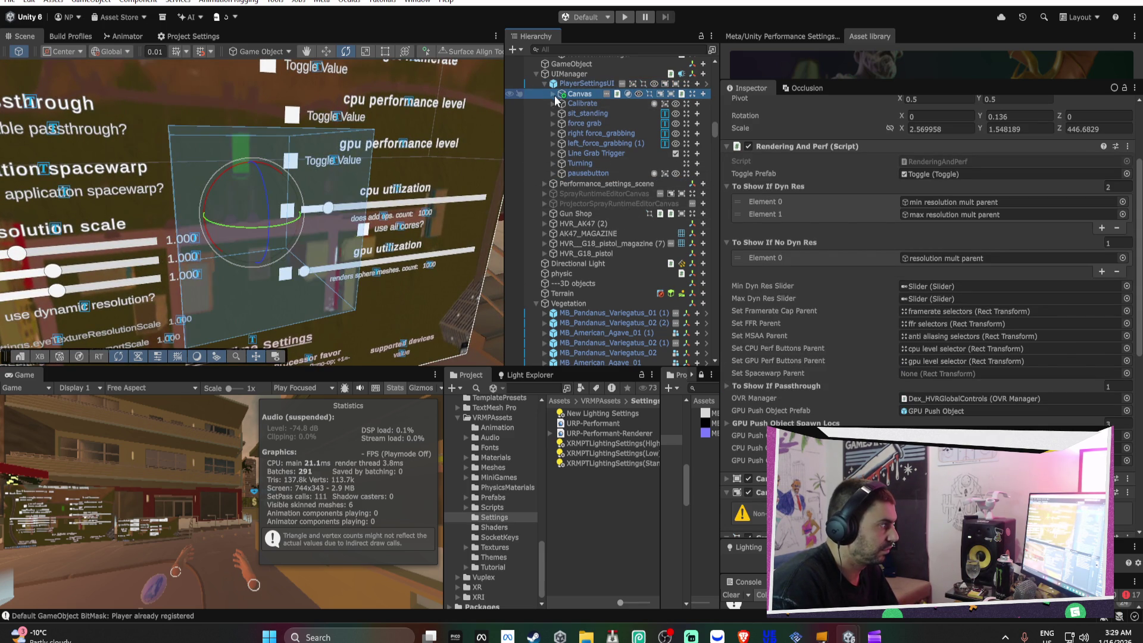
click(544, 83)
mouse_move(409, 127)
mouse_down()
mouse_move(412, 296)
mouse_move(327, 248)
mouse_move(421, 279)
mouse_move(419, 268)
mouse_up()
click(427, 265)
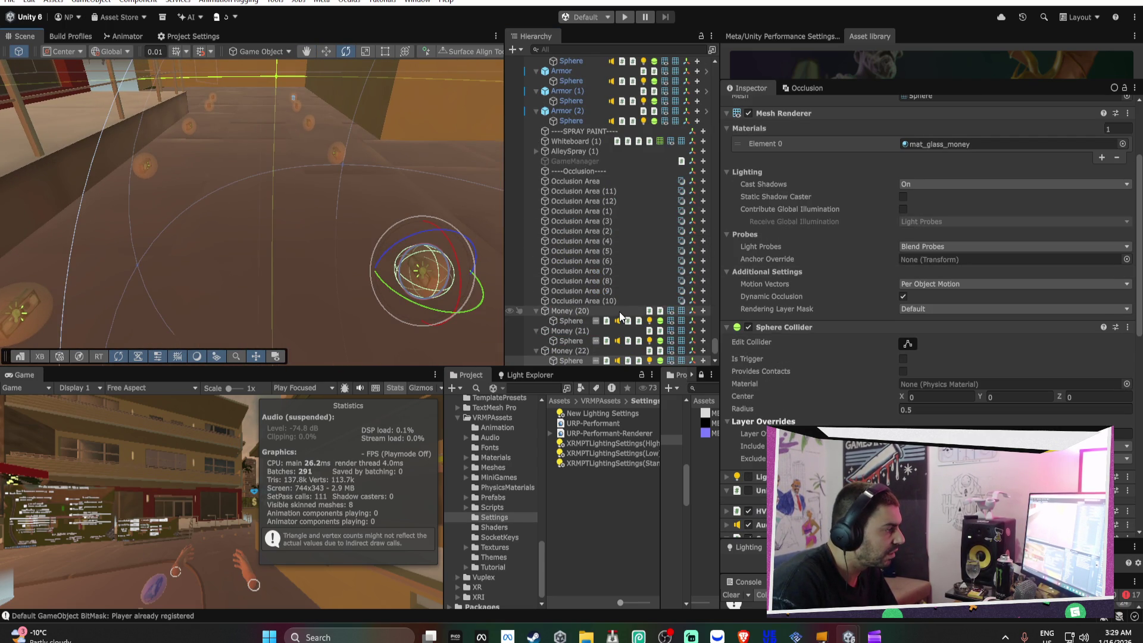
Expand the money sphere's HVR Collision Events and add an empty Threshold Met entry
scroll(619, 314, down, 3)
scroll(956, 369, down, 5)
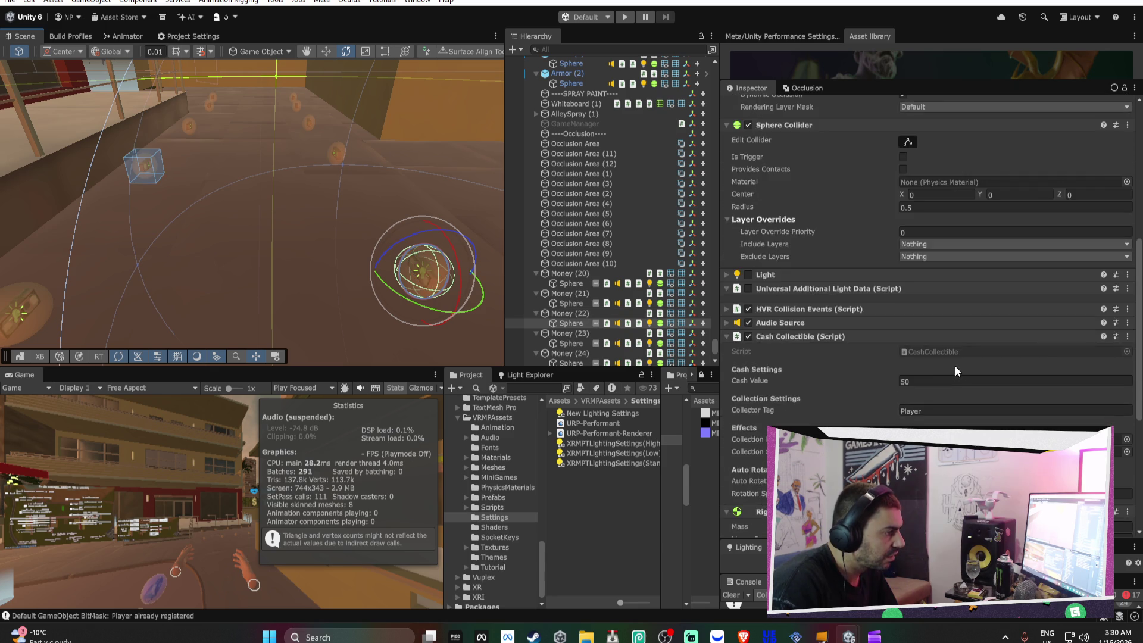
scroll(955, 367, down, 5)
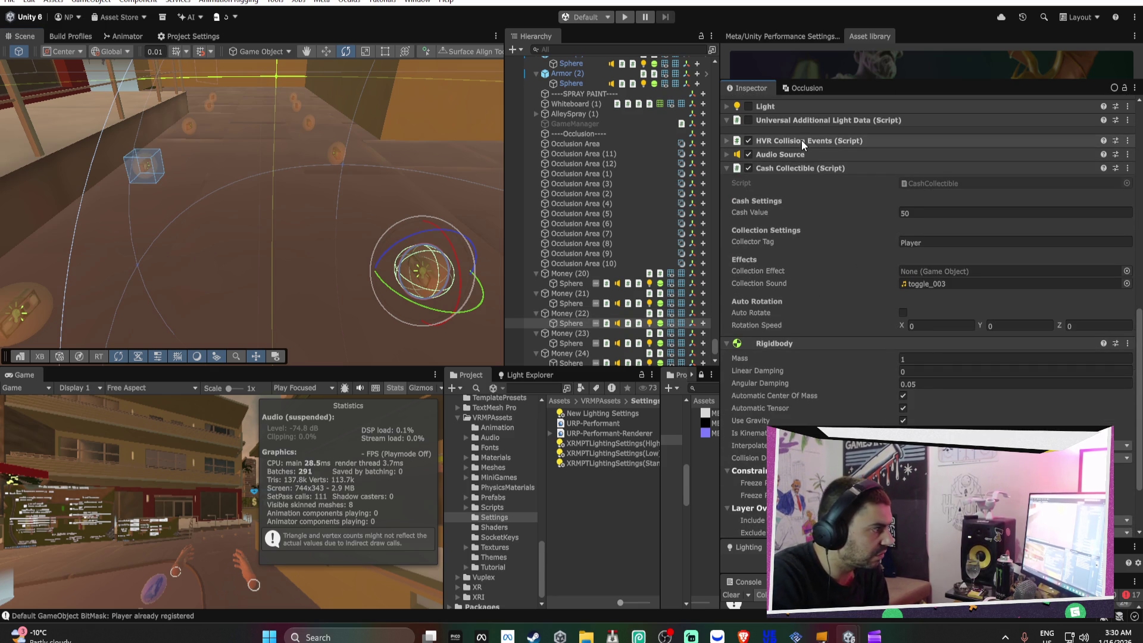
click(803, 141)
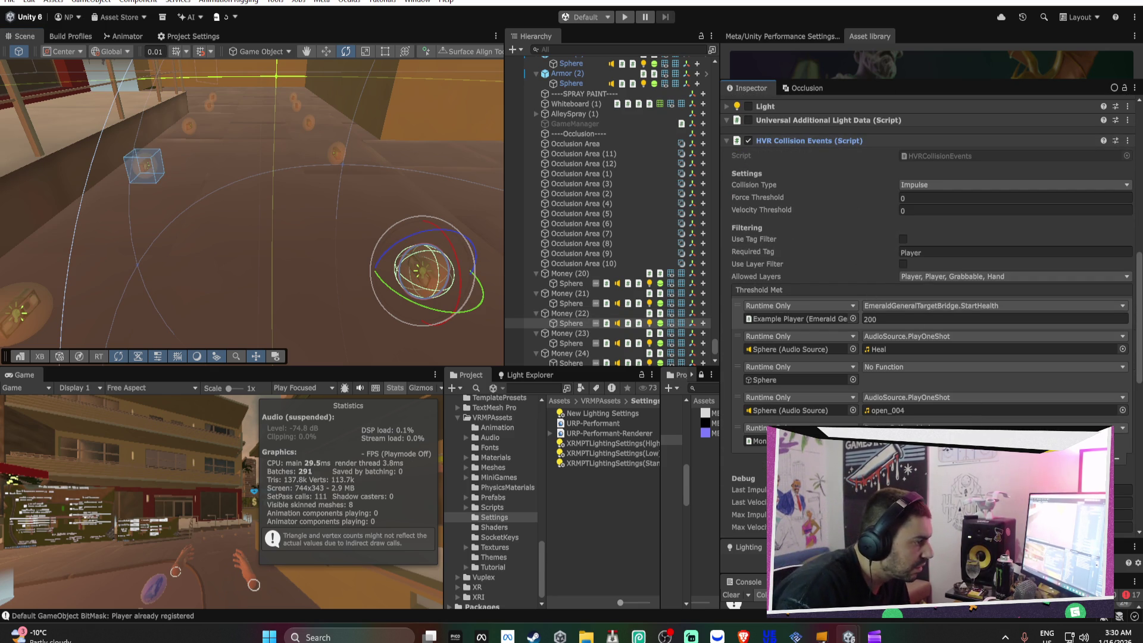
click(1108, 459)
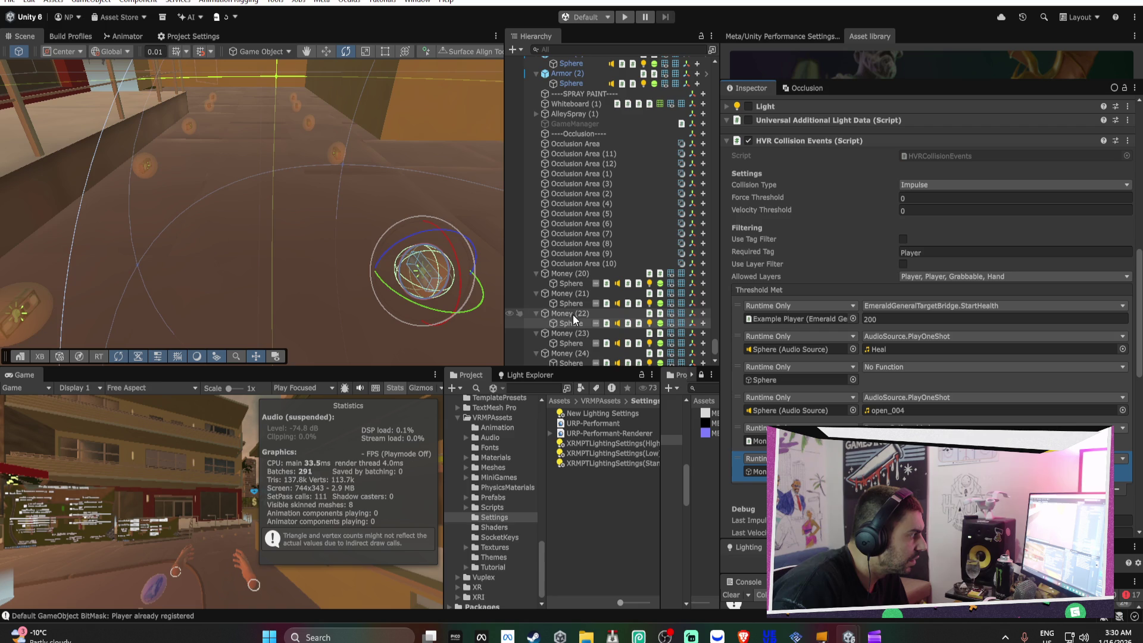
click(569, 272)
Delete Money (20) and Money (21), then duplicate and reposition money copies
key(Delete)
double_click(569, 272)
key(Delete)
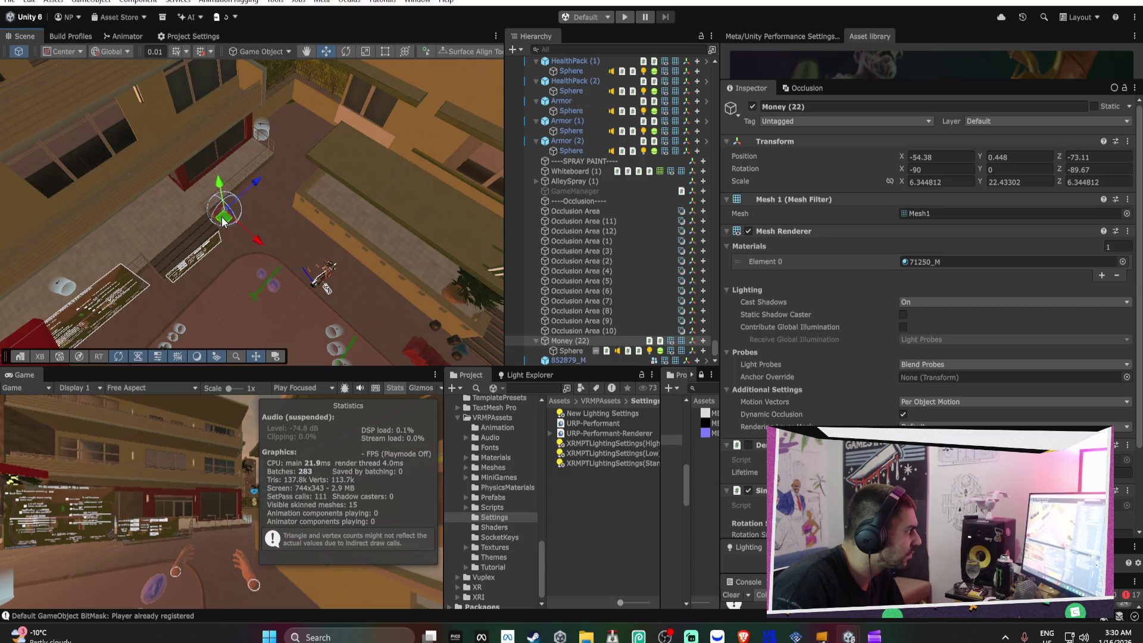
key(ctrl+d)
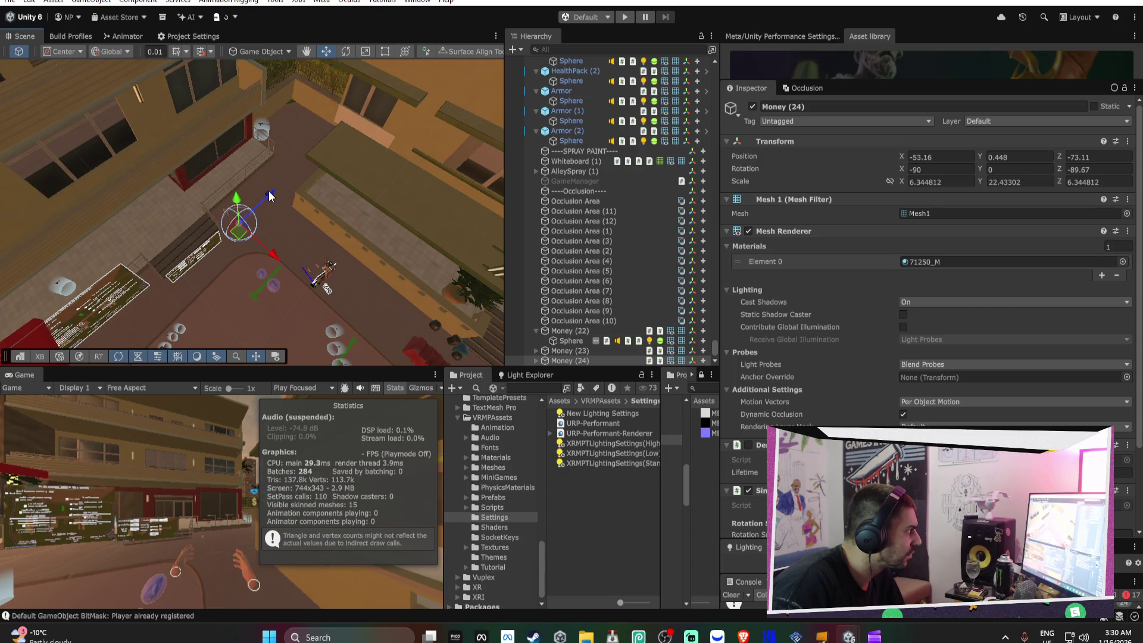
key(Delete)
key(f)
mouse_move(268, 195)
mouse_down()
mouse_move(346, 82)
mouse_move(327, 87)
mouse_move(375, 191)
mouse_move(306, 200)
mouse_move(380, 273)
mouse_up()
key(r)
key(ctrl+d)
key(ctrl+d)
key(w)
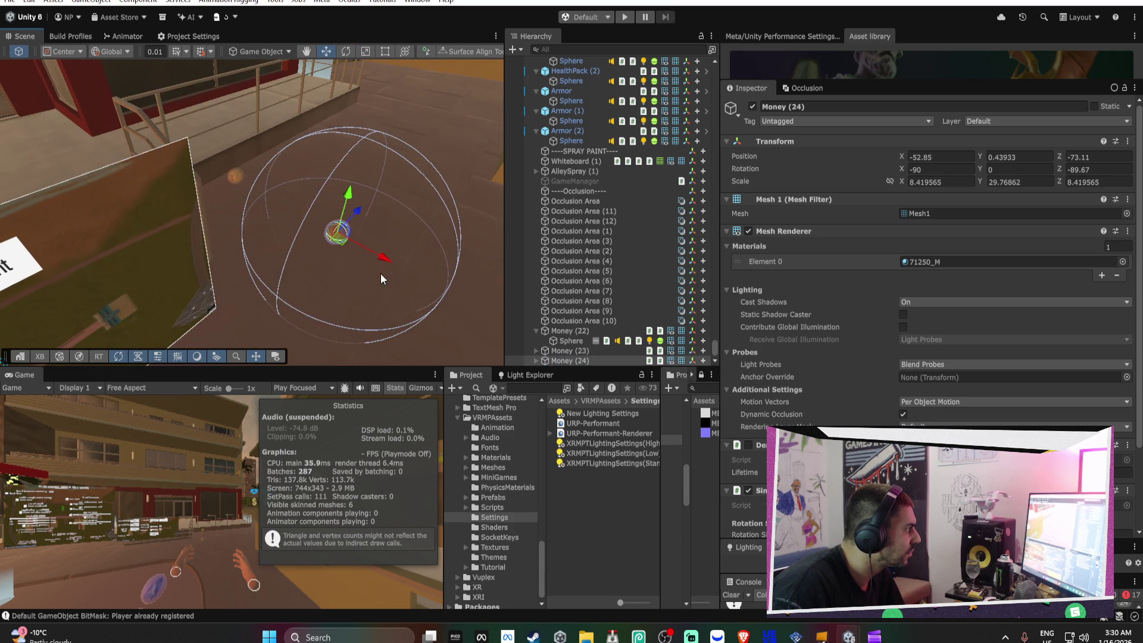
mouse_move(358, 213)
mouse_down()
mouse_move(405, 176)
mouse_move(382, 194)
mouse_move(337, 180)
mouse_move(287, 210)
mouse_move(358, 155)
mouse_up()
key(ctrl+d)
key(ctrl+d)
key(ctrl+d)
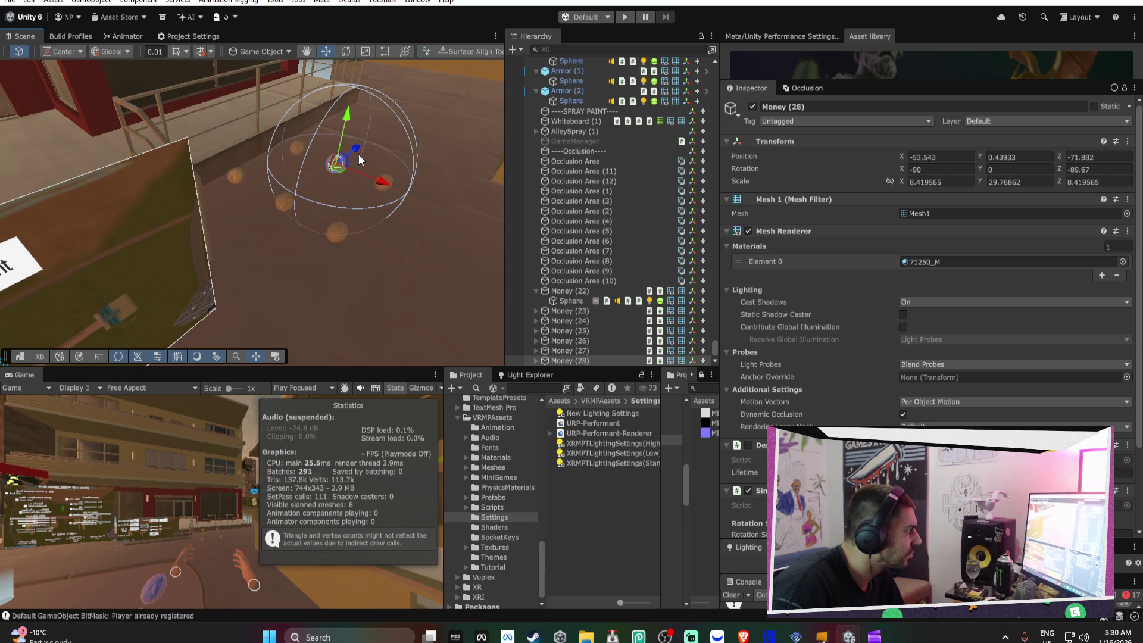
Frame Money (22) through Money (28), shift Money (22) along X, then delete it
click(536, 291)
shift+click(563, 289)
key(f)
mouse_move(467, 256)
mouse_down()
mouse_move(242, 214)
mouse_move(393, 228)
mouse_move(337, 230)
mouse_up()
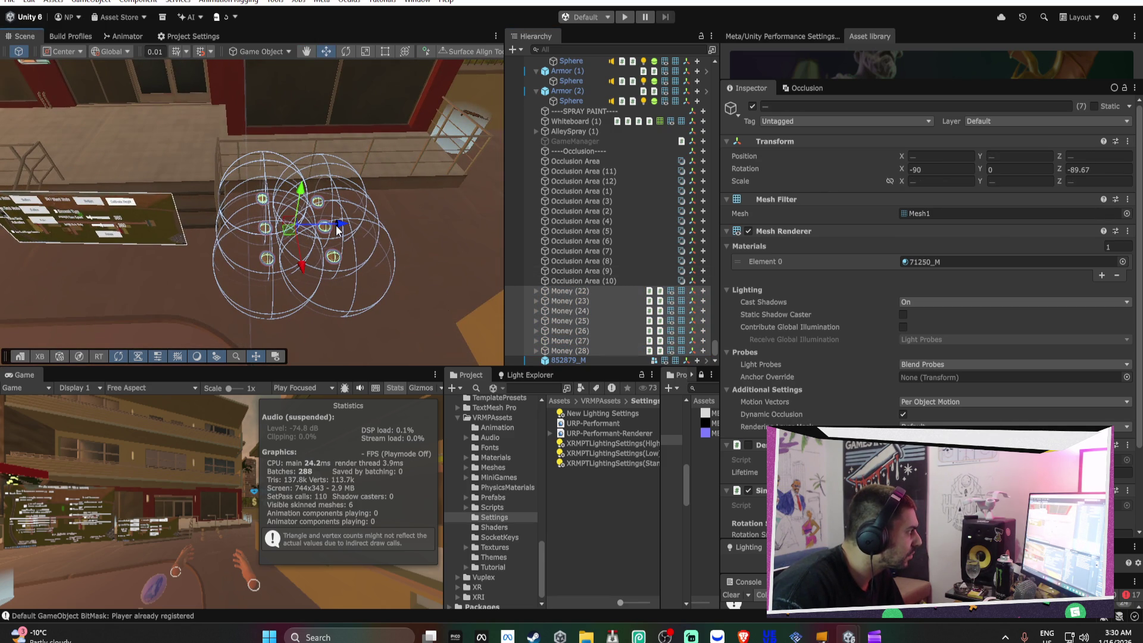
click(570, 349)
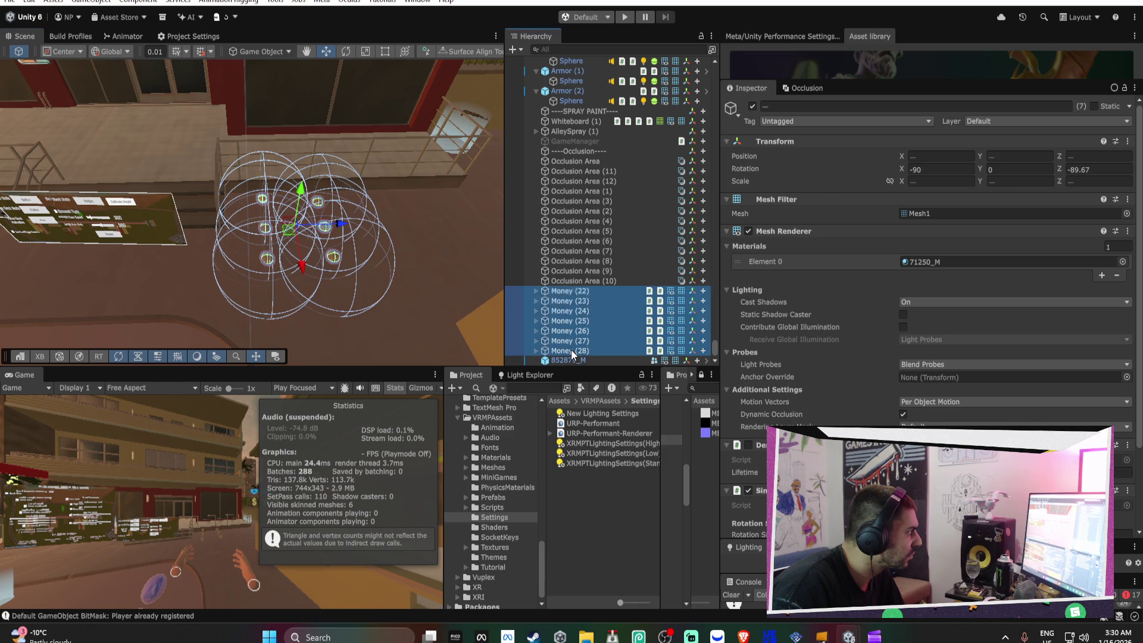
click(573, 291)
mouse_move(331, 202)
mouse_down()
mouse_move(383, 192)
mouse_move(390, 208)
mouse_move(413, 211)
mouse_up()
key(Delete)
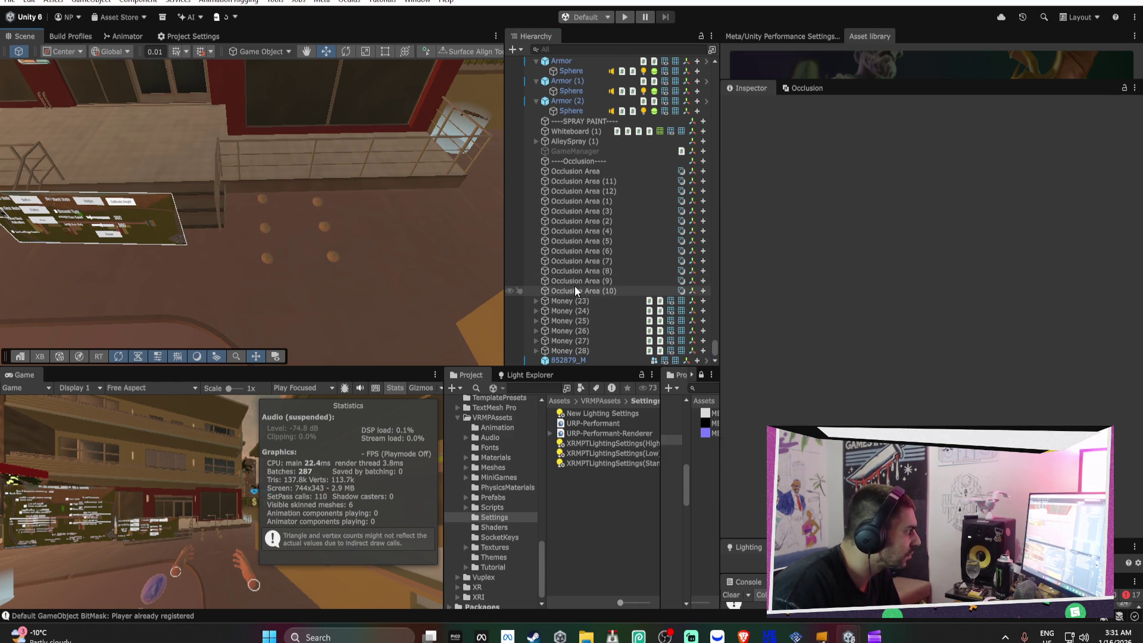
Duplicate Money (23)–(28) and place the six copies beside the originals
click(572, 301)
shift+click(580, 351)
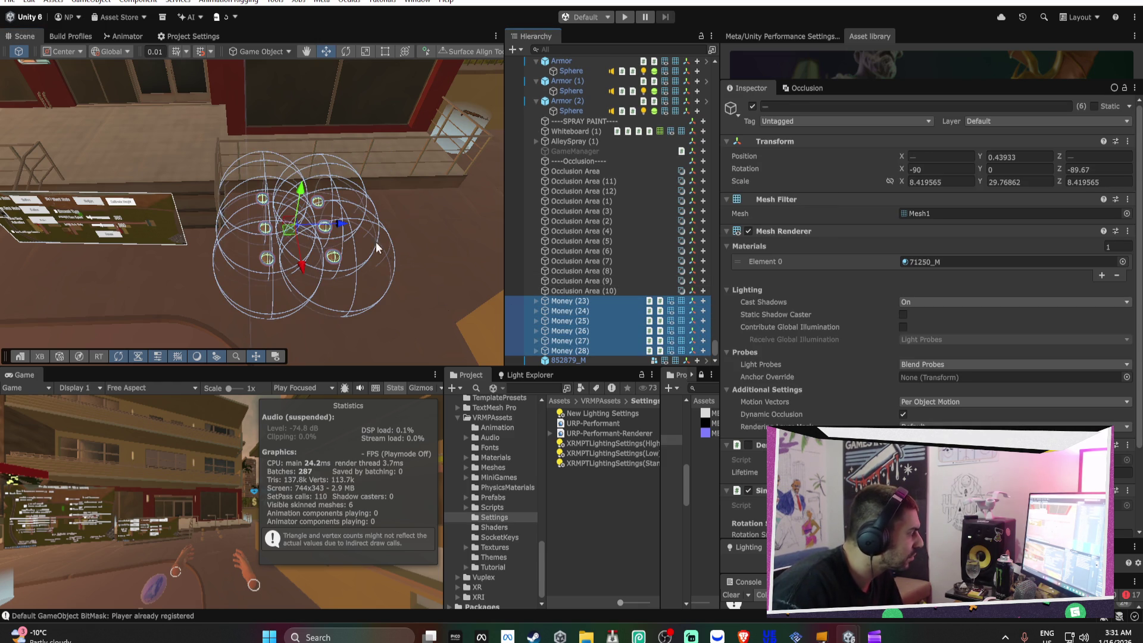
key(ctrl+d)
mouse_move(345, 227)
mouse_down()
mouse_move(448, 229)
mouse_move(469, 202)
mouse_move(369, 213)
mouse_up()
click(583, 259)
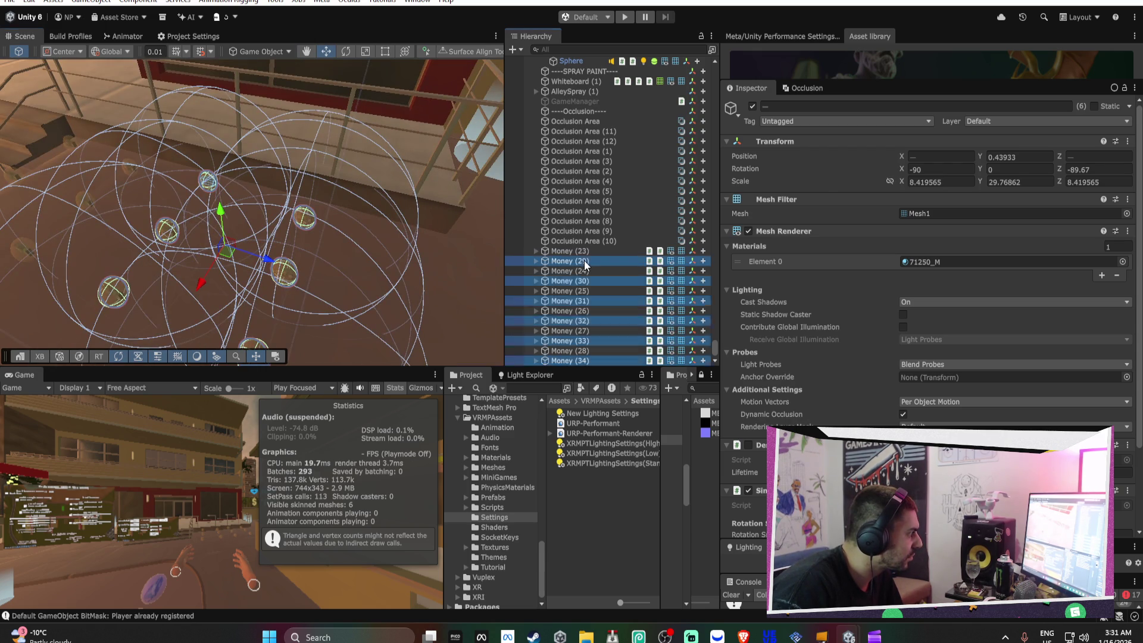
shift+click(573, 356)
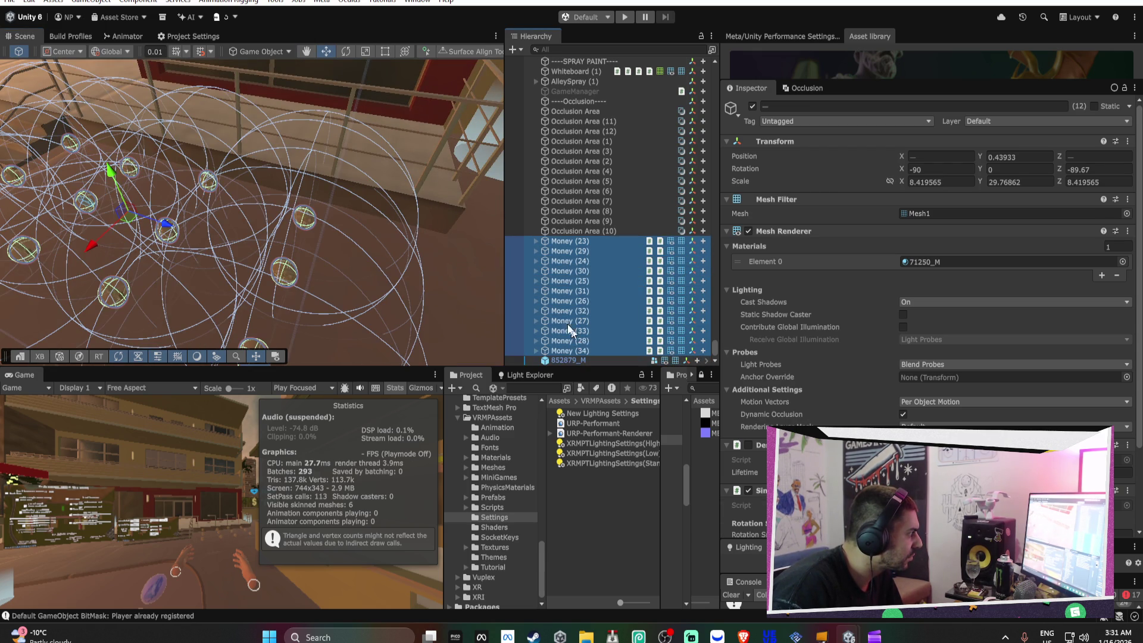
key(f)
Raise the Scene/Game splitter and maximize the Game view over the whole editor
scroll(321, 208, down, 5)
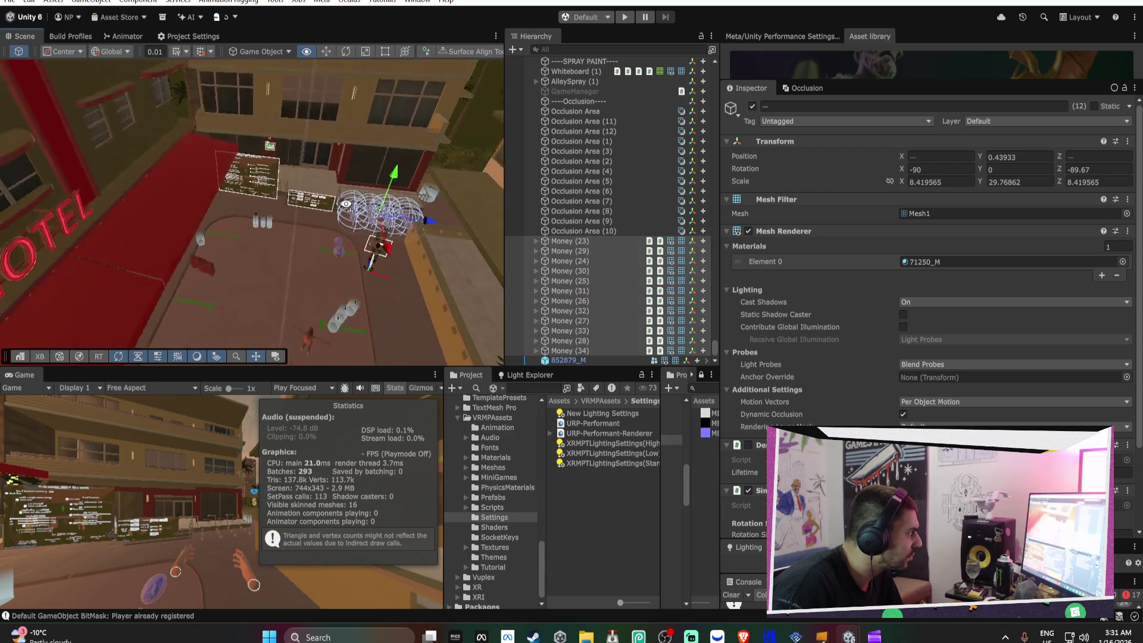
mouse_move(321, 208)
mouse_down()
mouse_move(420, 204)
mouse_move(383, 198)
mouse_up()
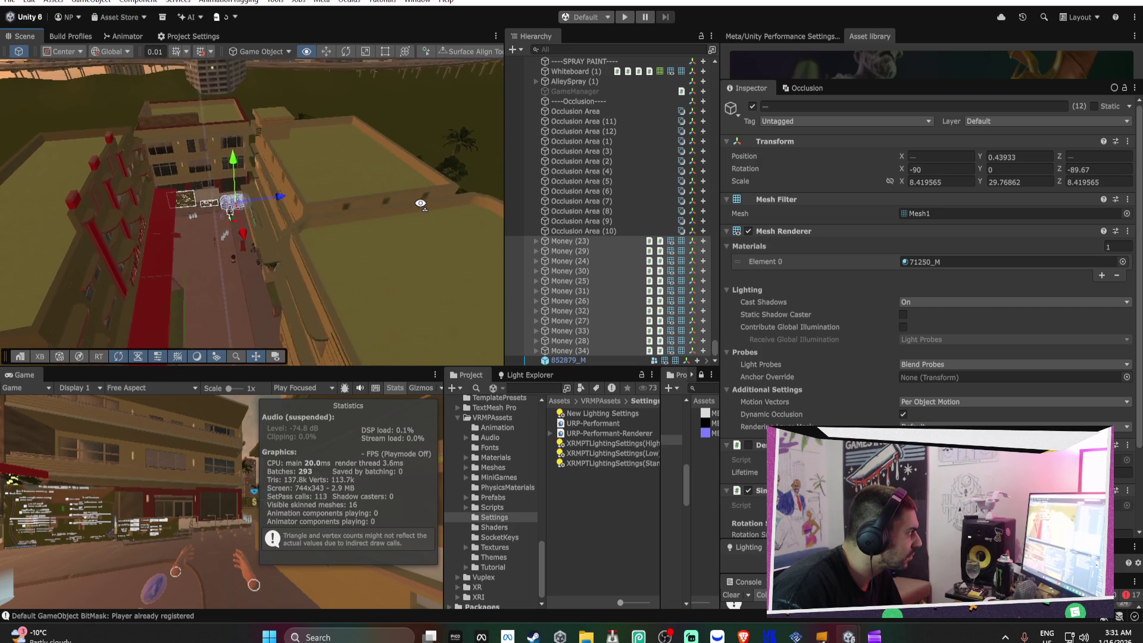
scroll(416, 185, up, 8)
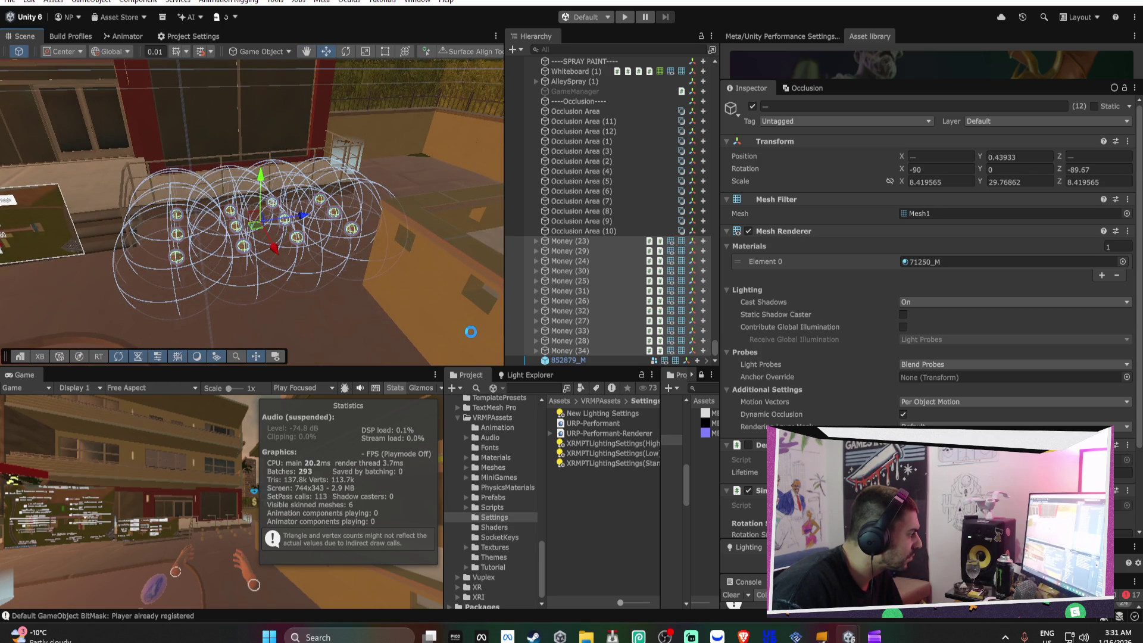
scroll(470, 332, down, 2)
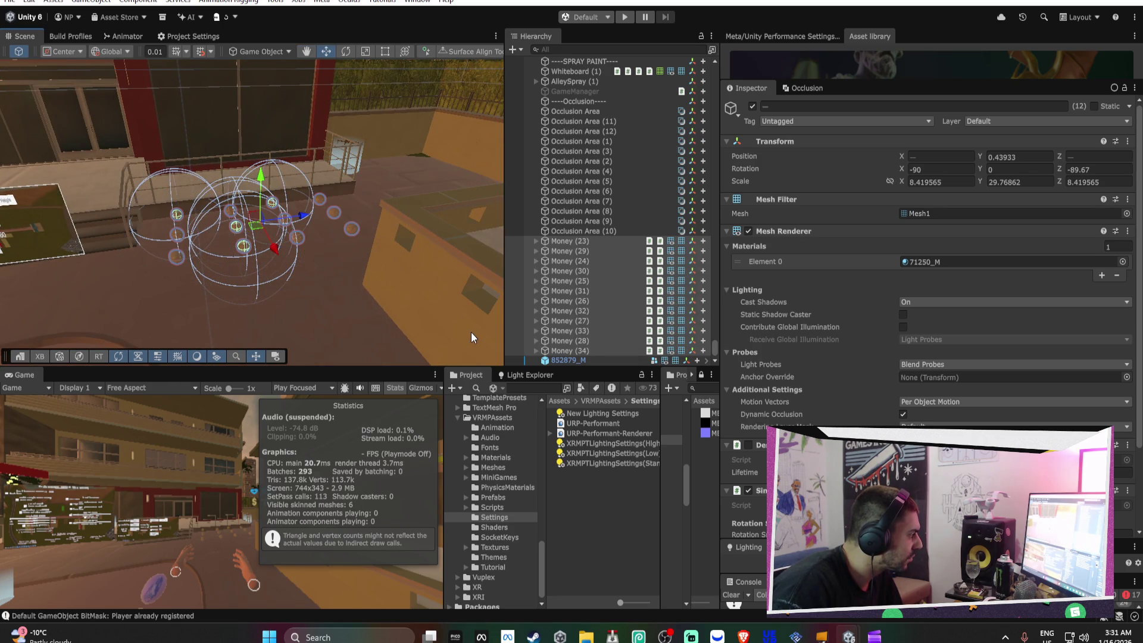
drag(420, 367, 420, 166)
double_click(18, 176)
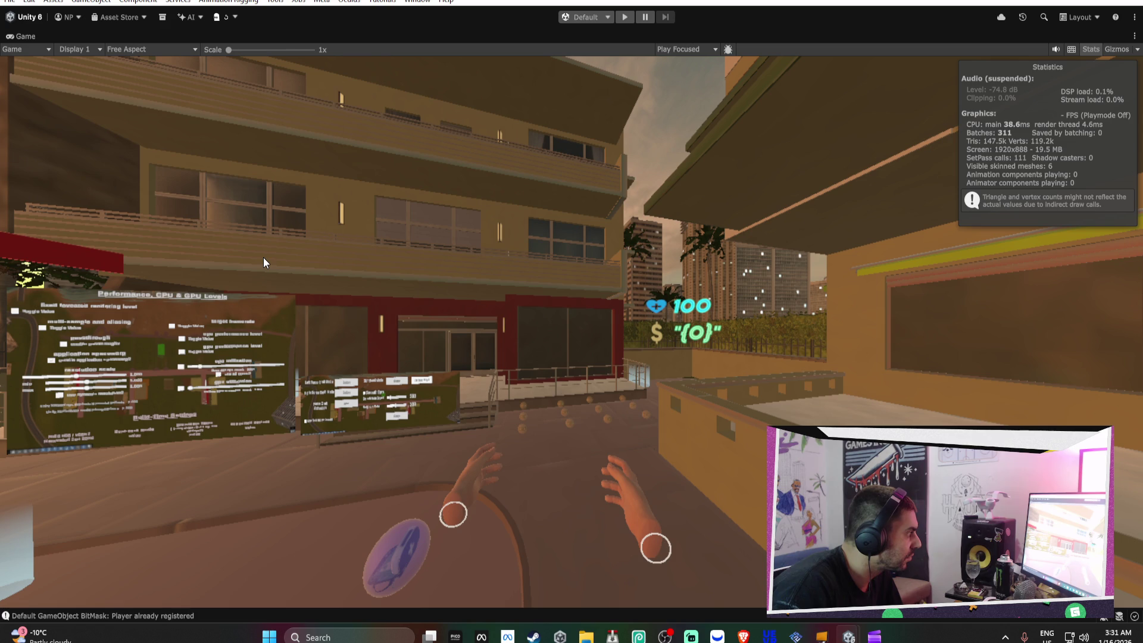
Restore the editor layout, select MB_Tent_04 in the scene, and ping its prefab asset
double_click(29, 37)
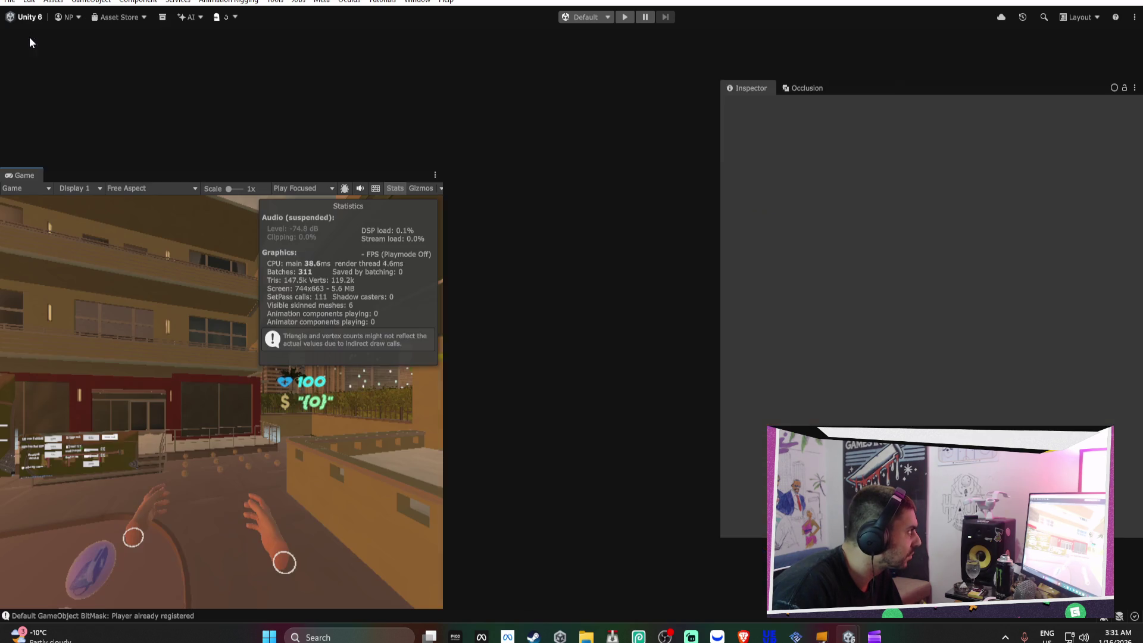
mouse_move(374, 77)
mouse_down()
mouse_move(377, 109)
mouse_move(402, 130)
mouse_move(580, 119)
mouse_move(288, 115)
mouse_move(648, 126)
mouse_move(539, 148)
mouse_move(386, 139)
mouse_up()
click(383, 101)
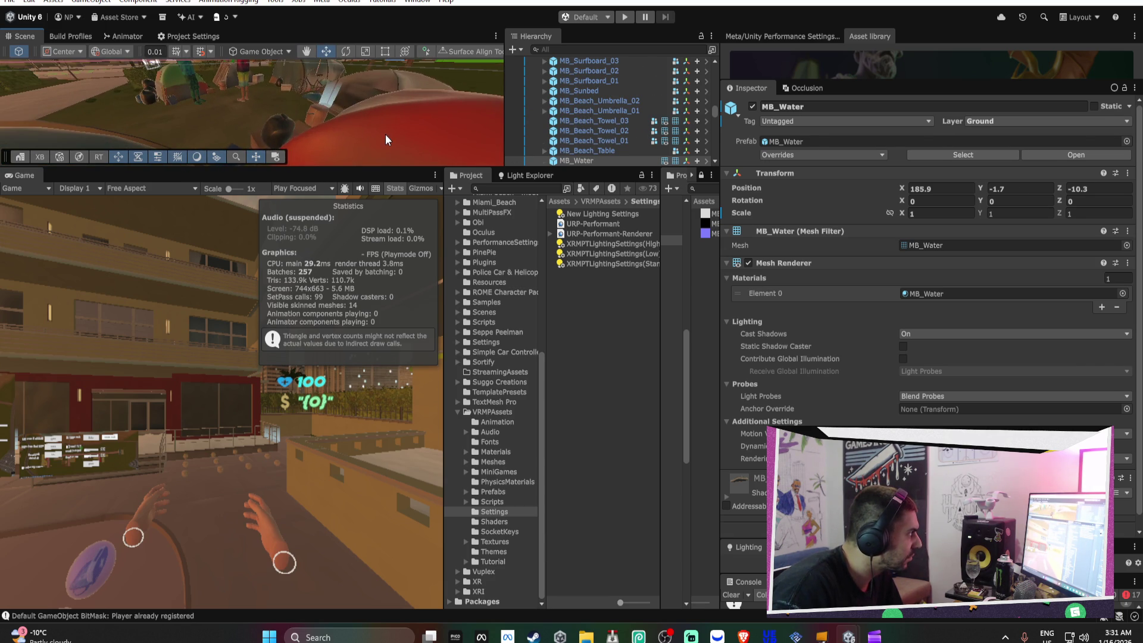
click(386, 140)
click(811, 403)
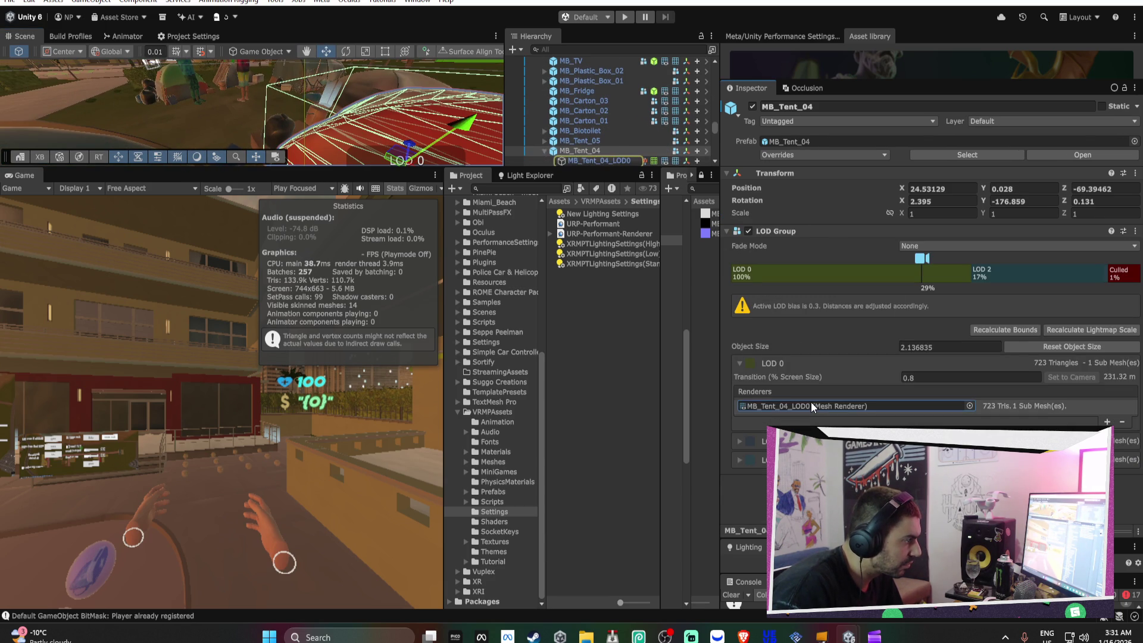
scroll(580, 144, down, 2)
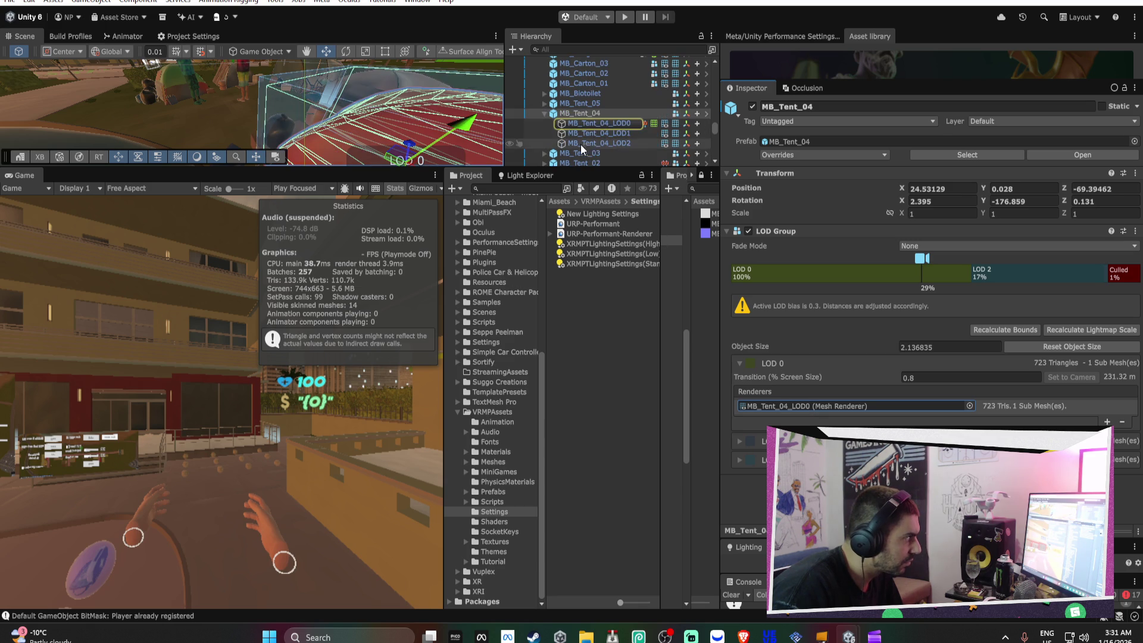
click(589, 114)
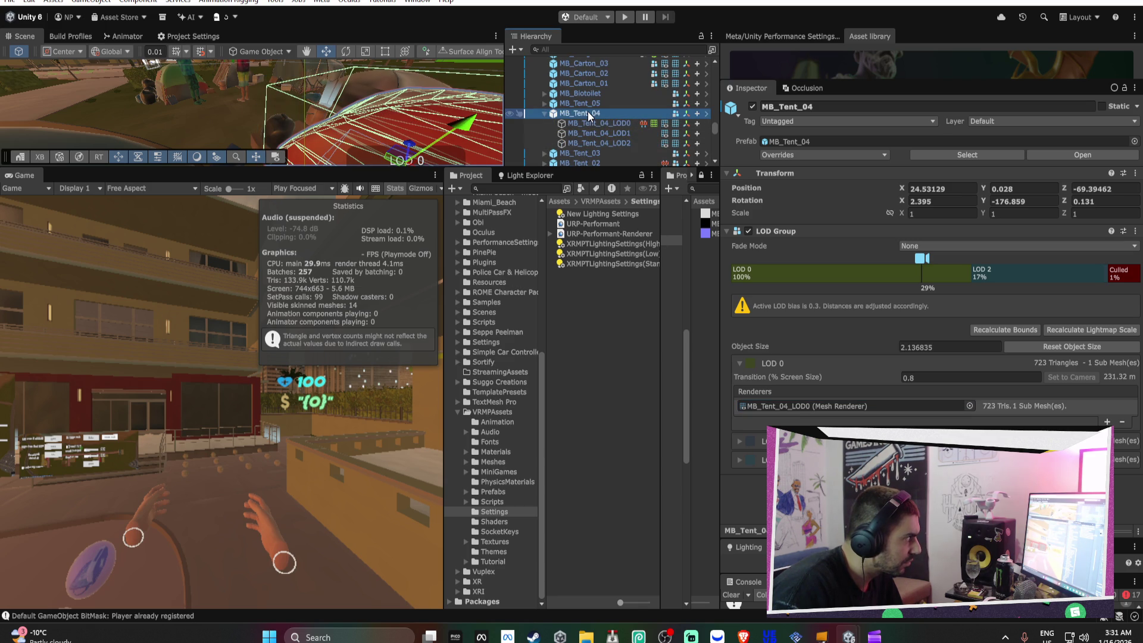
click(824, 141)
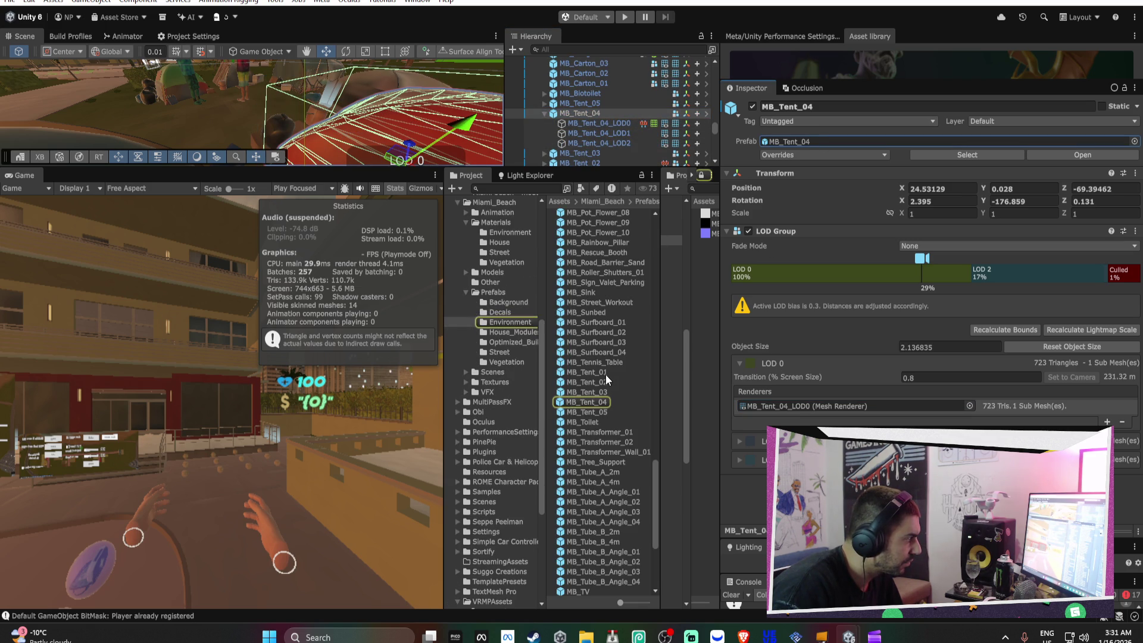
Open MB_Tent_01 in Prefab Mode and delete its LOD0 and LOD1 children
double_click(606, 373)
click(605, 86)
key(Delete)
click(603, 88)
key(Delete)
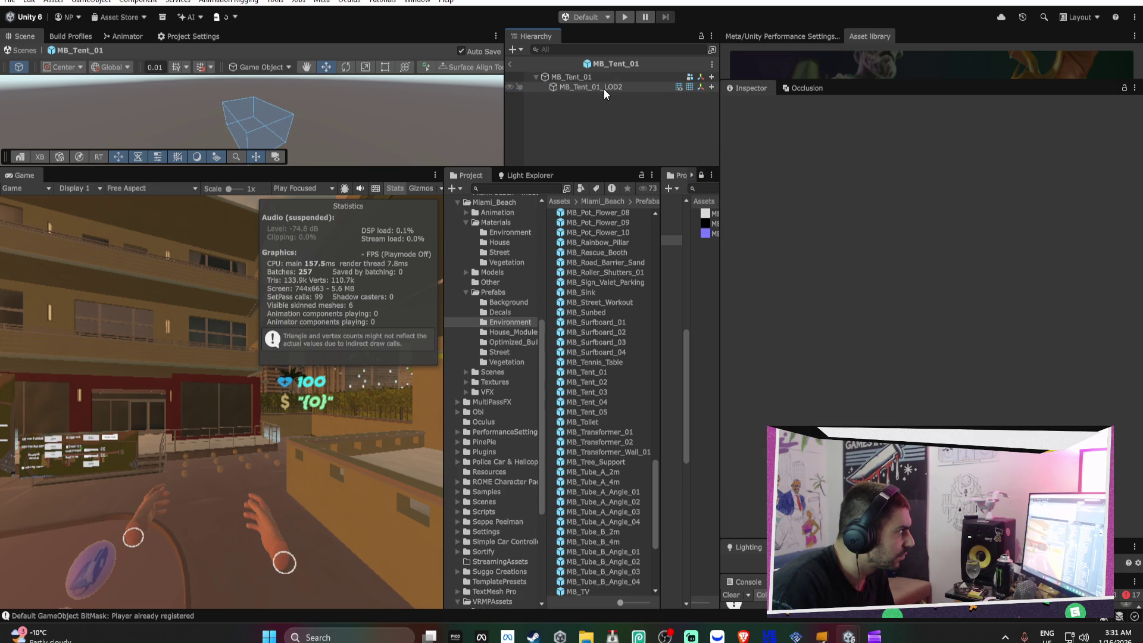
click(604, 88)
click(615, 76)
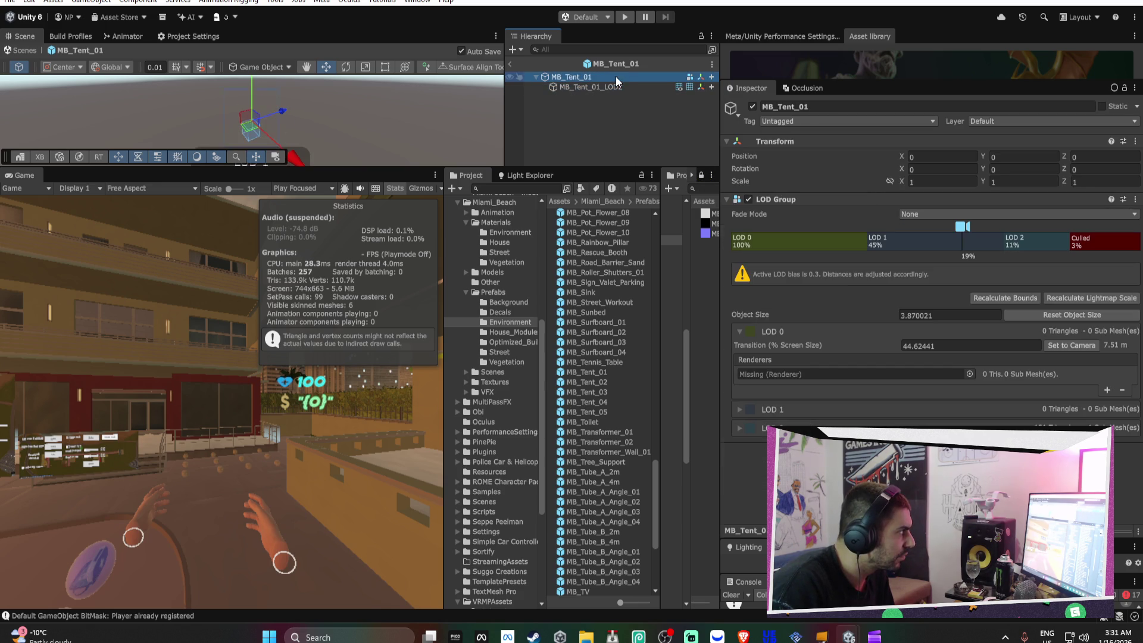
Remove the two extra LOD levels from the root's LOD Group and preview the result
right_click(827, 237)
click(859, 257)
click(578, 325)
right_click(807, 238)
click(819, 258)
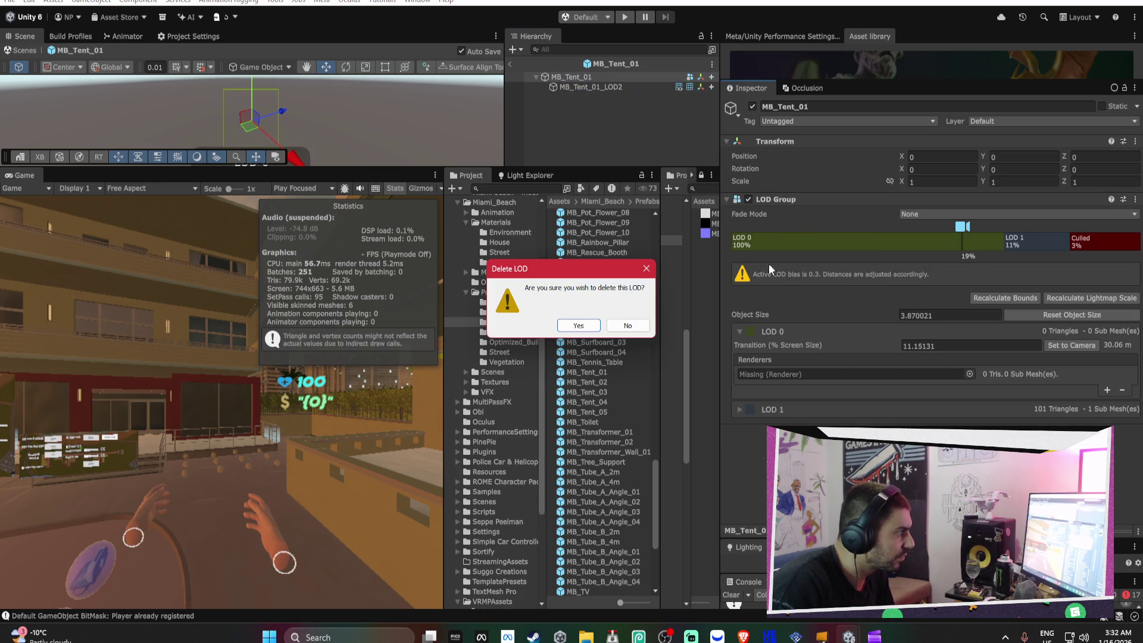
click(578, 325)
drag(924, 227, 951, 226)
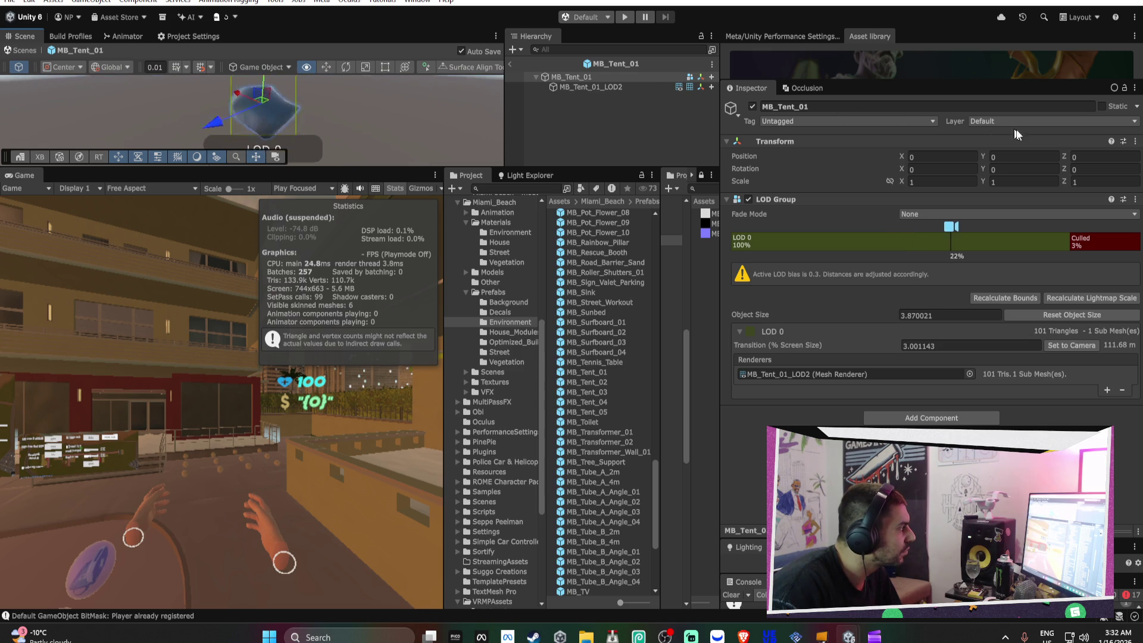
drag(1017, 133, 118, 112)
Undo the LOD level removals and the LOD0 and LOD1 child deletions
key(ctrl+z)
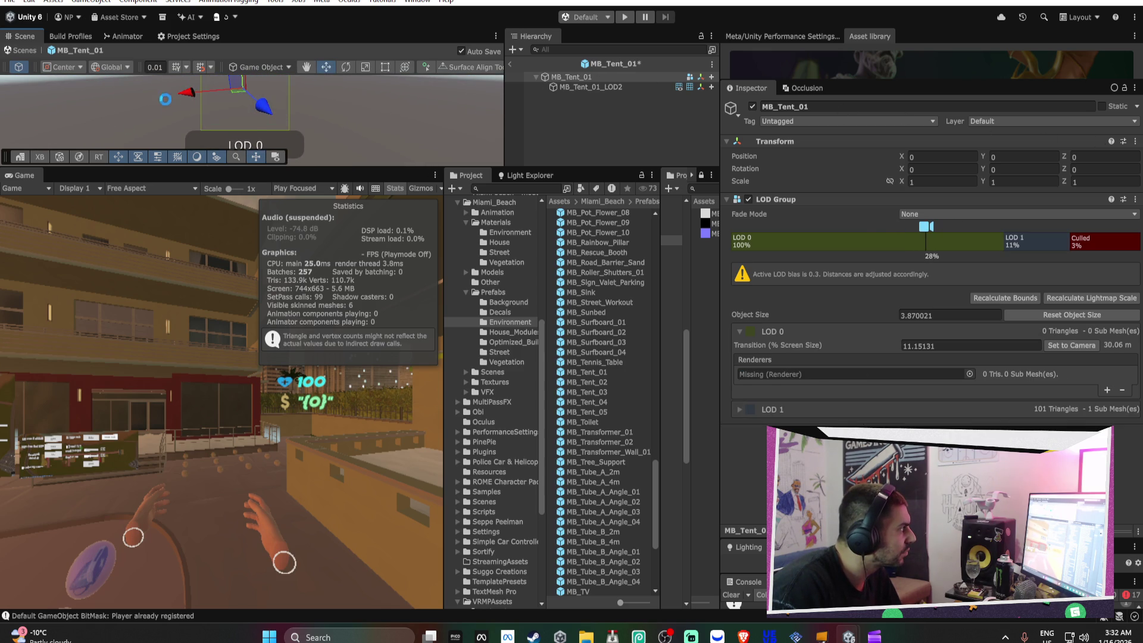
key(ctrl+z)
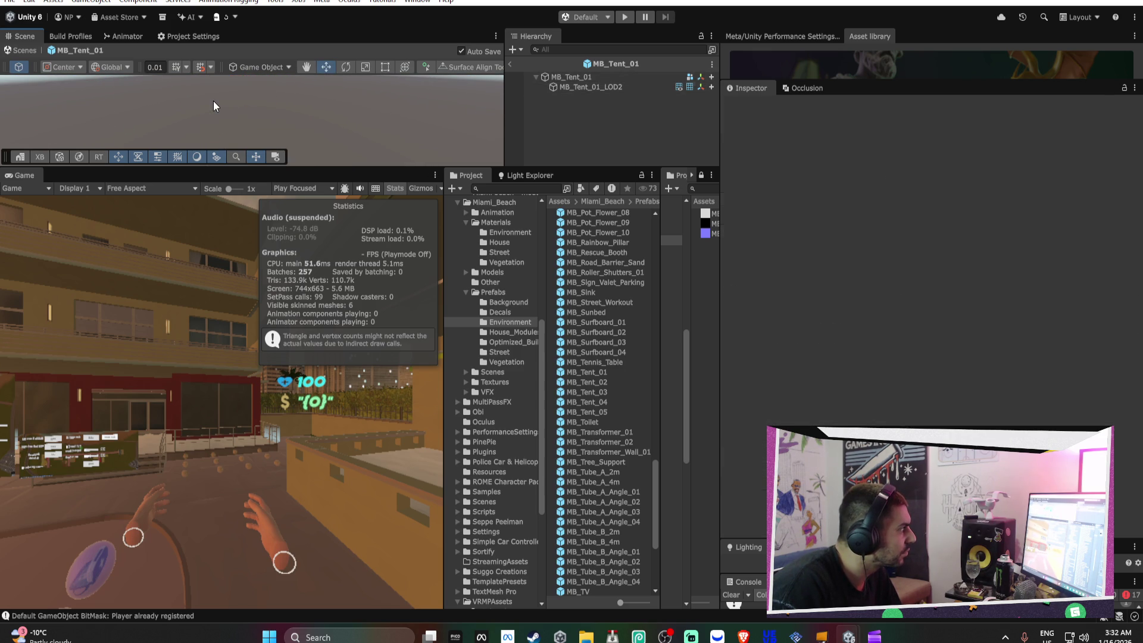
key(ctrl+z)
key(ctrl+z)
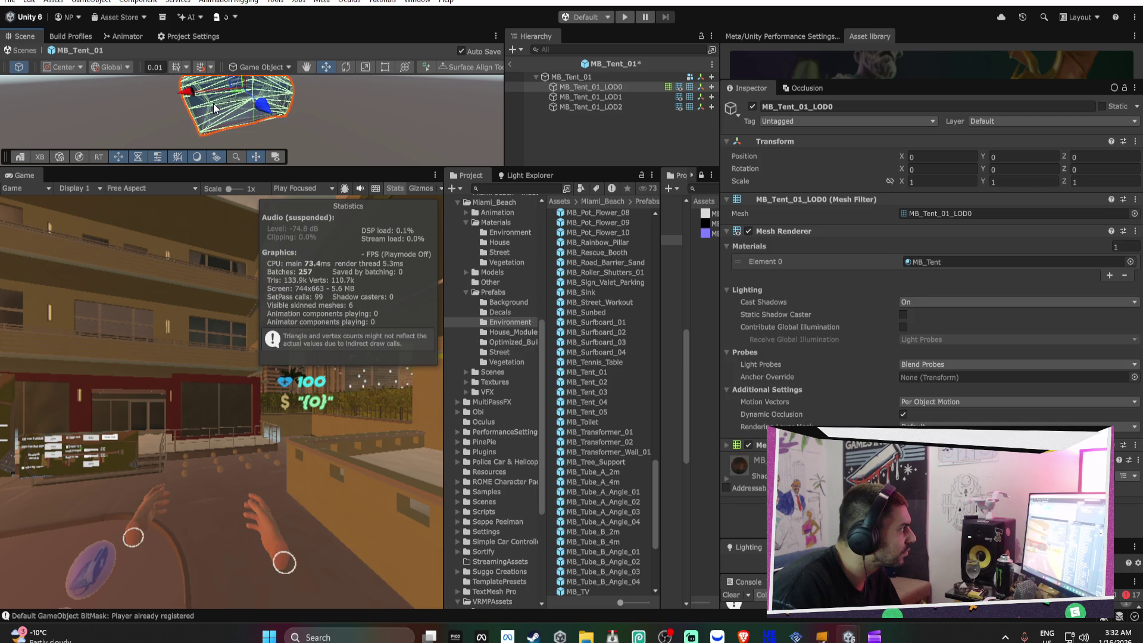
drag(216, 104, 440, 81)
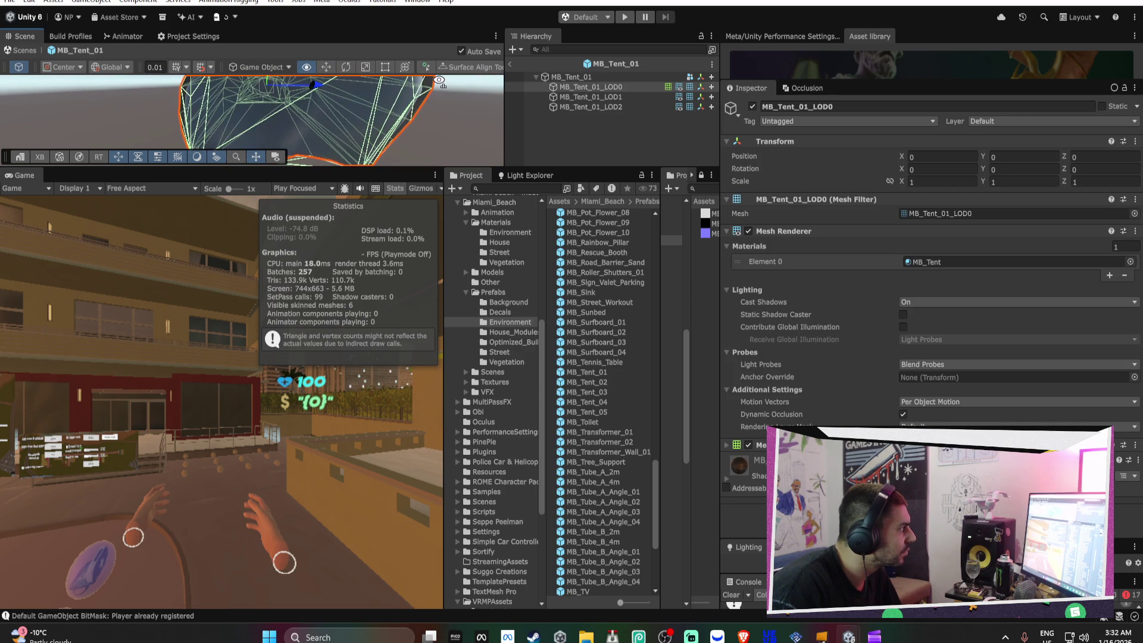
Delete the LOD0 and LOD1 children again and make the Mesh Collider convex
click(626, 88)
key(Delete)
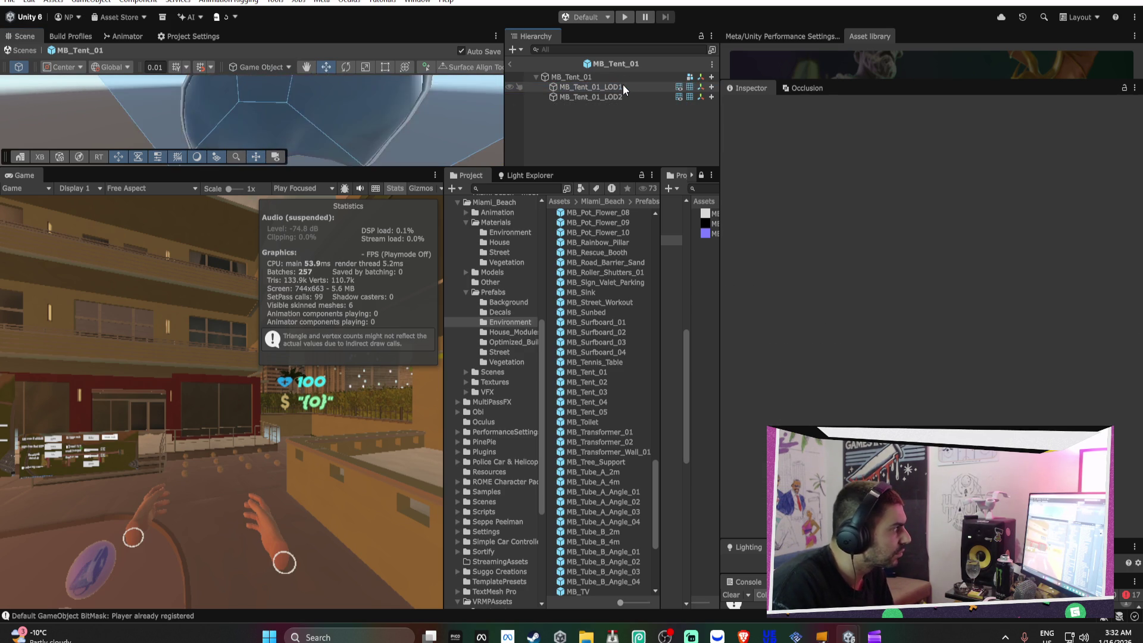
click(626, 87)
key(Delete)
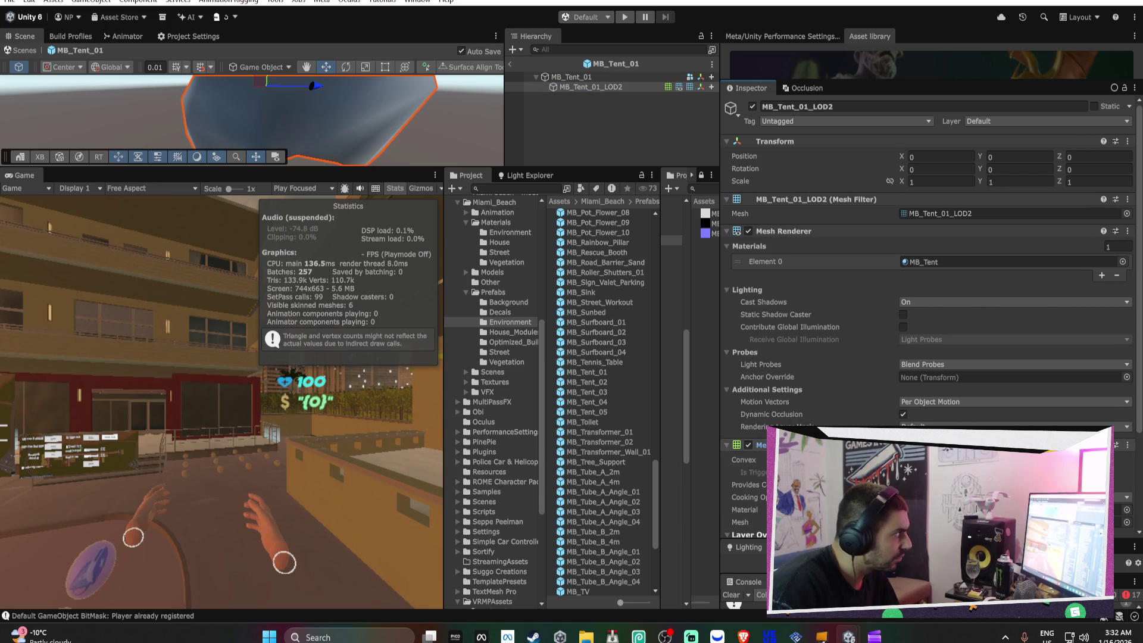
scroll(929, 298, down, 2)
click(903, 393)
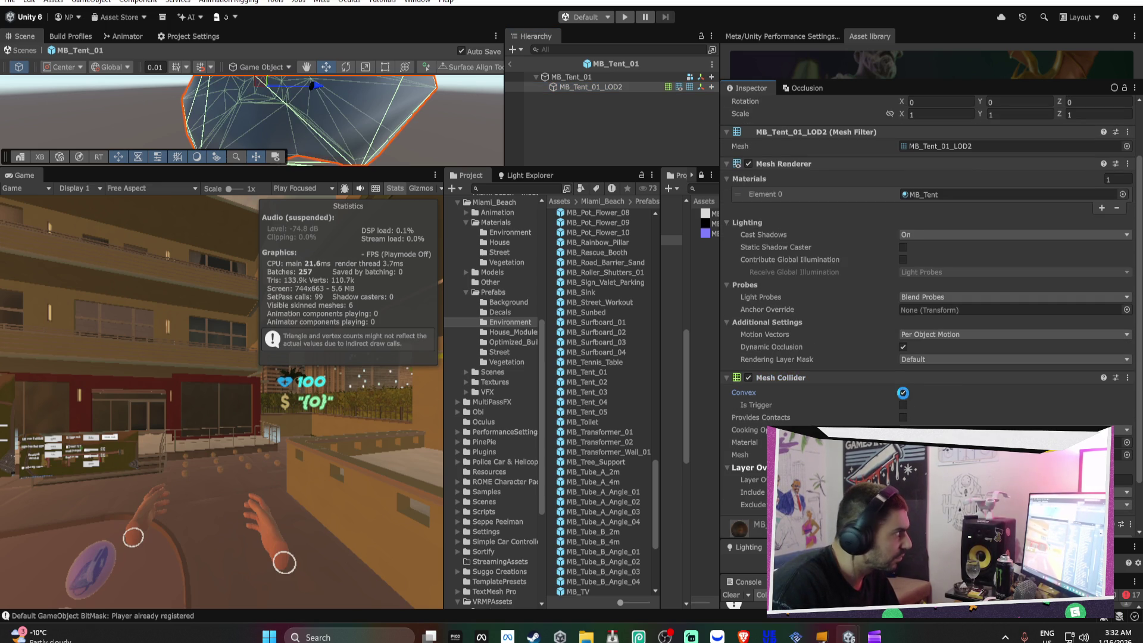
mouse_move(419, 95)
mouse_down()
mouse_move(582, 93)
mouse_move(623, 113)
mouse_up()
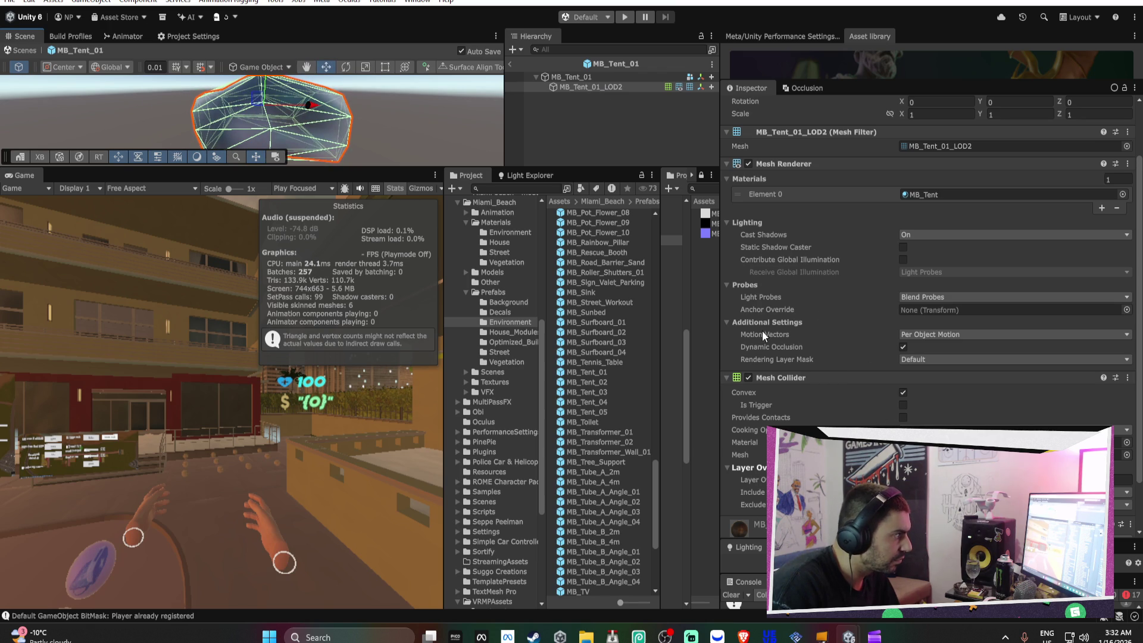
Delete the extra LOD levels to leave a single LOD 0, then exit Prefab Mode
click(563, 77)
right_click(879, 249)
click(896, 266)
click(579, 325)
right_click(820, 247)
click(834, 263)
click(578, 325)
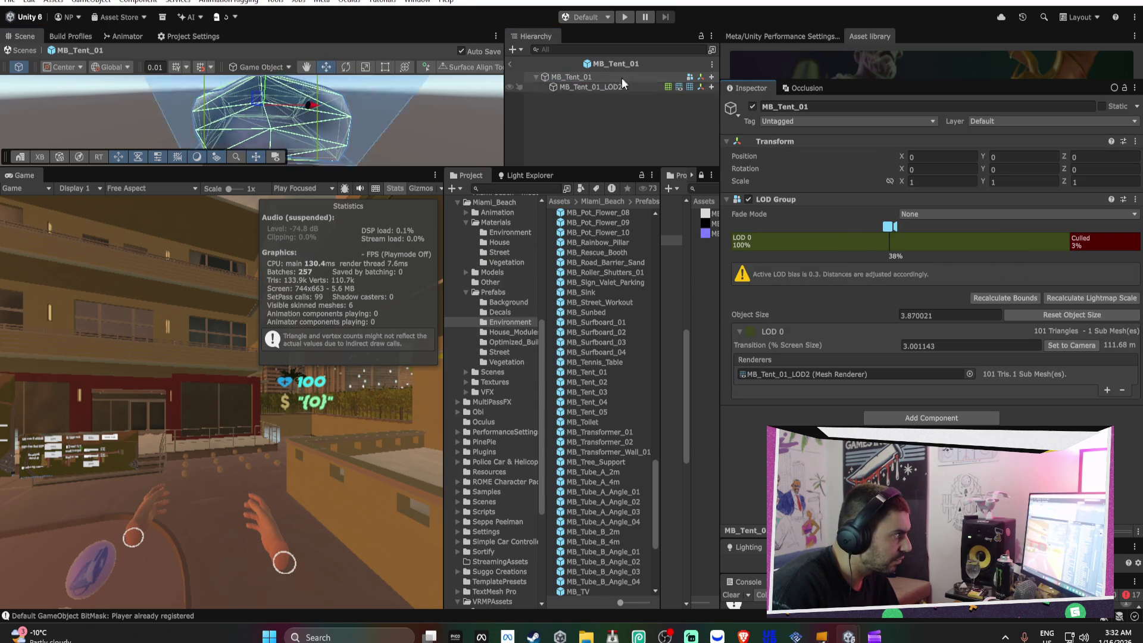
click(511, 64)
mouse_move(416, 137)
mouse_down()
mouse_move(435, 147)
mouse_move(348, 105)
mouse_up()
Trace MB_Tent_01's LOD2 object to its MB_Tent material in the project
click(349, 104)
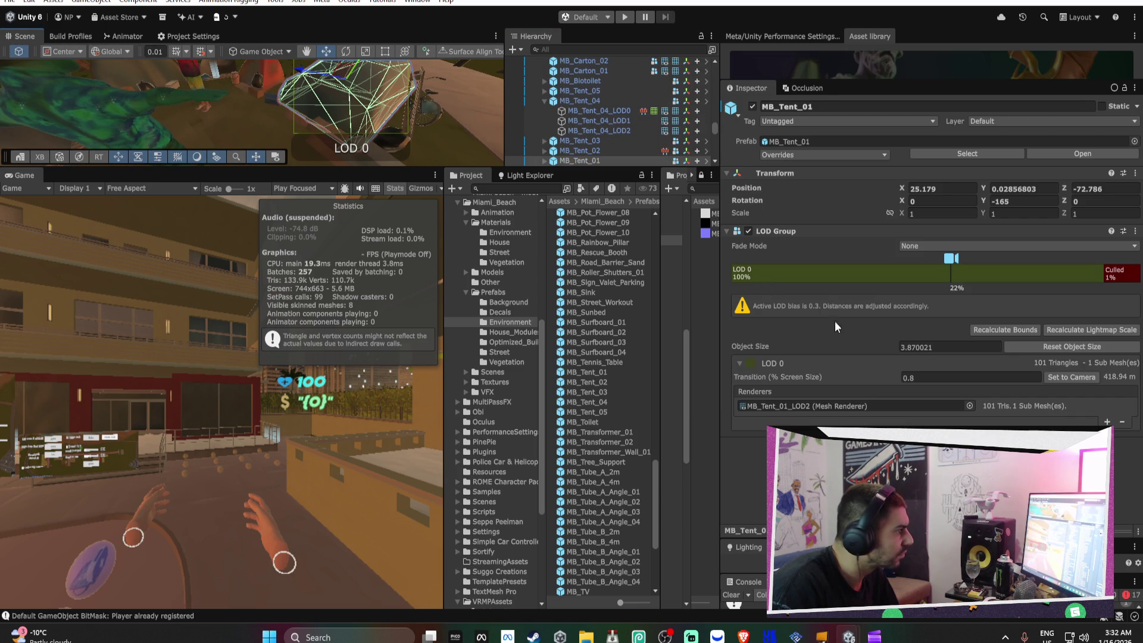
click(809, 408)
click(589, 160)
click(917, 262)
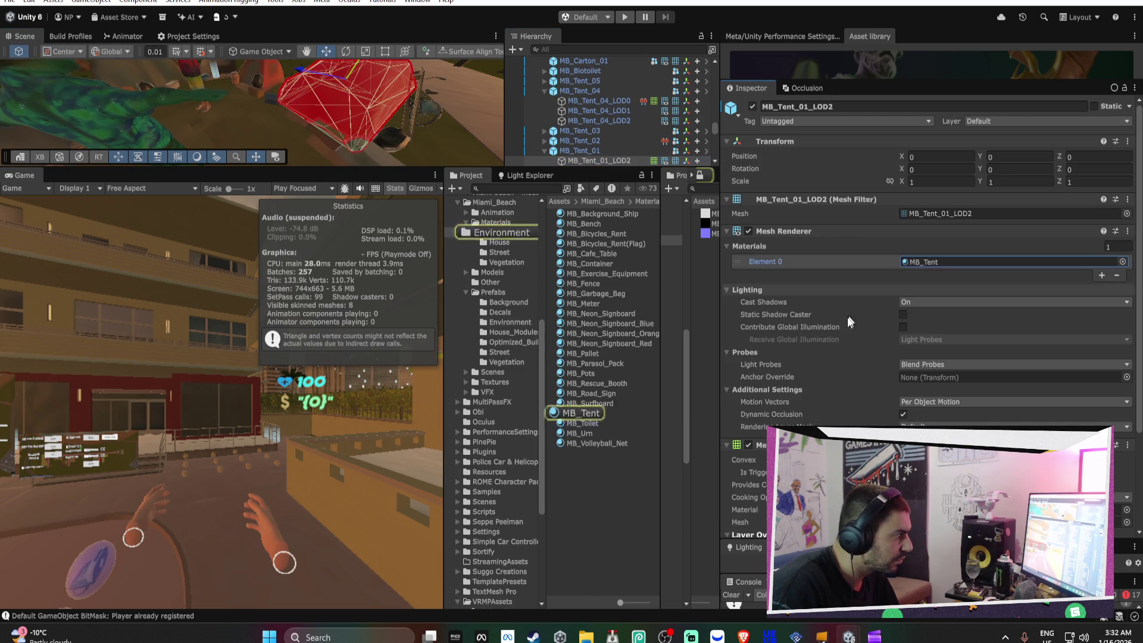
click(596, 412)
Select the MB_Tent_A, MB_Tent_MS and MB_Tent_N textures and set their Android Max Size to 256
click(750, 246)
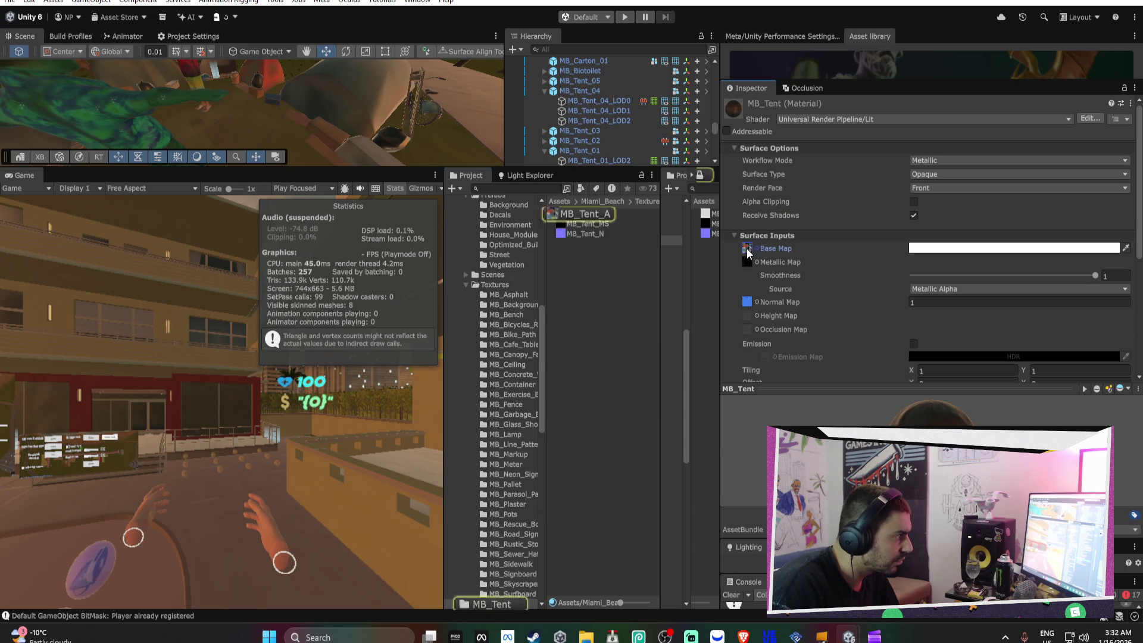
click(583, 213)
shift+click(596, 233)
click(934, 319)
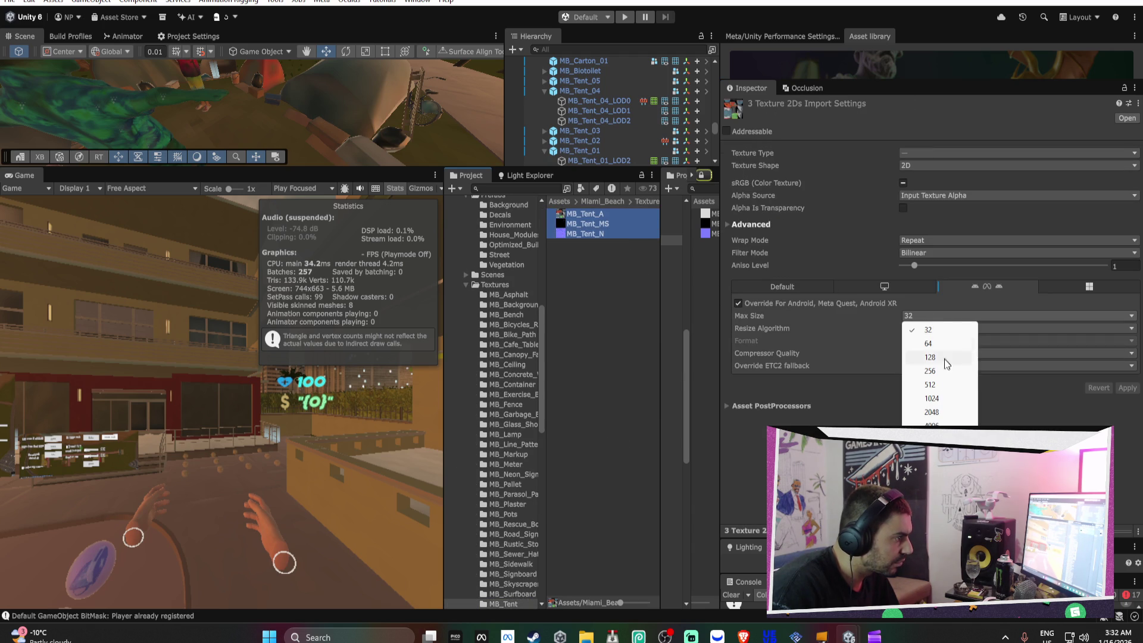
click(937, 374)
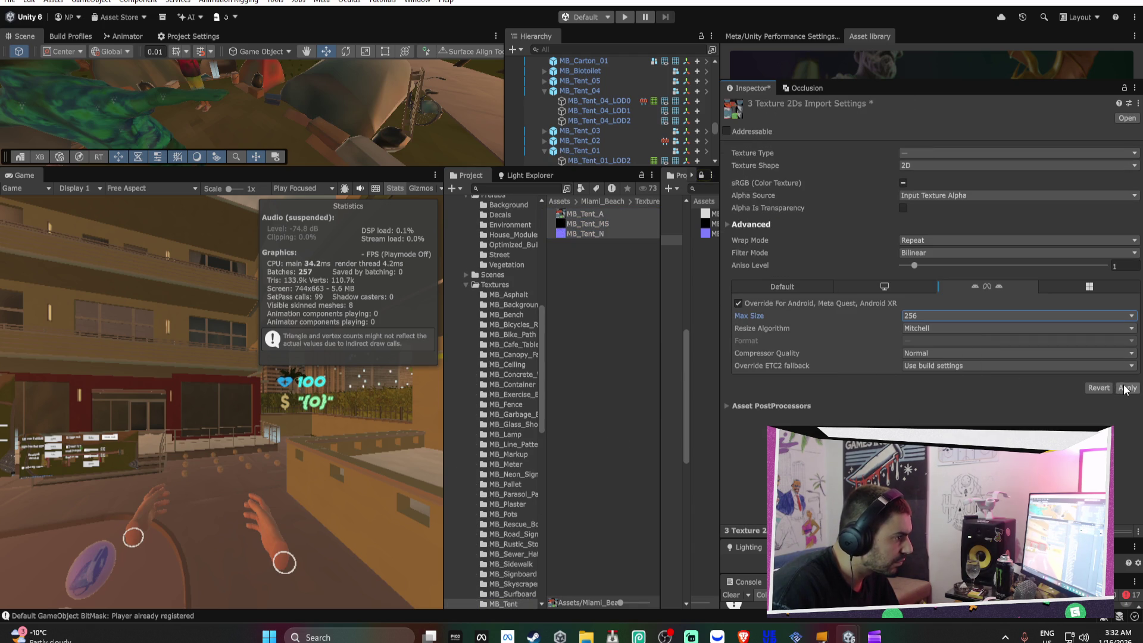
mouse_move(461, 131)
mouse_down()
mouse_move(344, 83)
mouse_move(172, 113)
mouse_move(499, 79)
mouse_move(310, 115)
mouse_up()
click(296, 125)
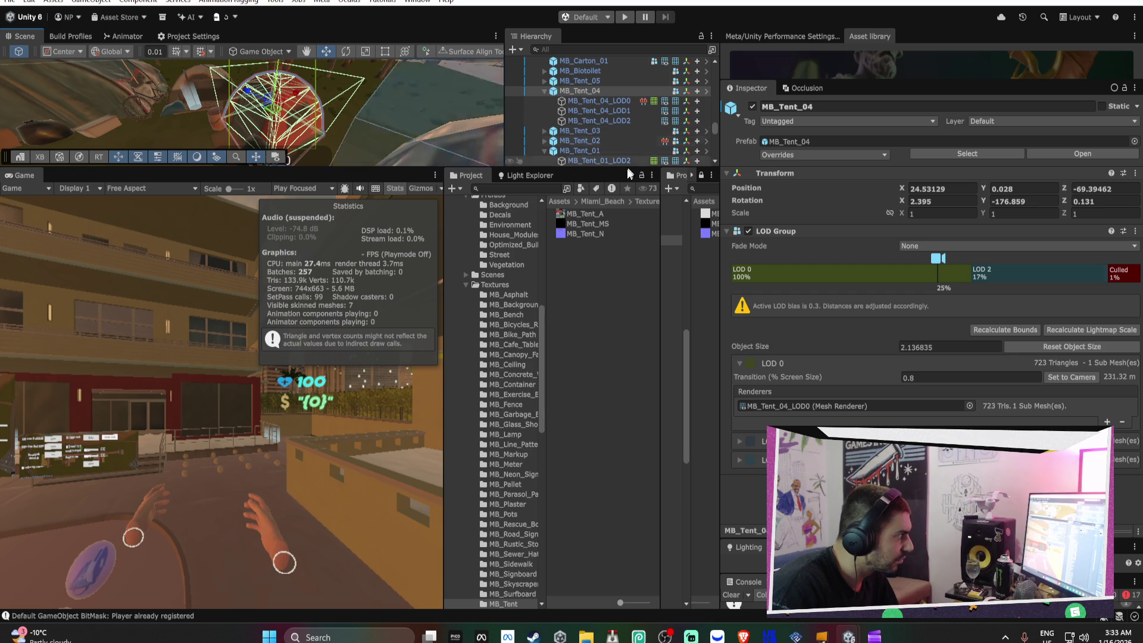
In the MB_Tent_04 prefab, delete the LOD1 child and give the LOD2 mesh a Mesh Collider
click(887, 142)
double_click(581, 401)
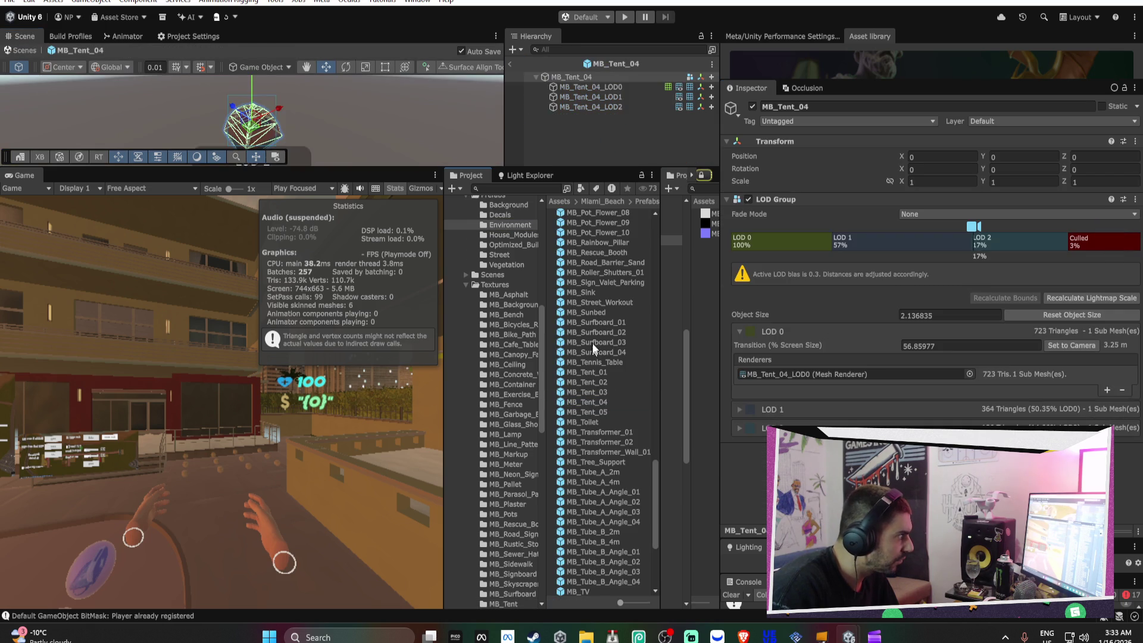
click(590, 86)
key(Delete)
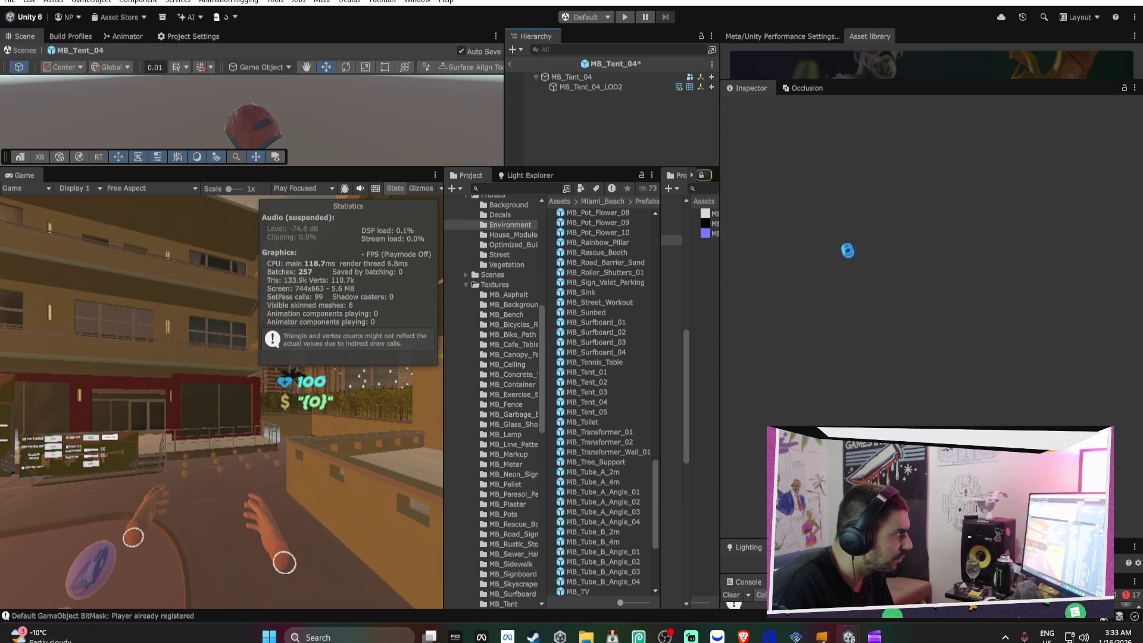
click(624, 87)
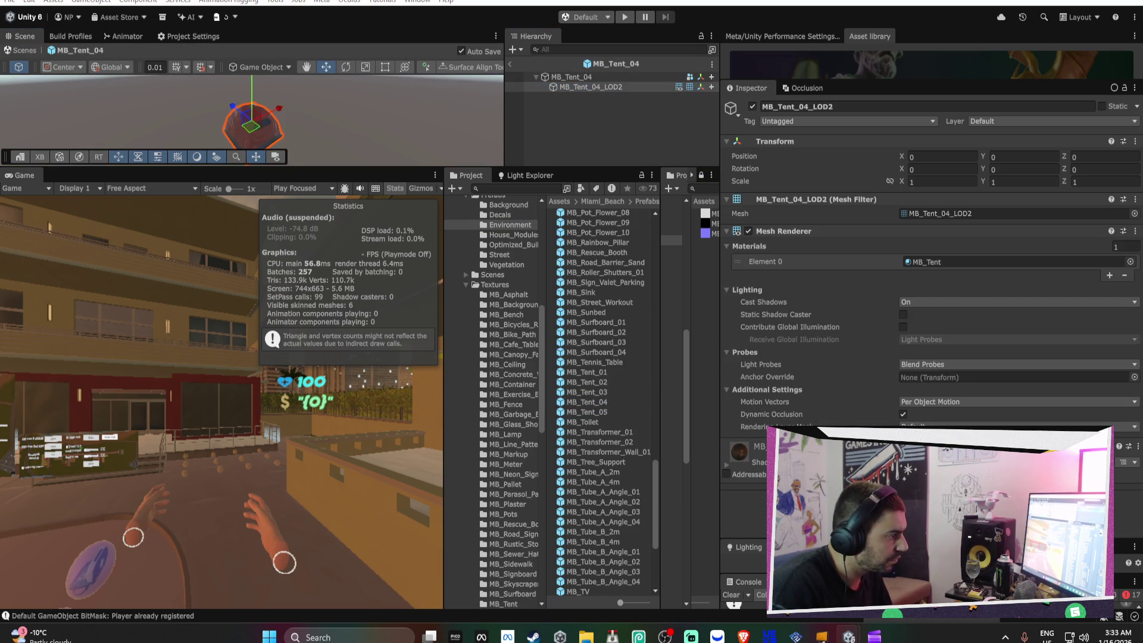
key(Return)
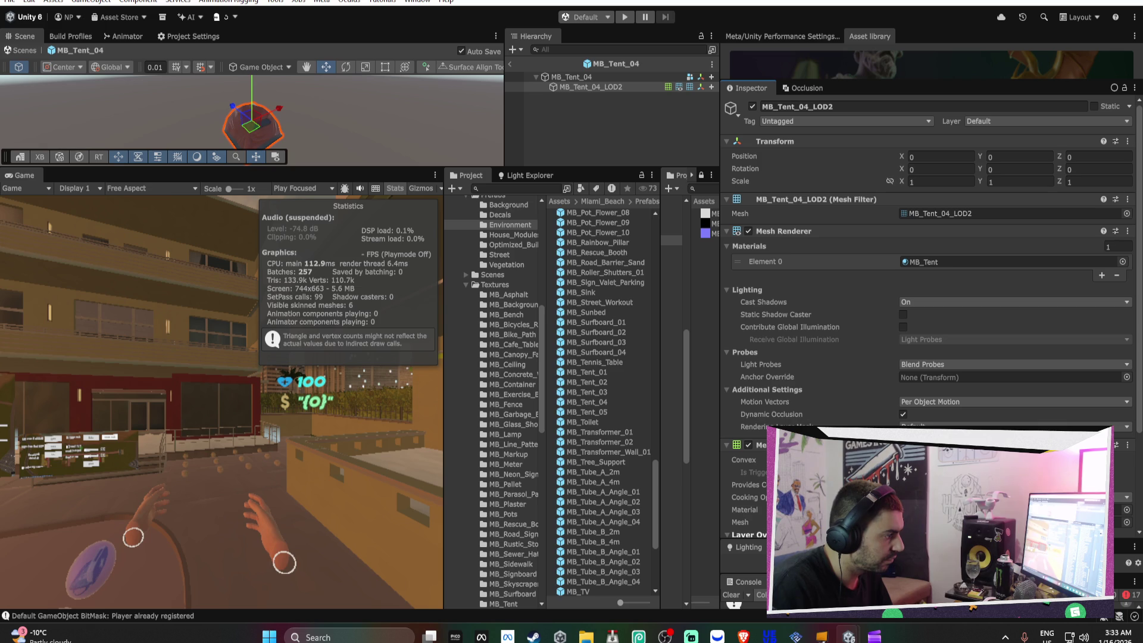
Delete the extra LOD levels from MB_Tent_04's LOD Group and return to the scene
click(589, 78)
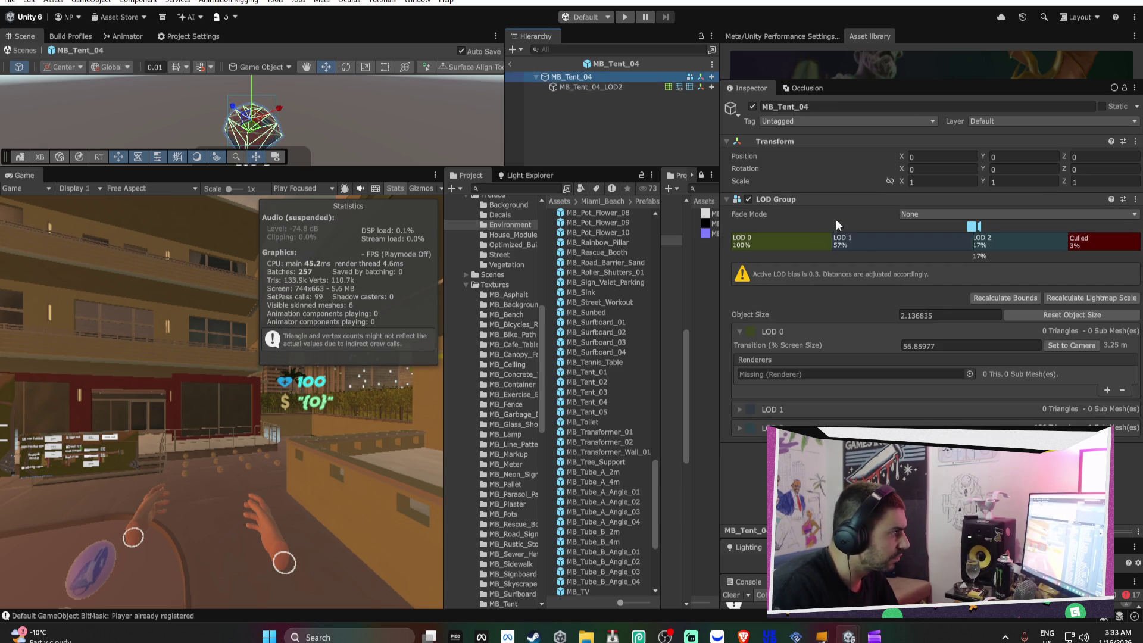
click(819, 256)
click(580, 327)
right_click(807, 244)
click(805, 271)
click(579, 325)
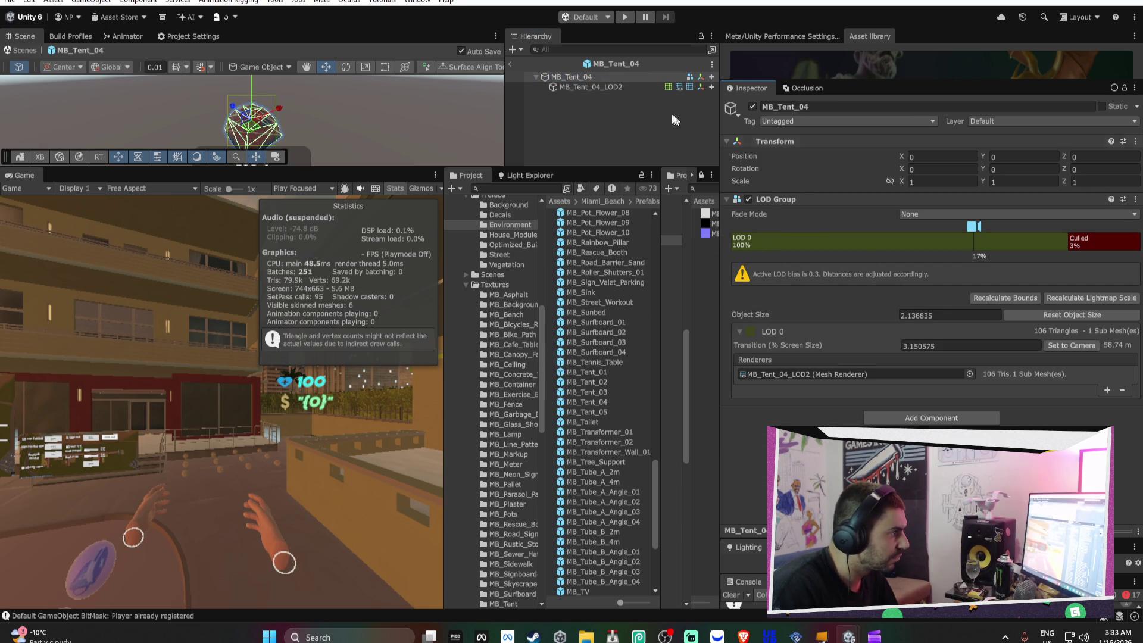
click(518, 65)
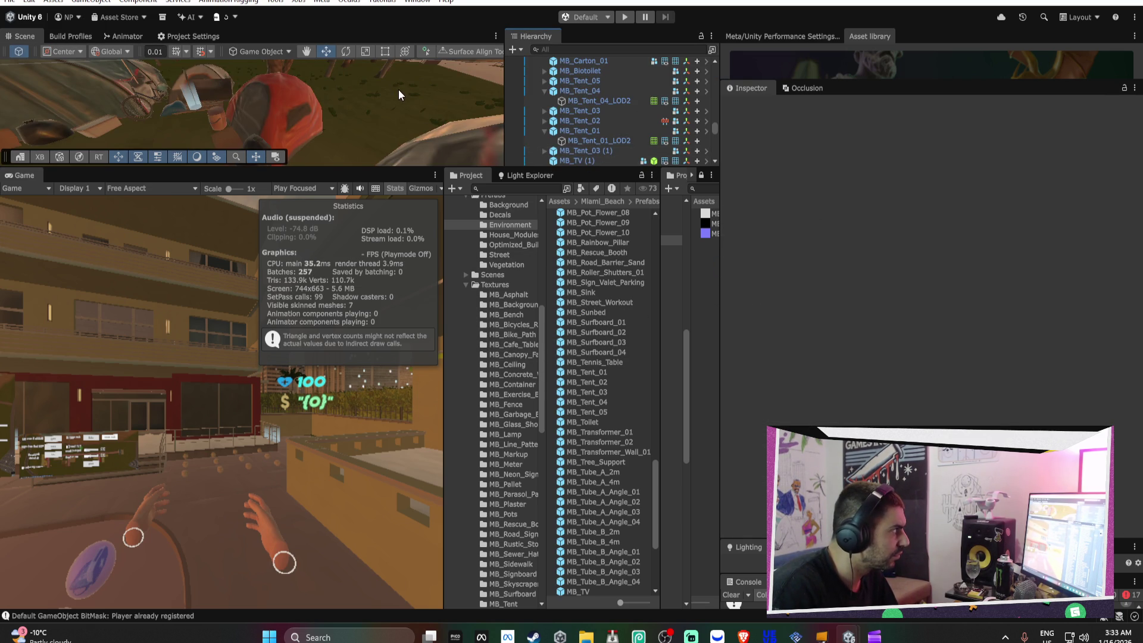
In the MB_Tent_03 prefab, delete the LOD0 and LOD1 children and make the Mesh Collider convex
right_click(369, 101)
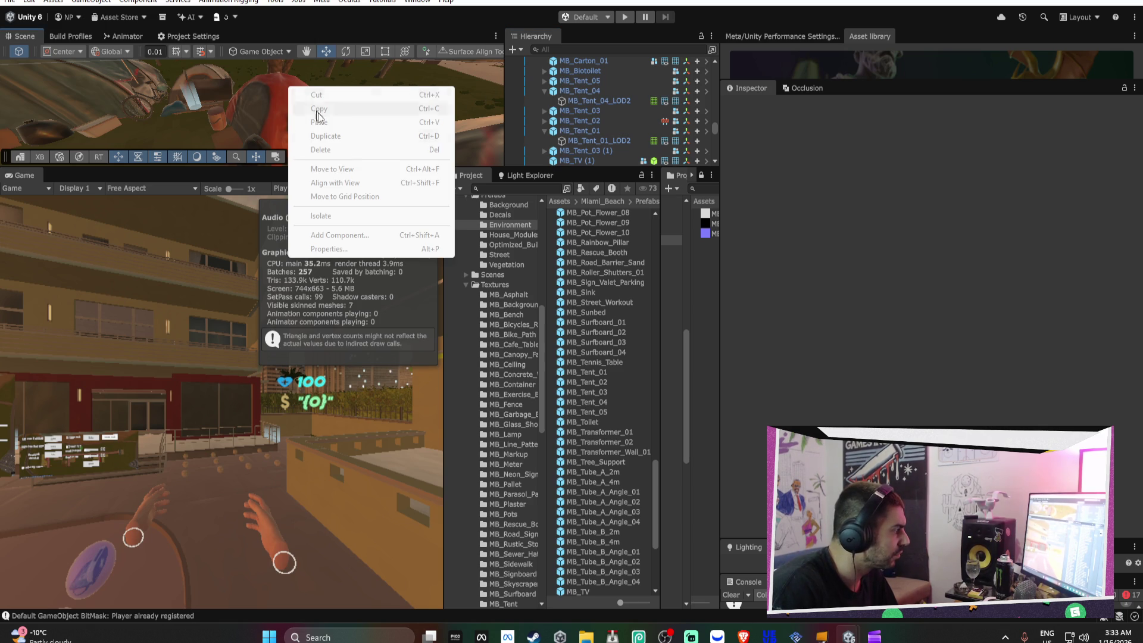
click(334, 179)
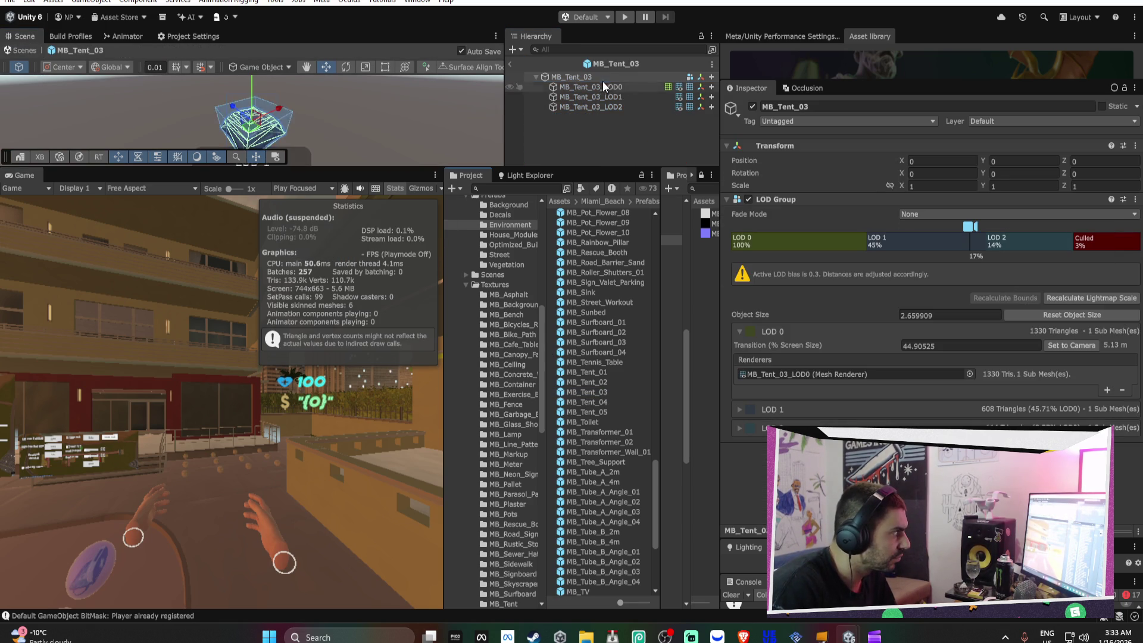
click(603, 87)
key(Delete)
click(603, 89)
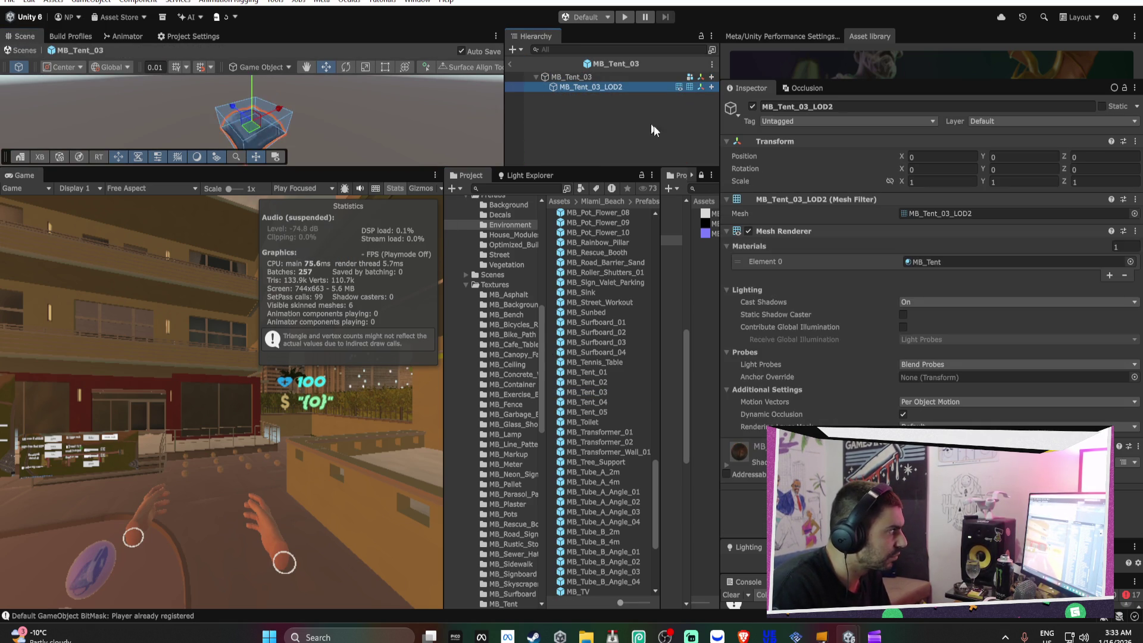
key(Delete)
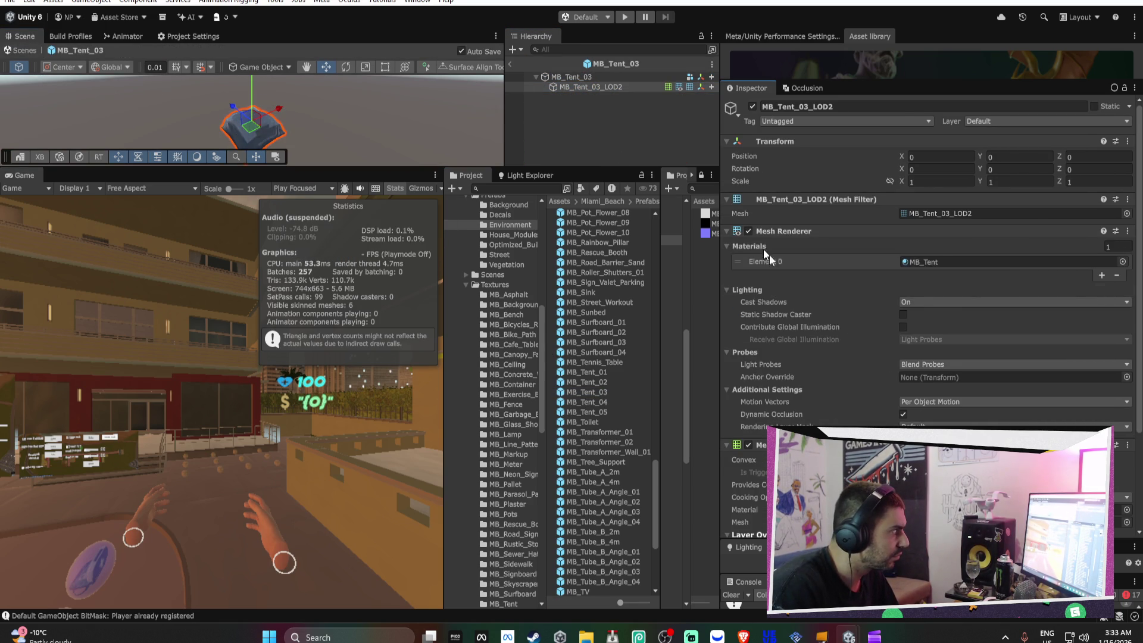
scroll(933, 416, down, 5)
click(904, 334)
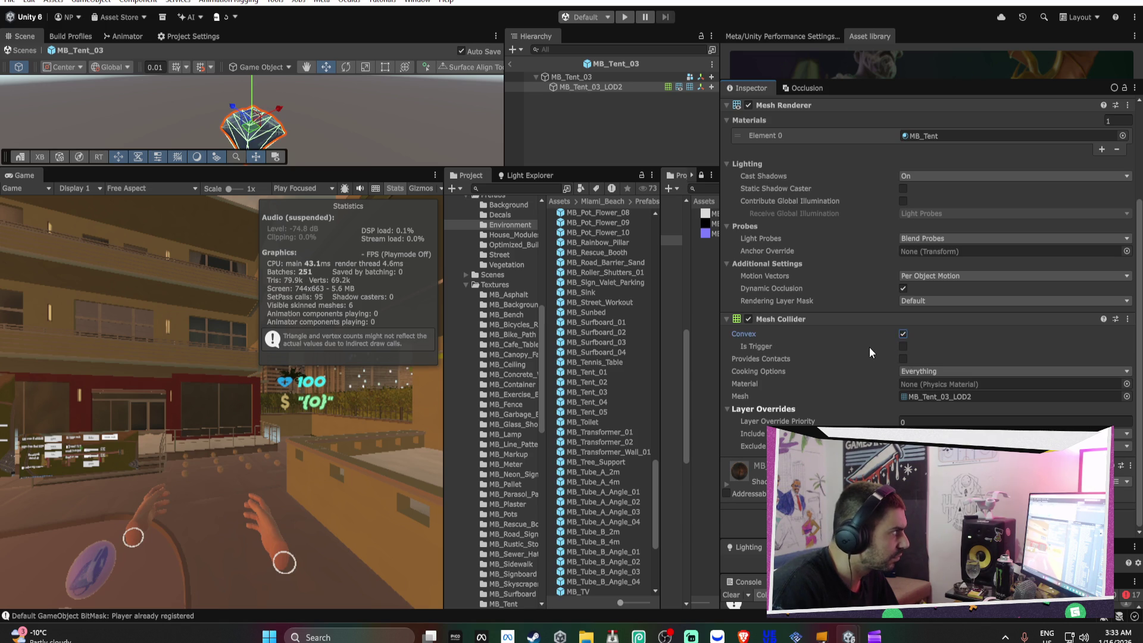
Remove both extra LOD levels from MB_Tent_03's LOD Group, leaving one LOD, and exit the prefab
click(562, 77)
right_click(790, 243)
click(801, 266)
click(575, 326)
right_click(832, 239)
click(846, 262)
click(578, 326)
right_click(895, 214)
click(914, 229)
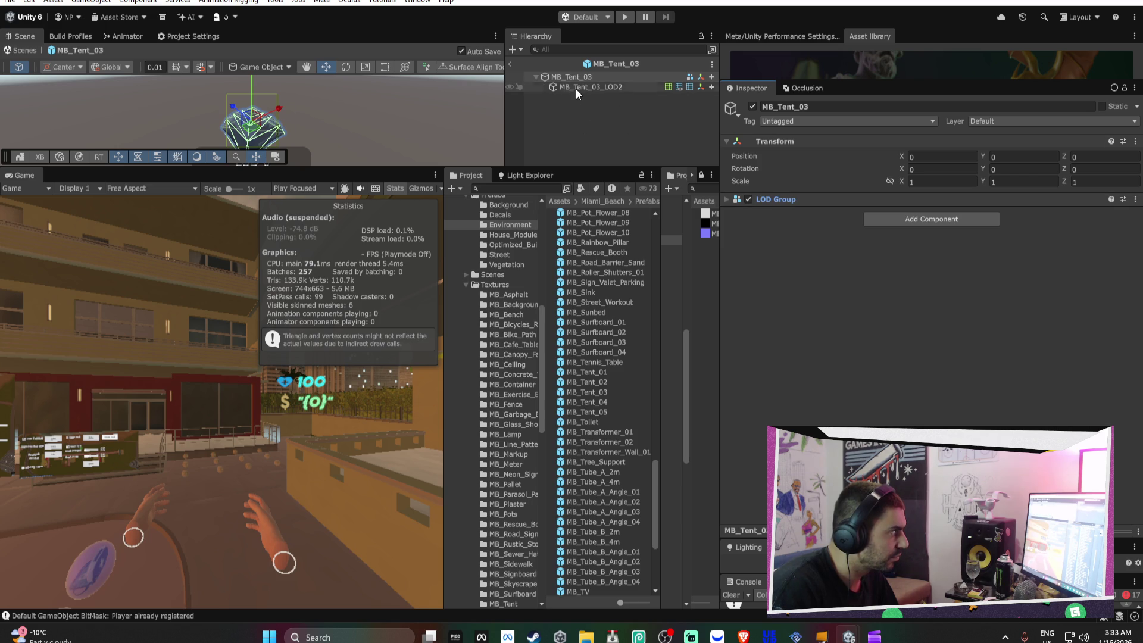
click(547, 76)
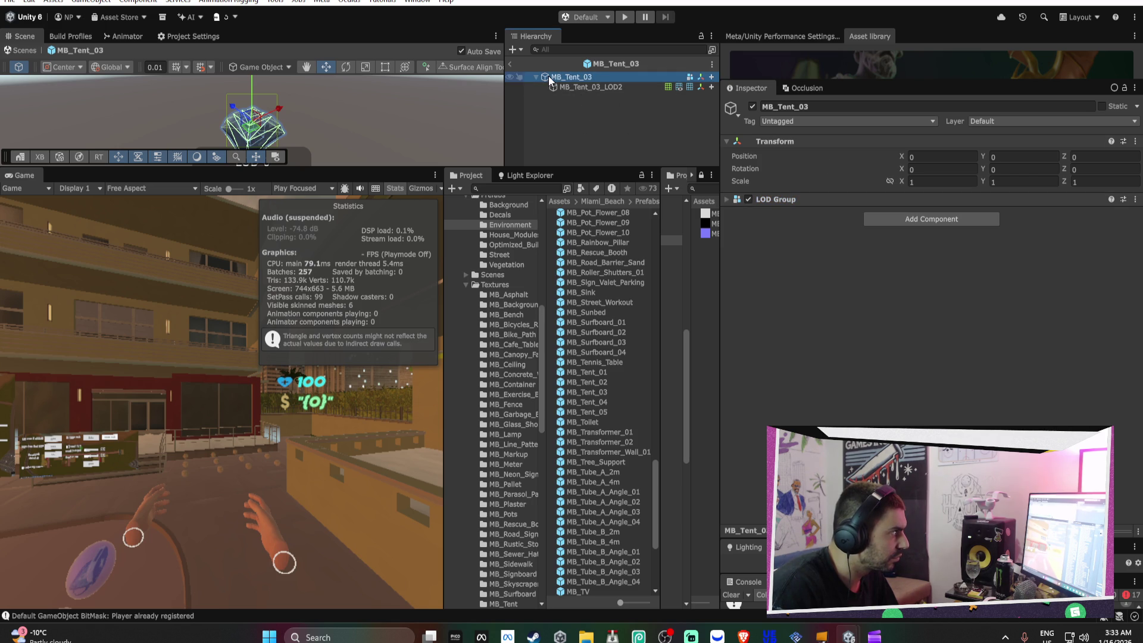
click(511, 62)
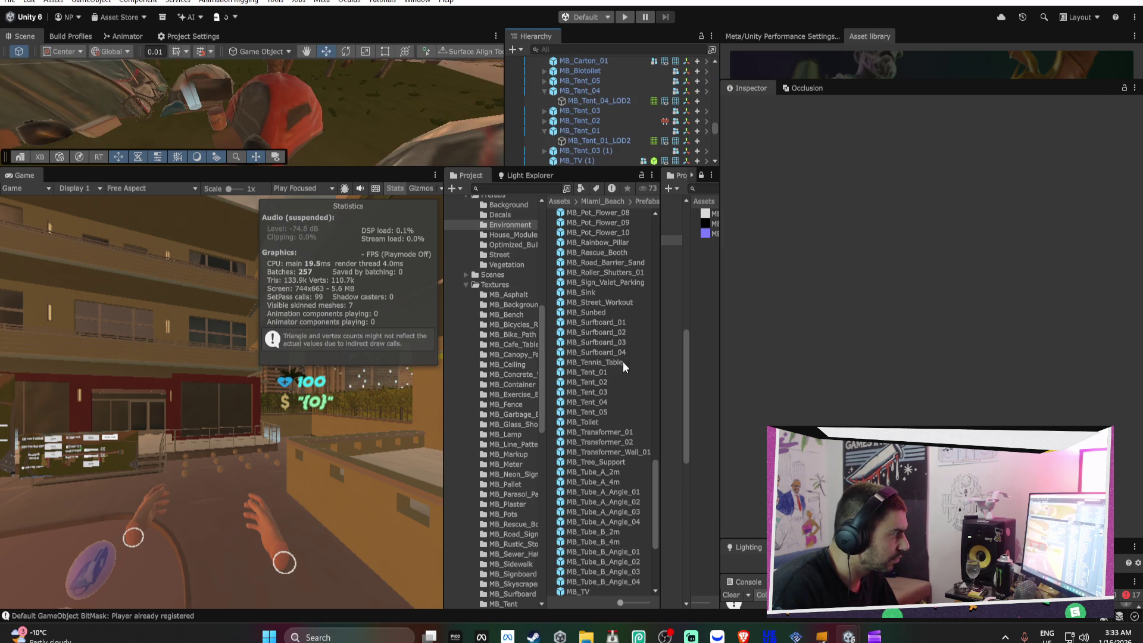
In the MB_Tent_02 prefab, delete the LOD0 child and add a Mesh Collider to the LOD2 mesh
click(613, 381)
double_click(612, 379)
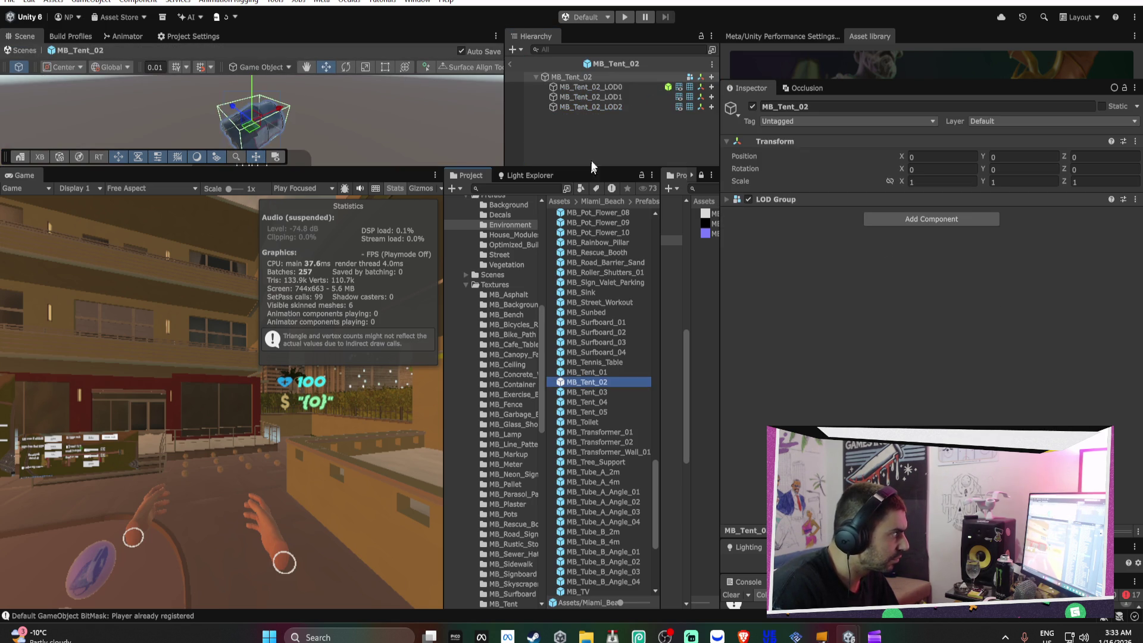
click(601, 89)
key(Delete)
click(609, 88)
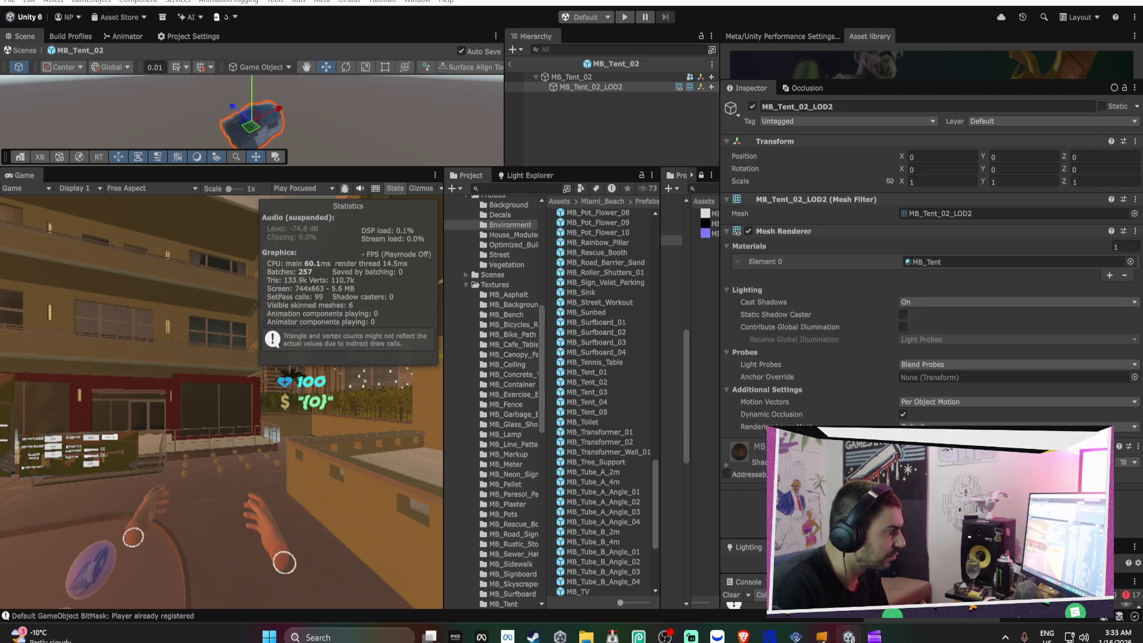
key(Return)
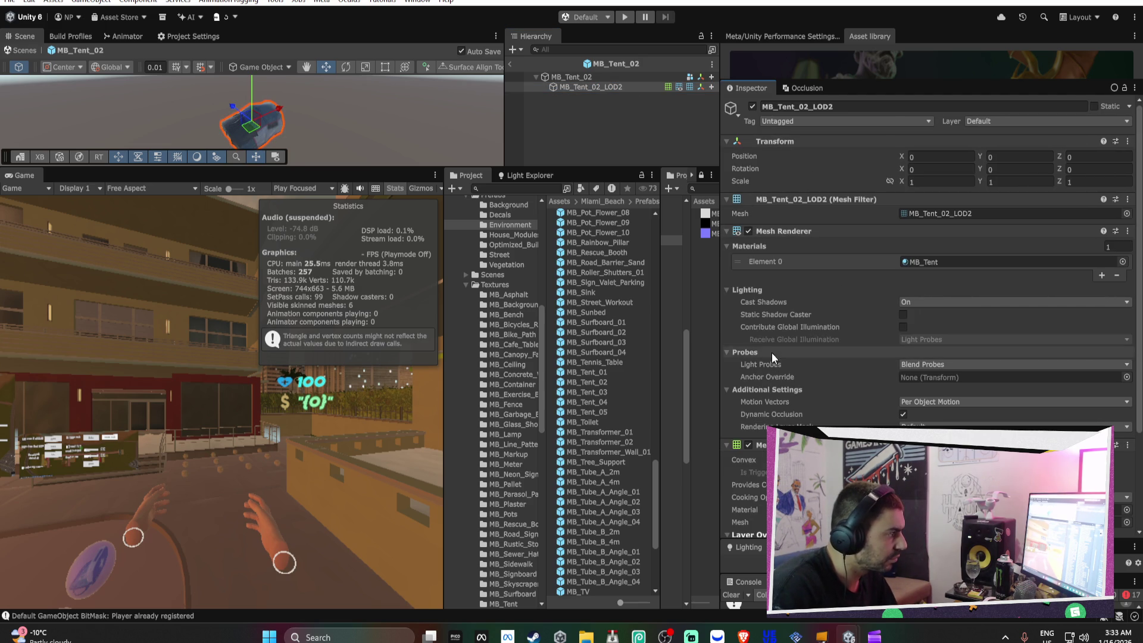
scroll(772, 362, down, 2)
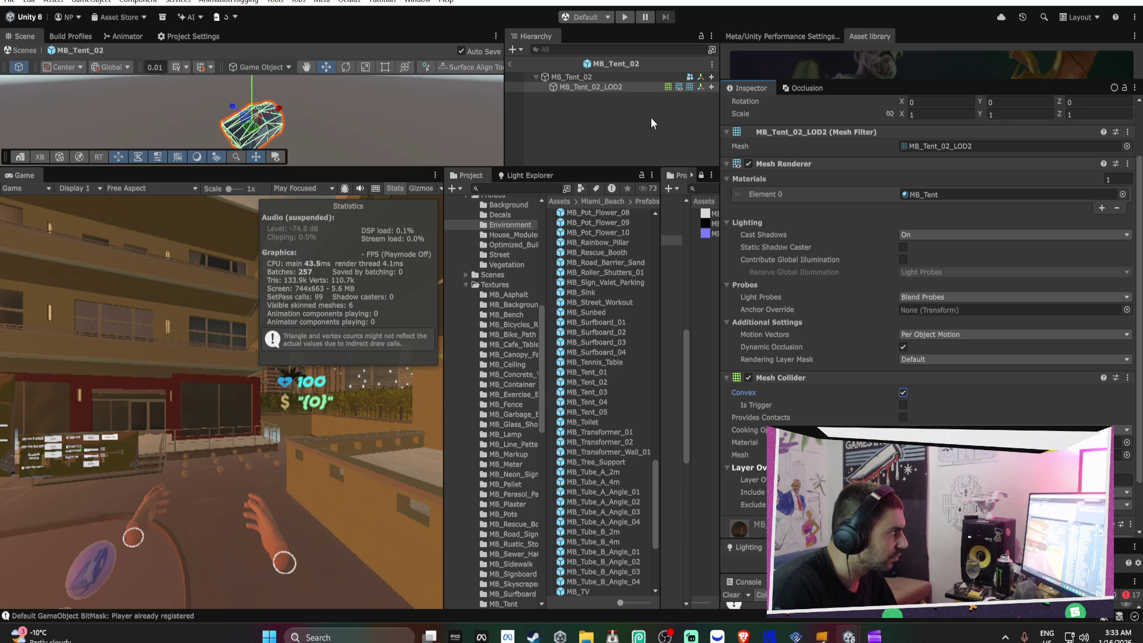
Delete the two extra LOD levels from MB_Tent_02's LOD Group and return to the scene
click(623, 77)
click(824, 205)
right_click(834, 244)
click(839, 263)
click(578, 325)
right_click(810, 242)
click(828, 263)
click(578, 325)
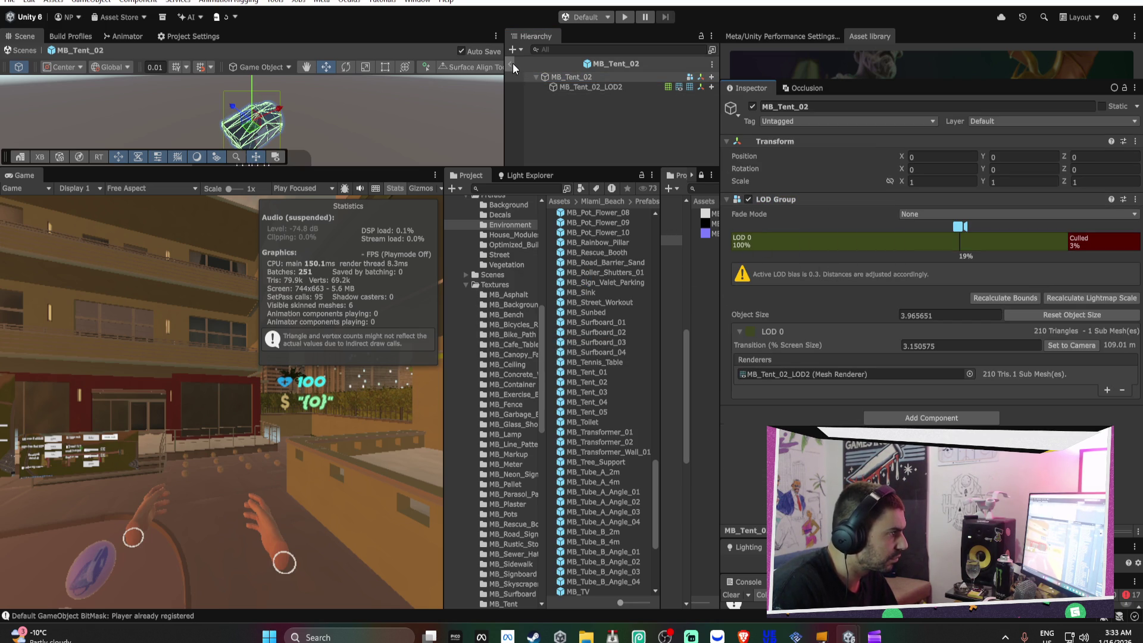
click(513, 63)
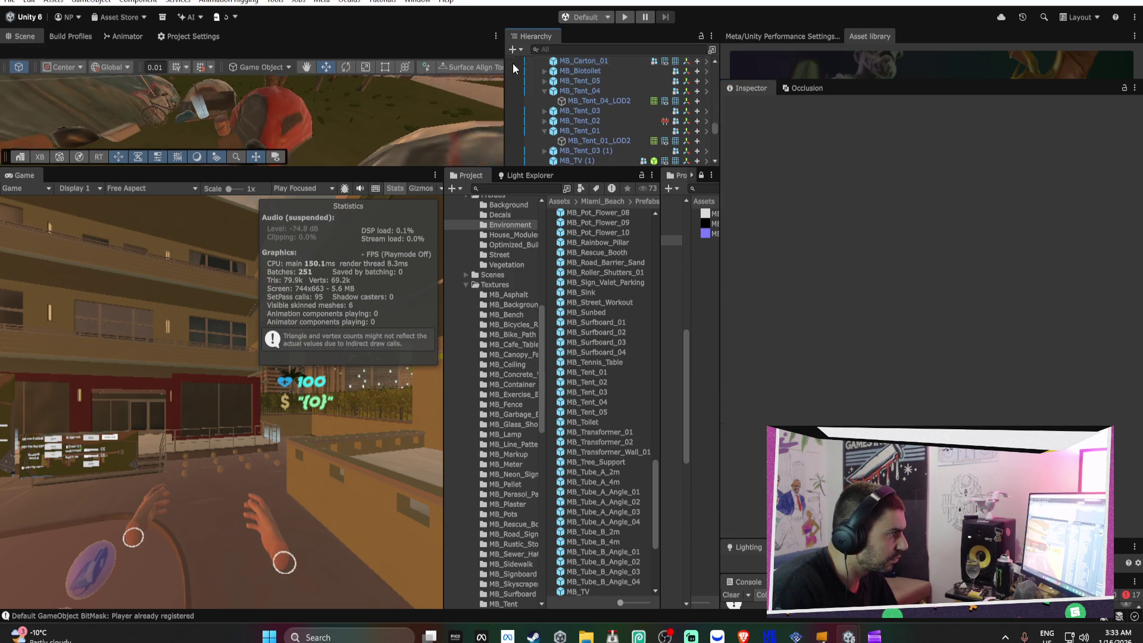
Review the MB_Tent_01 and MB_Tent_02 prefabs, then delete MB_Tent_05's LOD0 and LOD1 children
double_click(623, 372)
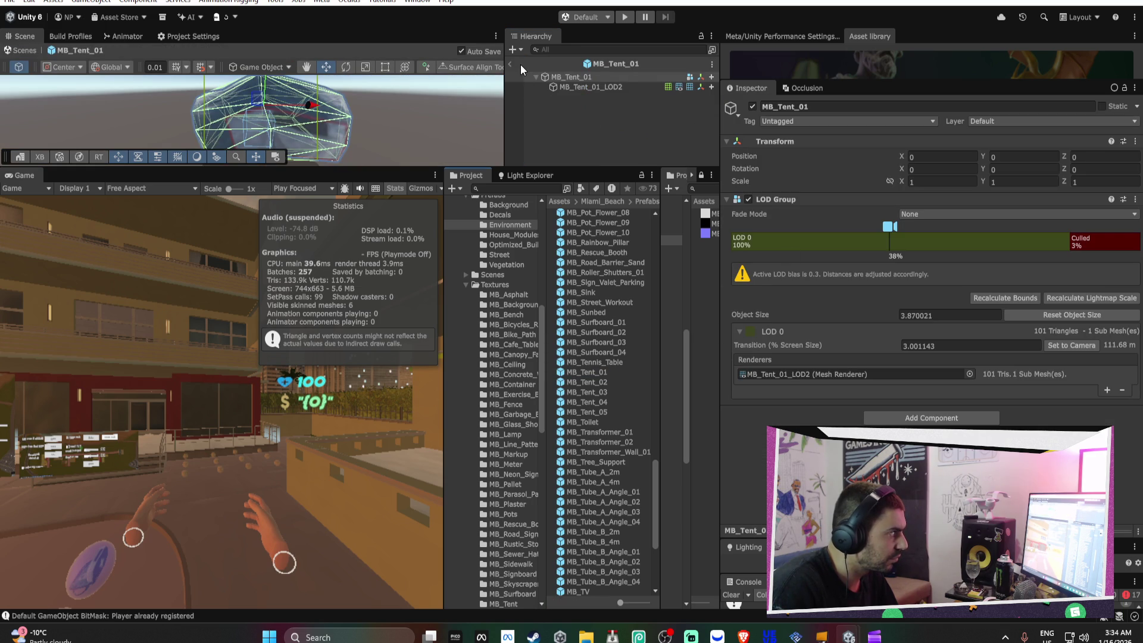
click(613, 381)
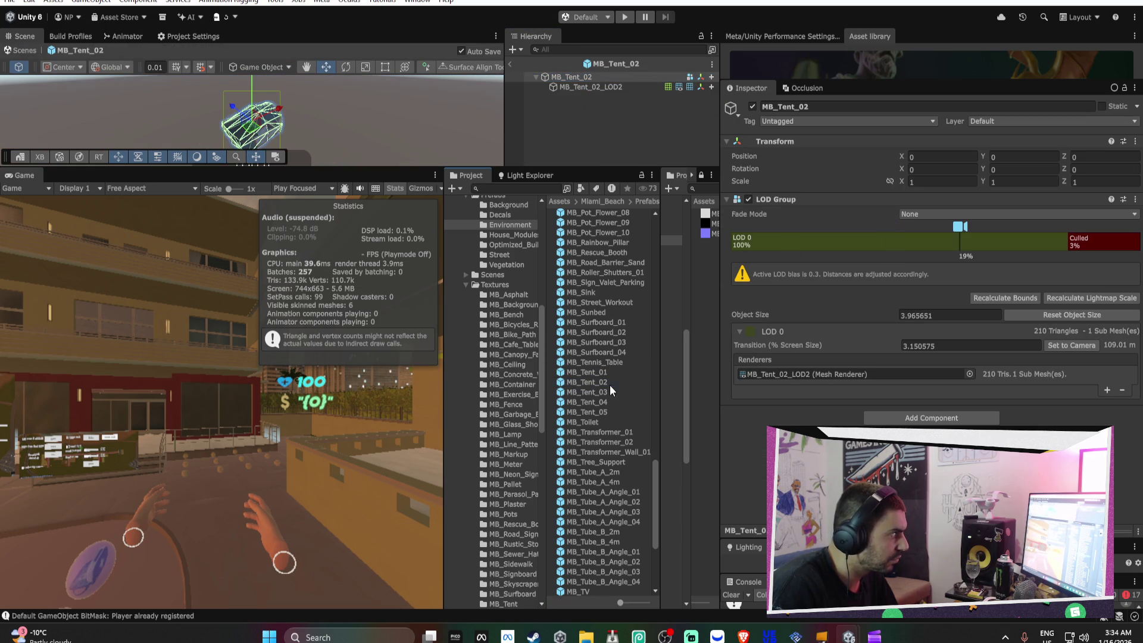
double_click(601, 392)
click(599, 403)
double_click(599, 407)
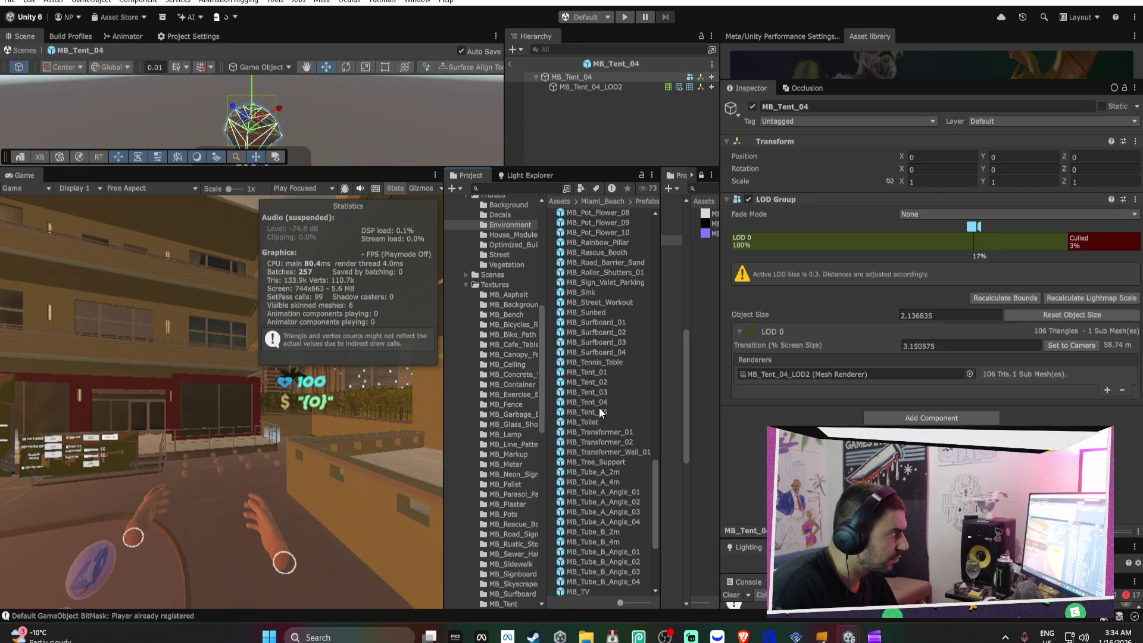
click(615, 86)
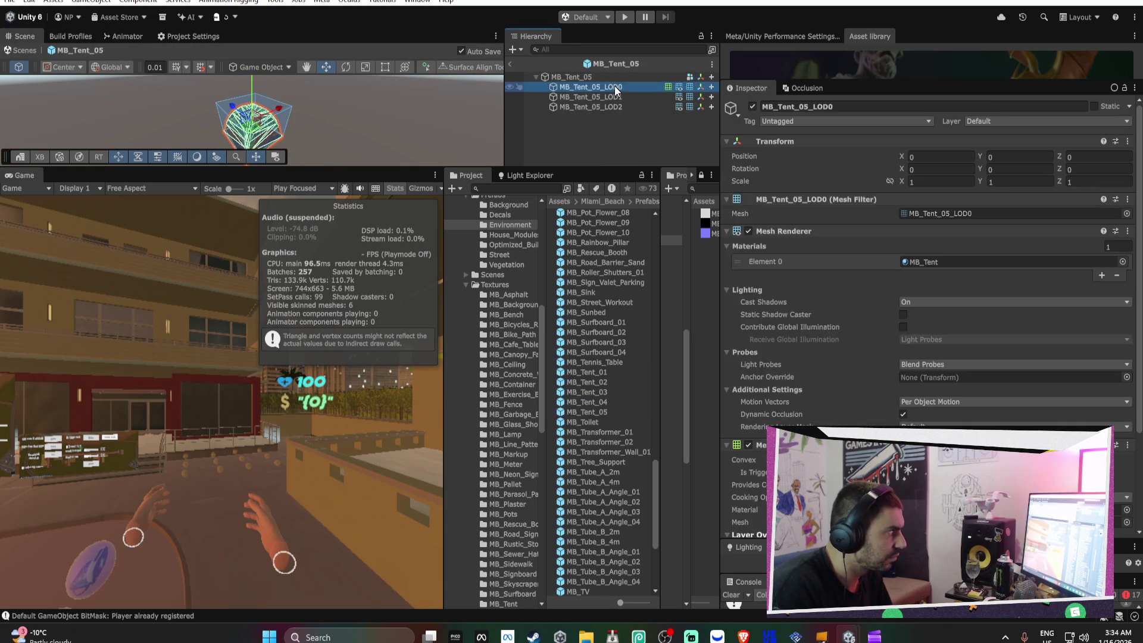
key(Delete)
key(Delete)
click(616, 88)
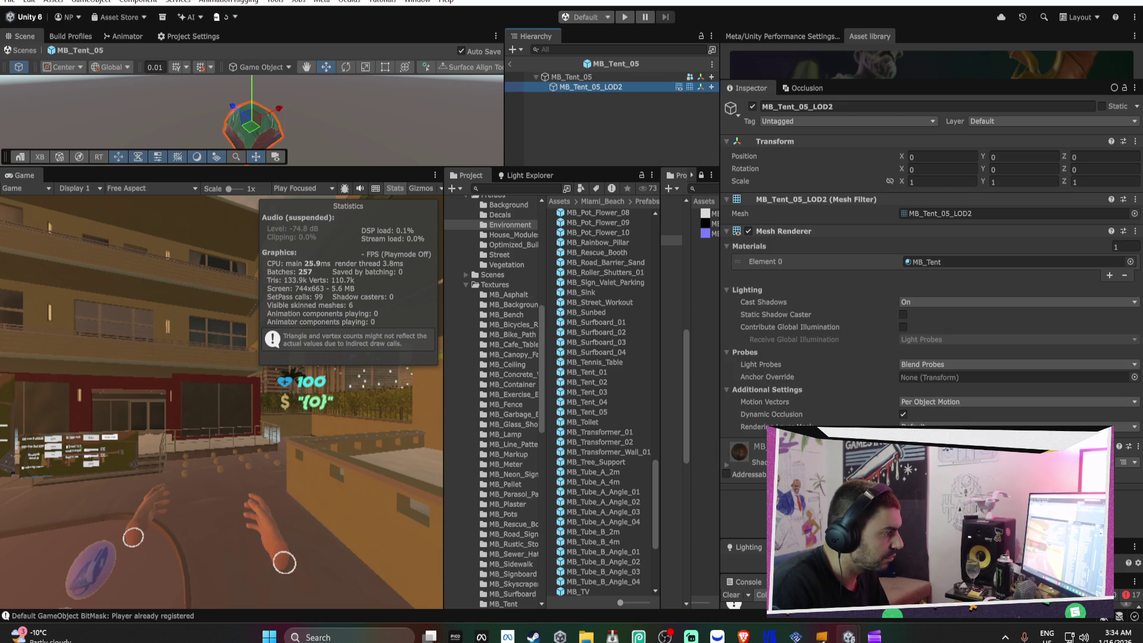
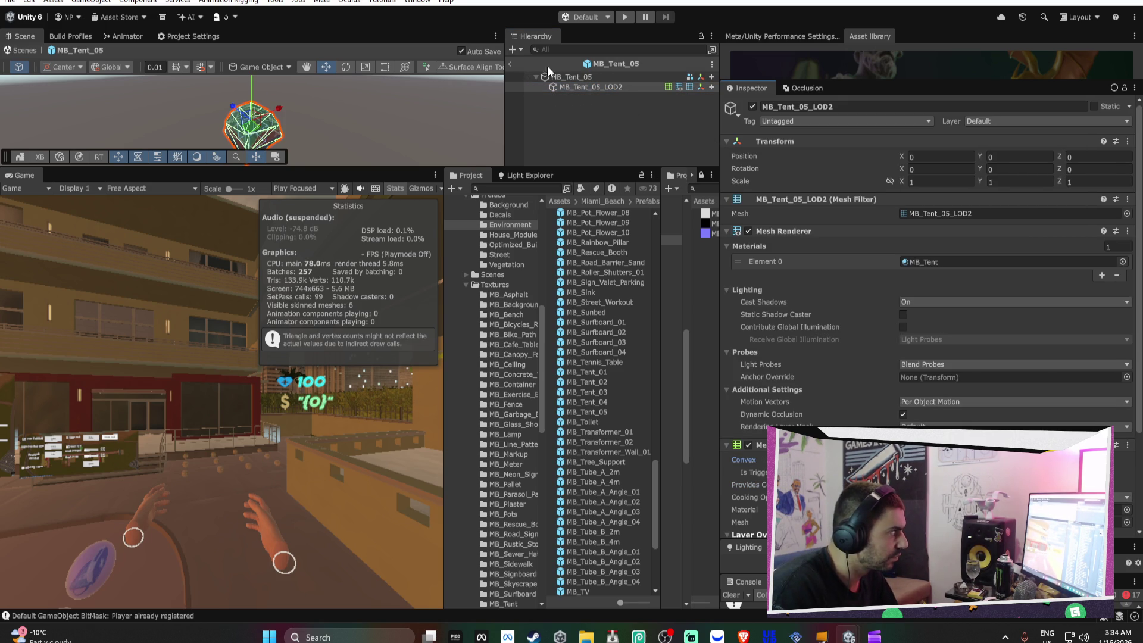
Delete MB_Tent_05's extra LOD levels so only LOD 0 remains
click(592, 78)
right_click(810, 242)
click(874, 263)
click(578, 325)
click(880, 265)
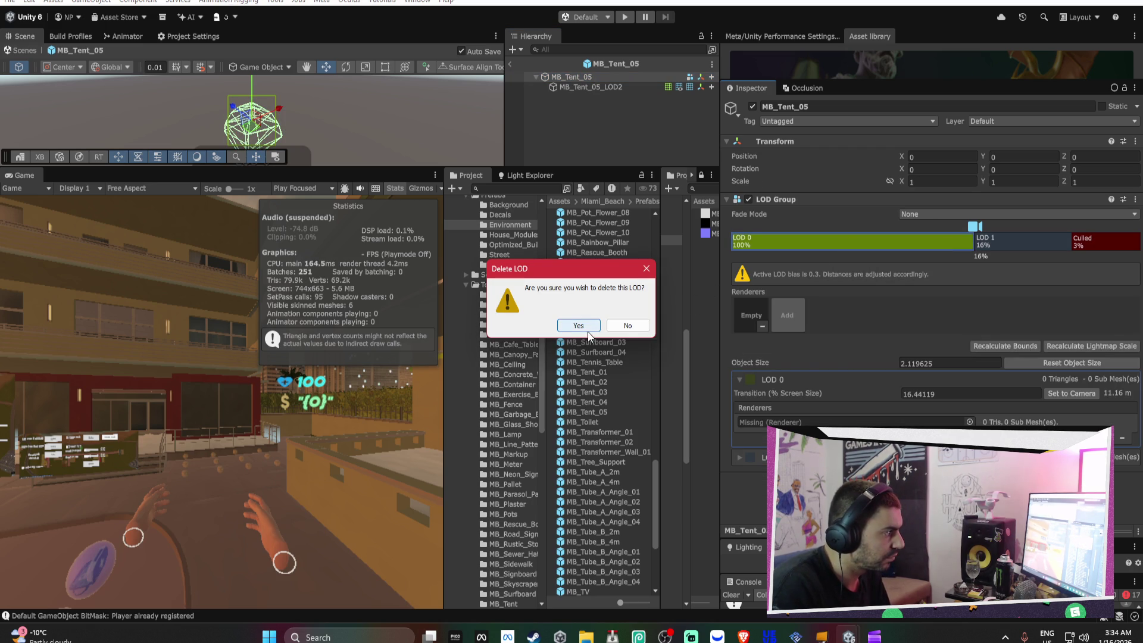
click(579, 326)
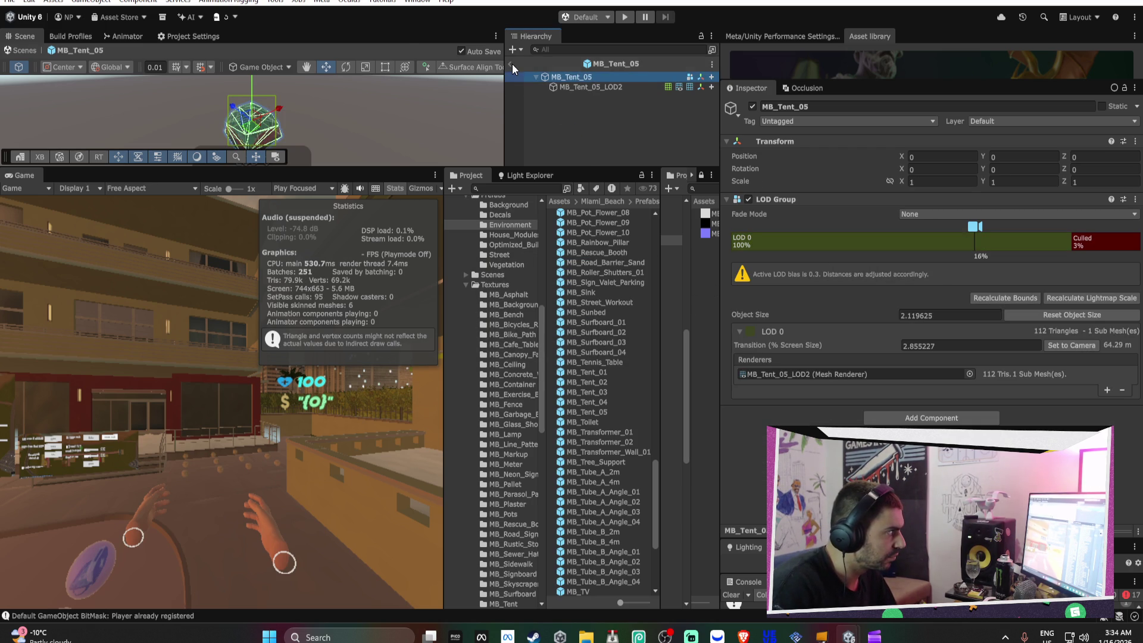
Exit prefab mode and set MB_Tent_01 through MB_Tent_05's LOD Fade Mode to Cross Fade
click(512, 63)
click(615, 374)
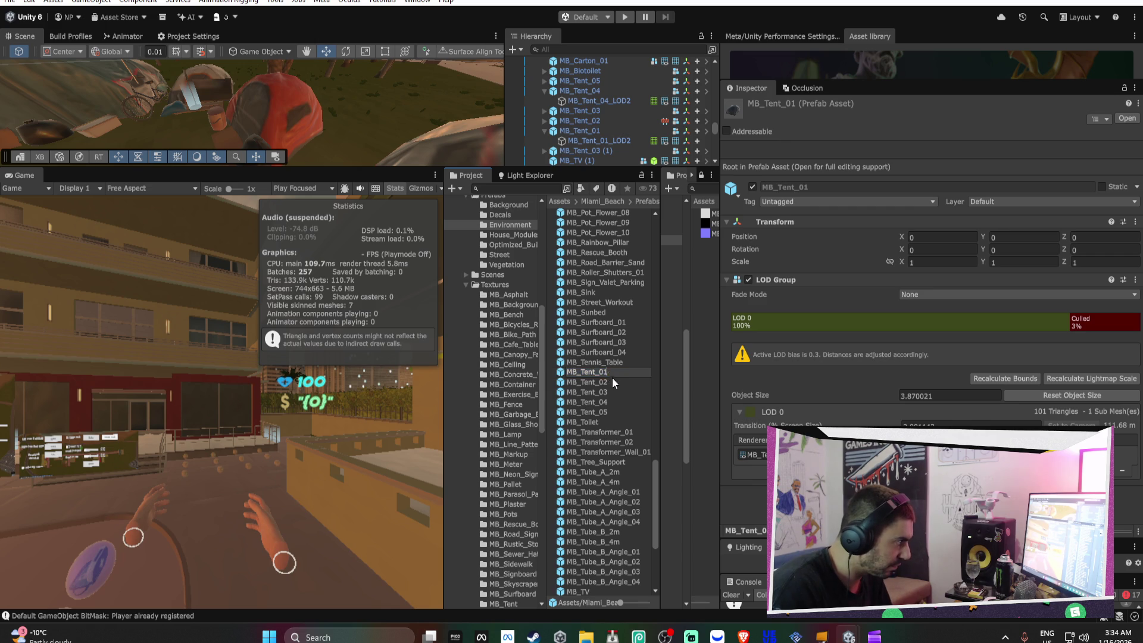
scroll(612, 377, up, 1)
key(Down)
key(Down)
key(Down)
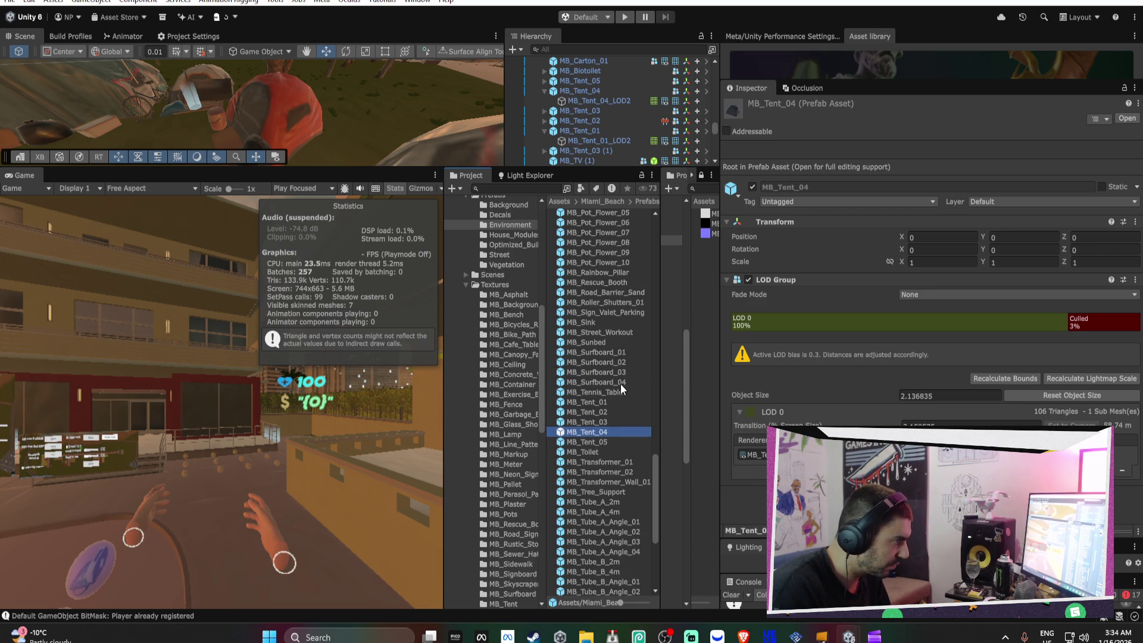
shift+click(616, 403)
click(960, 294)
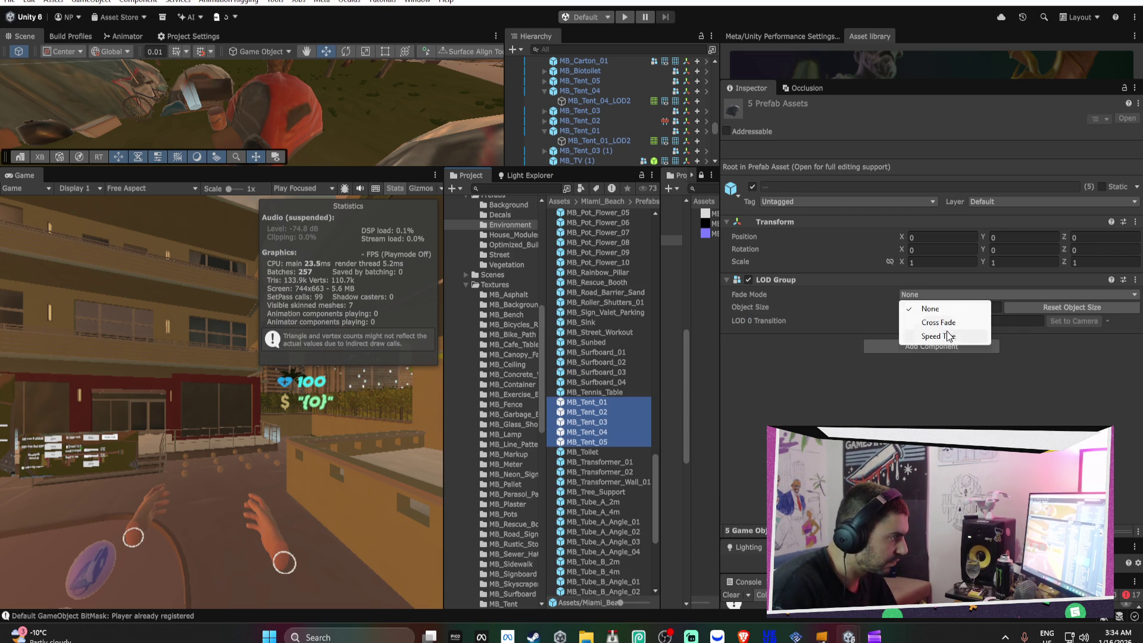
click(941, 323)
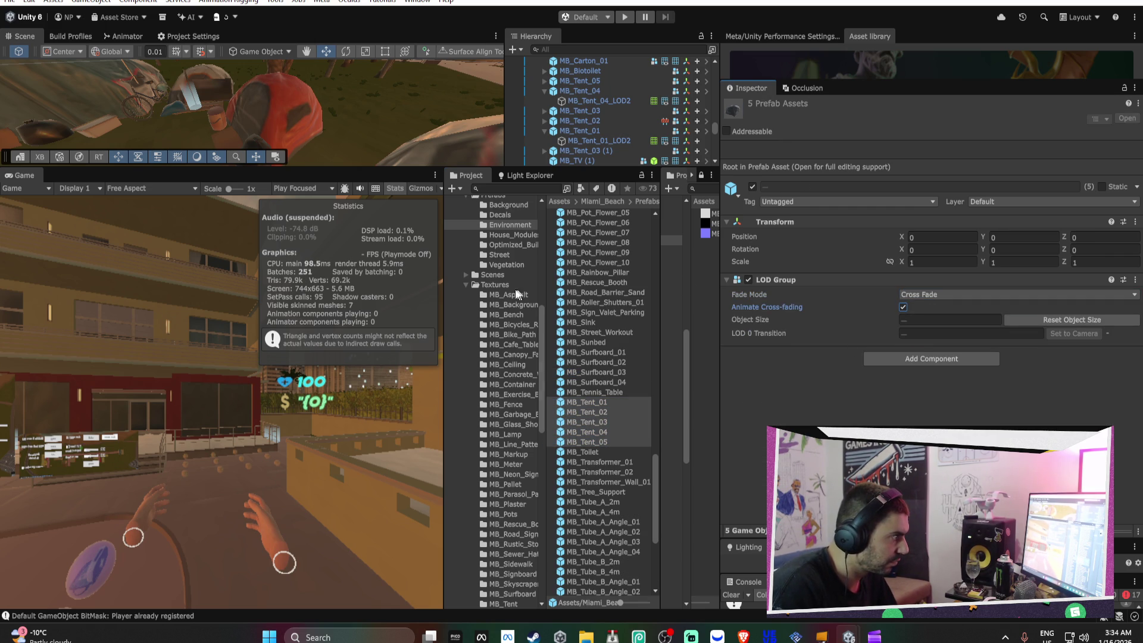
Orbit and enlarge the scene view, then select the MB_Tent_04 tent
drag(360, 149, 408, 114)
drag(467, 167, 453, 341)
scroll(277, 220, down, 3)
click(278, 220)
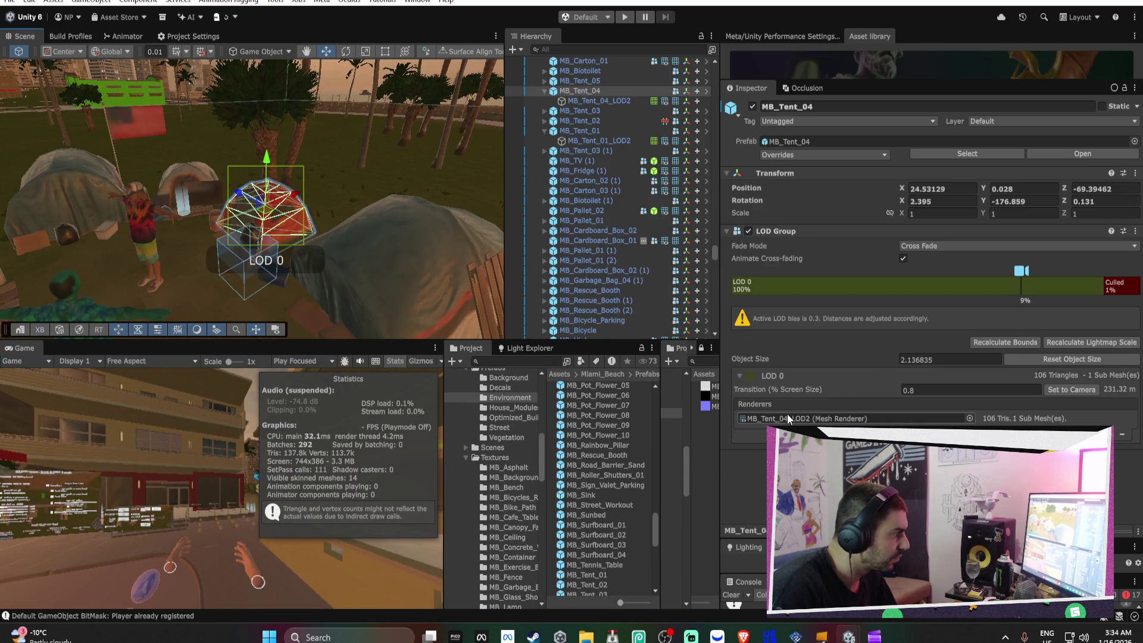
Set the tent's MB_Tent_A texture max size to 512
click(566, 100)
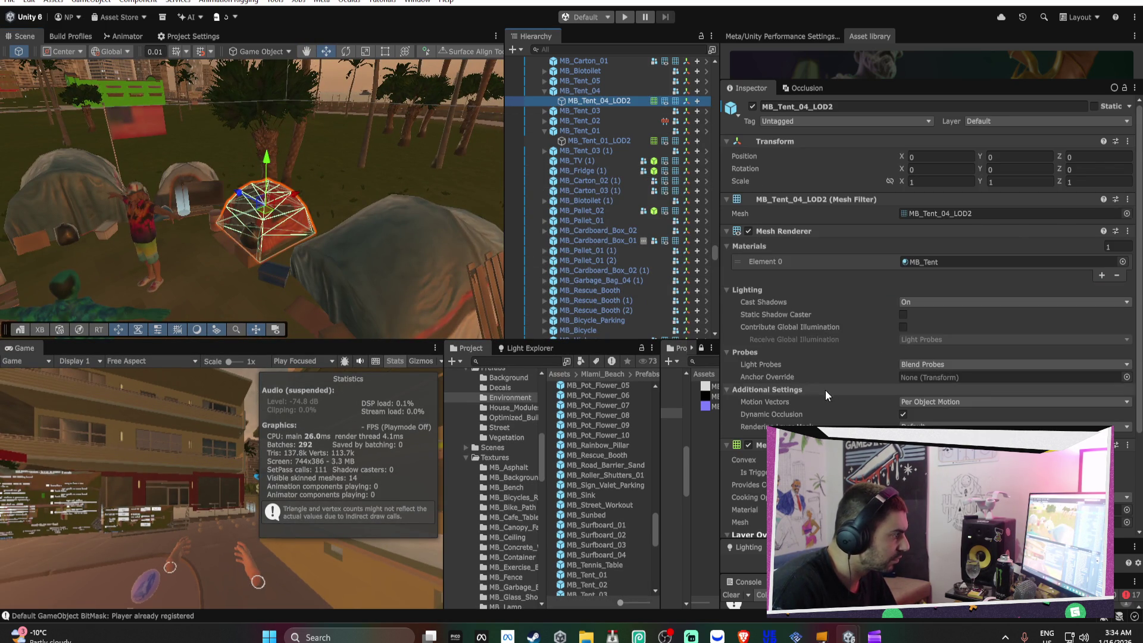
double_click(937, 261)
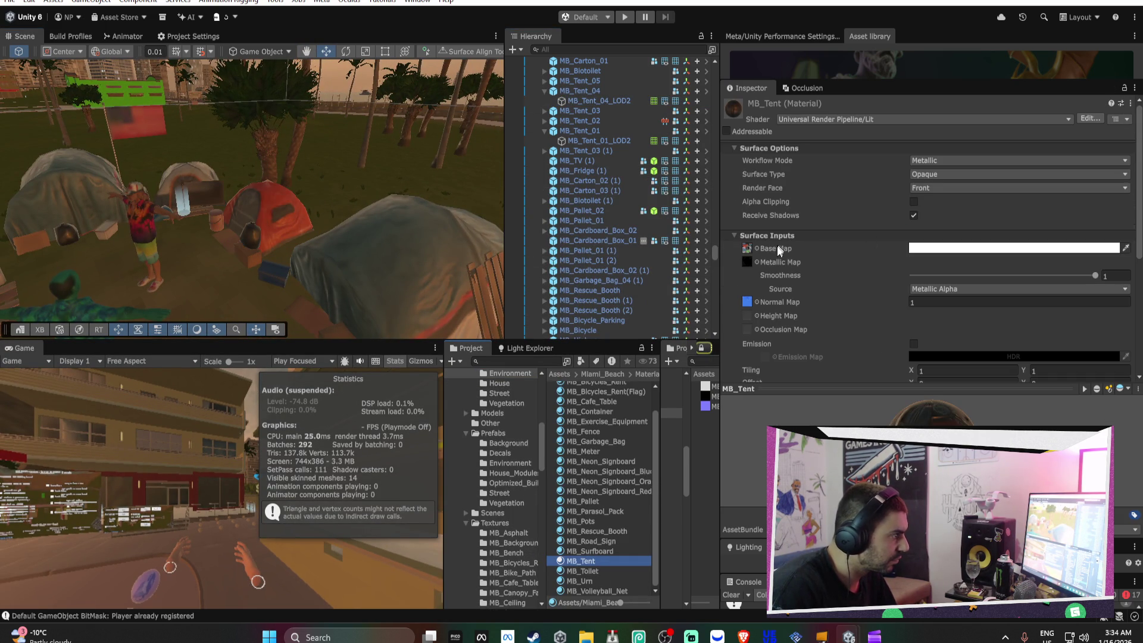
click(746, 249)
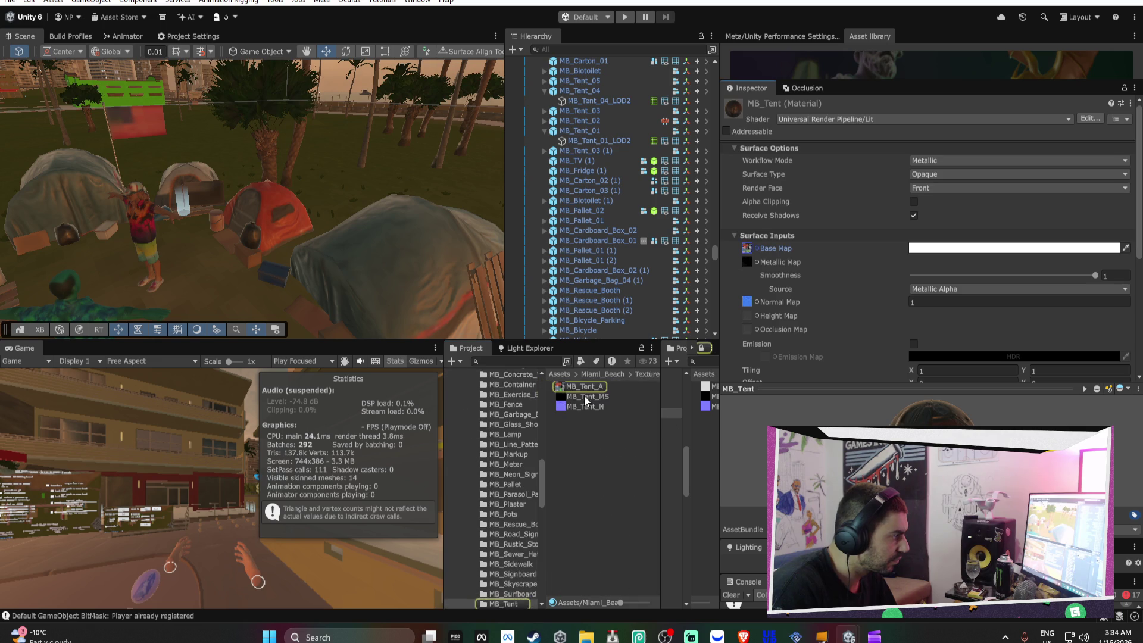
click(600, 388)
click(933, 316)
click(935, 369)
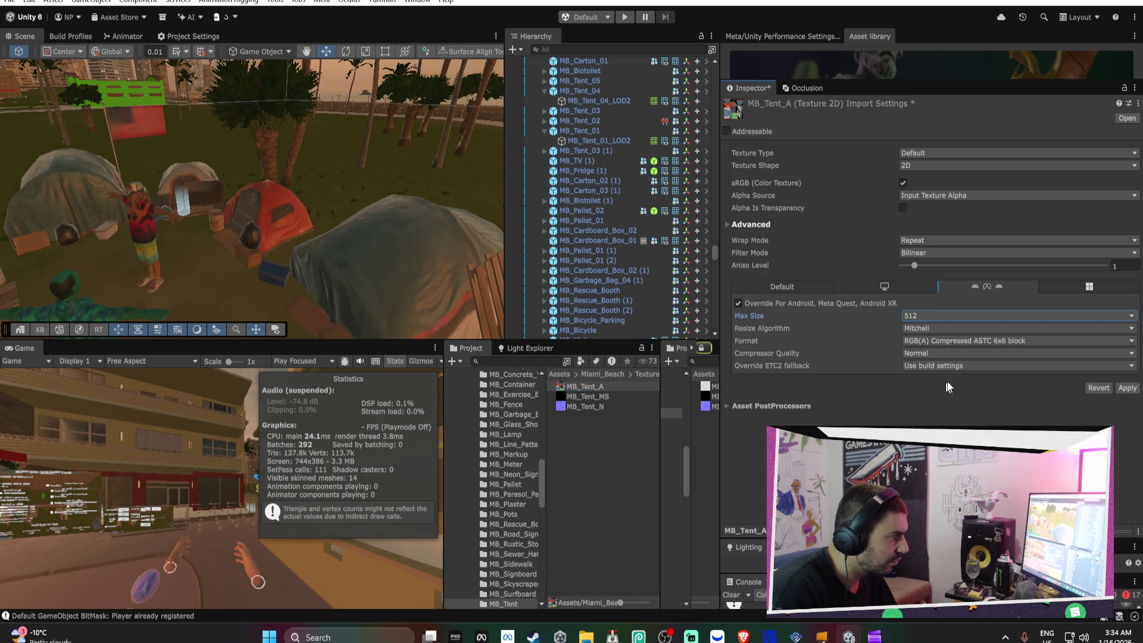
Open the import settings of the cardboard sign's MB_Pallet_A texture
drag(397, 217, 264, 208)
scroll(265, 208, up, 5)
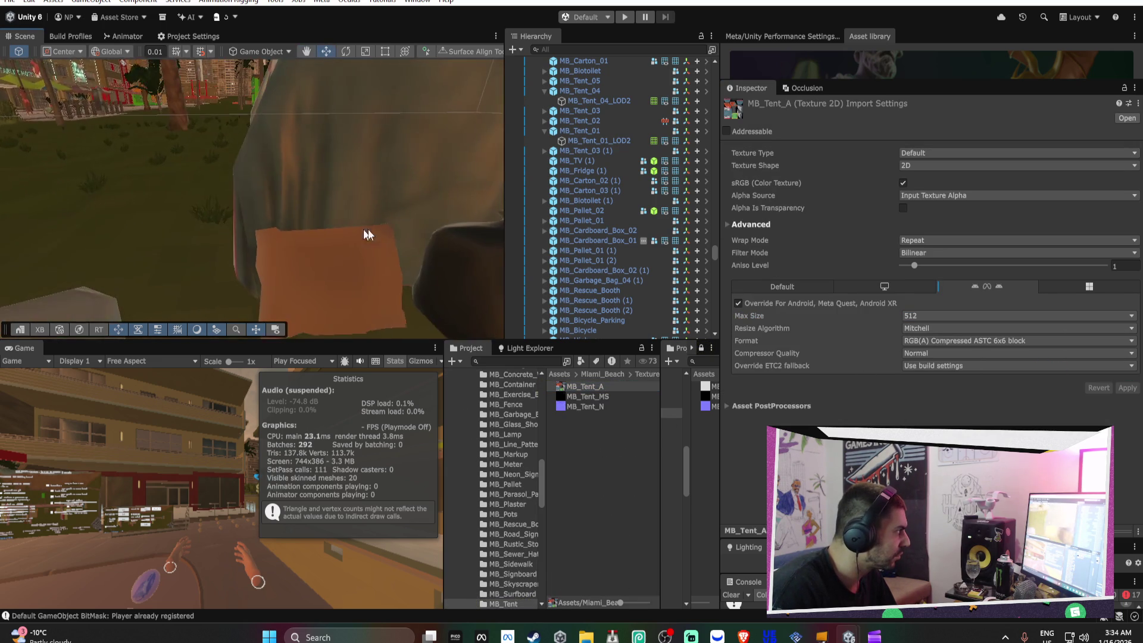
click(337, 260)
click(929, 293)
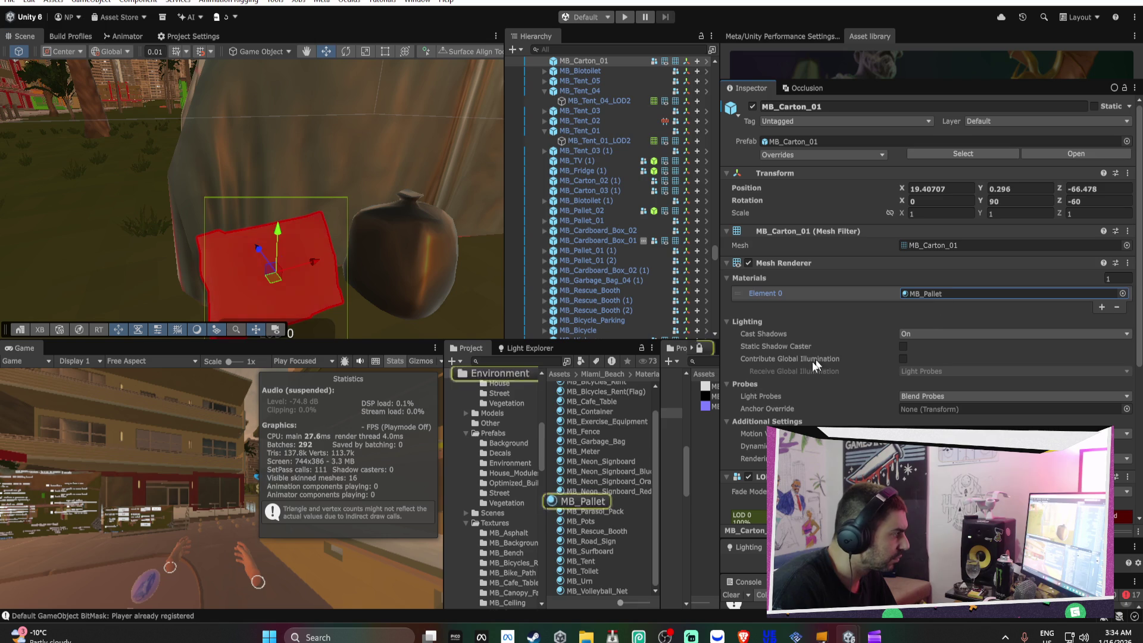
click(583, 502)
click(747, 248)
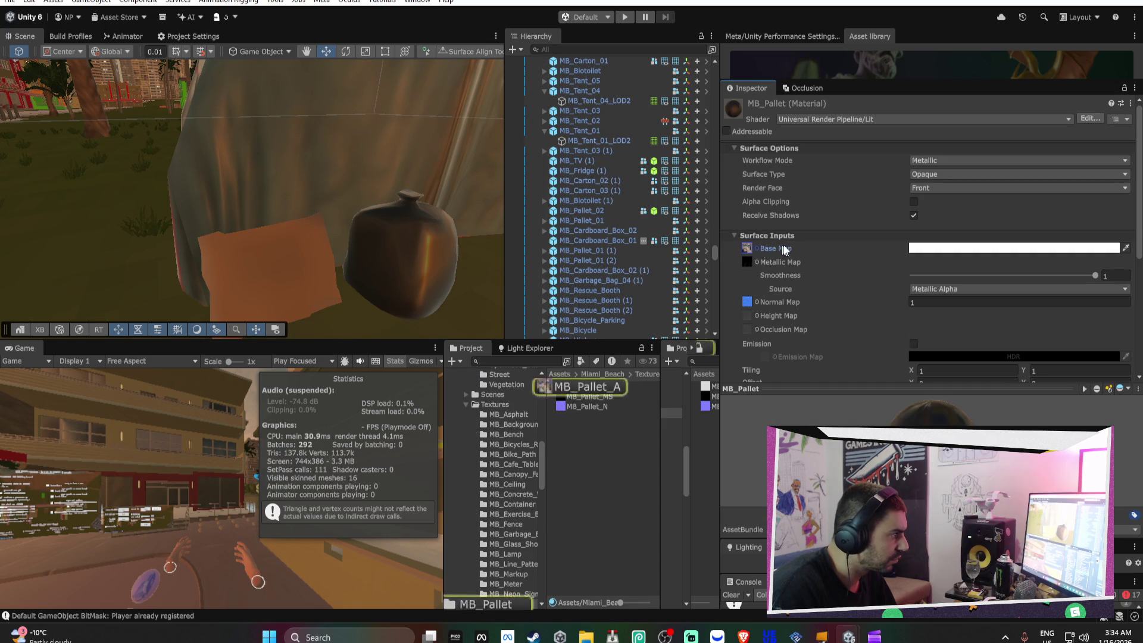
click(588, 388)
Raise MB_Pallet_A's Quest override max size to 512 and apply it
click(919, 315)
click(920, 353)
click(1128, 387)
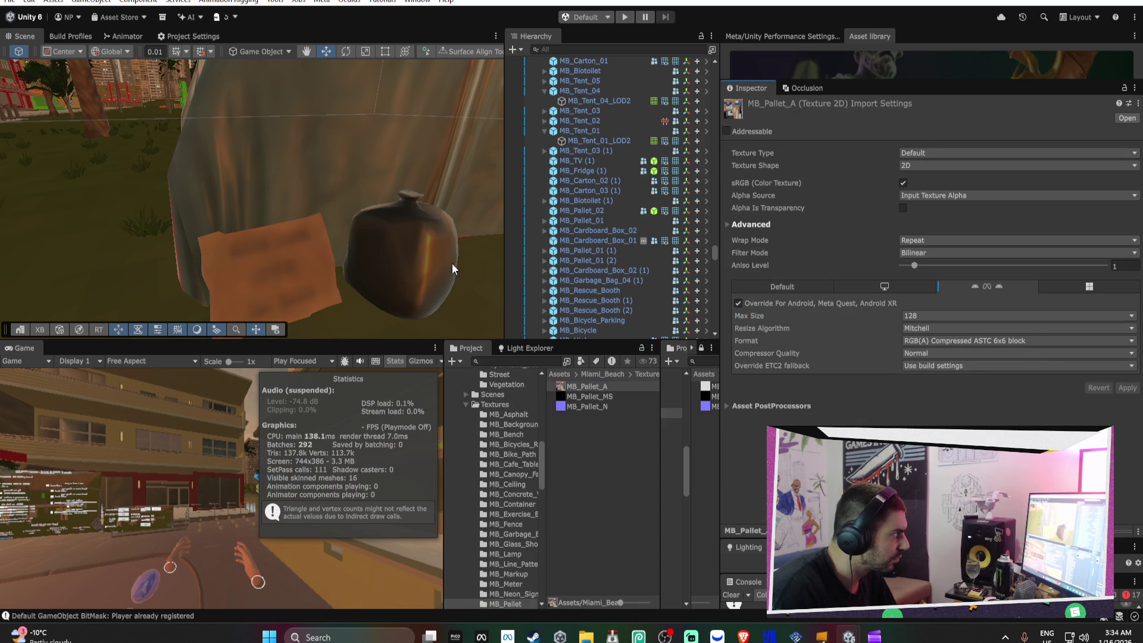
click(940, 316)
click(932, 371)
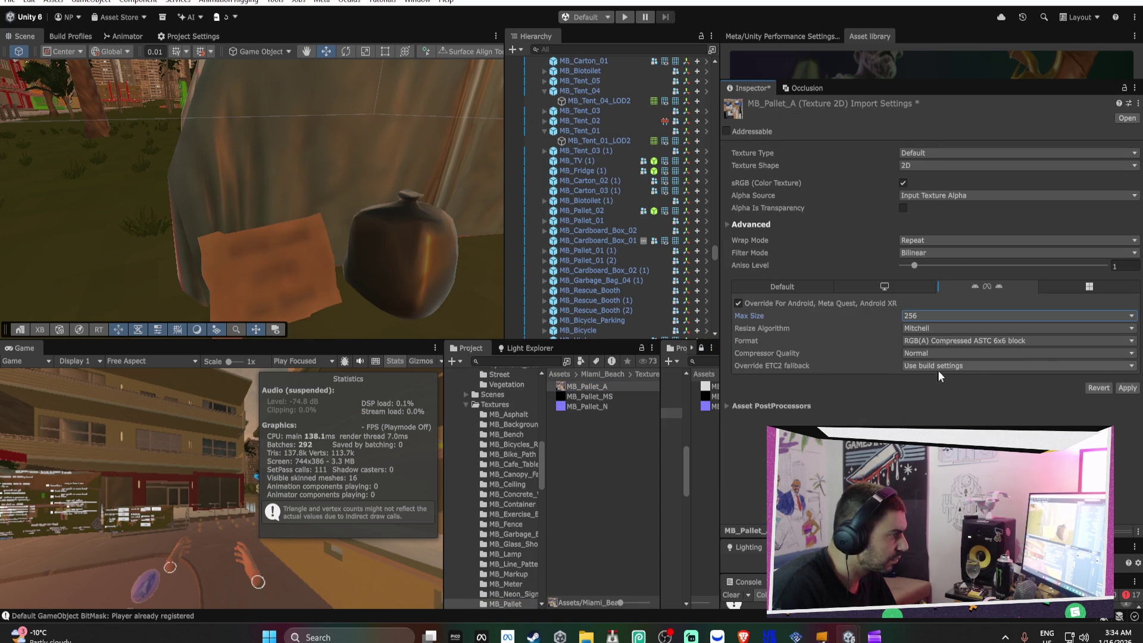
click(964, 316)
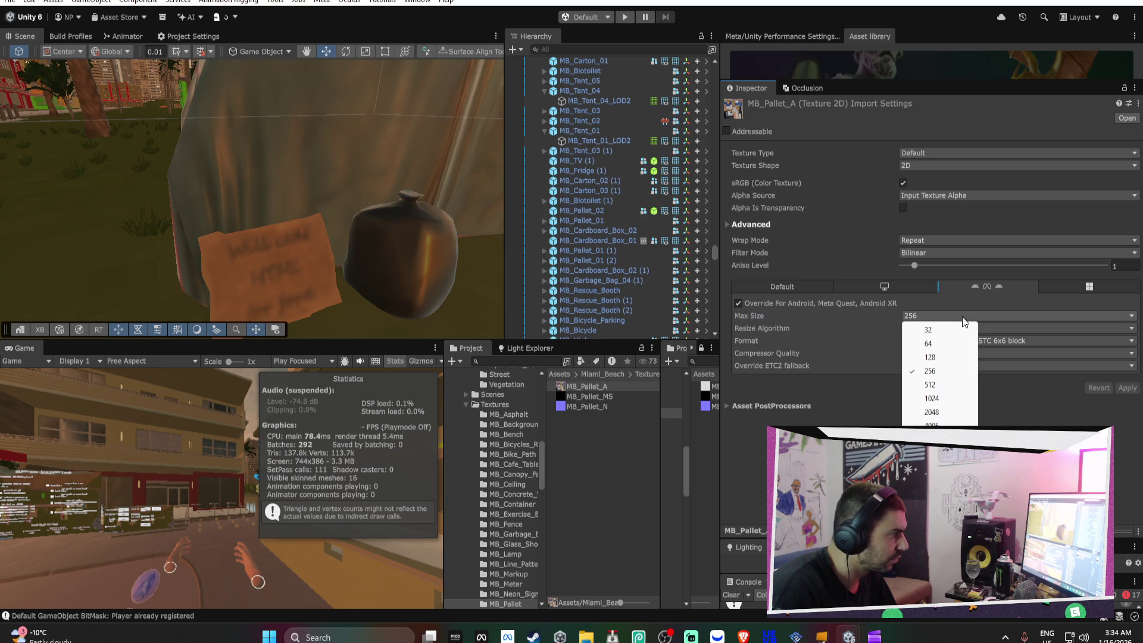
click(938, 384)
click(1126, 389)
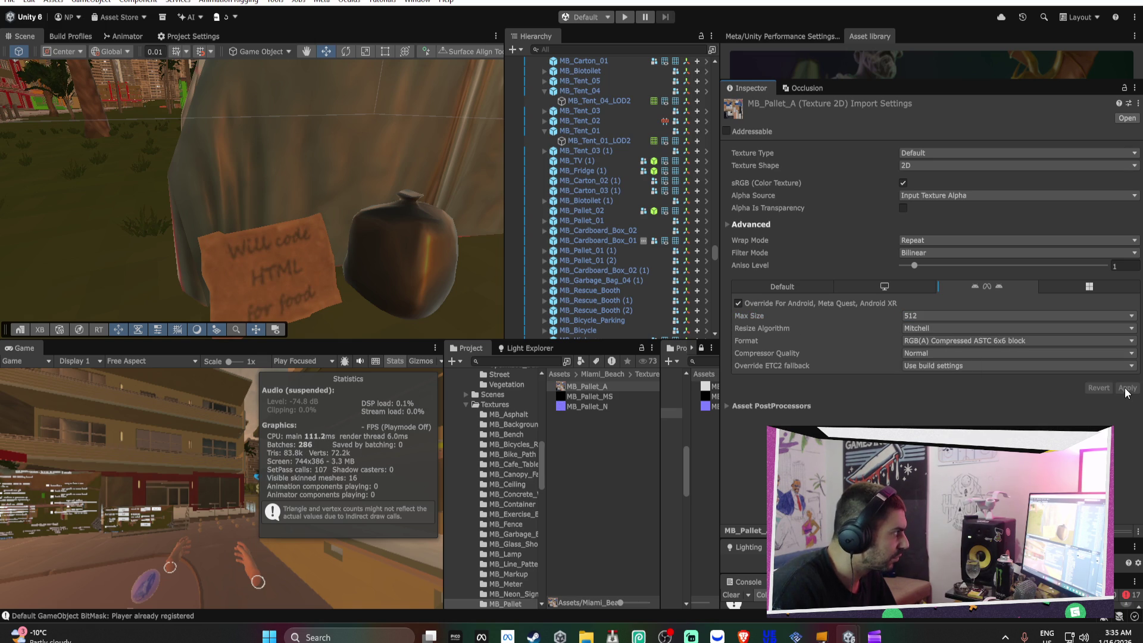
mouse_move(469, 252)
mouse_down()
mouse_move(439, 263)
mouse_move(199, 245)
mouse_move(378, 247)
mouse_move(512, 196)
mouse_move(560, 199)
mouse_move(544, 189)
mouse_move(35, 202)
mouse_move(234, 238)
mouse_move(239, 249)
mouse_up()
Select the 'Will code HTML' sign (MB_Carton_01) up close, then fly back toward the hotel
click(241, 250)
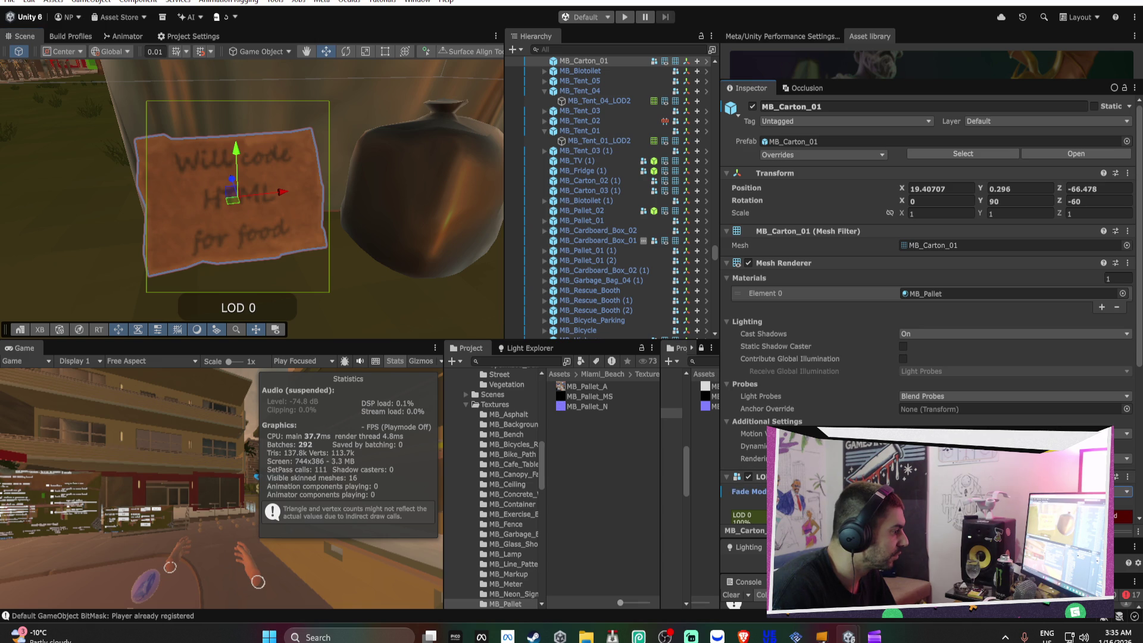
mouse_move(362, 248)
mouse_down()
mouse_move(383, 196)
mouse_move(255, 209)
mouse_move(289, 213)
mouse_move(189, 199)
mouse_move(267, 197)
mouse_move(171, 199)
mouse_move(777, 220)
mouse_move(677, 206)
mouse_move(942, 195)
mouse_move(1087, 209)
mouse_move(583, 203)
mouse_up()
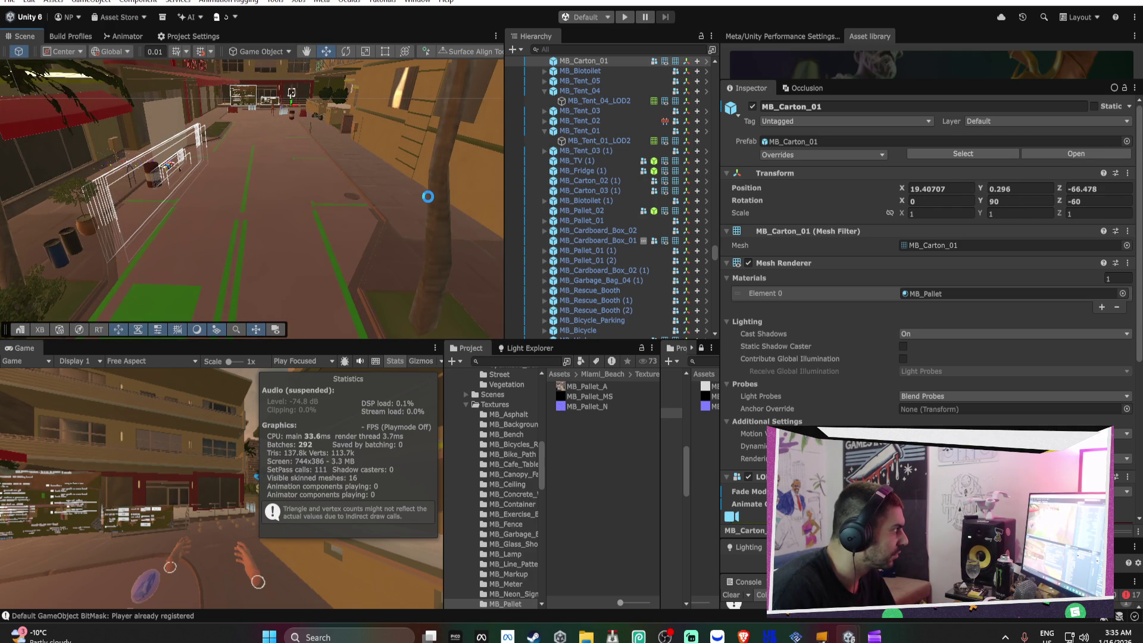
mouse_move(427, 197)
mouse_down()
mouse_move(192, 136)
mouse_move(270, 145)
mouse_move(396, 216)
mouse_move(319, 242)
mouse_up()
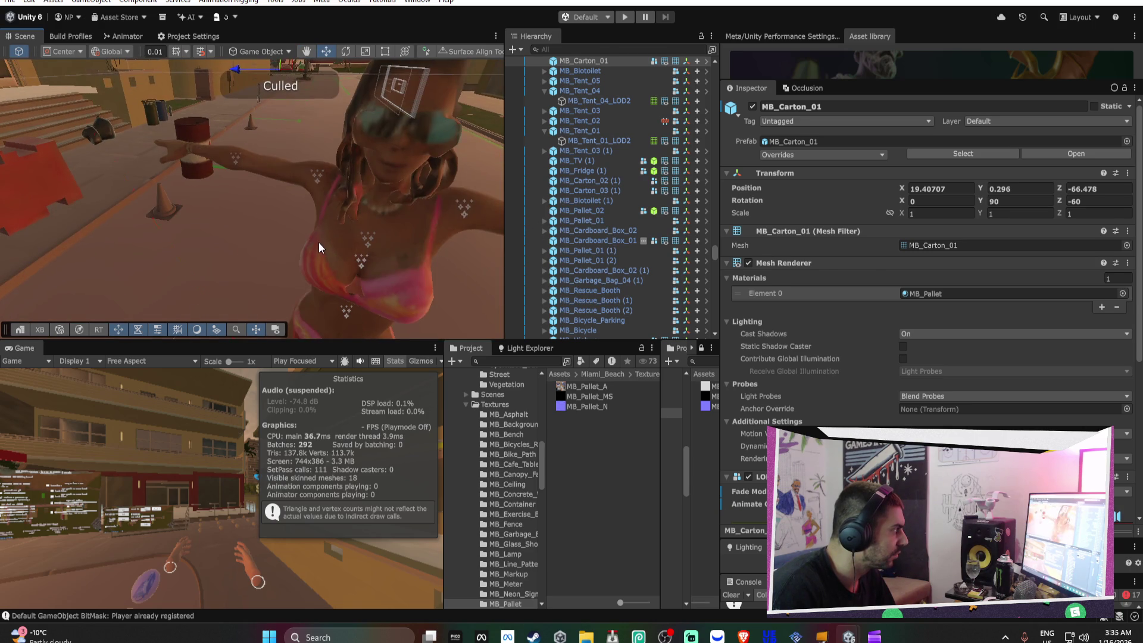
Select beachbabe4_rigged and delete its extra LOD levels, leaving only LOD 0
click(319, 242)
click(820, 309)
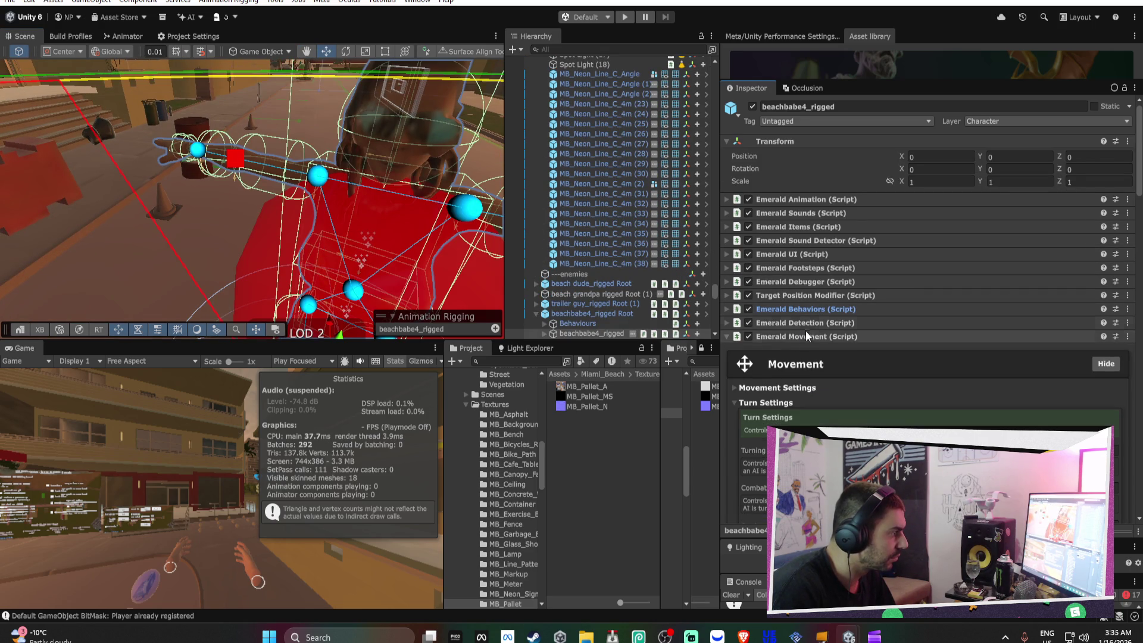
click(808, 337)
scroll(813, 357, down, 5)
click(727, 446)
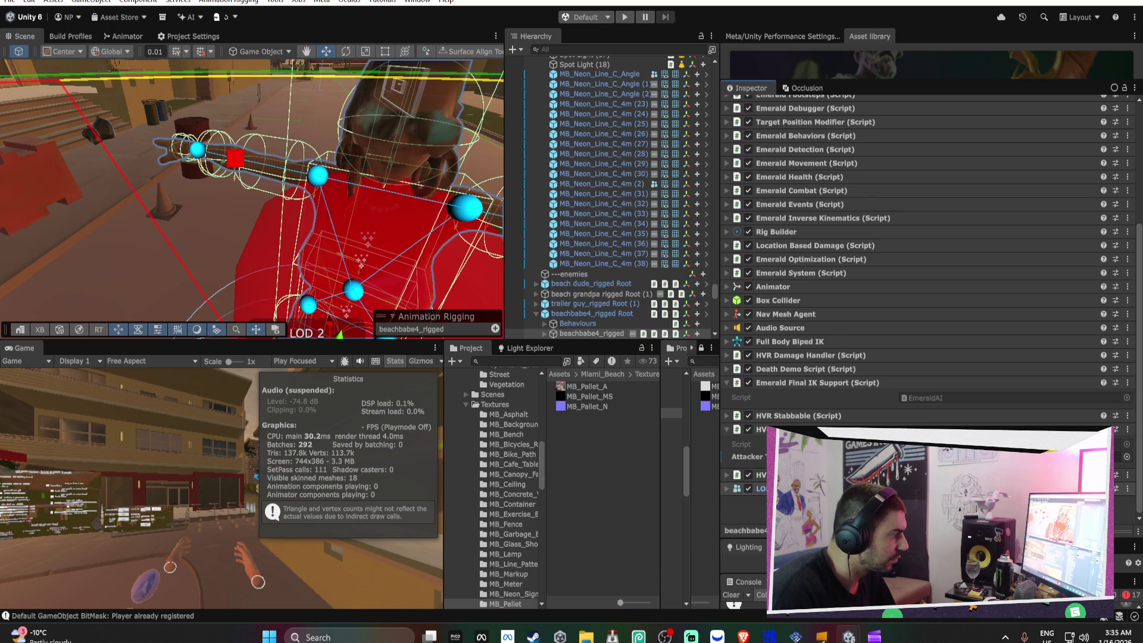
scroll(929, 268, down, 5)
scroll(816, 399, down, 2)
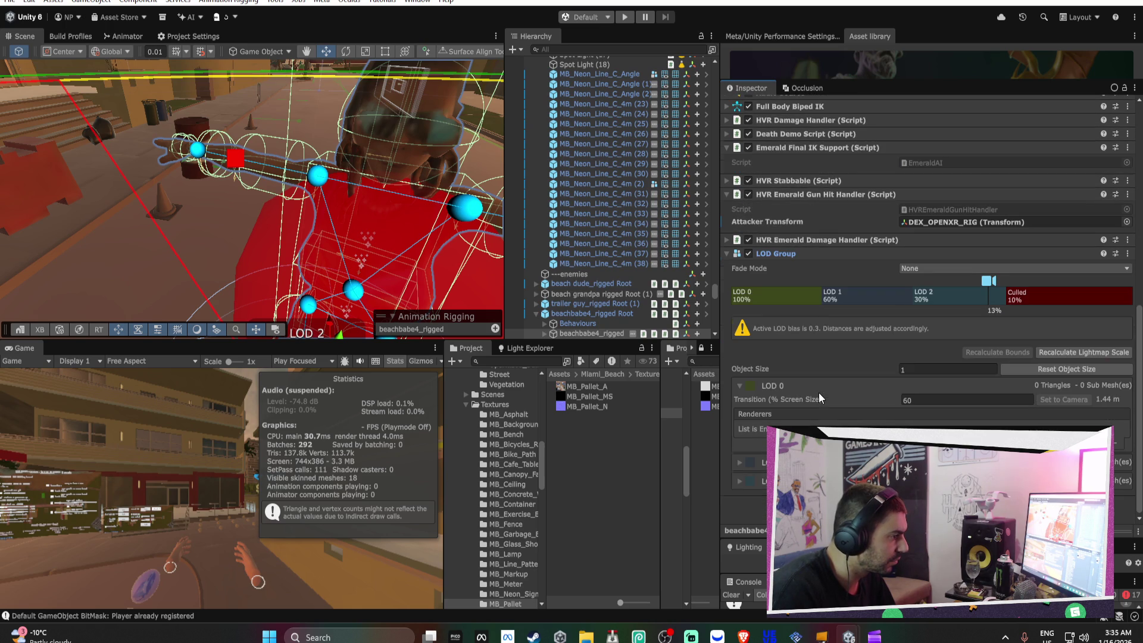
right_click(789, 297)
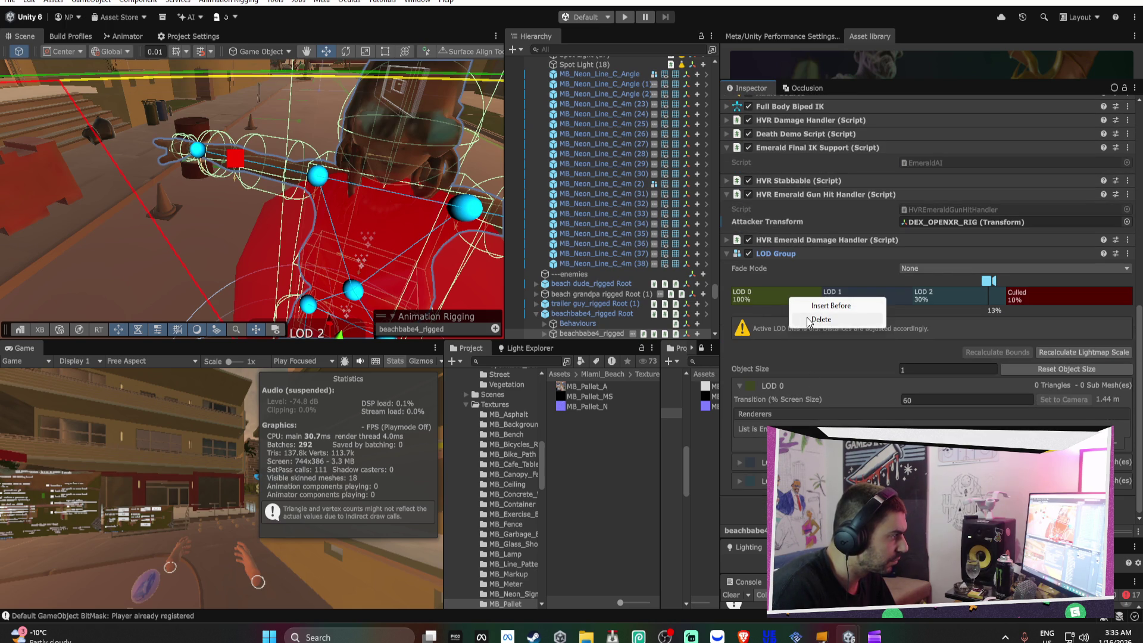
click(820, 320)
click(808, 337)
scroll(575, 321, down, 3)
Assign Mesh_0 to LOD 0, set Cross Fade, and apply the LOD Group to the prefab
click(544, 259)
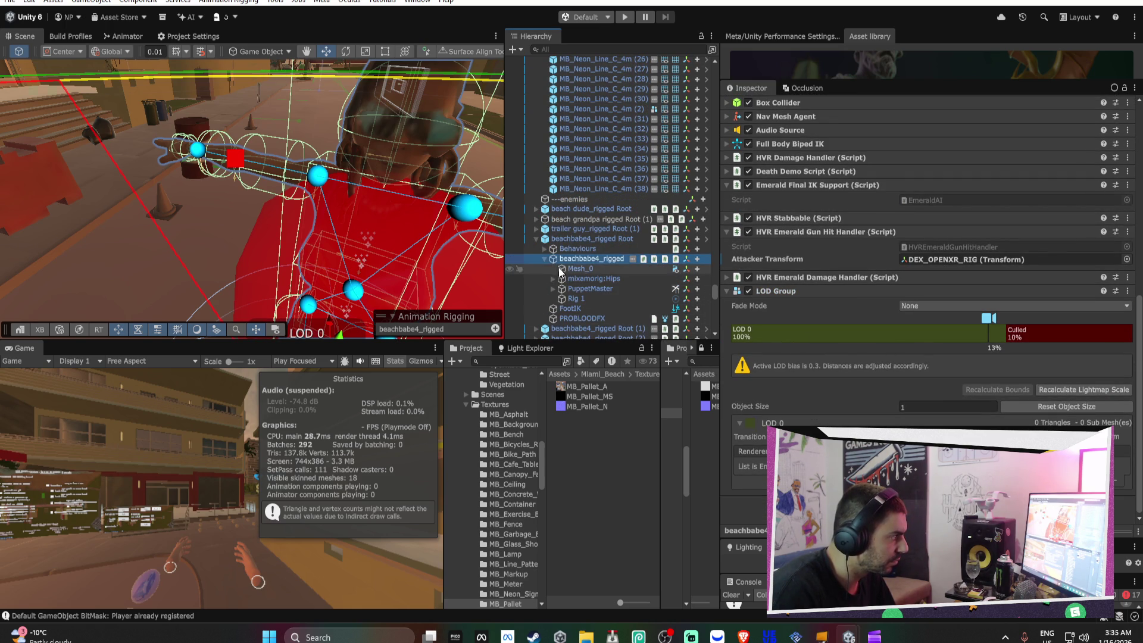
drag(576, 268, 838, 337)
drag(1006, 337, 1041, 336)
click(929, 305)
click(905, 329)
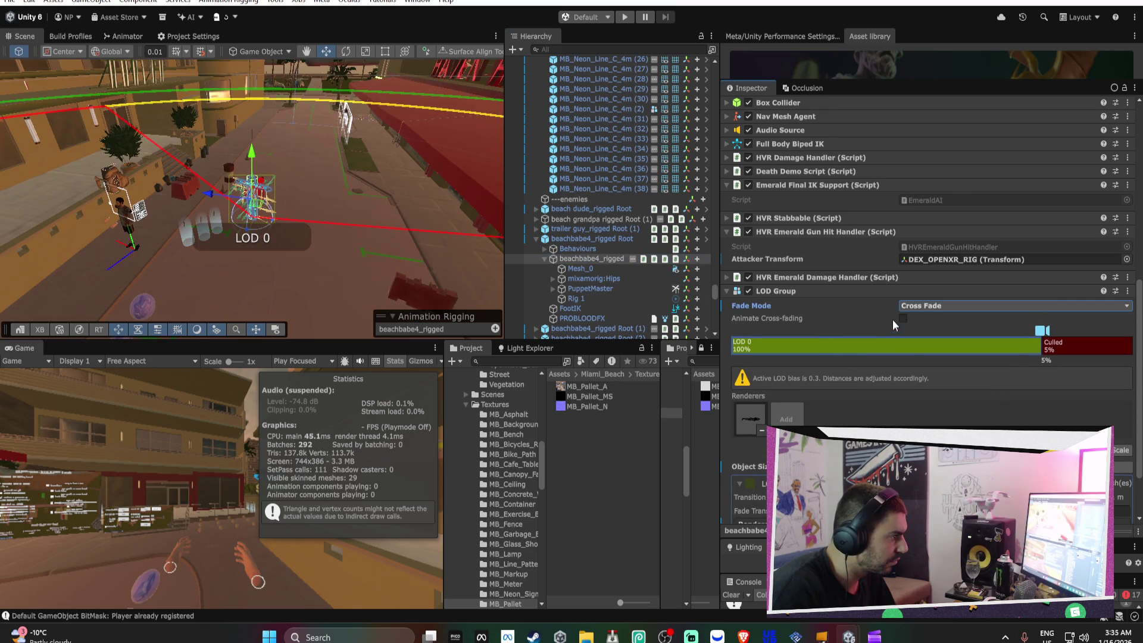
right_click(792, 293)
mouse_move(847, 341)
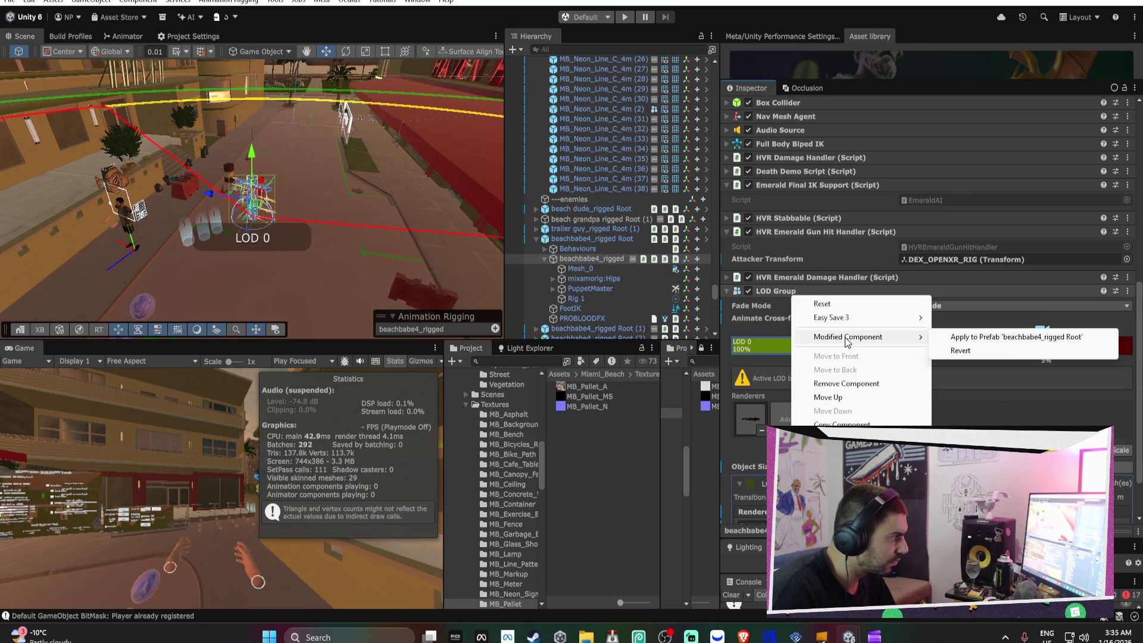
click(1012, 337)
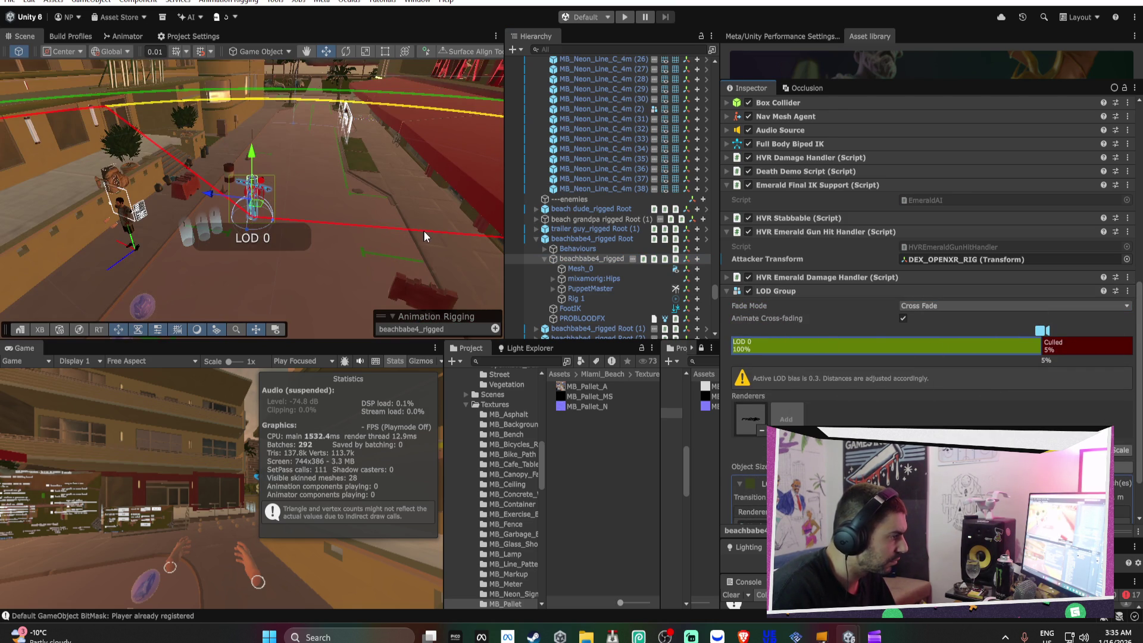
Lower the character's culling threshold to 1% screen size
mouse_move(444, 211)
mouse_down()
mouse_move(336, 162)
mouse_move(474, 212)
mouse_up()
drag(1037, 340, 1072, 342)
drag(313, 195, 364, 136)
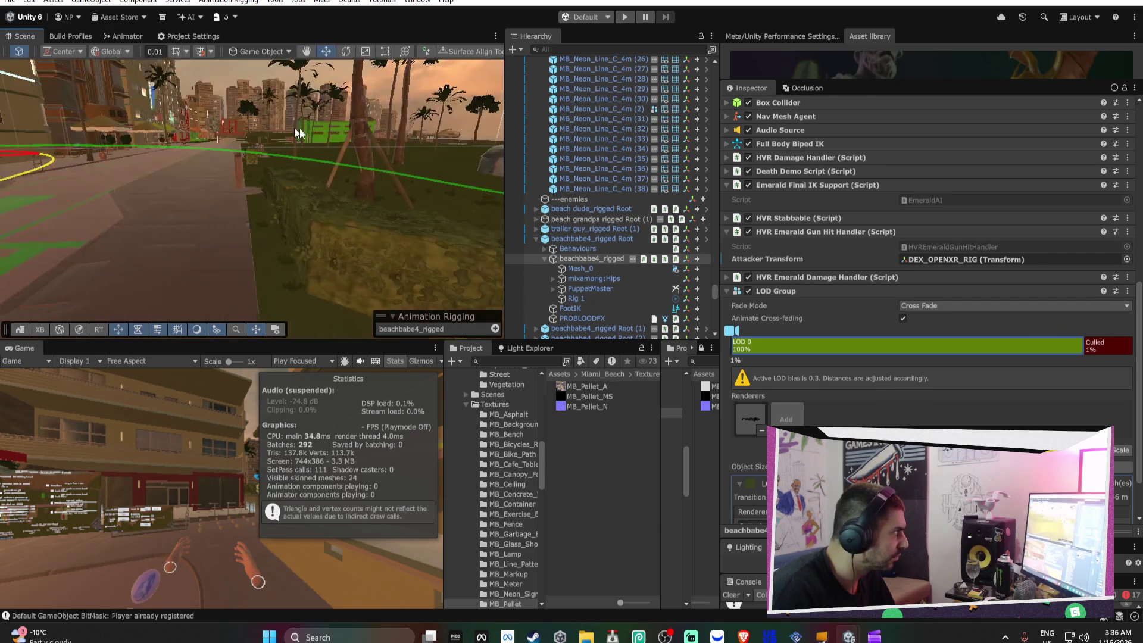
key(f)
right_click(784, 291)
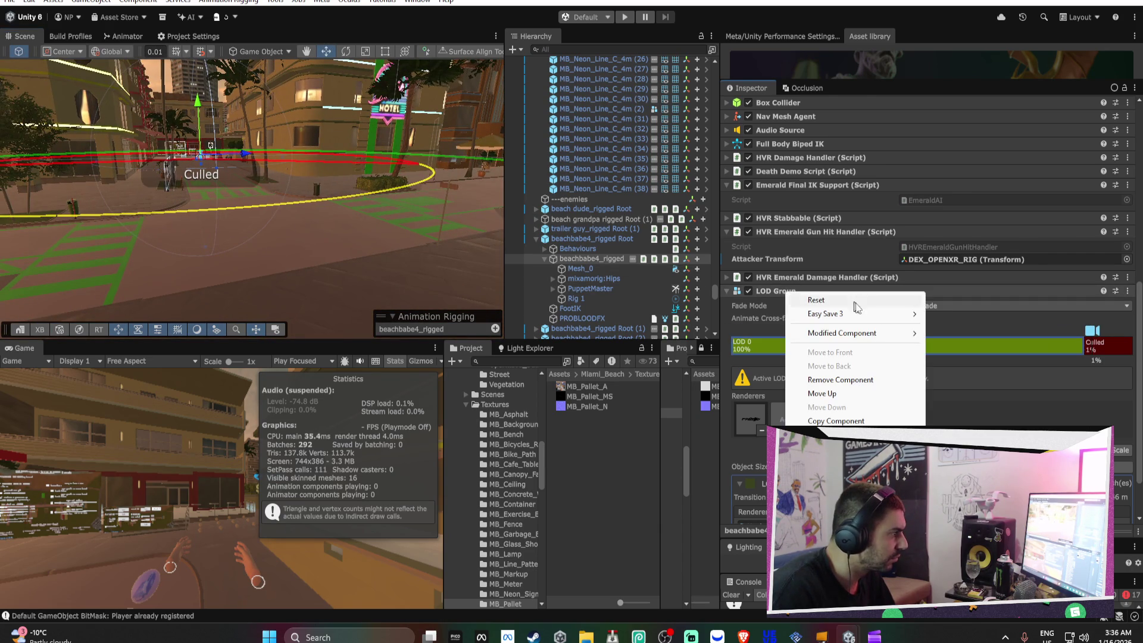
click(983, 333)
Delete the duplicate beachbabe4_rigged Root (1) and (2) copies
scroll(256, 176, up, 5)
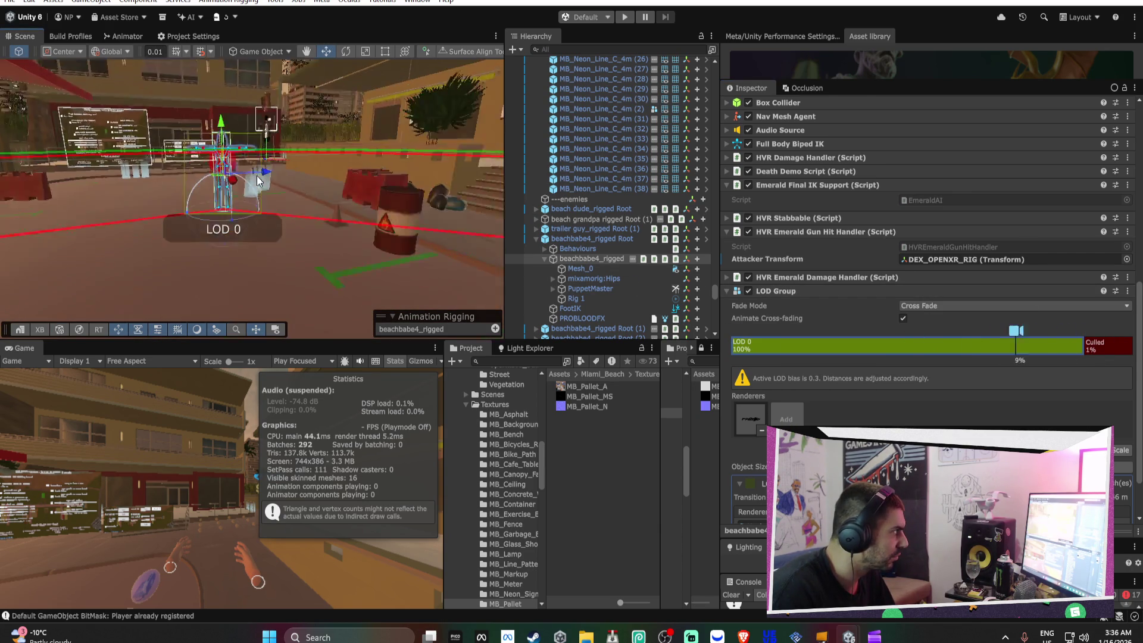
click(537, 240)
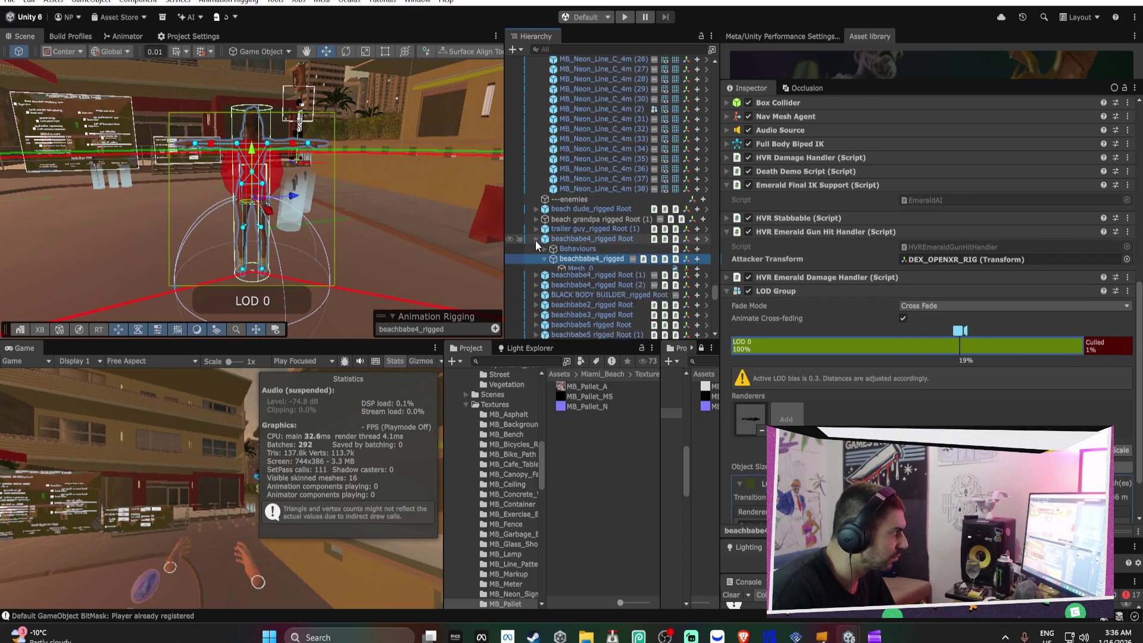
click(563, 248)
key(Delete)
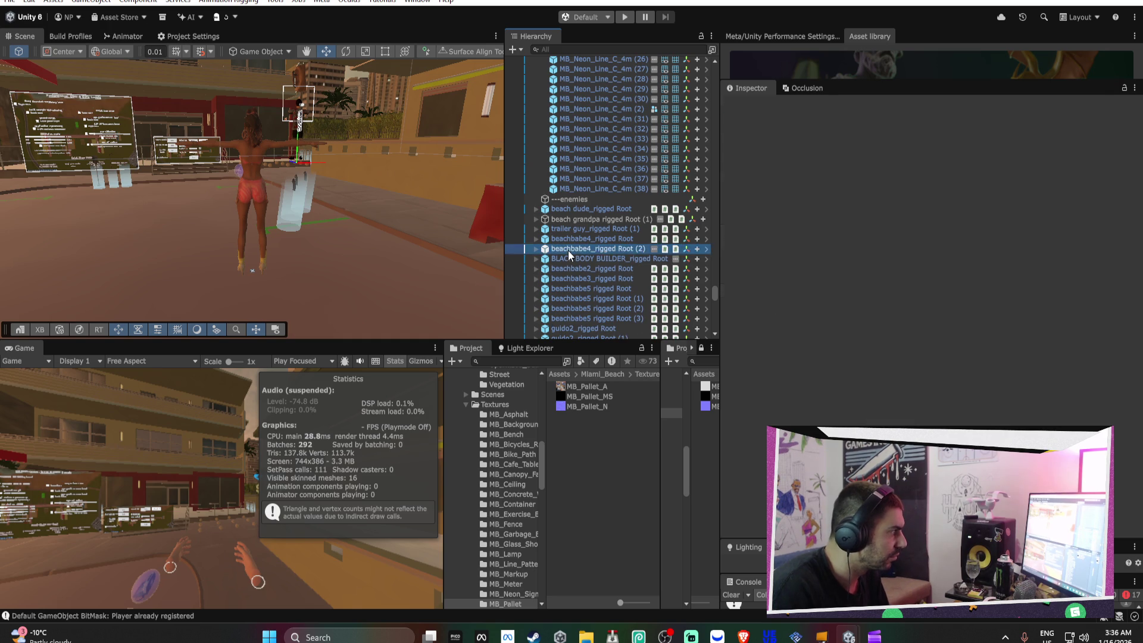
click(262, 191)
mouse_move(261, 191)
mouse_down()
mouse_move(442, 200)
mouse_move(337, 225)
mouse_move(83, 200)
mouse_move(457, 243)
mouse_move(270, 255)
mouse_move(707, 197)
mouse_move(417, 226)
mouse_move(106, 159)
mouse_move(286, 256)
mouse_move(286, 243)
mouse_move(332, 220)
mouse_move(375, 235)
mouse_move(266, 173)
mouse_move(383, 179)
mouse_move(508, 120)
mouse_move(292, 154)
mouse_move(712, 139)
mouse_move(505, 143)
mouse_move(623, 148)
mouse_move(604, 155)
mouse_move(274, 148)
mouse_move(856, 163)
mouse_move(396, 153)
mouse_move(415, 189)
mouse_move(357, 236)
mouse_up()
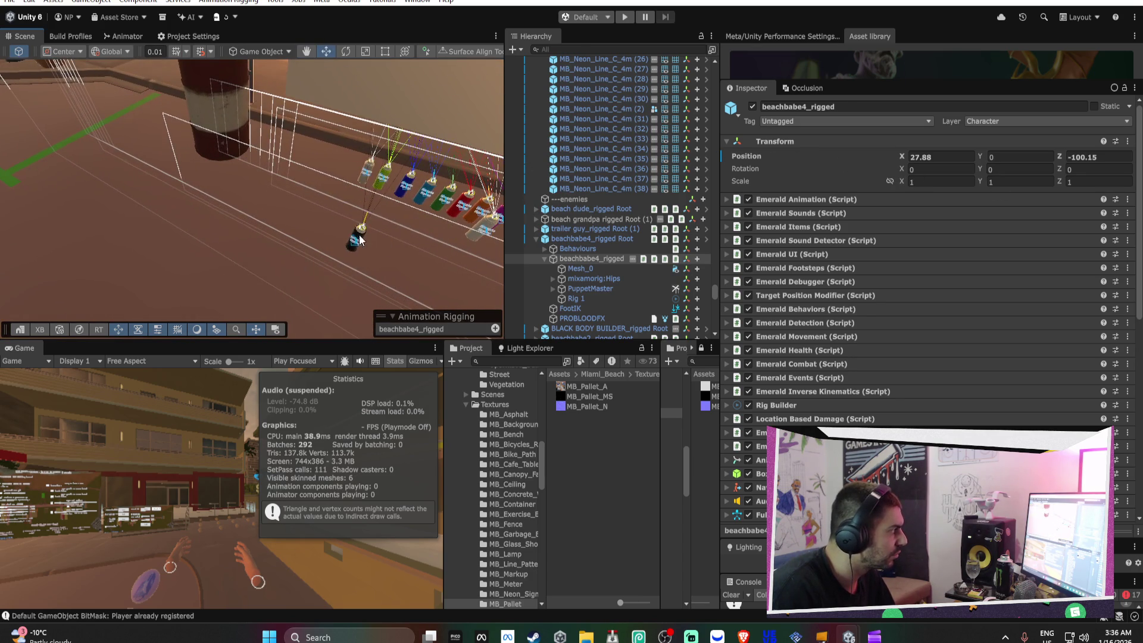
Filter the Hierarchy for the spray can caps and select all ten Cap objects
click(357, 237)
double_click(631, 333)
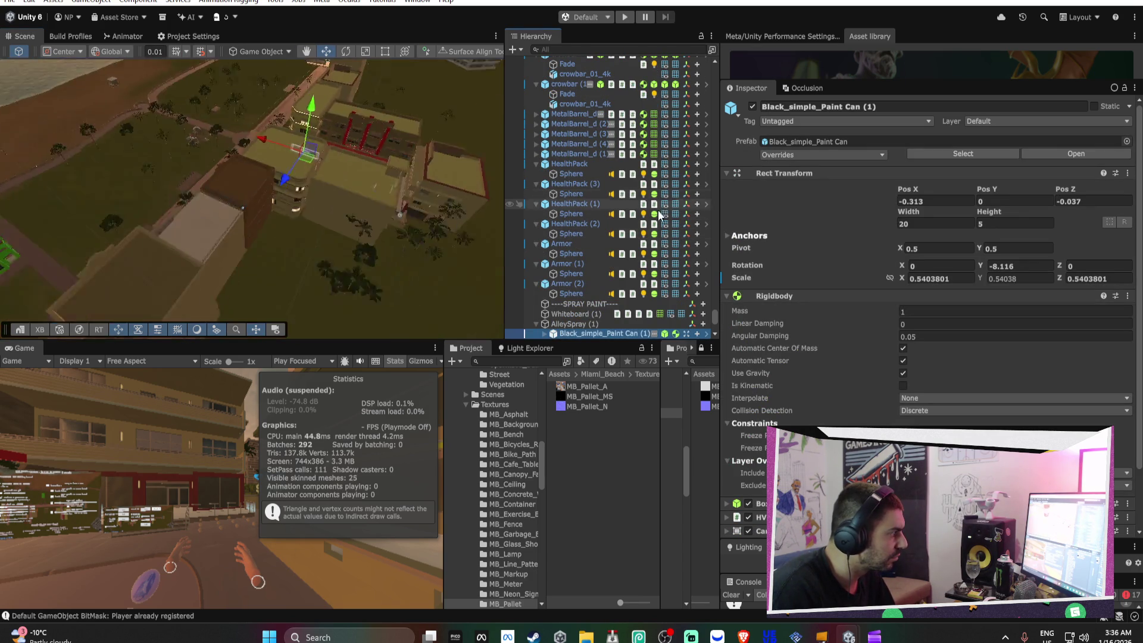
scroll(554, 312, down, 3)
scroll(554, 312, down, 3)
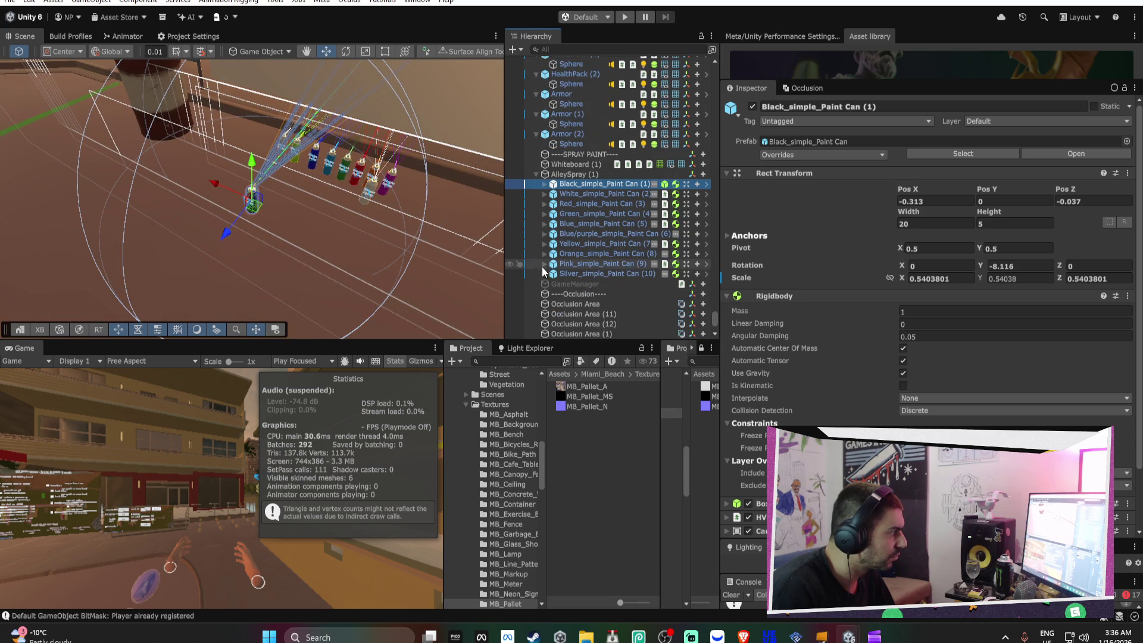
text(p)
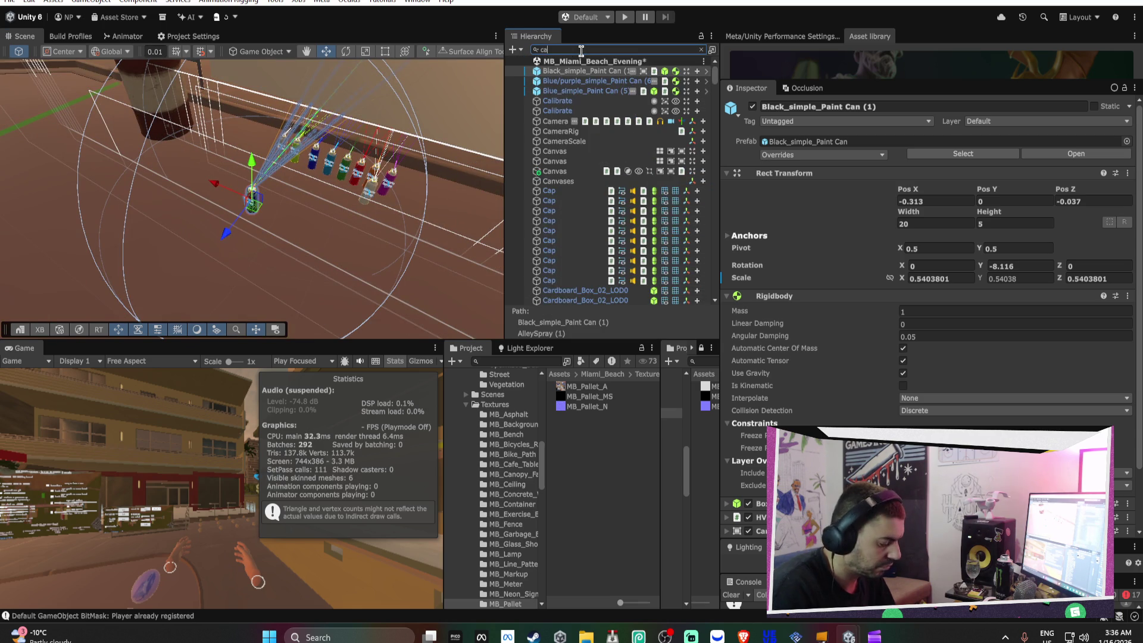
click(567, 74)
shift+click(560, 160)
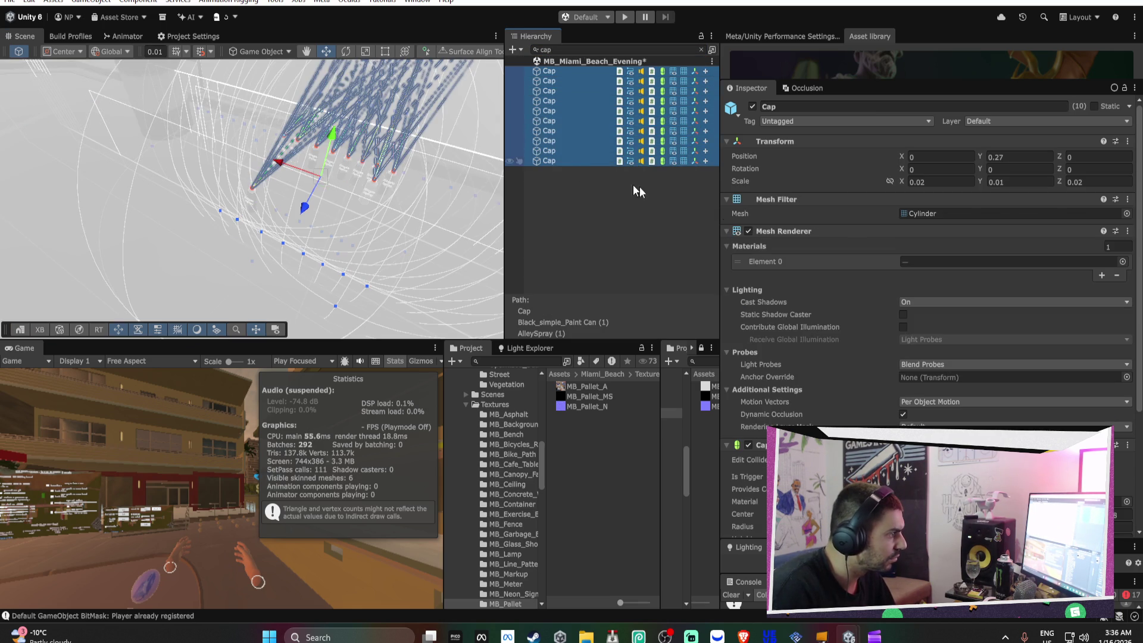
Turn off Enable Drips for all the caps
scroll(945, 287, down, 5)
scroll(887, 262, down, 15)
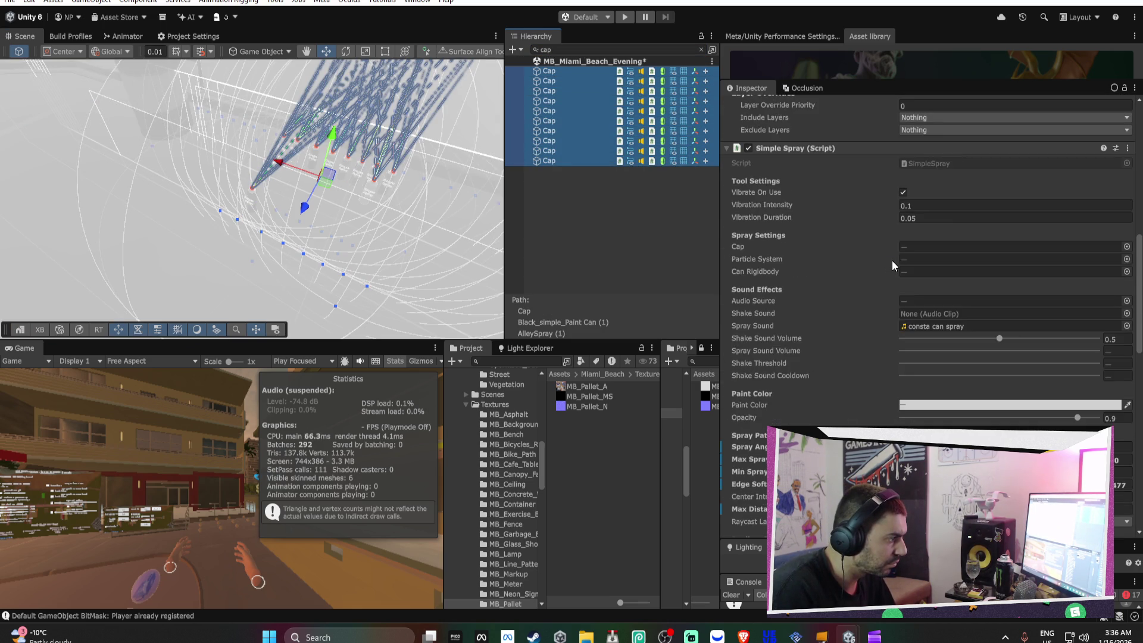
scroll(893, 266, down, 5)
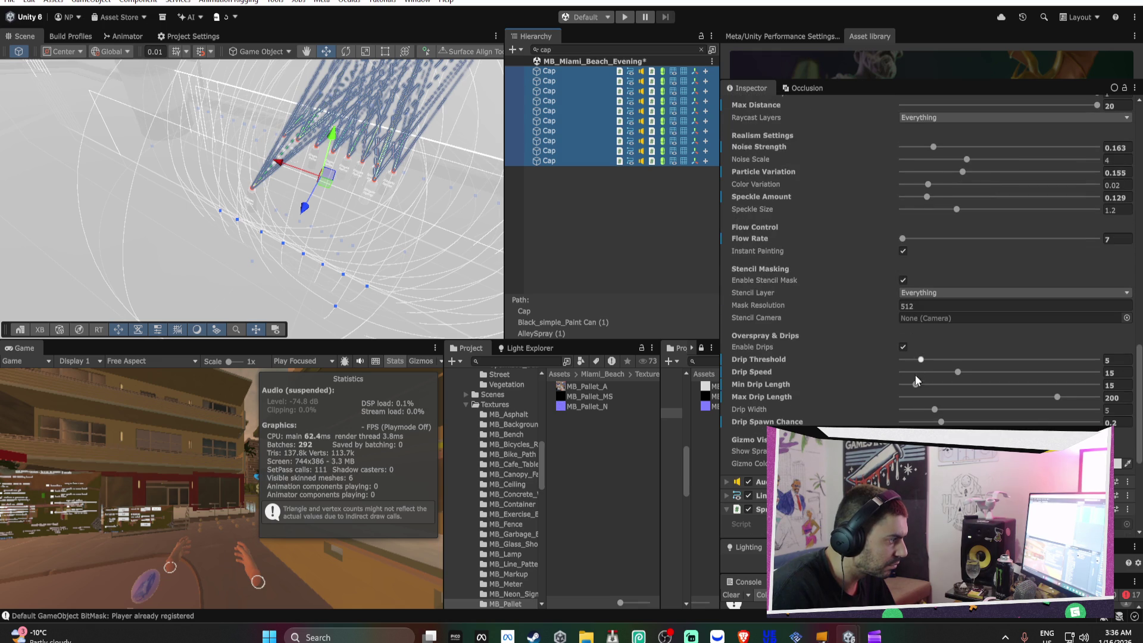
click(903, 347)
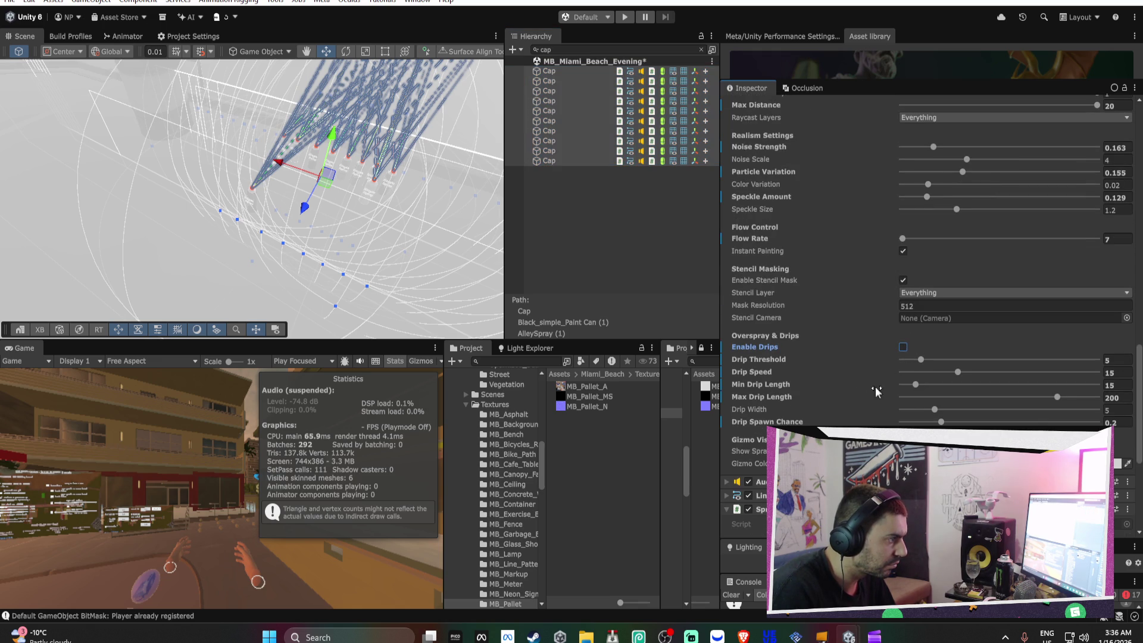
right_click(771, 352)
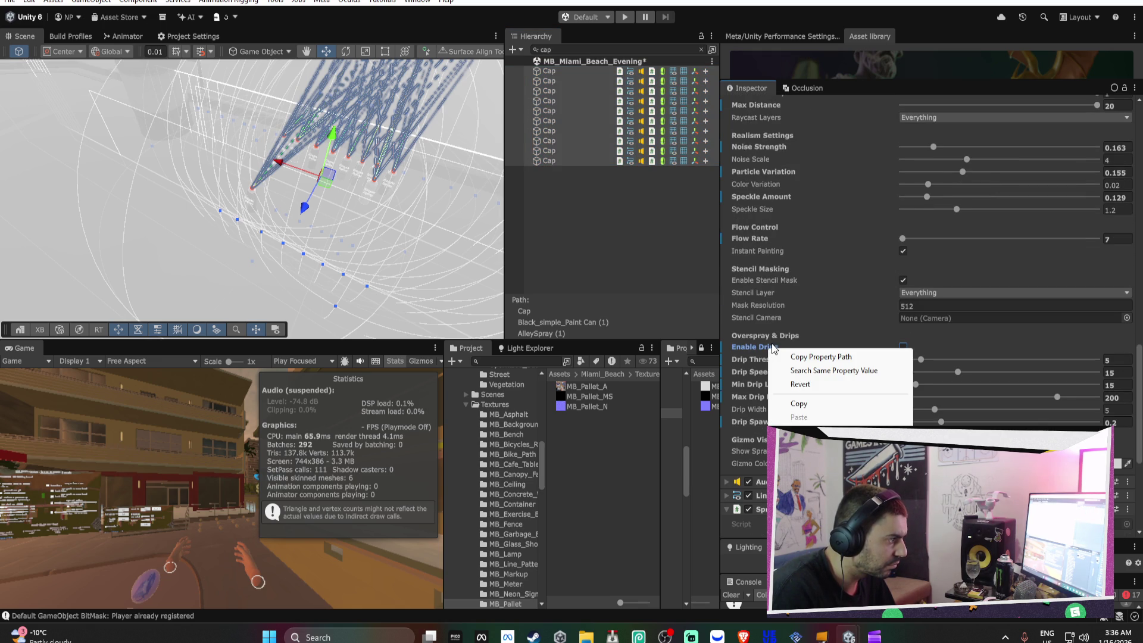
key(Escape)
scroll(820, 327, up, 3)
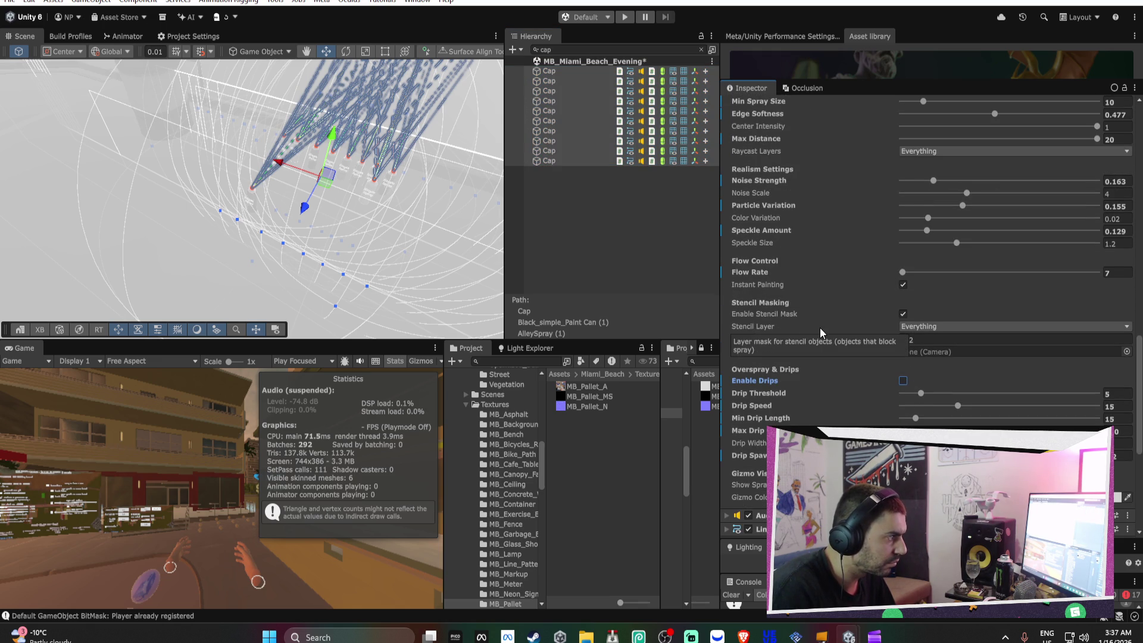
Set flow rate 3000, Speckle 0.193, Noise Strength 0.181, Noise Scale 3.14, Particle Variation 0.165
drag(902, 273, 970, 282)
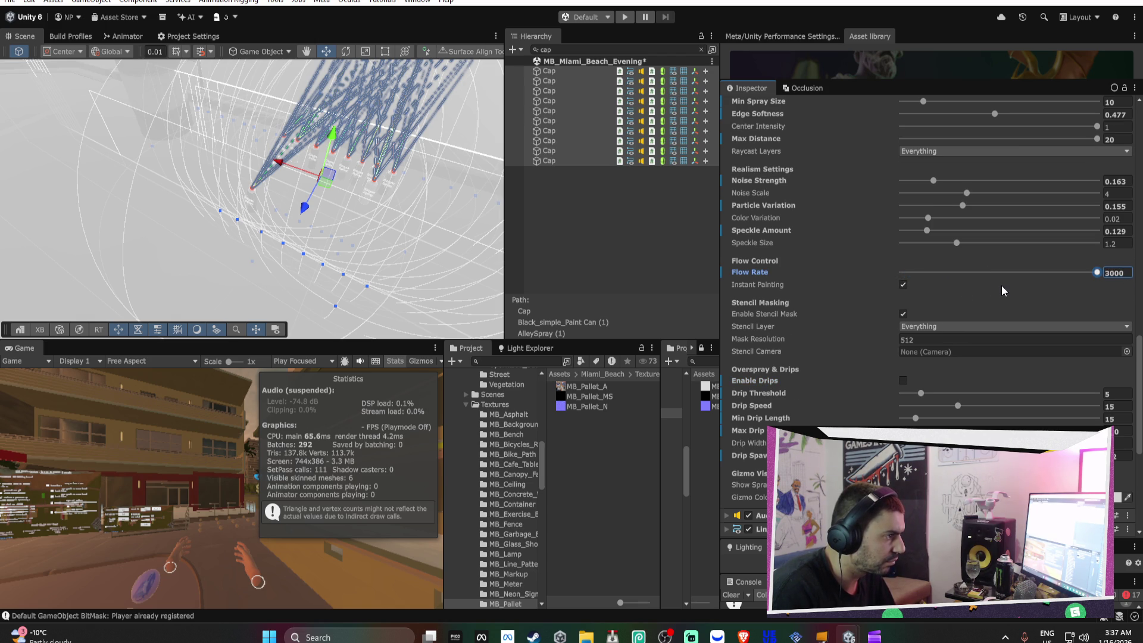
scroll(1002, 285, up, 3)
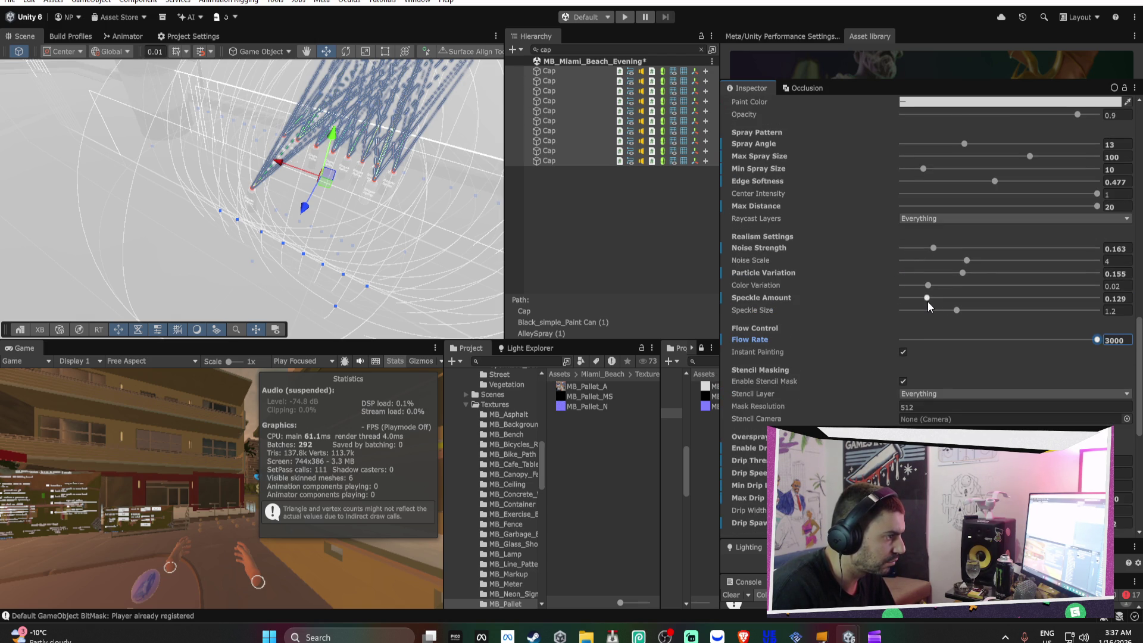
mouse_move(928, 298)
mouse_down()
mouse_move(950, 312)
mouse_move(898, 315)
mouse_up()
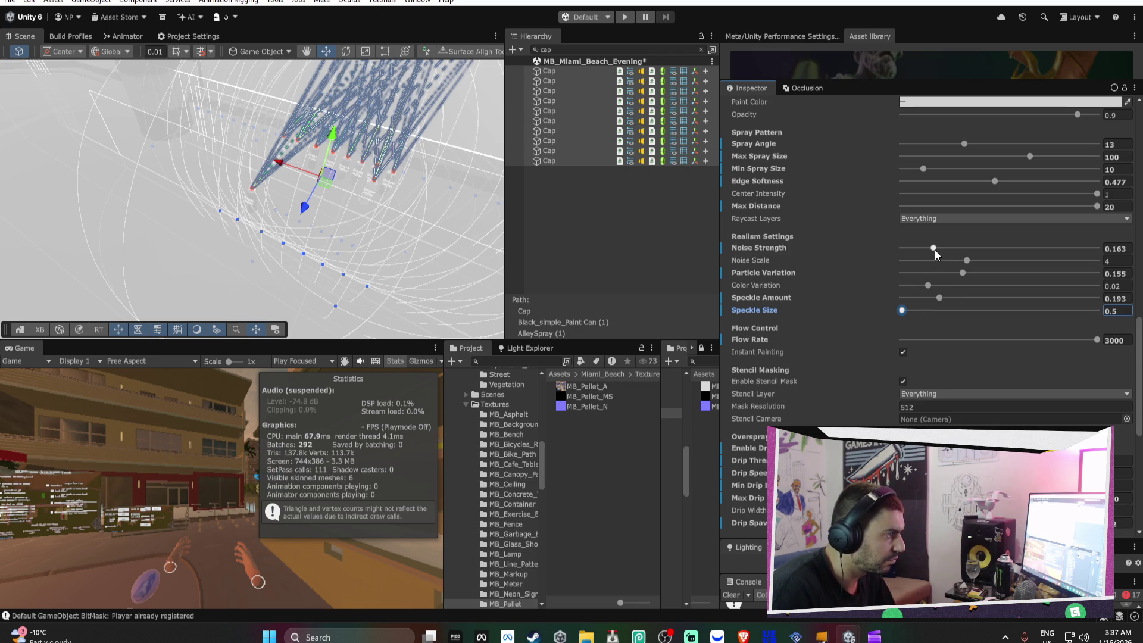
drag(933, 248, 938, 249)
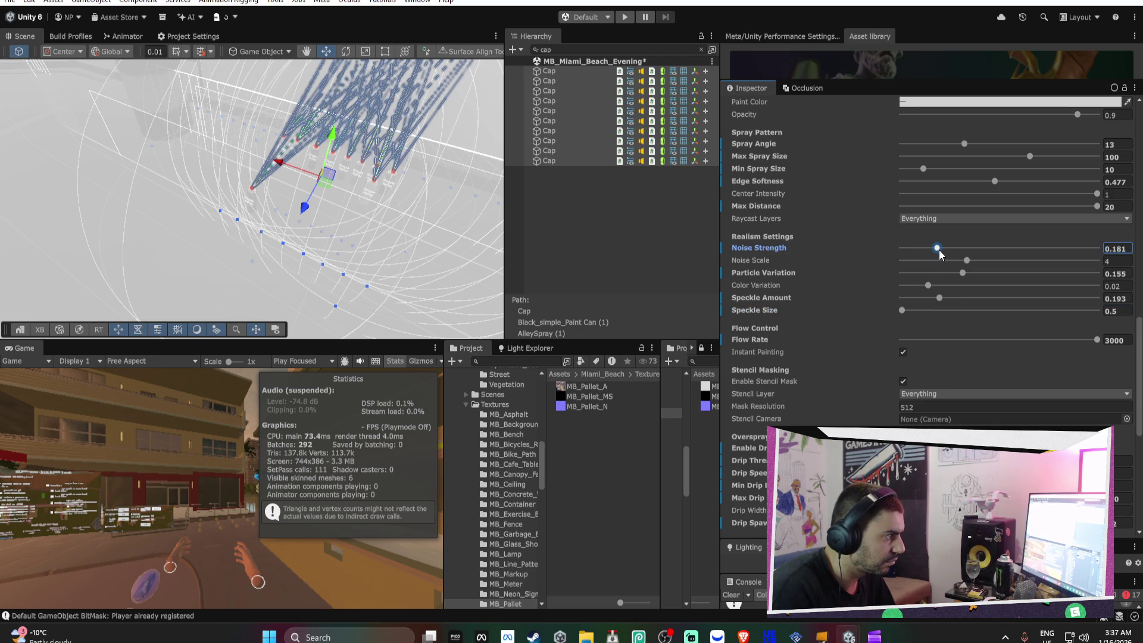
drag(962, 260, 949, 261)
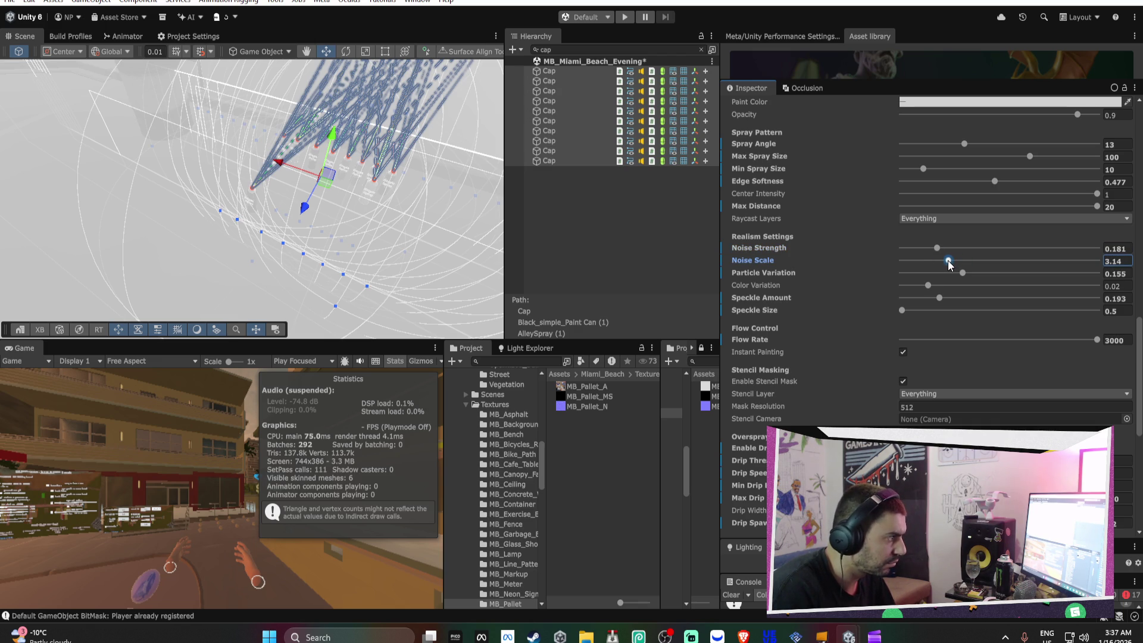
drag(963, 273, 966, 274)
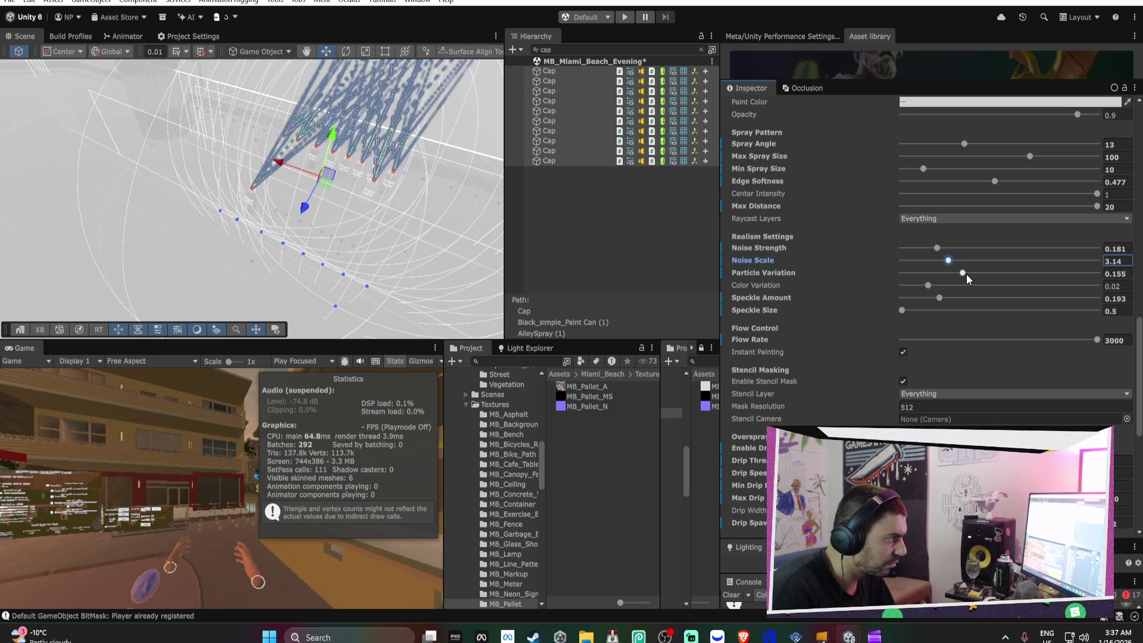
mouse_move(276, 122)
mouse_down()
mouse_move(351, 145)
mouse_move(569, 146)
mouse_move(678, 159)
mouse_move(681, 170)
mouse_move(584, 212)
mouse_move(198, 266)
mouse_move(234, 173)
mouse_move(213, 186)
mouse_up()
click(213, 225)
Search the Hierarchy for 'CenterLine' and delete every CenterLine object
click(701, 50)
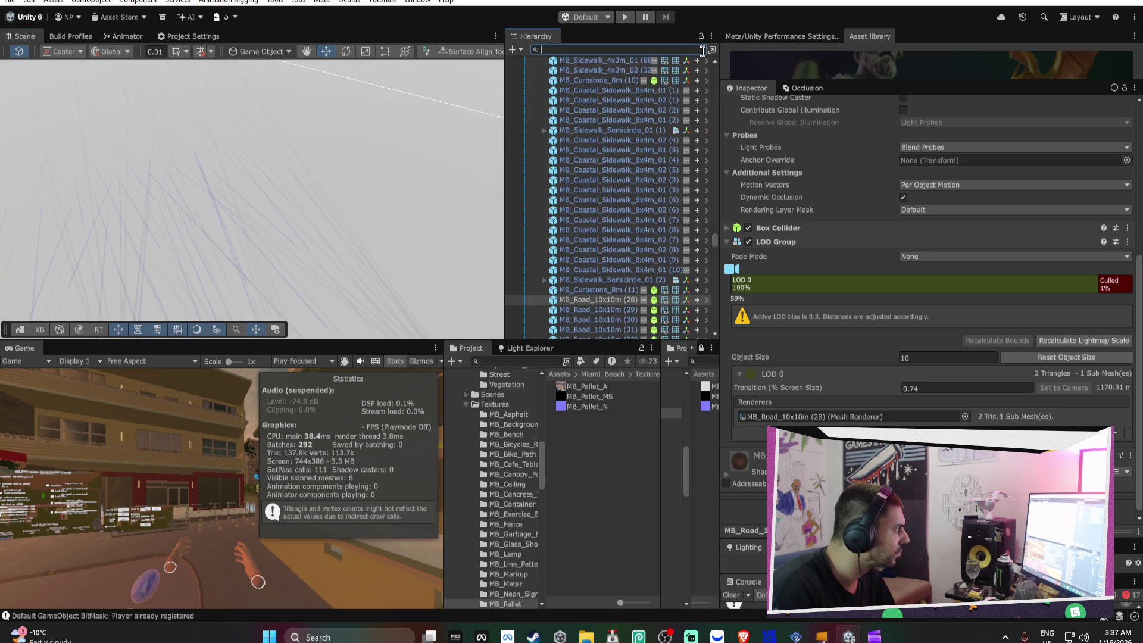
mouse_move(284, 230)
mouse_down()
mouse_move(273, 265)
mouse_move(593, 214)
mouse_move(453, 341)
mouse_up()
click(605, 49)
text(cent)
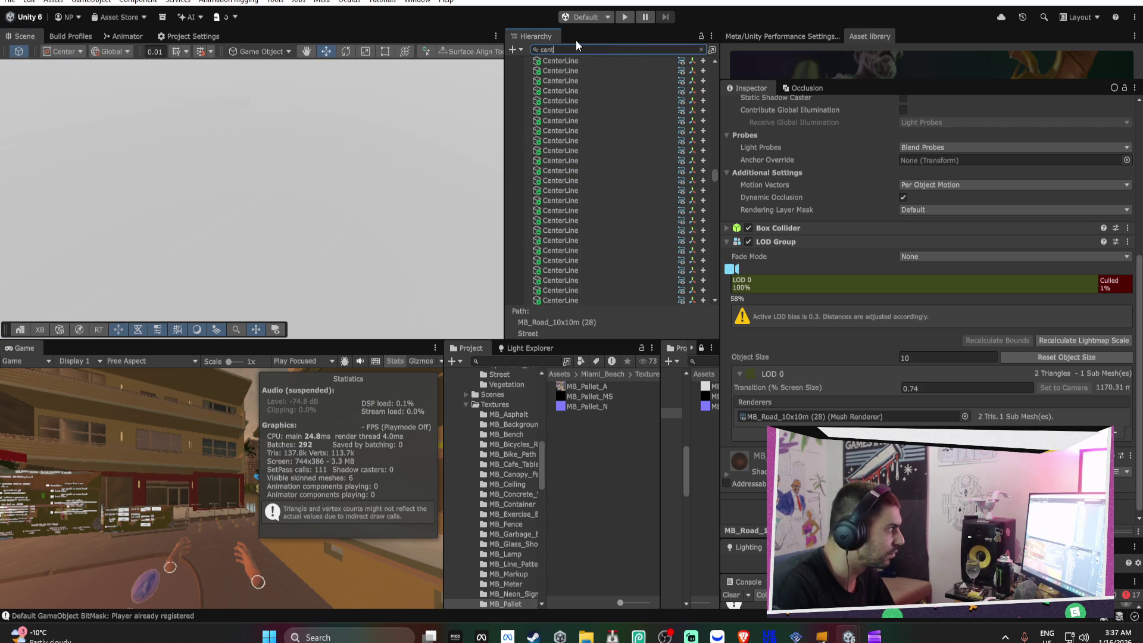
click(560, 61)
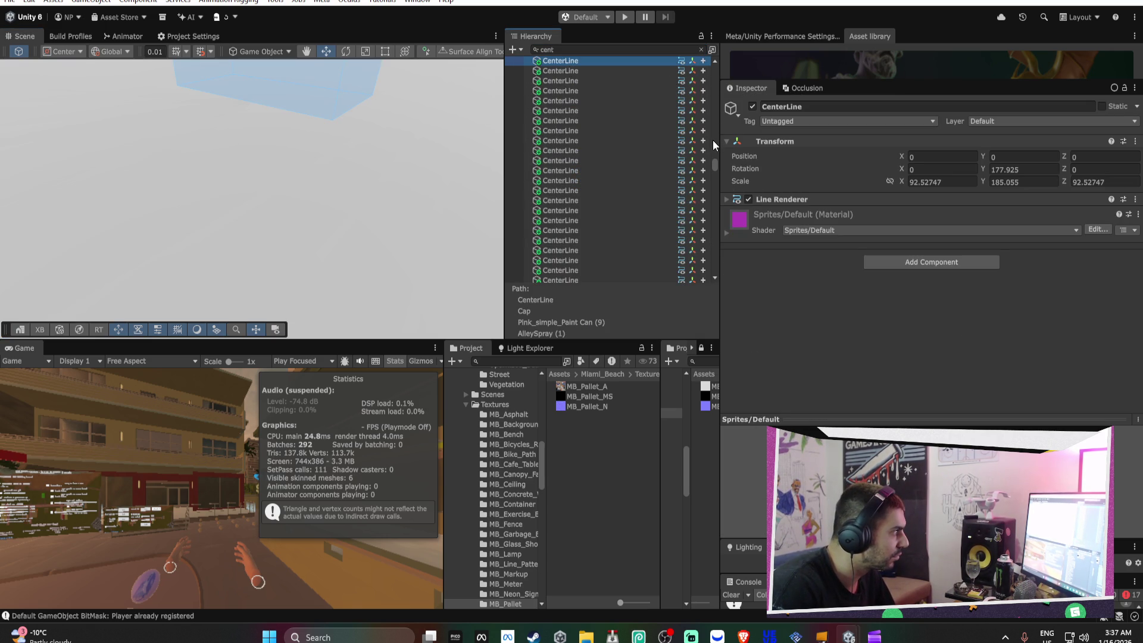
key(ctrl+a)
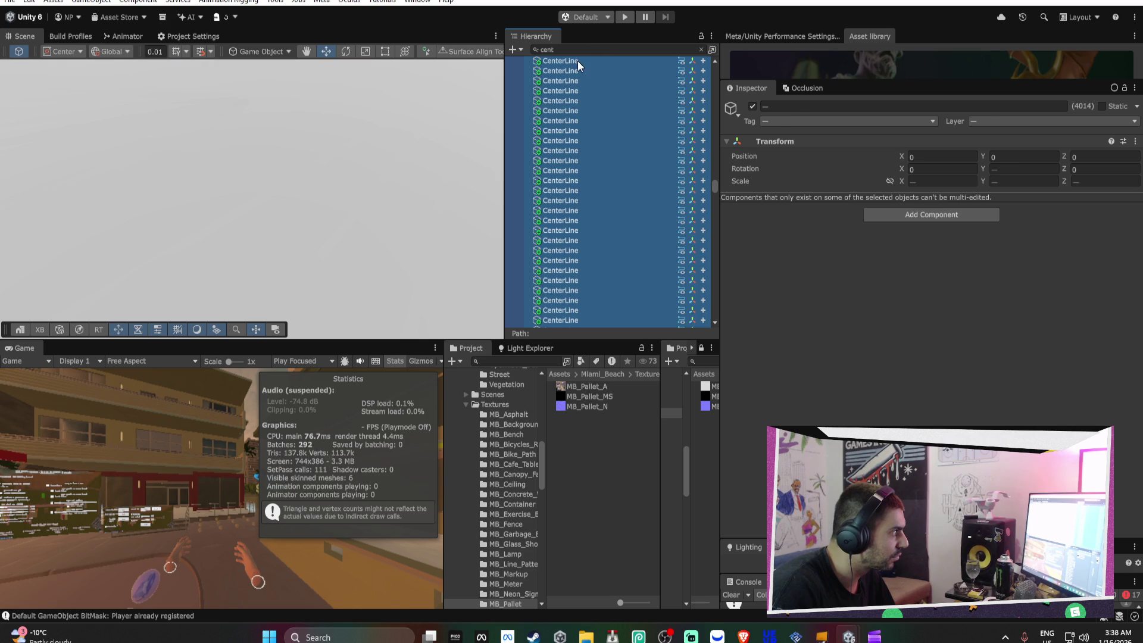
click(560, 61)
double_click(608, 47)
text(CenterLine)
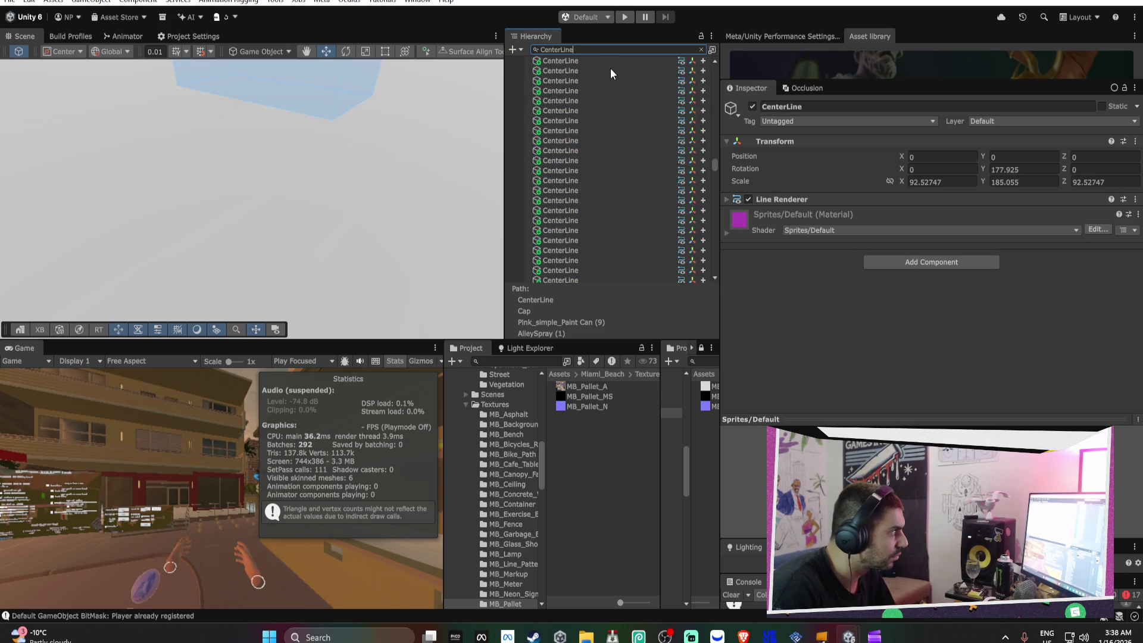
click(611, 71)
key(ctrl+a)
mouse_move(715, 185)
mouse_down()
mouse_move(648, 405)
mouse_move(608, 62)
mouse_up()
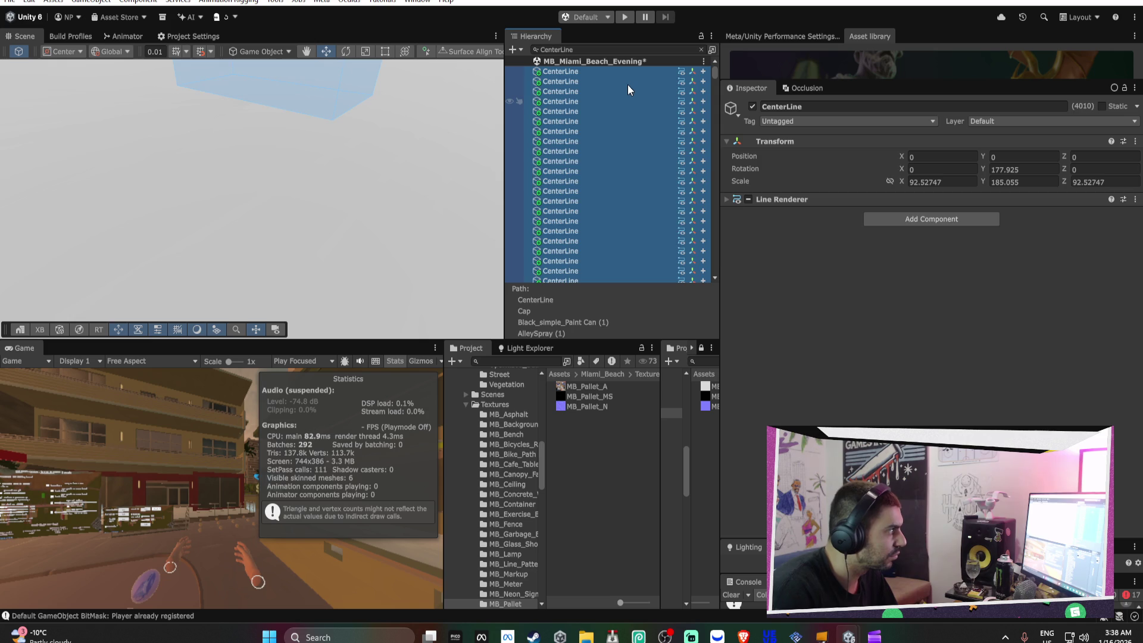
key(Delete)
click(701, 50)
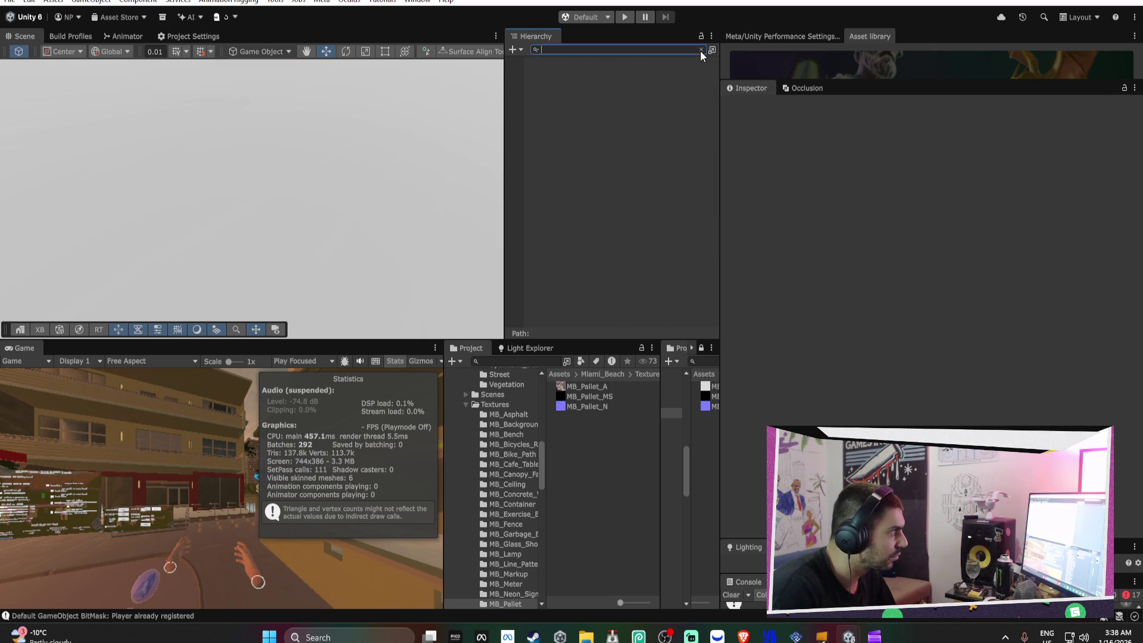
Search for 'cap' and inspect a Cap object's children
text(cap)
click(555, 80)
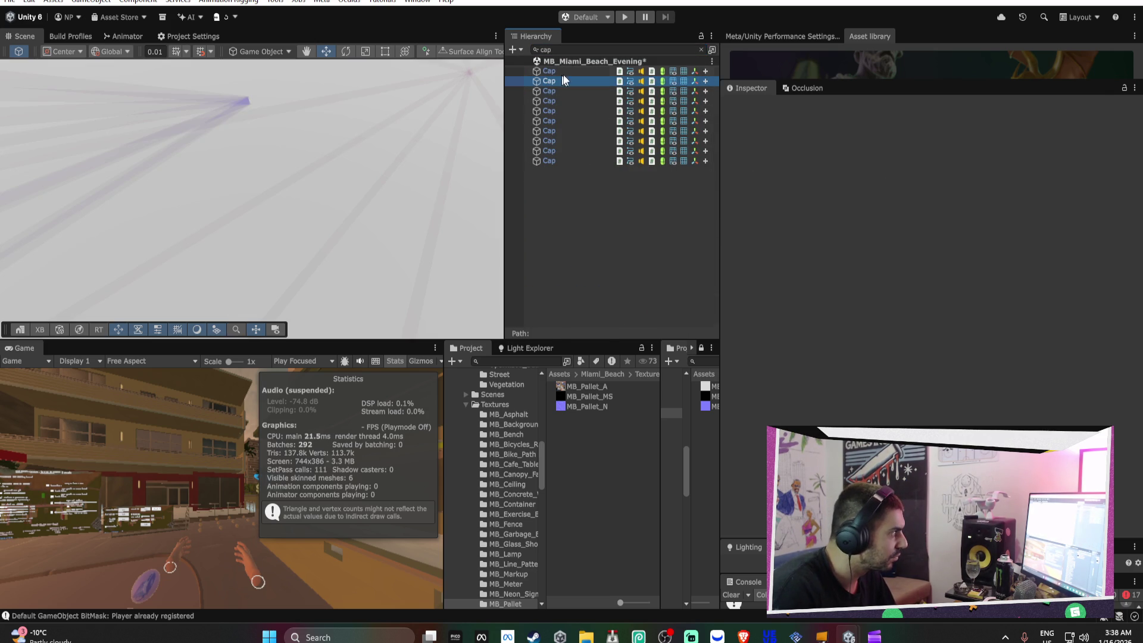
click(700, 49)
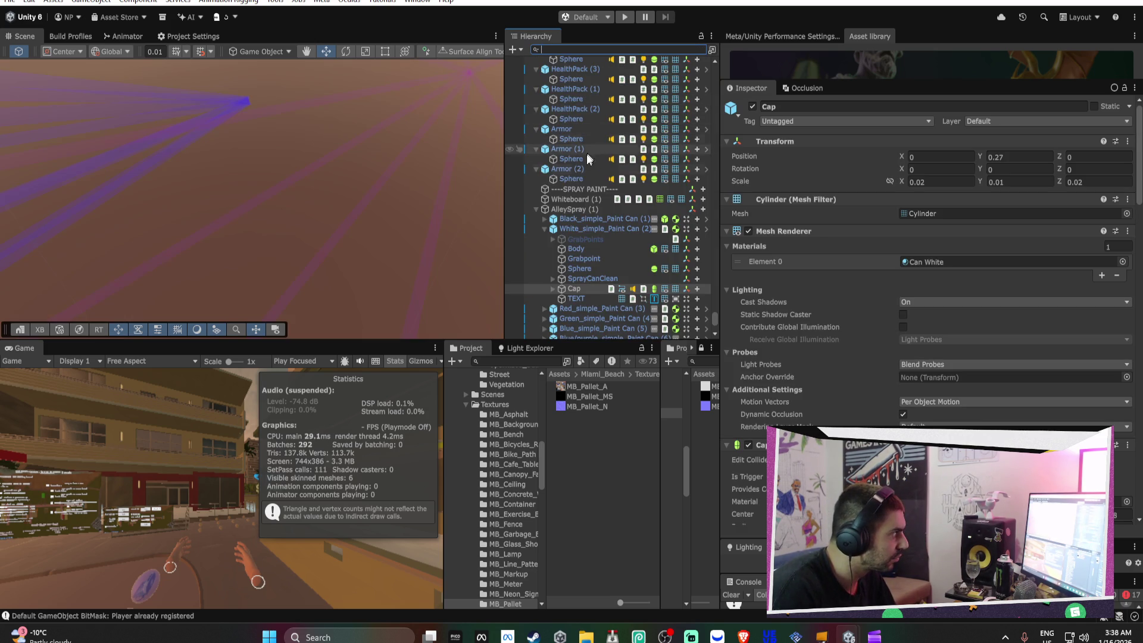
click(552, 289)
Search for 'conel' and delete all the ConeLine objects
text(coneline)
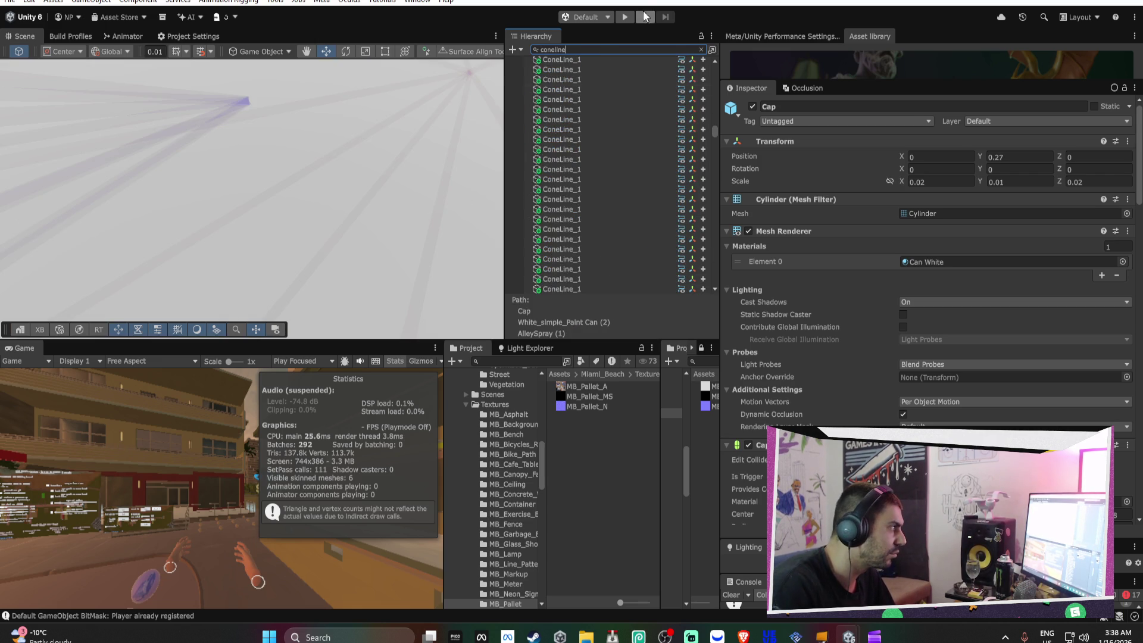
click(624, 99)
key(ctrl+a)
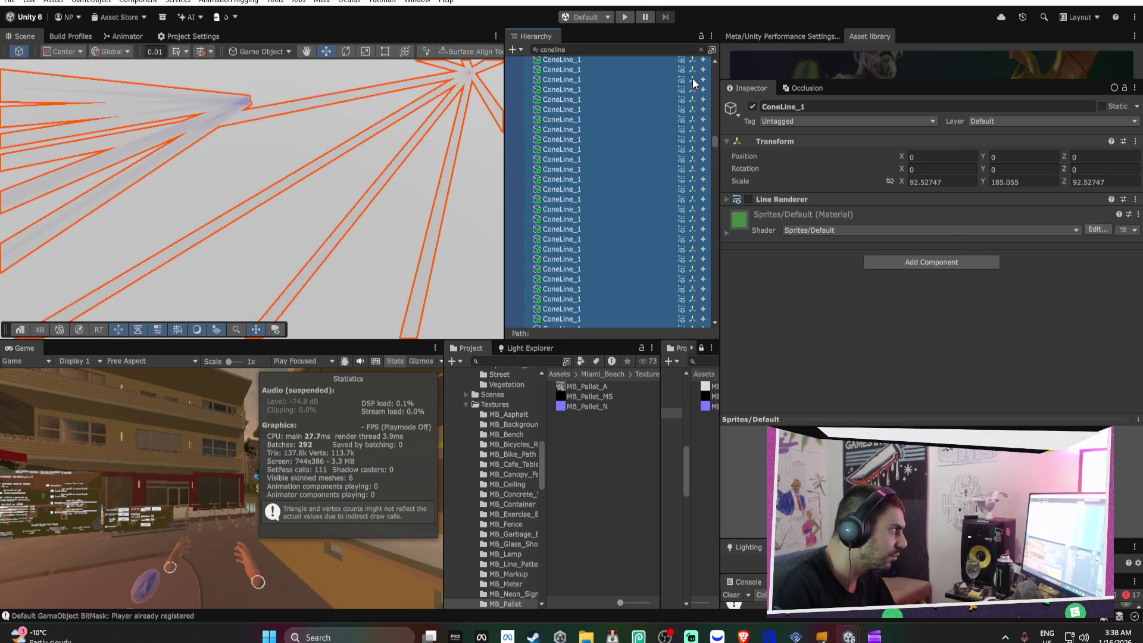
scroll(718, 137, down, 10)
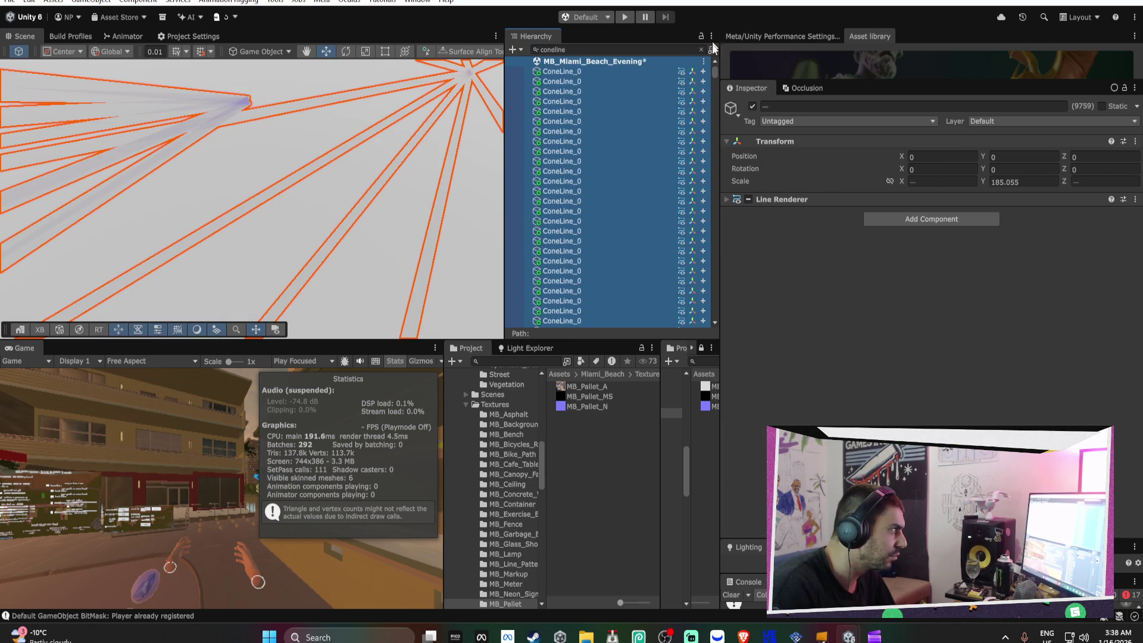
scroll(713, 57, up, 15)
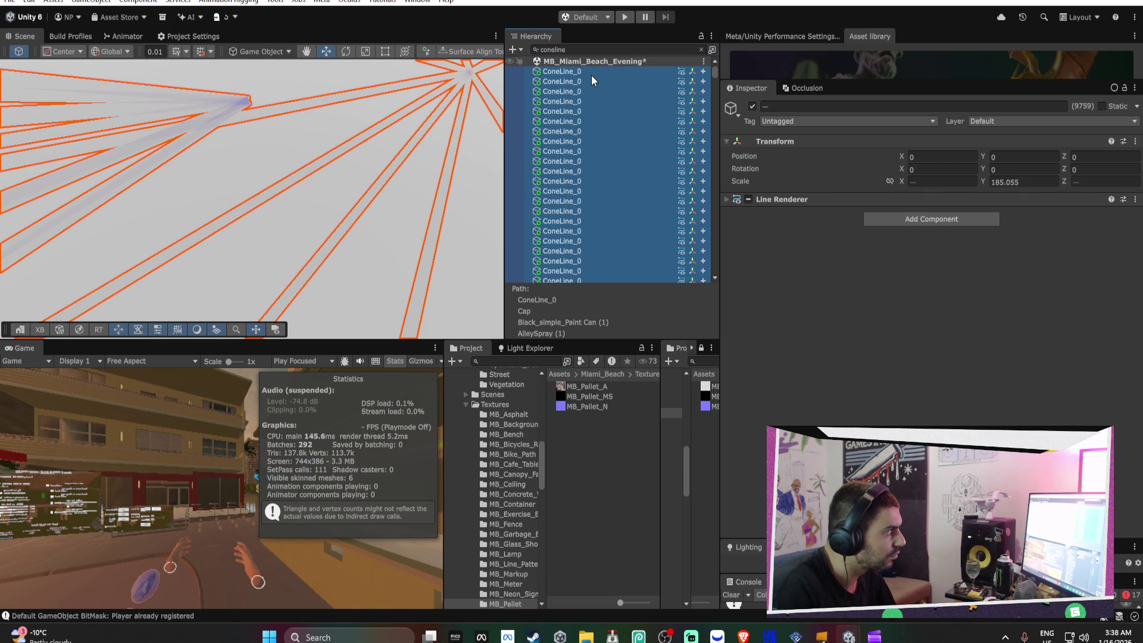
key(Delete)
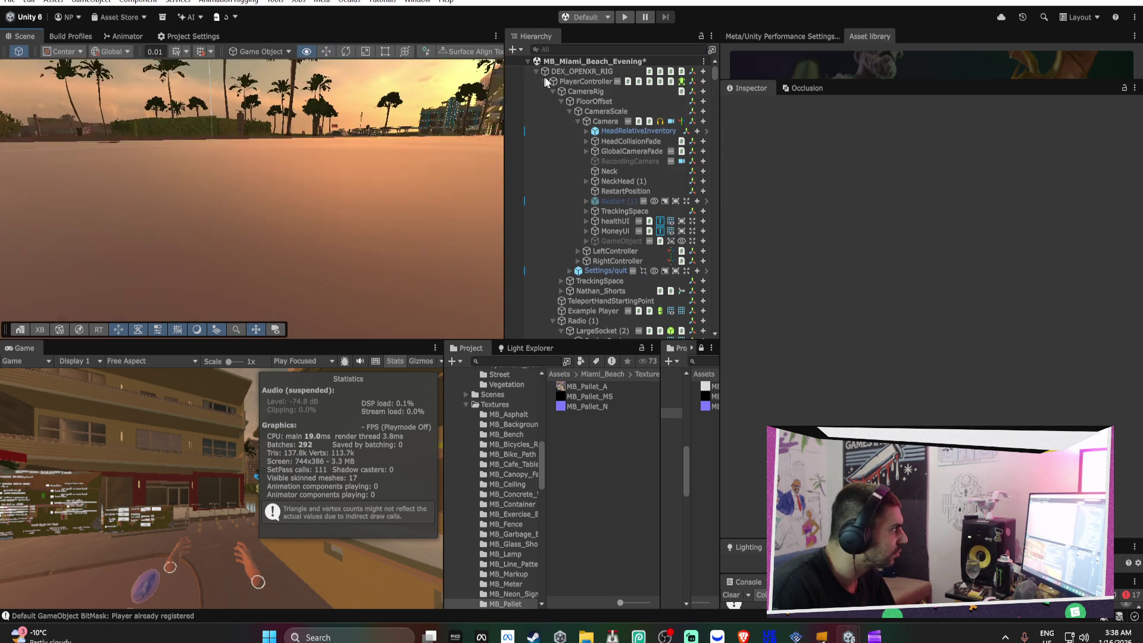
Frame DEX_OPENXR_RIG and fly the scene view down to the street among the palms
click(618, 74)
double_click(618, 71)
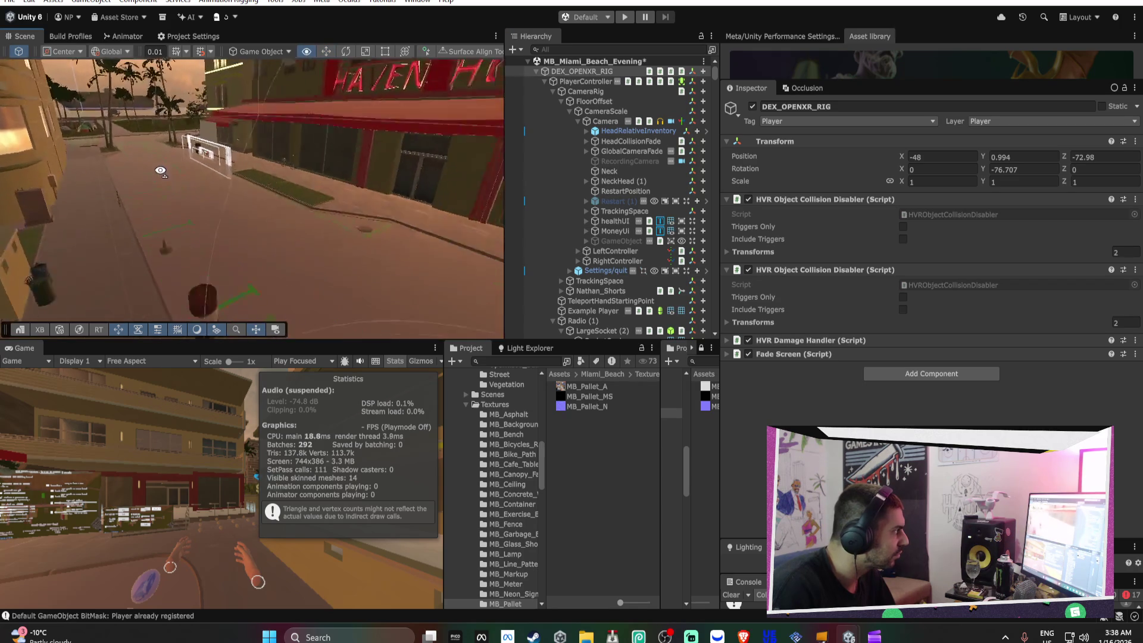
mouse_move(190, 184)
mouse_down()
mouse_move(486, 243)
mouse_move(391, 252)
mouse_move(550, 126)
mouse_move(555, 148)
mouse_move(9, 156)
mouse_move(177, 162)
mouse_move(262, 185)
mouse_up()
mouse_move(837, 206)
mouse_down()
mouse_move(632, 165)
mouse_move(634, 156)
mouse_move(460, 159)
mouse_up()
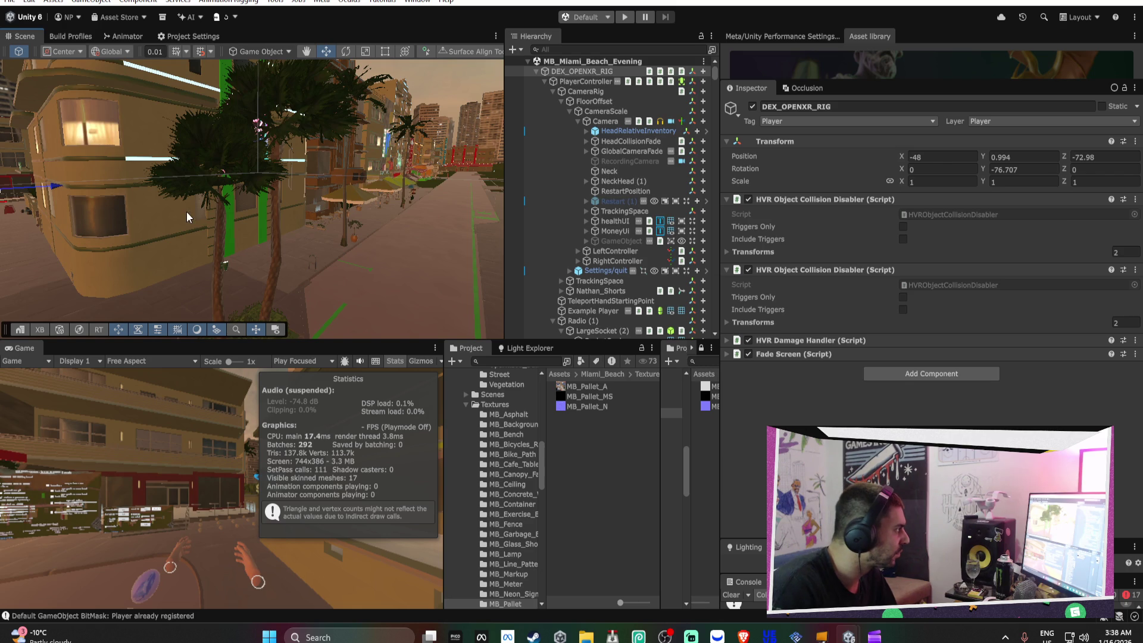
click(187, 212)
Set the Quality settings' Async Asset Upload buffer size to 16
click(167, 37)
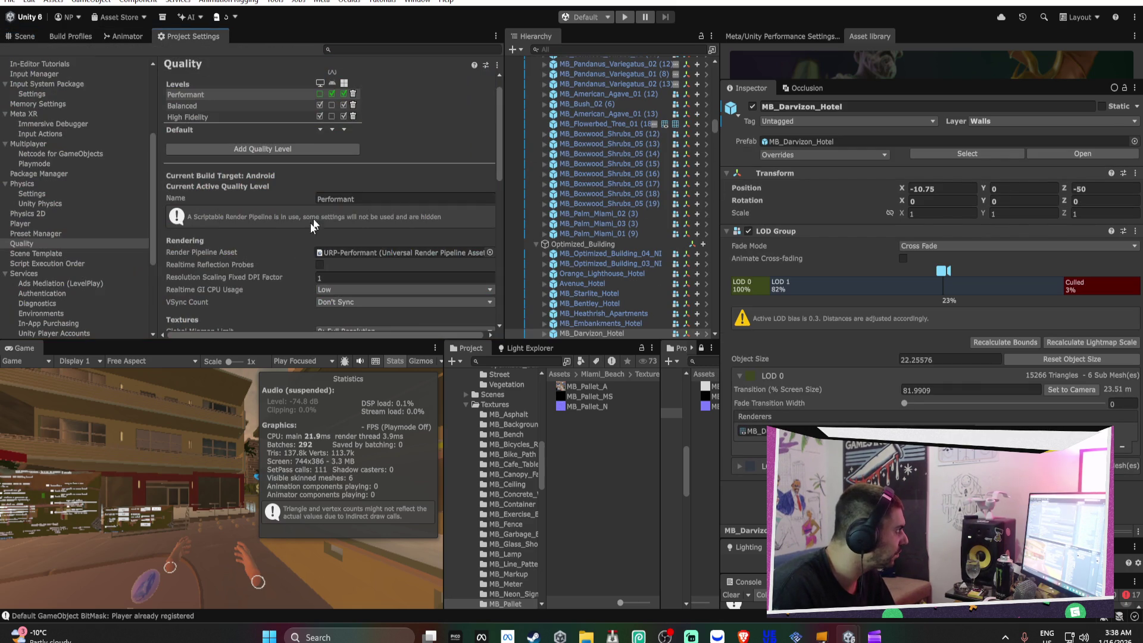
scroll(242, 208, down, 5)
scroll(243, 207, down, 5)
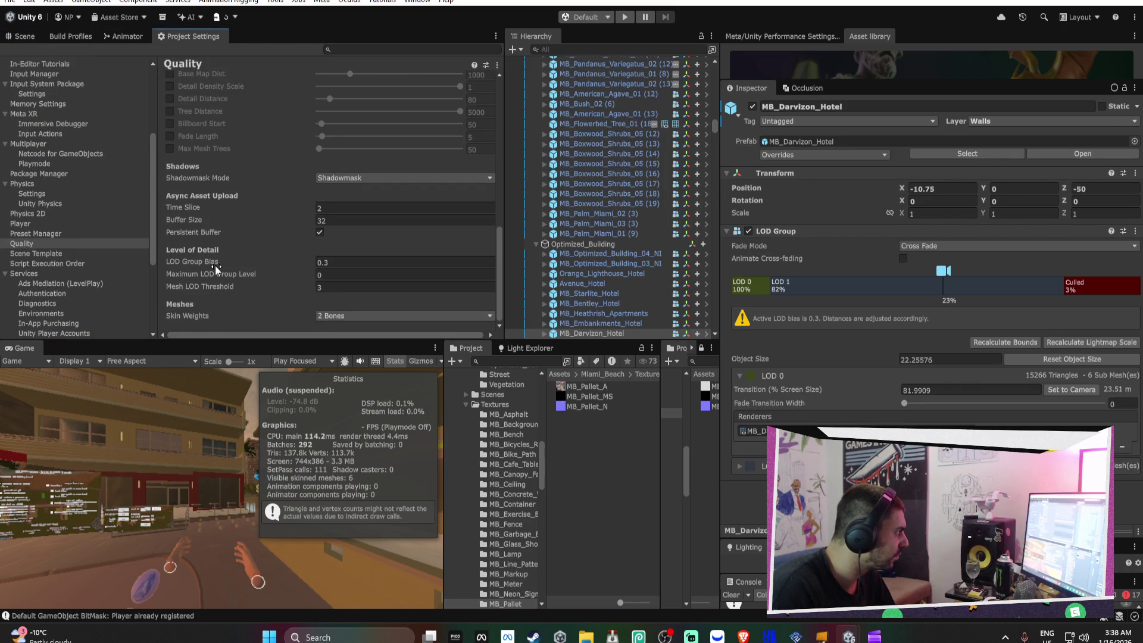
mouse_move(216, 268)
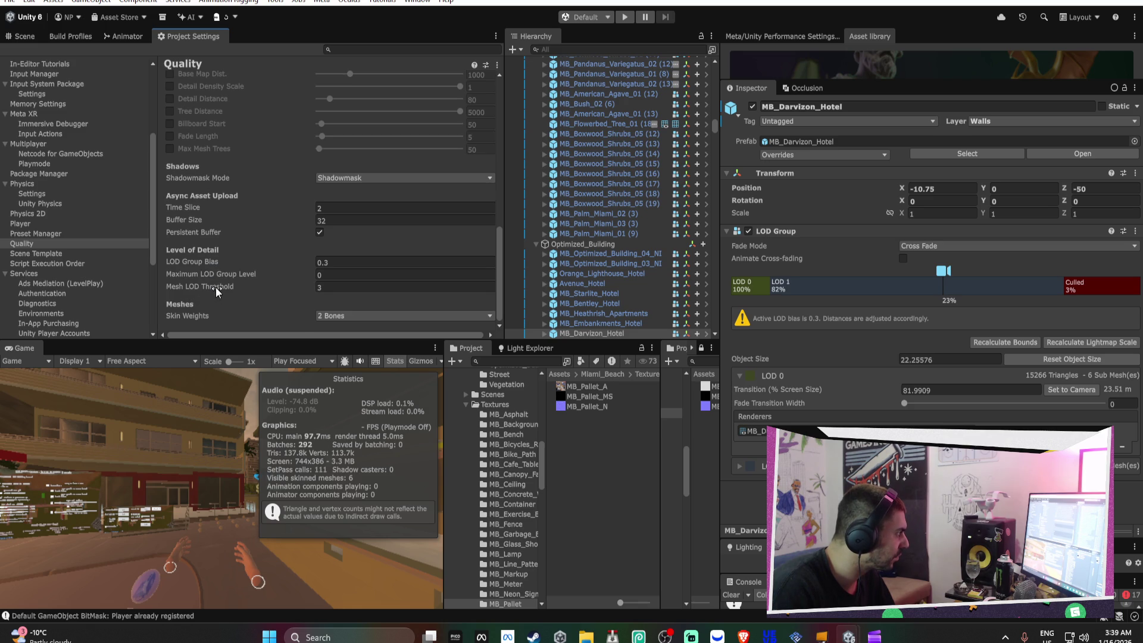
mouse_move(217, 292)
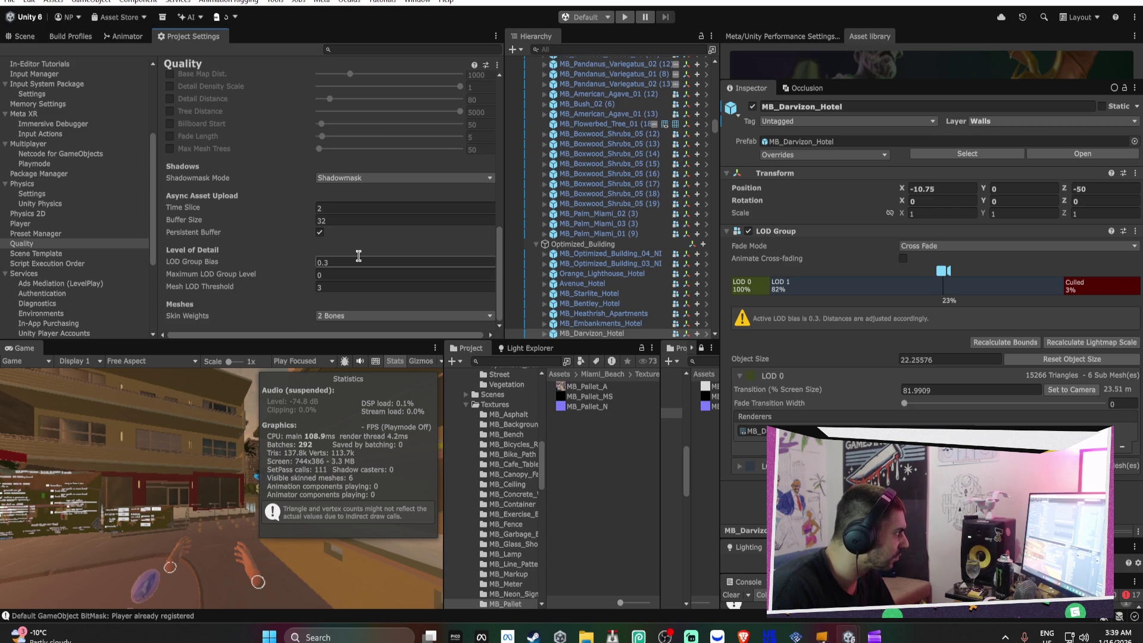
click(337, 219)
text(16)
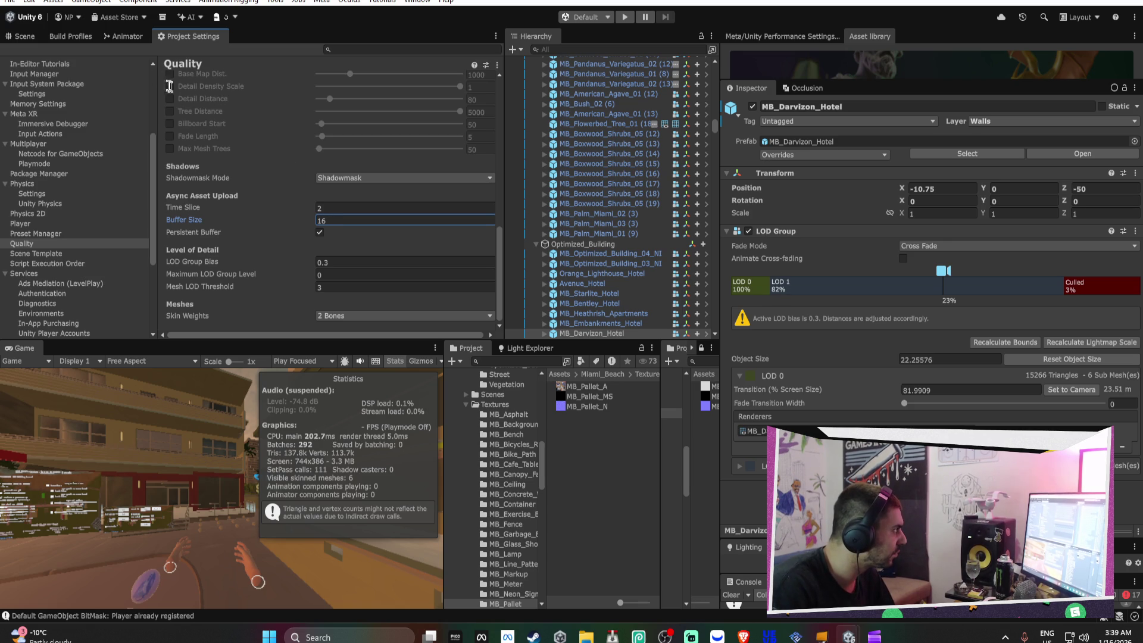
Switch to the Android build profile, start a build, then cancel the save dialog
click(75, 37)
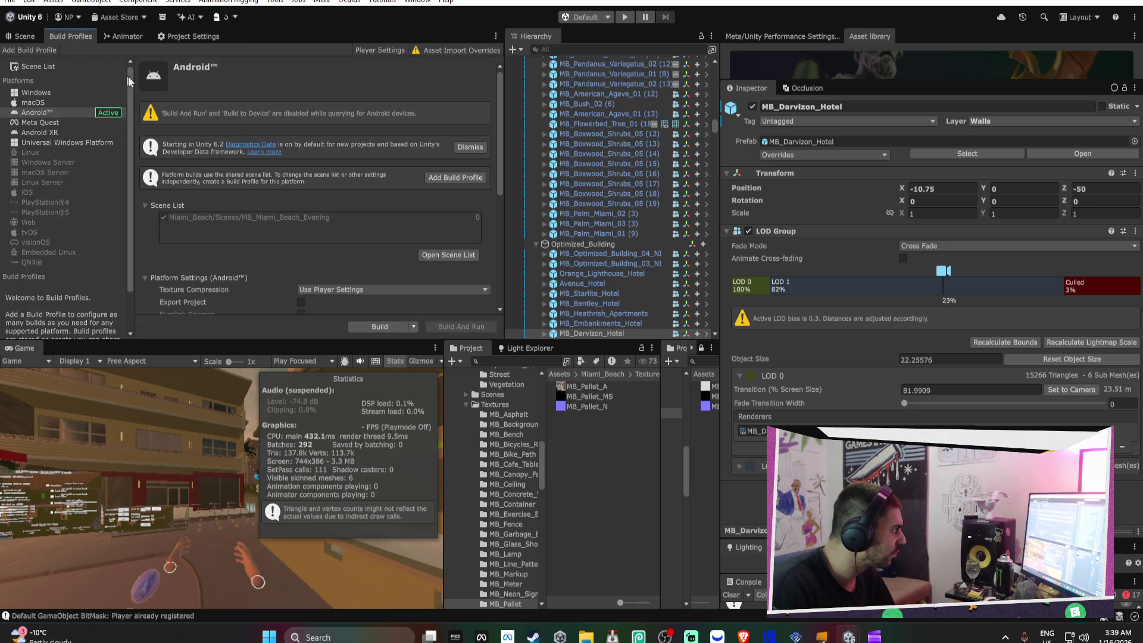
click(388, 328)
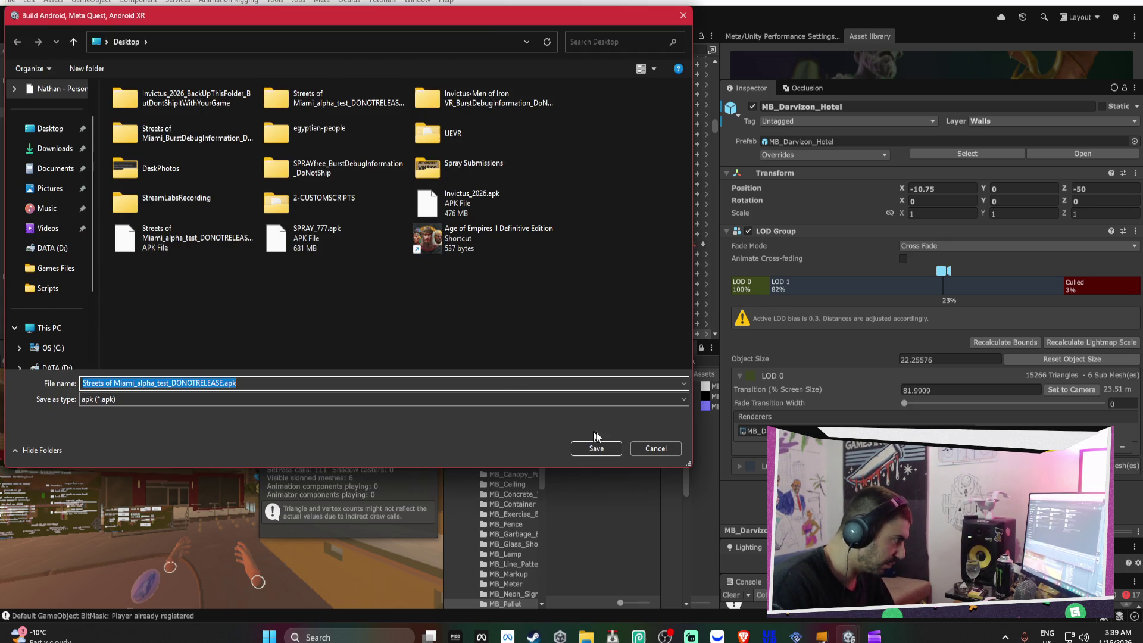
click(655, 450)
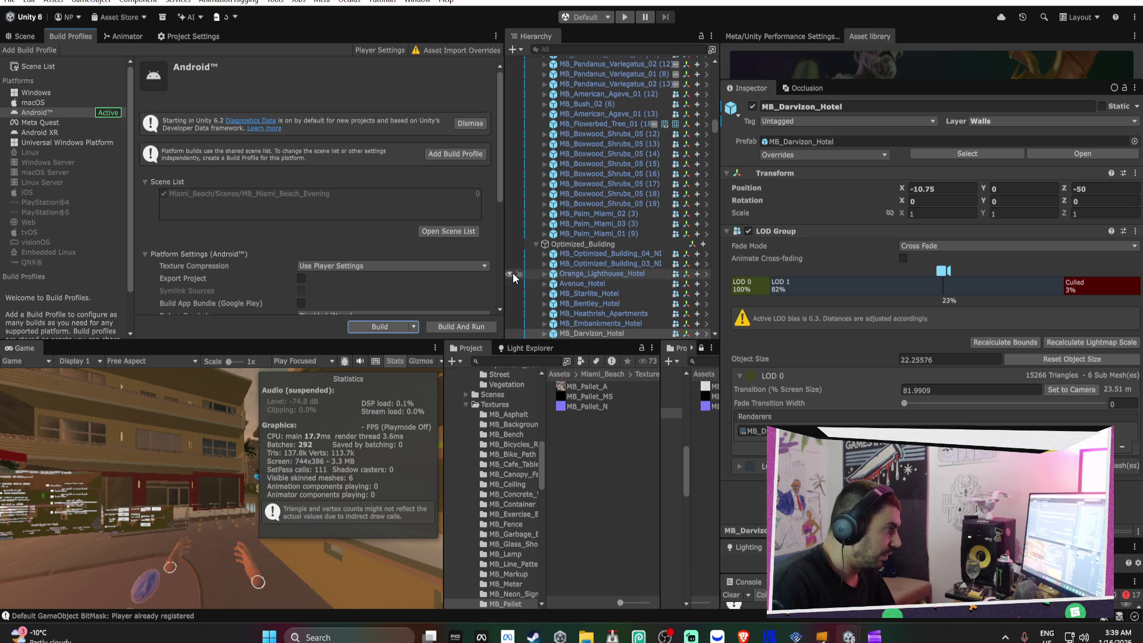
Select MB_Optimized_Building_02_NI (1) and drag its LOD 0 transition up to about 70%
click(34, 38)
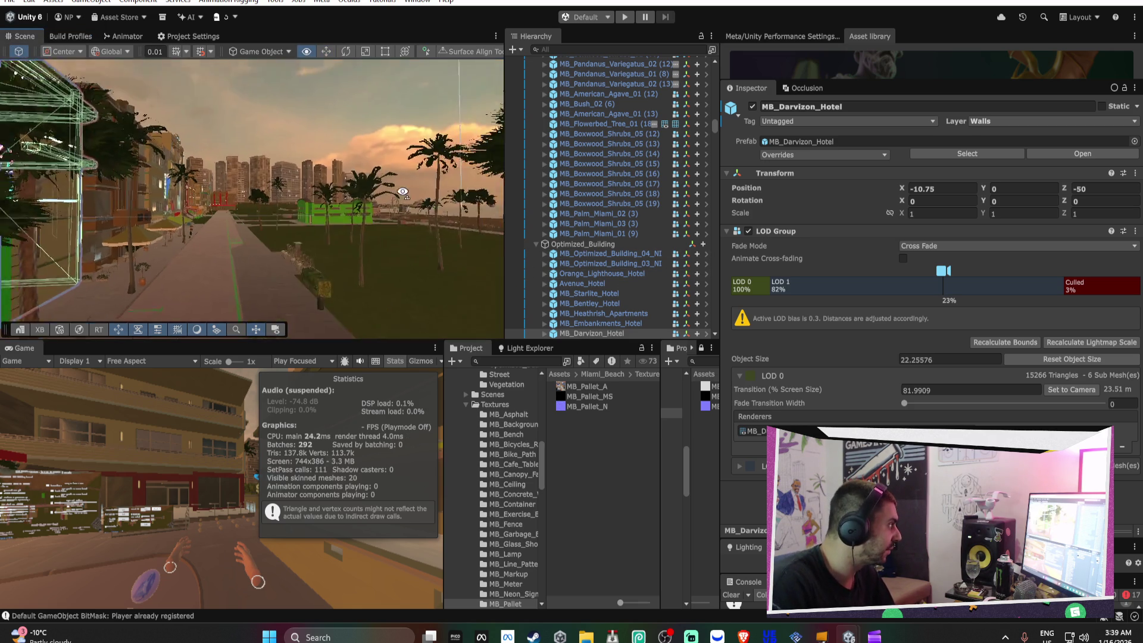
mouse_move(344, 210)
mouse_down()
mouse_move(417, 191)
mouse_move(695, 255)
mouse_up()
drag(405, 216, 319, 173)
click(319, 173)
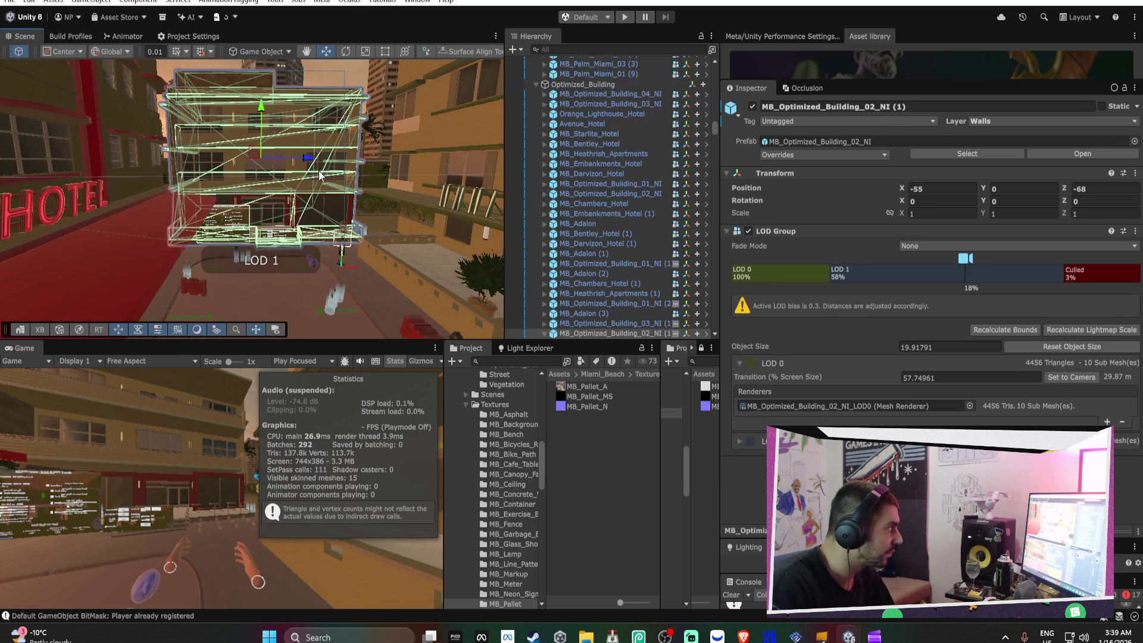
click(806, 406)
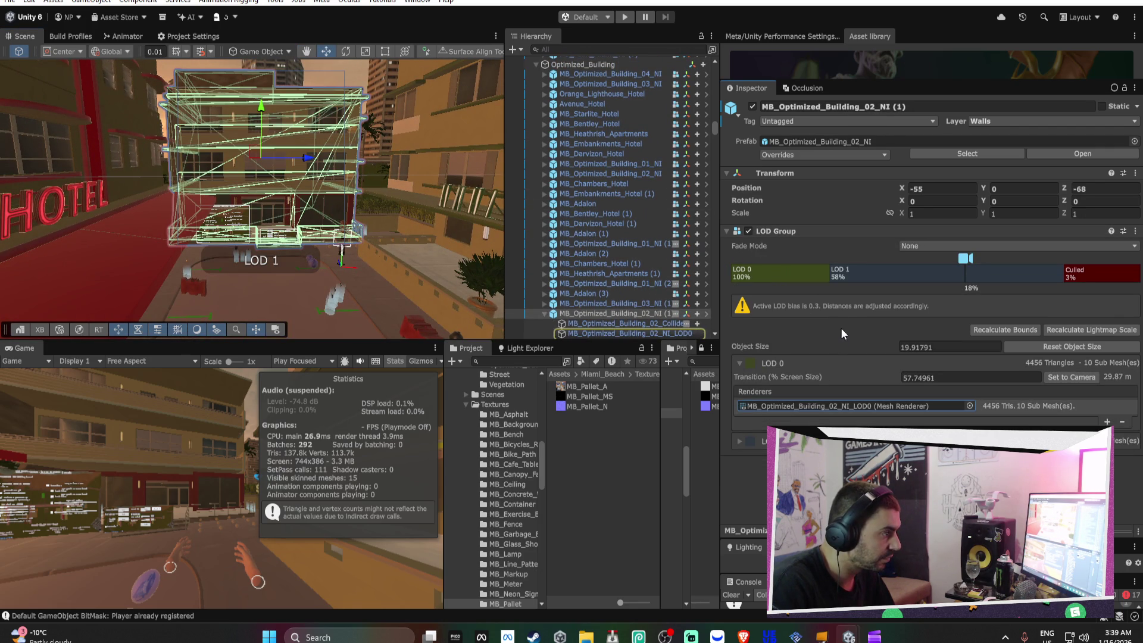
scroll(397, 212, up, 10)
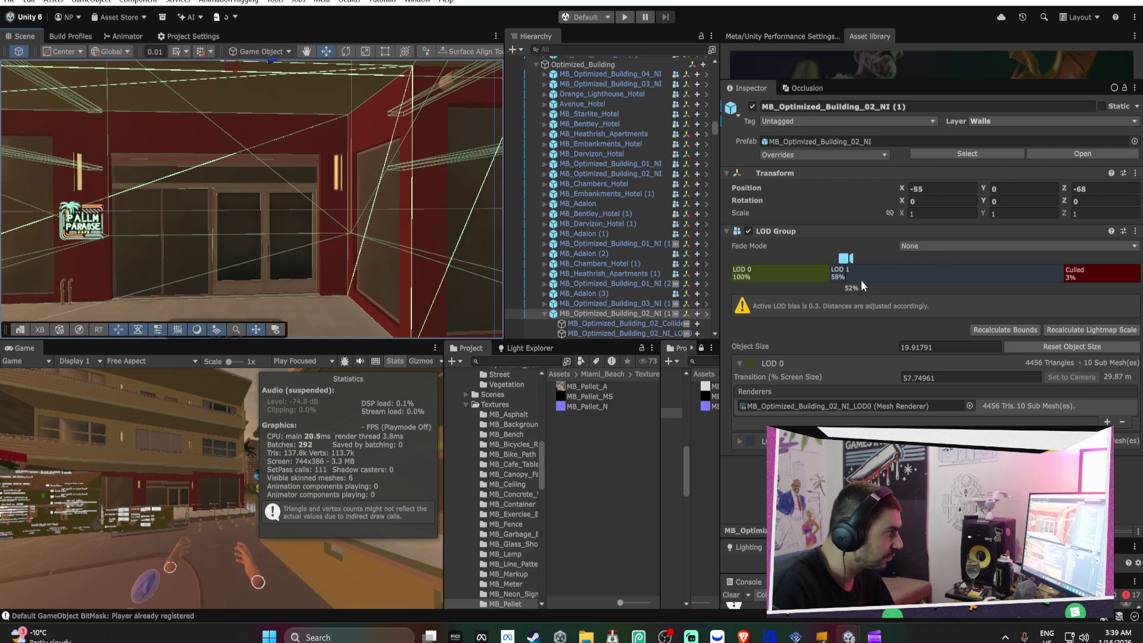
drag(831, 277, 800, 276)
Select the MB_Optimized_Building_02_NI_LOD1 child and ping its mesh asset in the Project window
scroll(368, 243, down, 5)
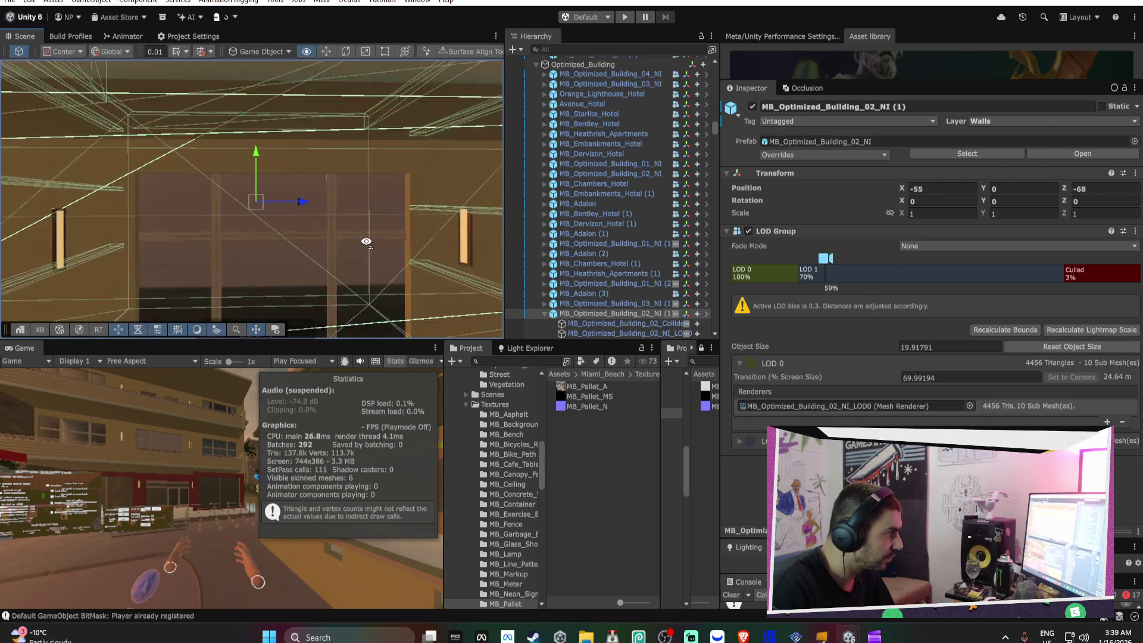
scroll(367, 243, down, 8)
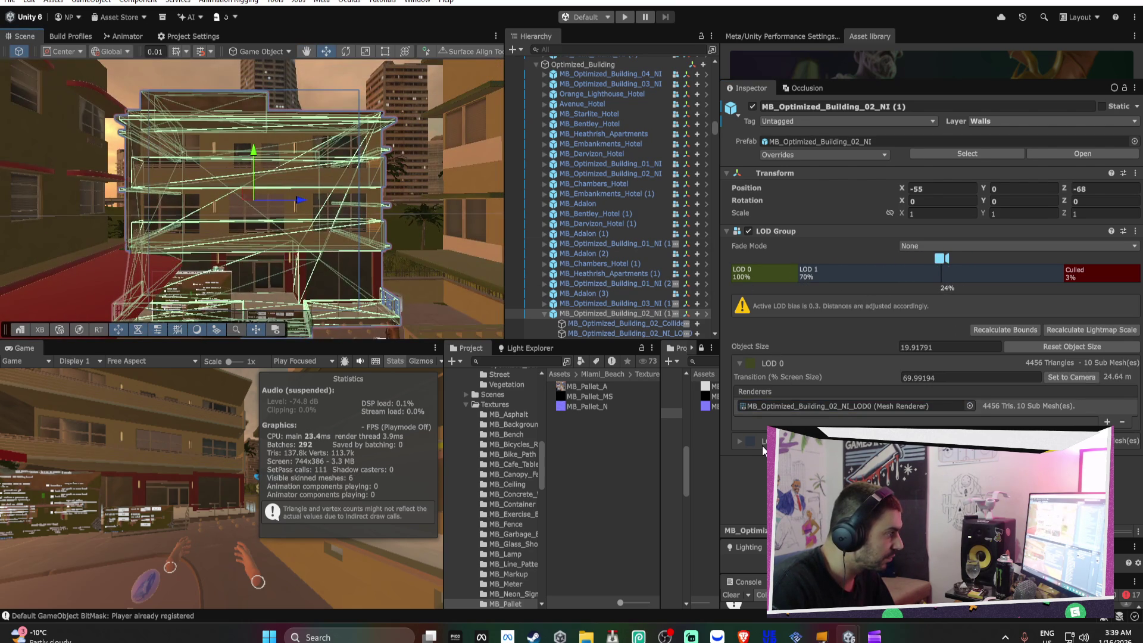
click(756, 444)
click(751, 484)
click(613, 333)
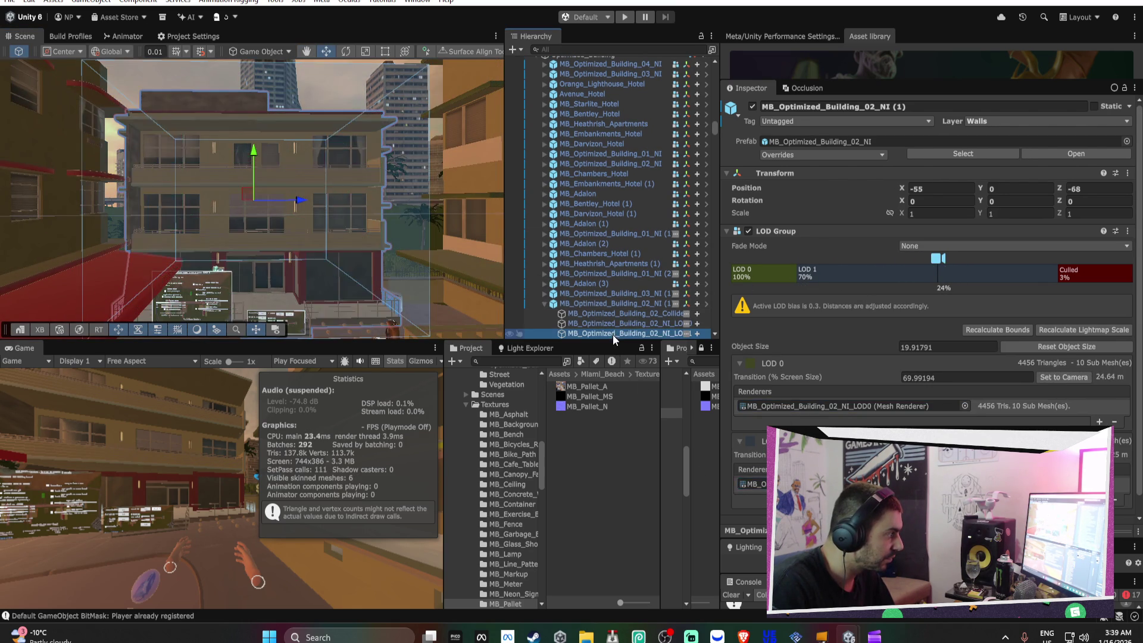
click(935, 215)
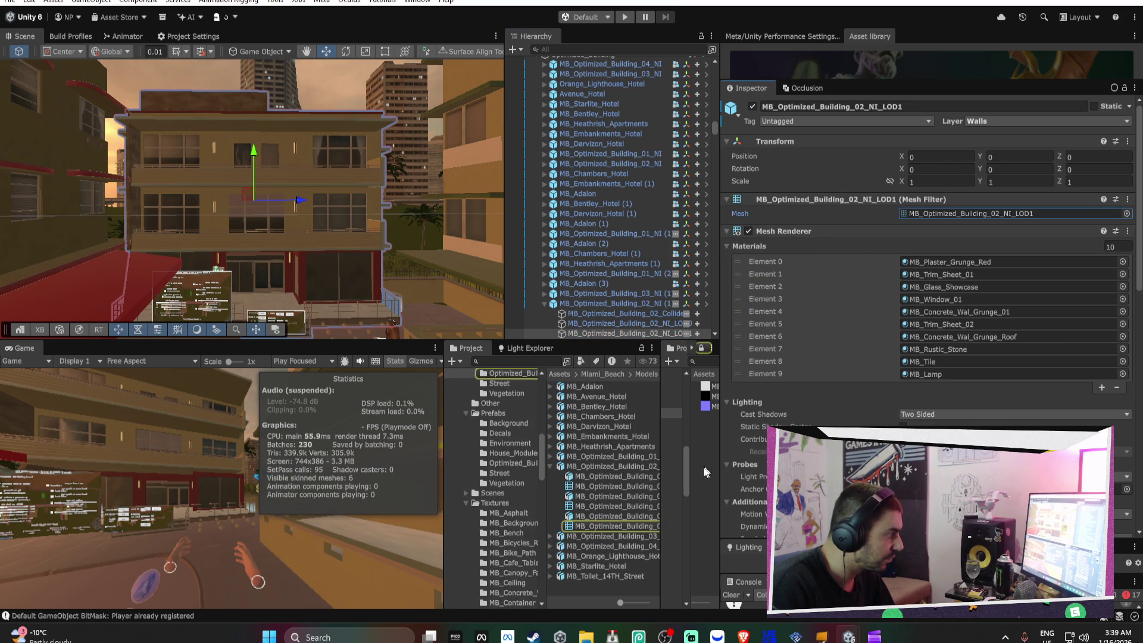
Open the MB_Optimized_Building_02 model's import settings to view its mesh compression options
click(613, 514)
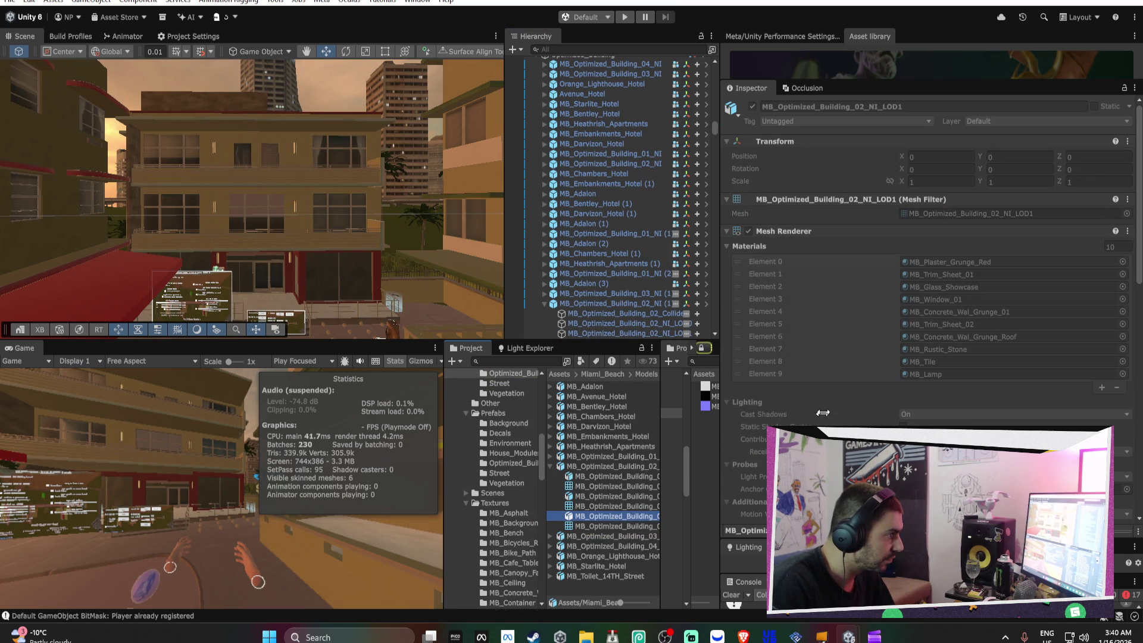
scroll(844, 384, down, 6)
scroll(844, 384, up, 5)
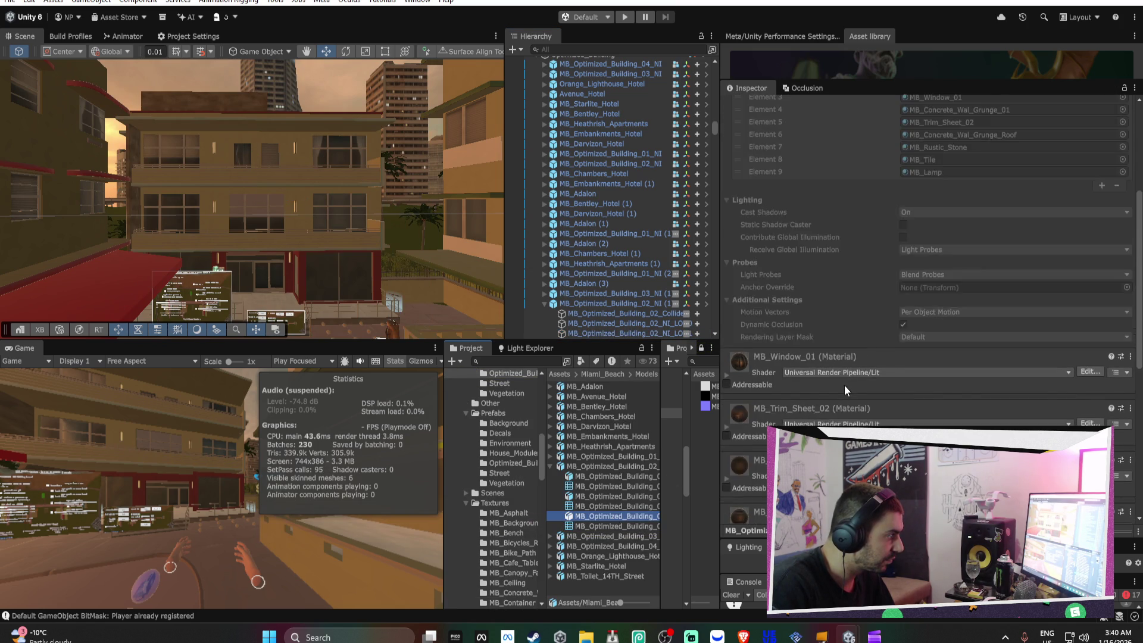
click(620, 467)
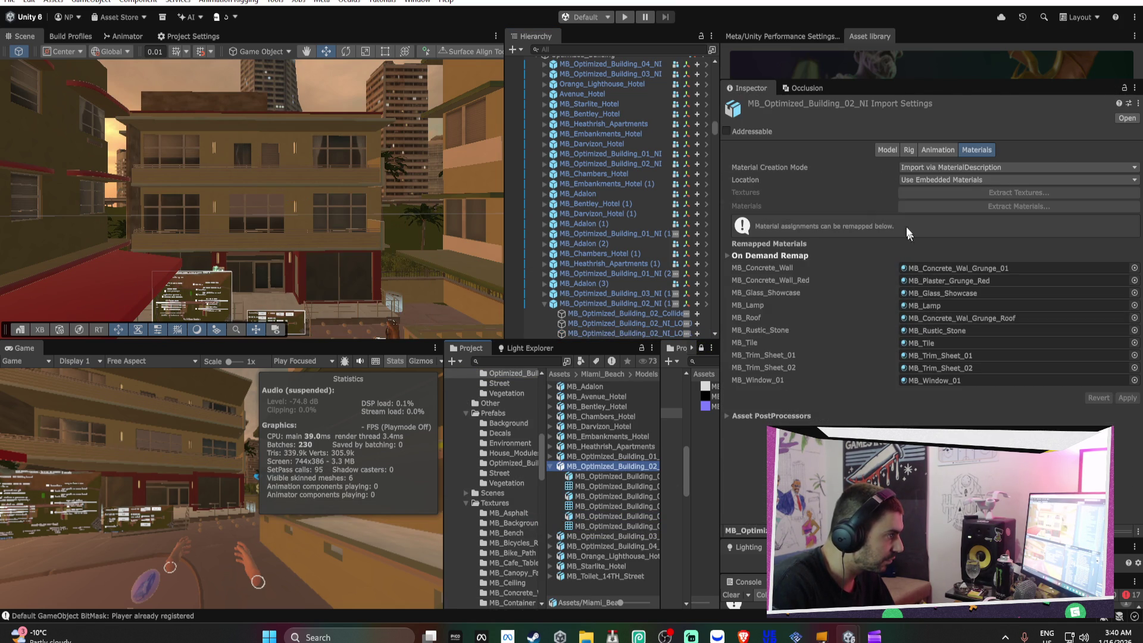
click(889, 150)
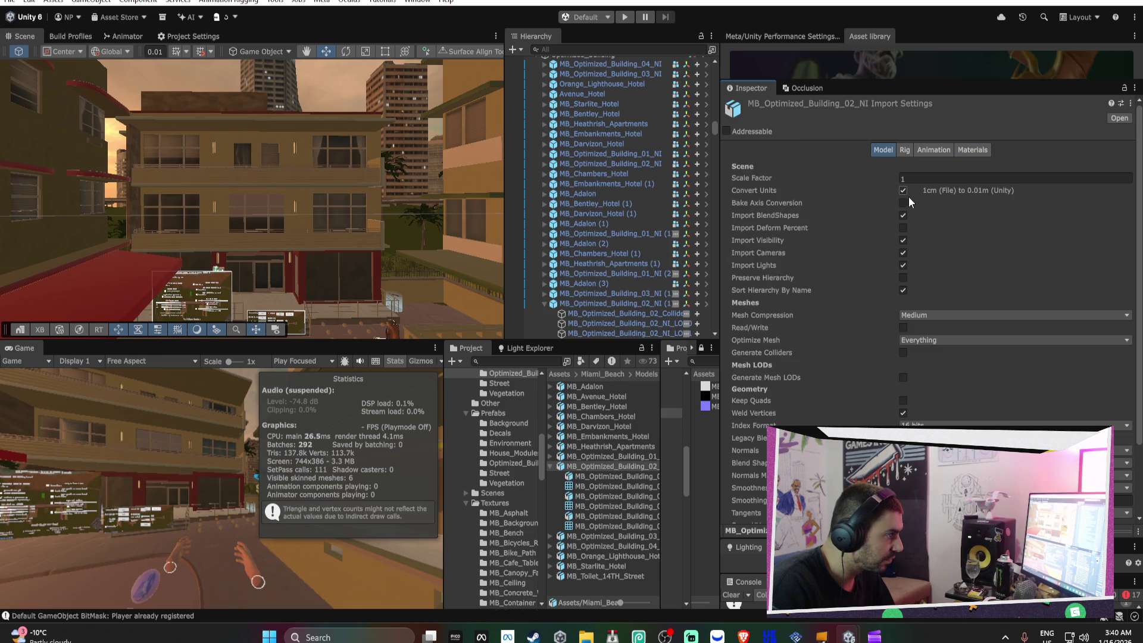
click(907, 316)
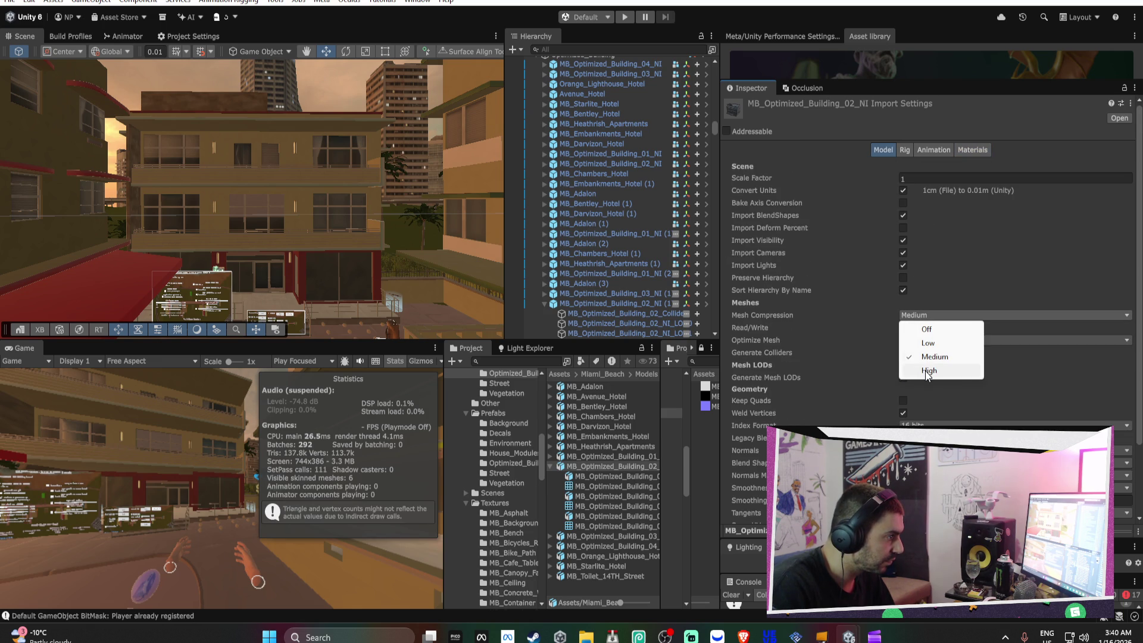
click(551, 467)
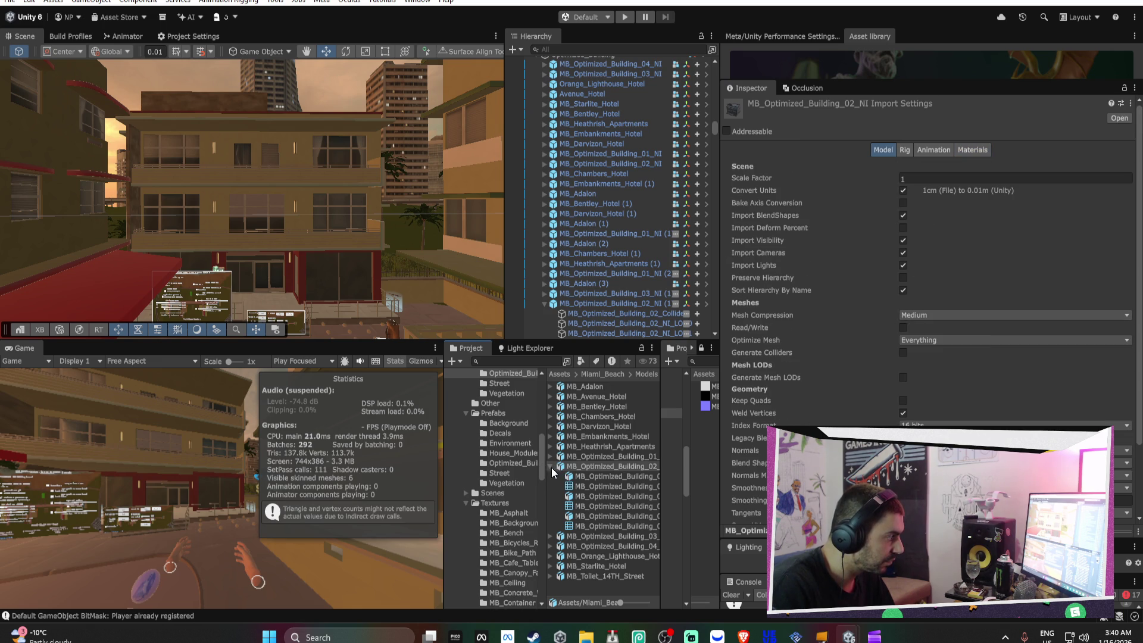
click(551, 467)
Select all 14 building models and set their Mesh Compression to High
key(ctrl+a)
click(956, 316)
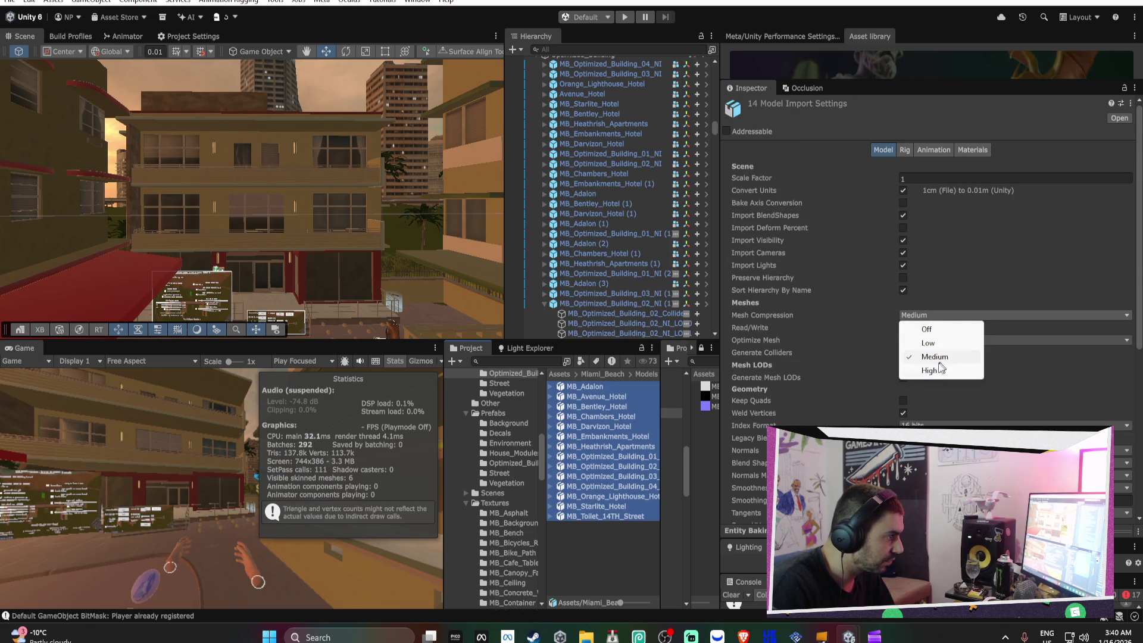
click(930, 374)
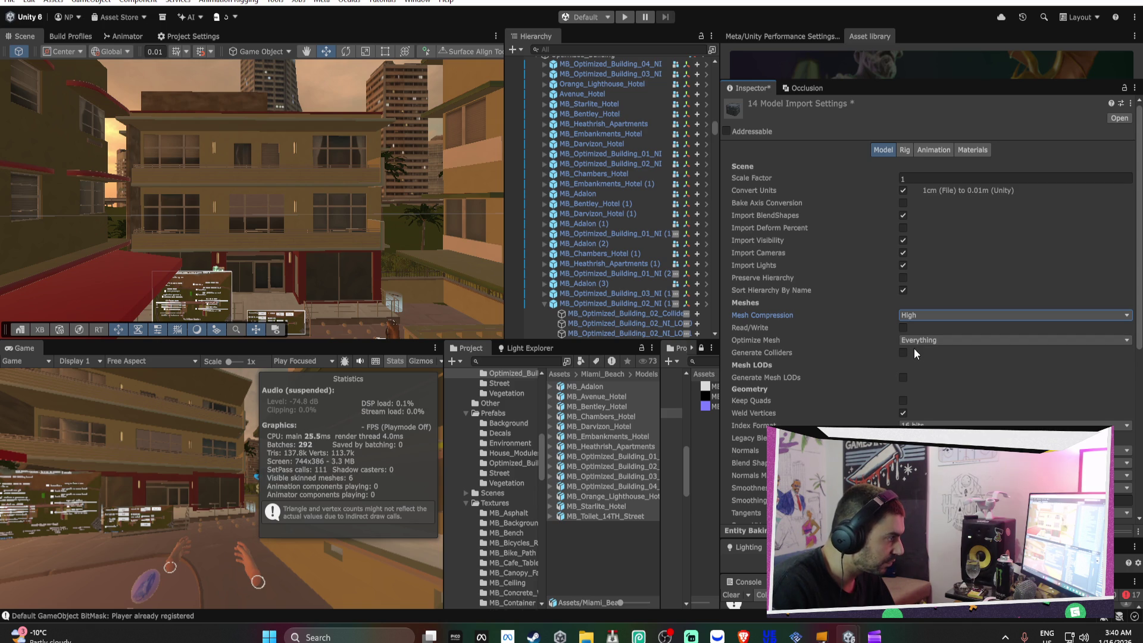
scroll(918, 353, down, 1)
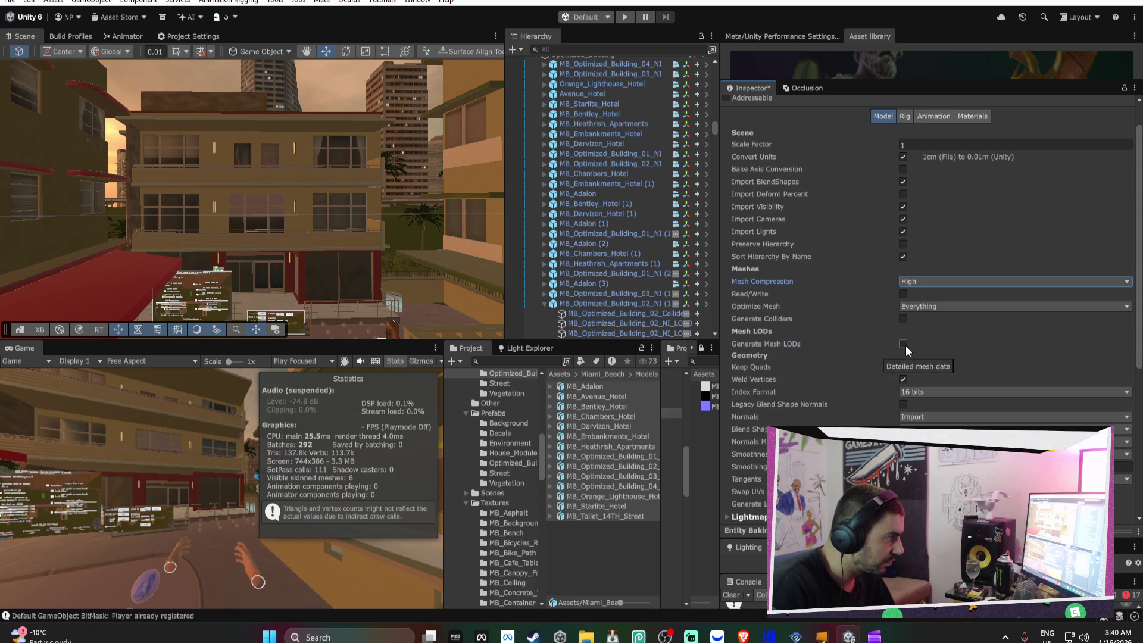
Enable Generate Mesh LODs with Limit LODs and a Maximum Level of 4
click(905, 344)
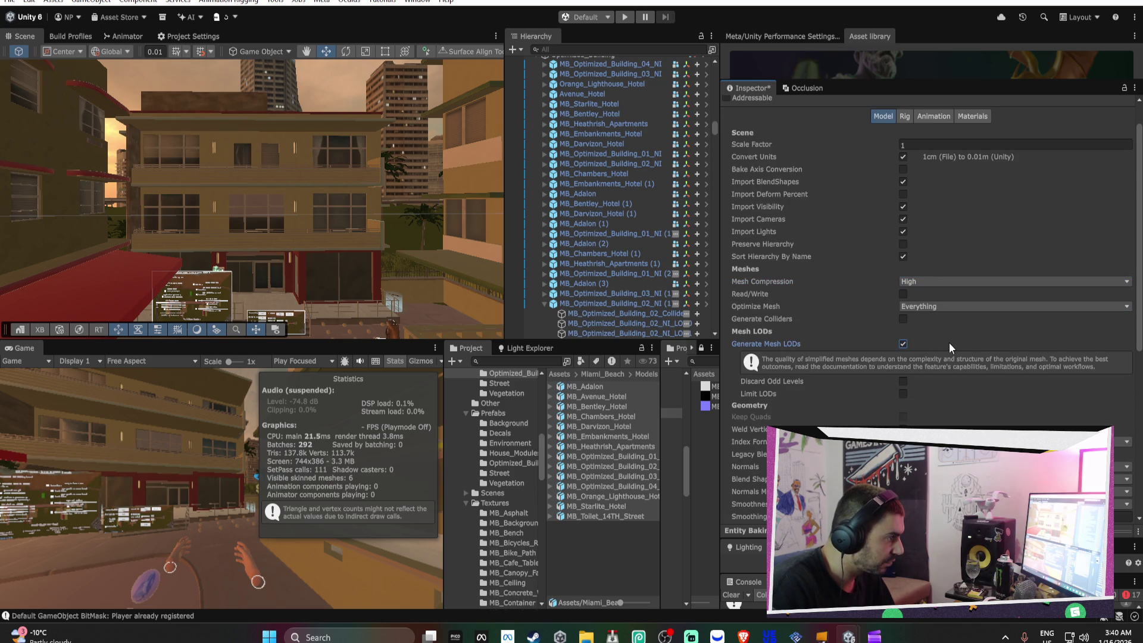
click(902, 381)
click(903, 393)
click(949, 408)
text(3)
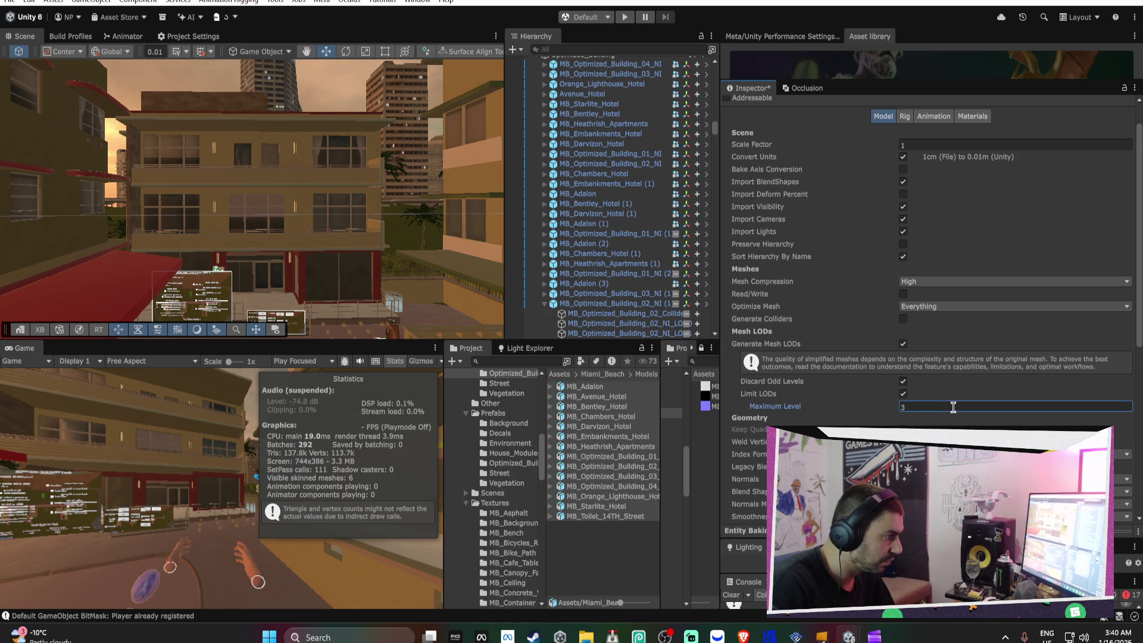
scroll(952, 407, down, 1)
key(BackSpace)
text(4)
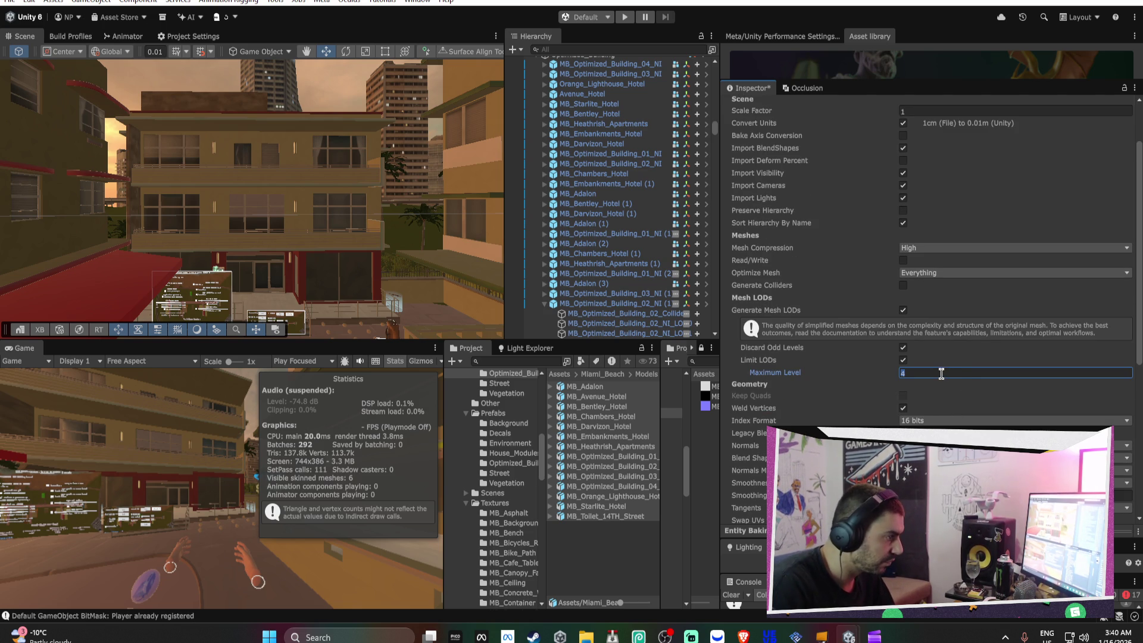
click(903, 347)
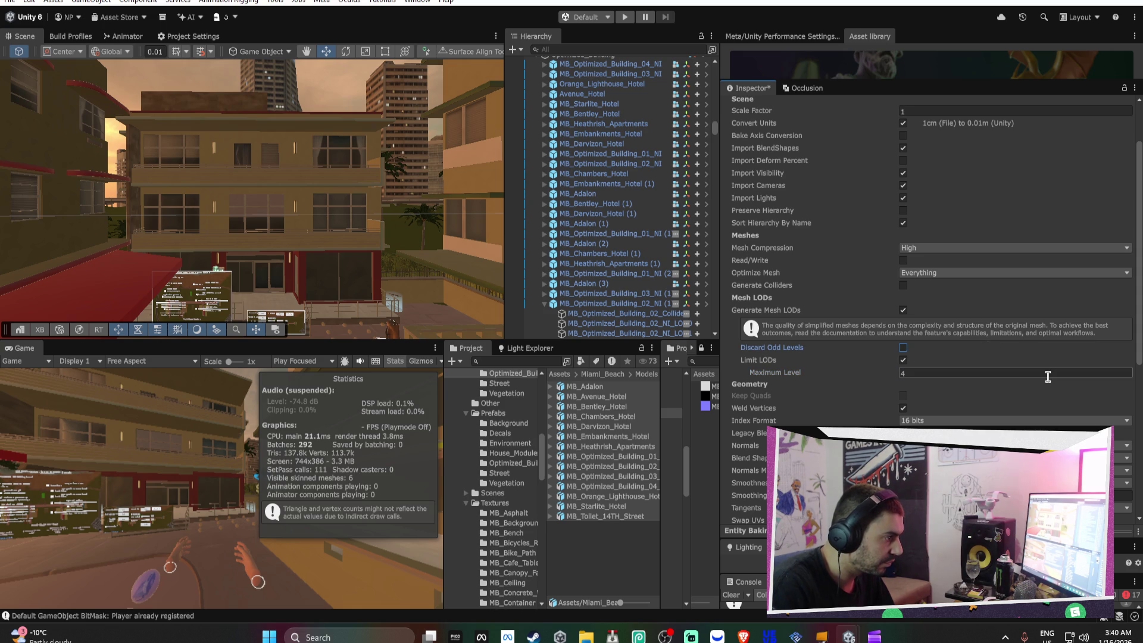
scroll(1049, 377, down, 1)
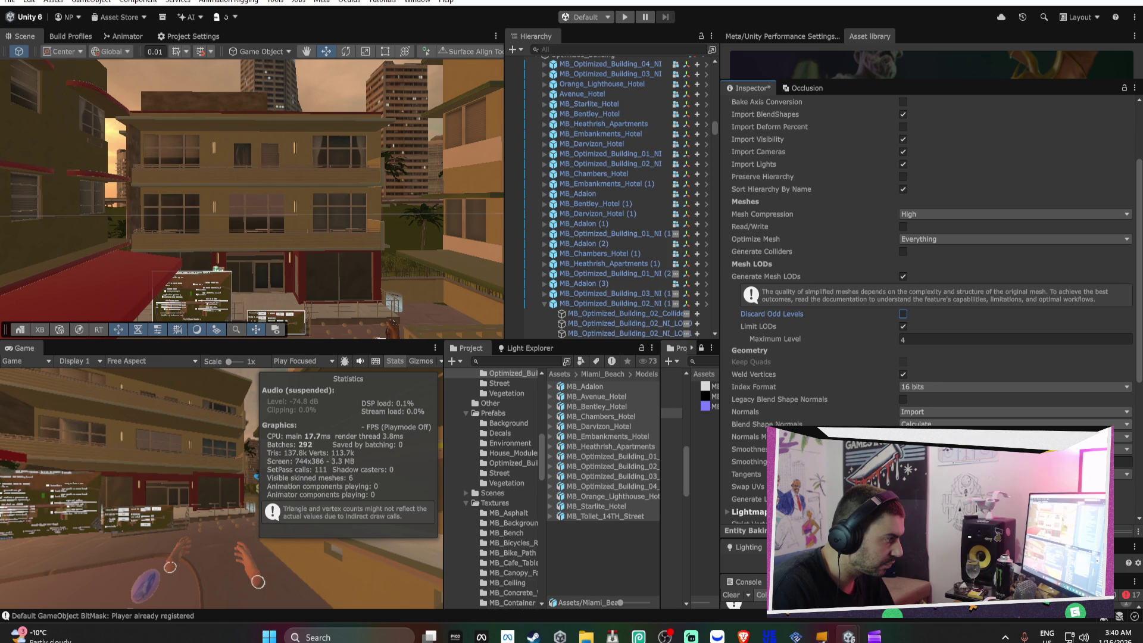
scroll(863, 423, down, 1)
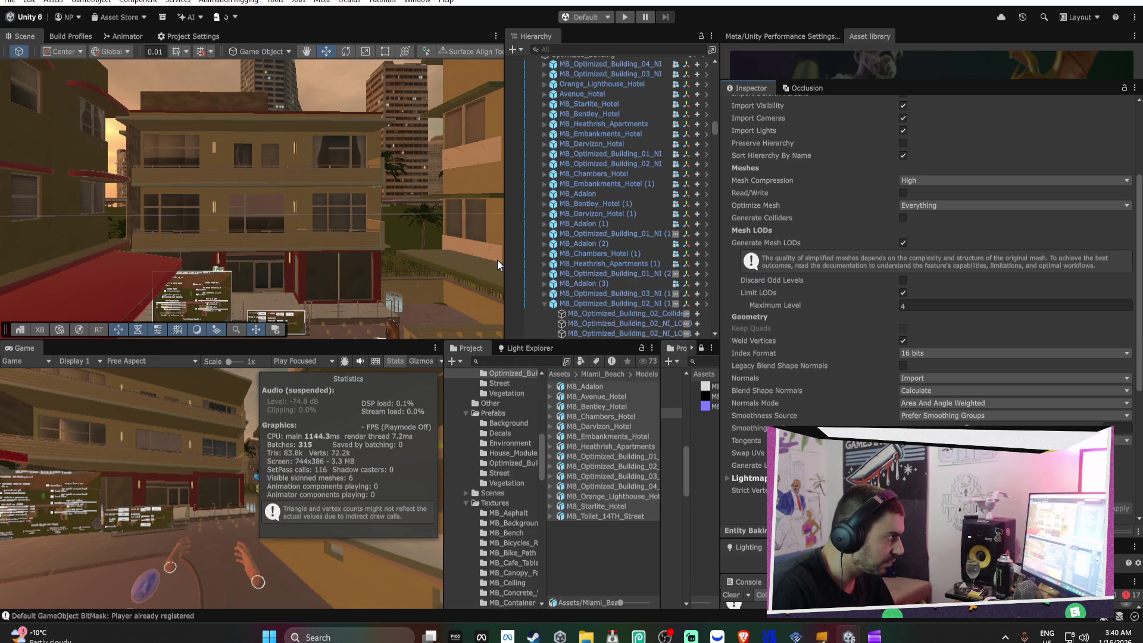
mouse_move(494, 259)
mouse_down()
mouse_move(352, 224)
mouse_move(369, 256)
mouse_move(391, 204)
mouse_move(515, 242)
mouse_move(523, 266)
mouse_move(383, 264)
mouse_move(380, 225)
mouse_move(243, 236)
mouse_move(263, 251)
mouse_move(266, 225)
mouse_move(74, 257)
mouse_move(382, 241)
mouse_move(319, 212)
mouse_move(365, 212)
mouse_move(383, 169)
mouse_move(438, 141)
mouse_move(424, 255)
mouse_up()
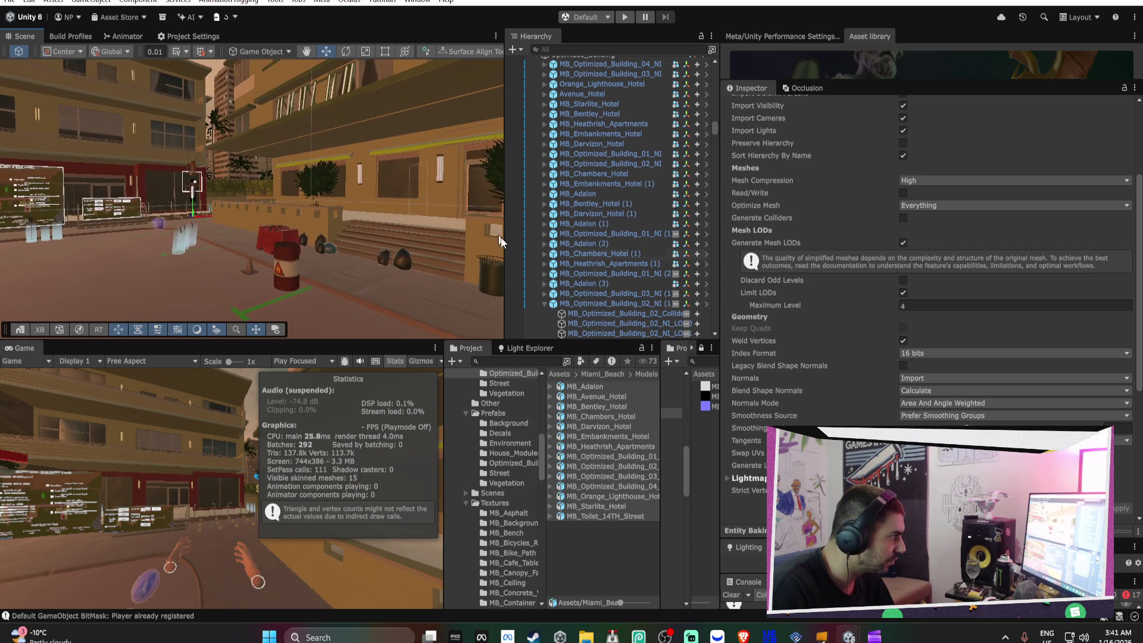
Orbit to MB_Optimized_Building_02_NI and select it to show its LOD 0 and LOD 1 in the LOD Group
mouse_move(337, 246)
mouse_down()
mouse_move(226, 223)
mouse_move(275, 294)
mouse_up()
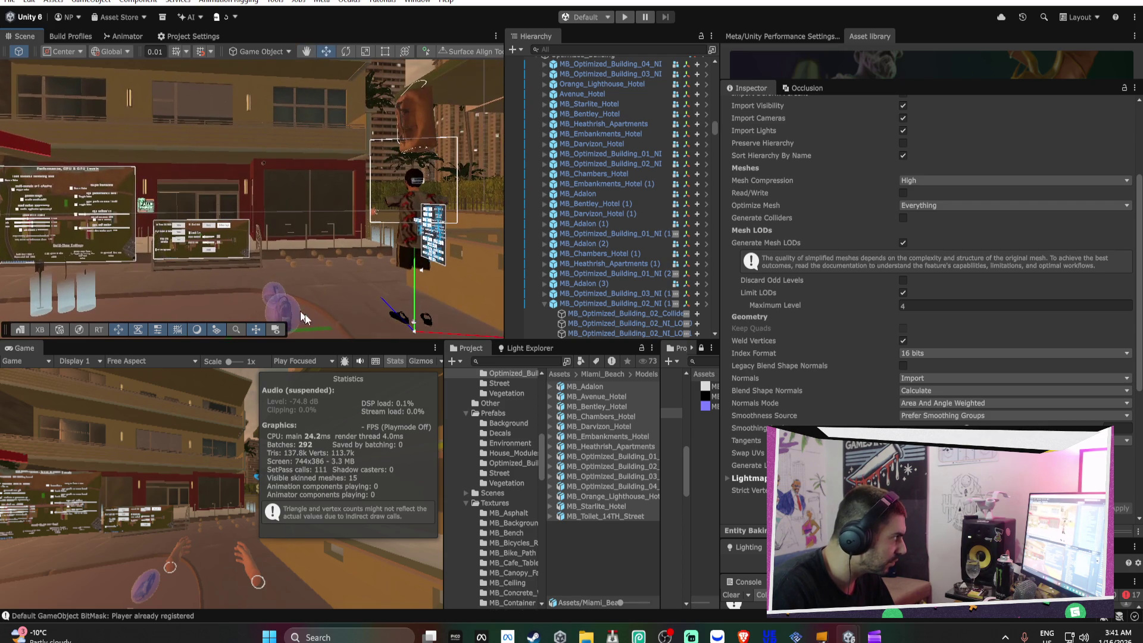
click(309, 173)
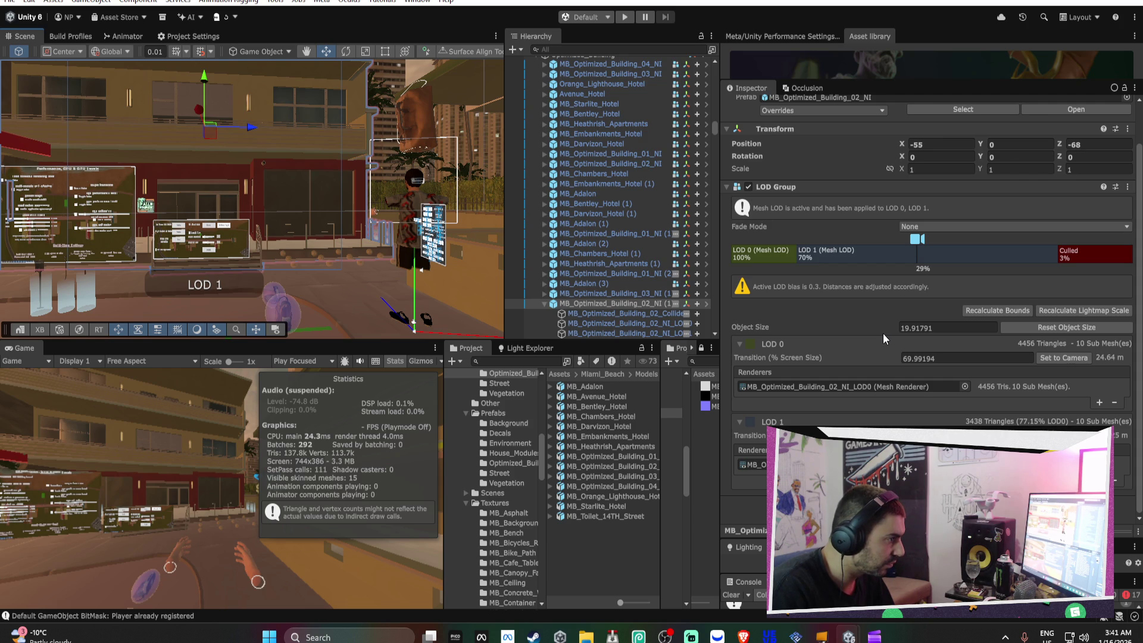
Try several Mesh LOD Selection Bias values on MB_Optimized_Building_02_NI_LOD1 while watching the building's detail
click(751, 465)
click(641, 333)
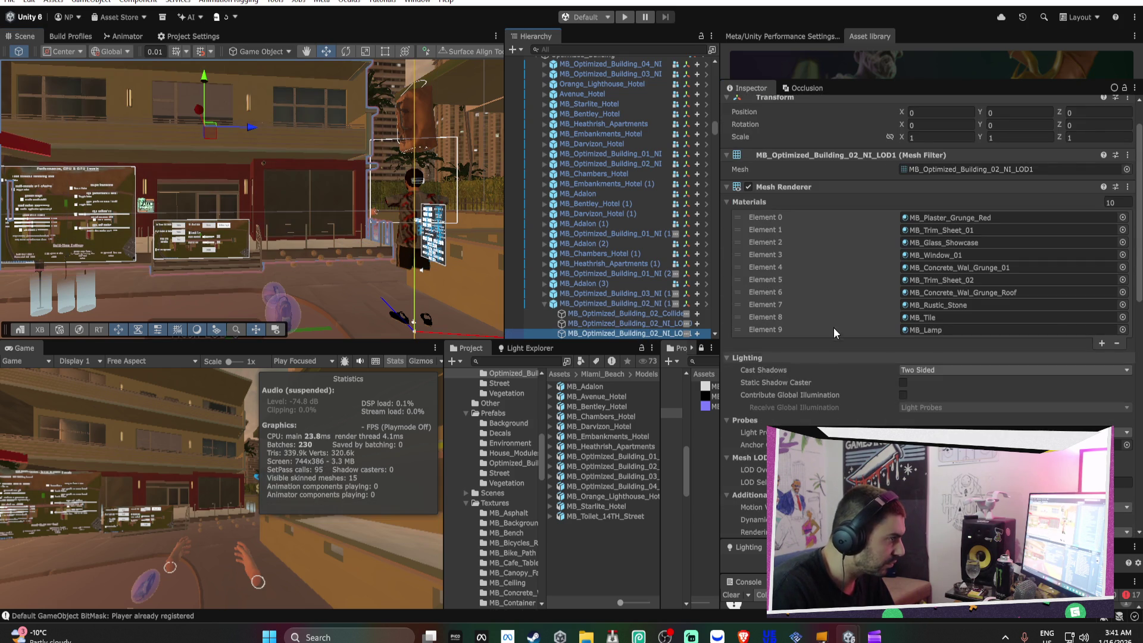
click(1122, 483)
text(127)
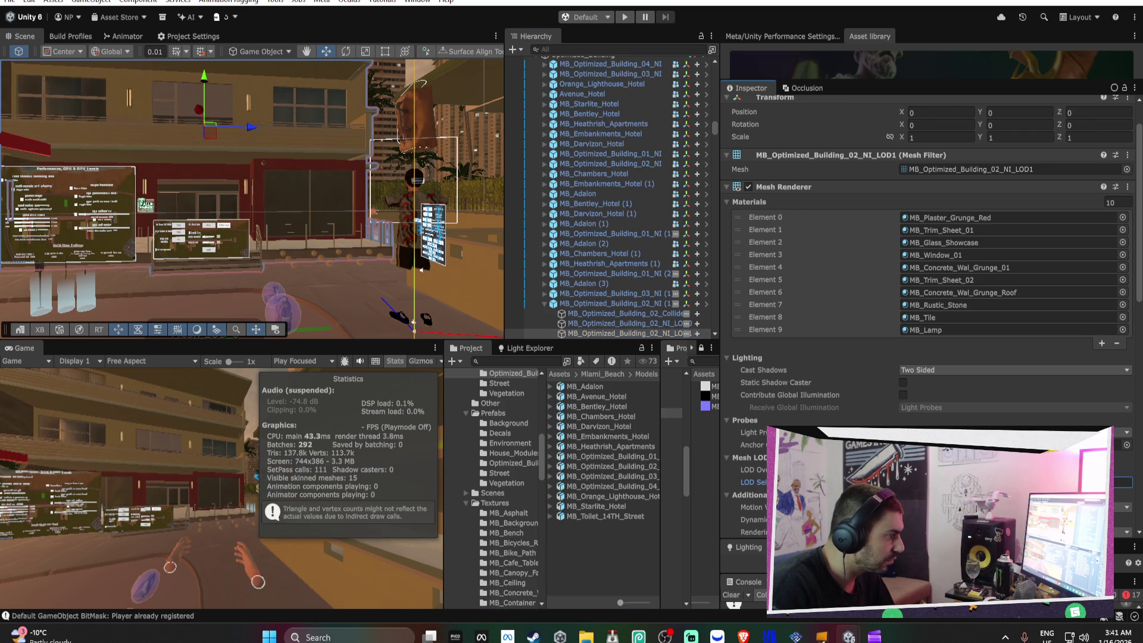
text(98)
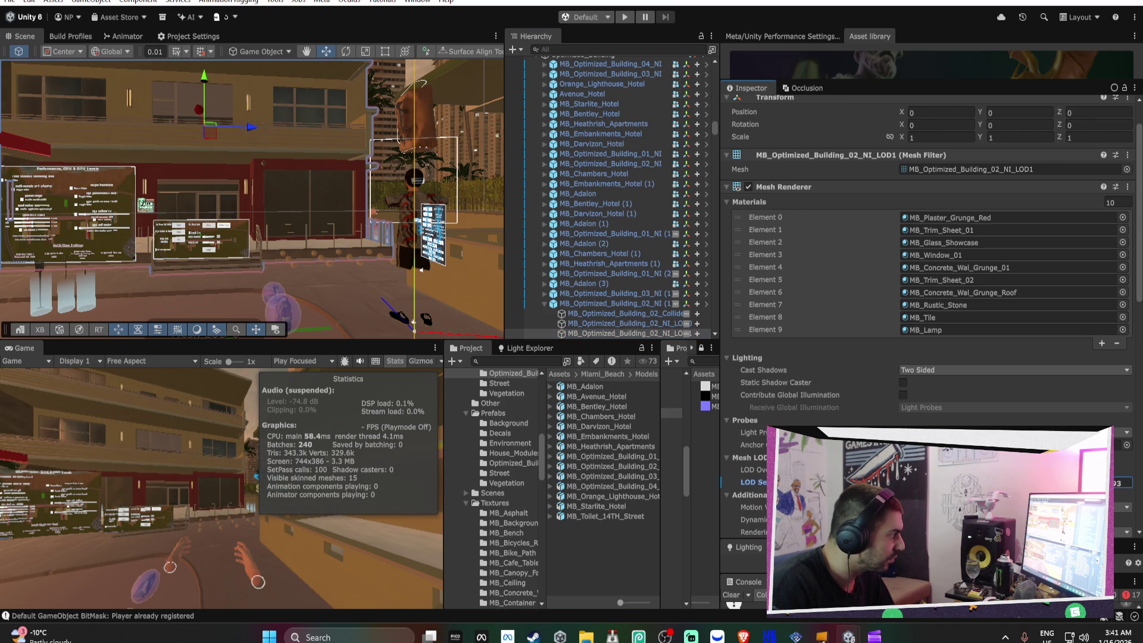
key(Return)
text(76)
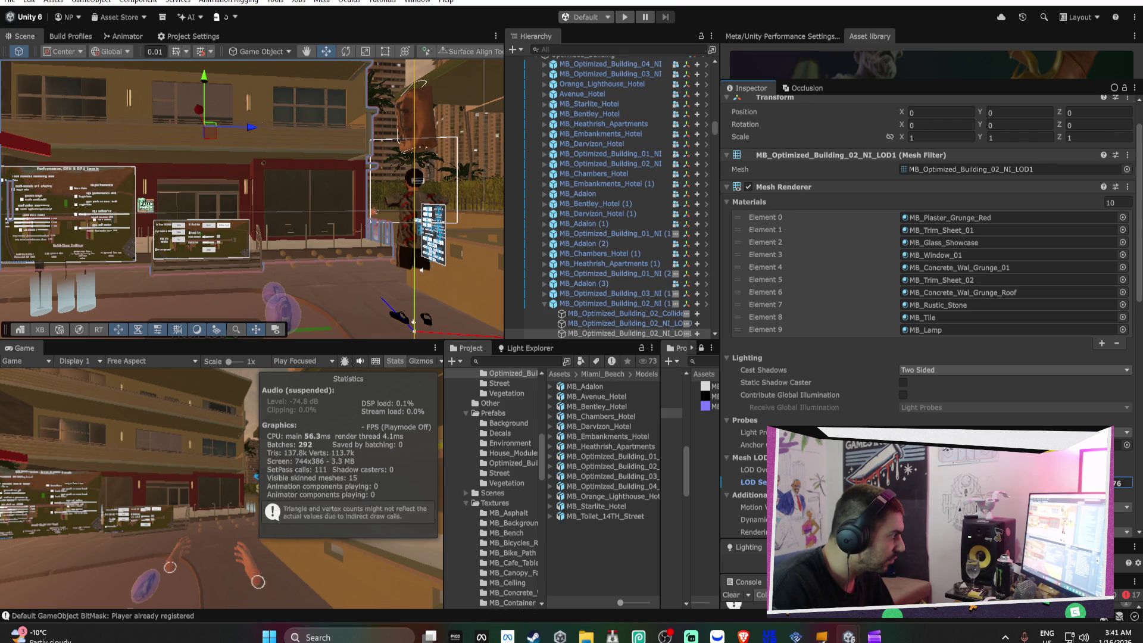
text(32)
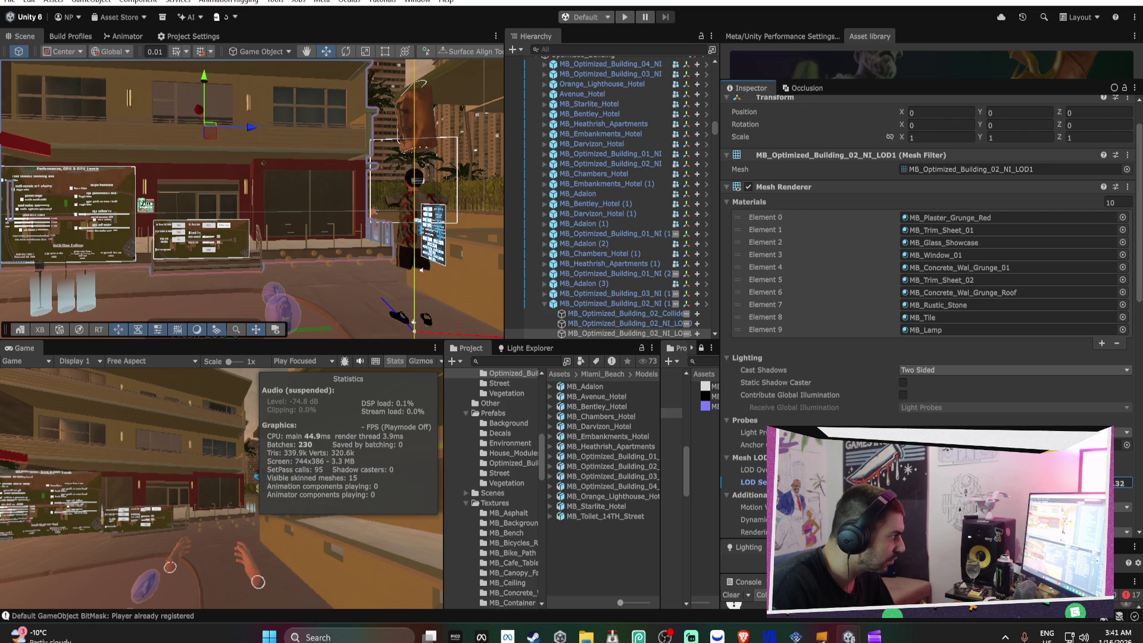
key(BackSpace)
key(BackSpace)
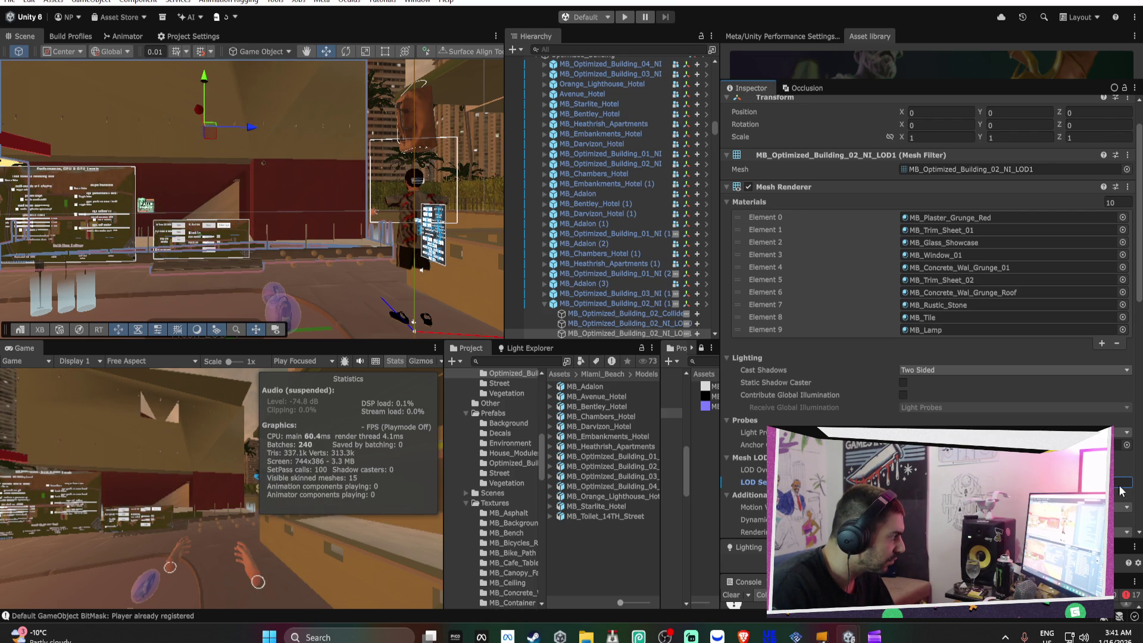
text(7)
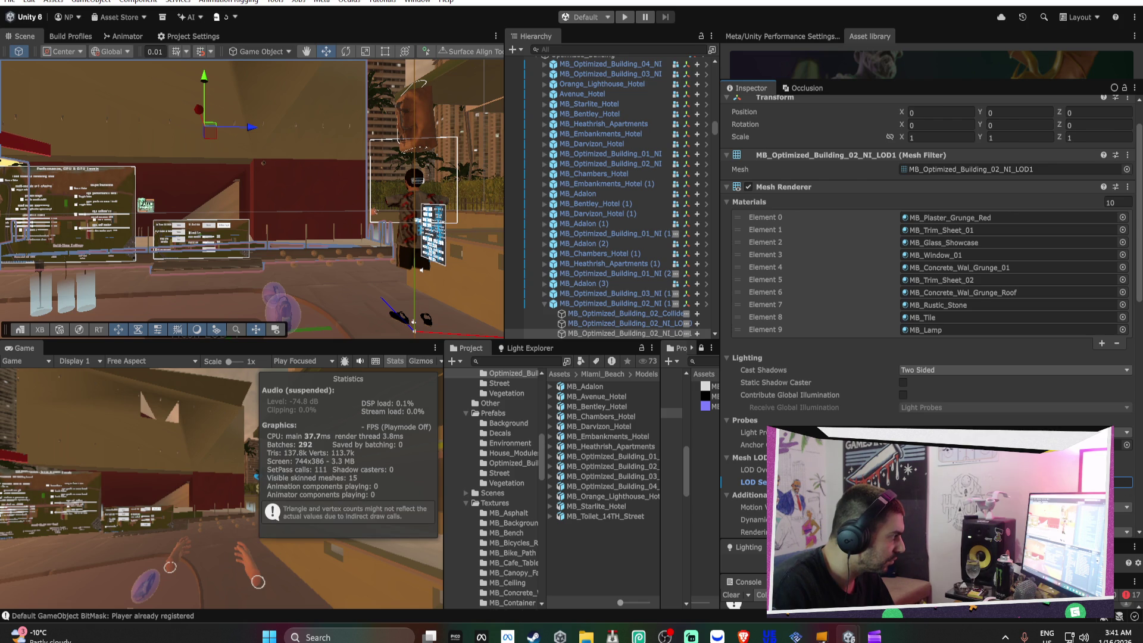
key(BackSpace)
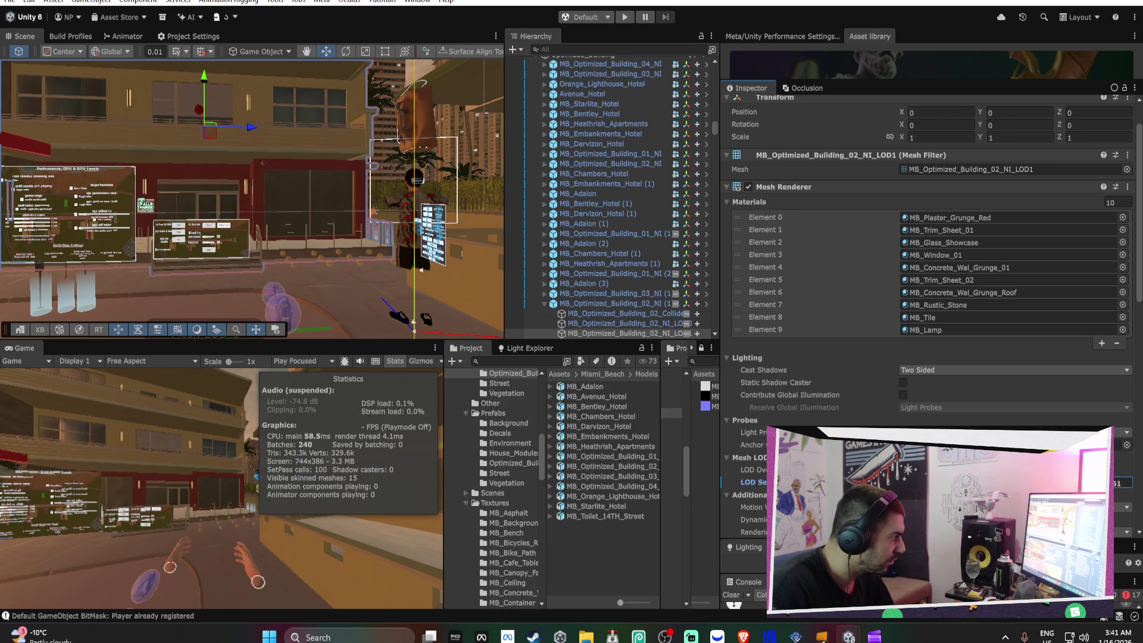
text(8)
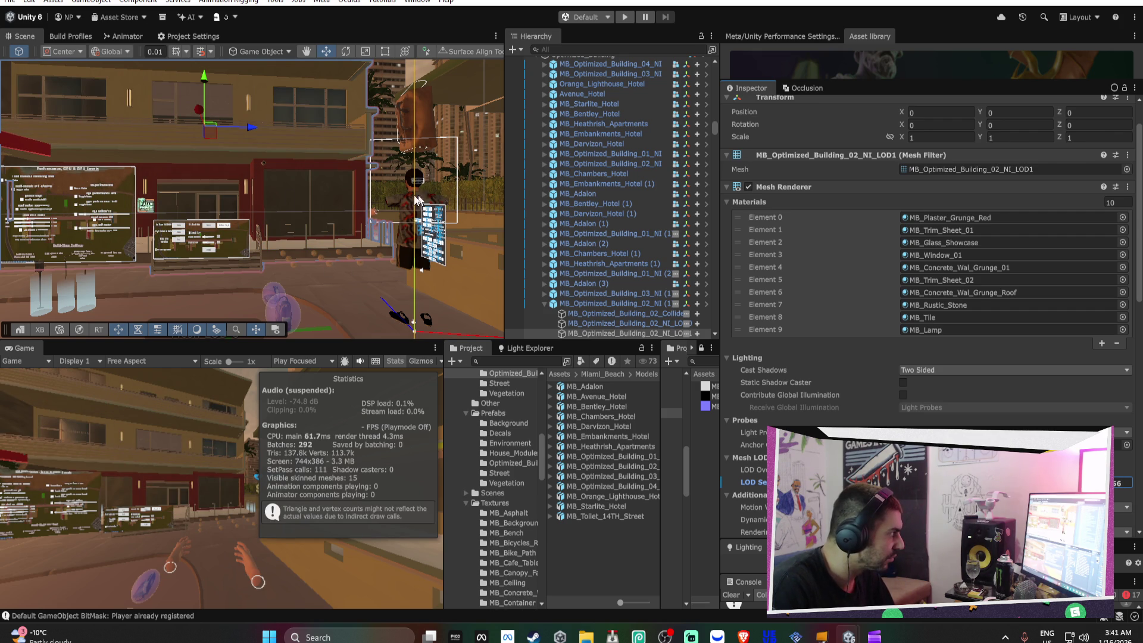
click(387, 221)
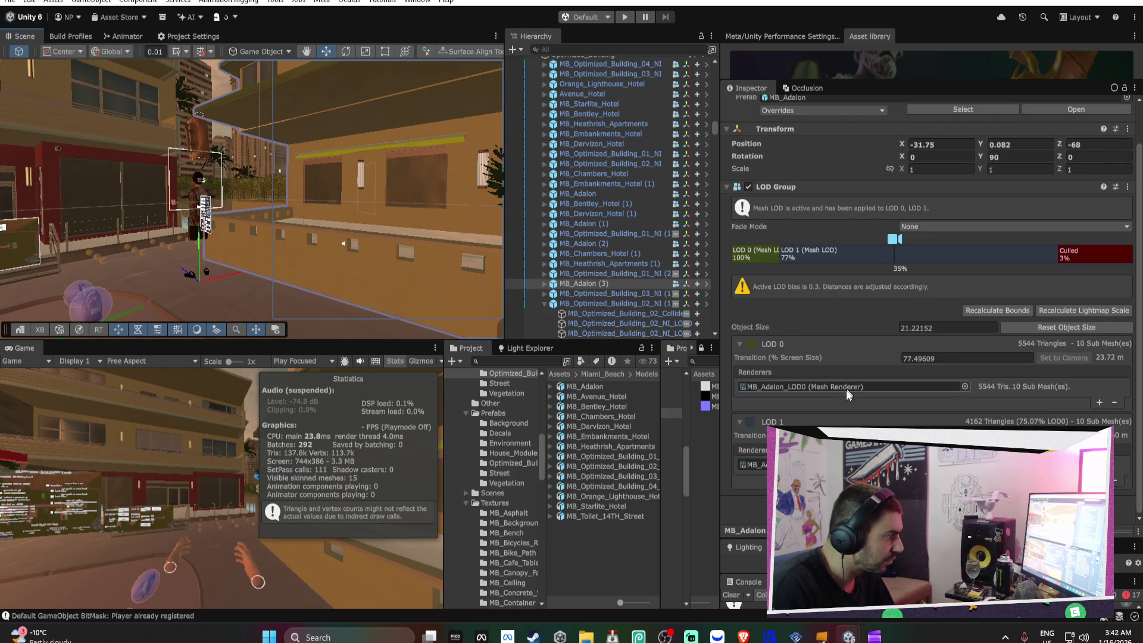
Select the MB_Adalon_LOD1 mesh and edit its Mesh LOD Selection Bias
click(544, 283)
click(597, 313)
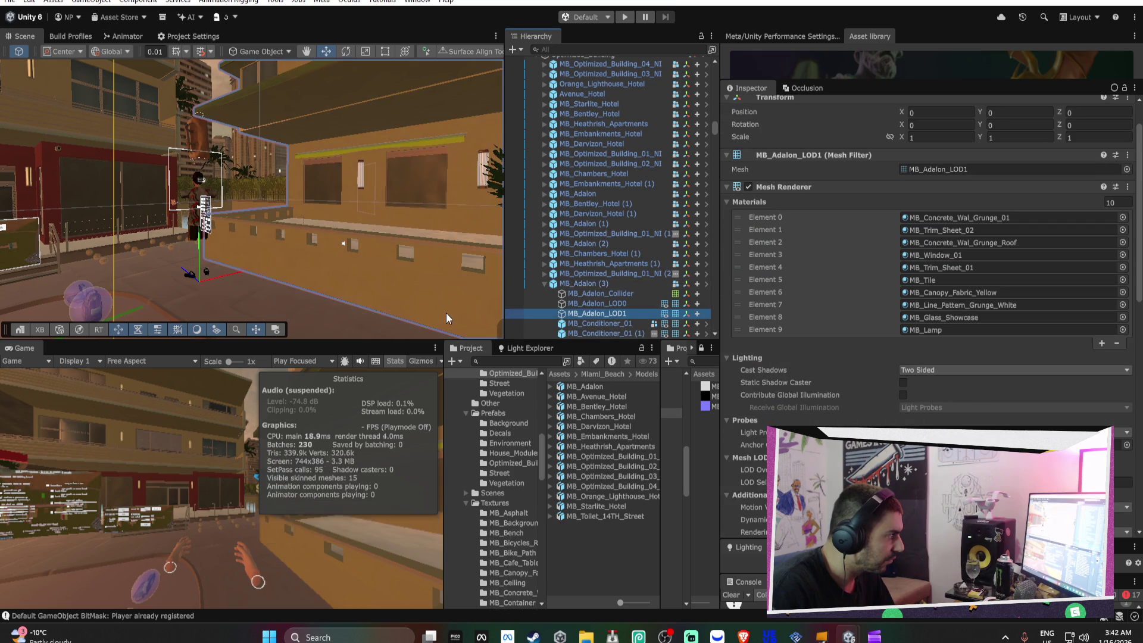
click(1119, 483)
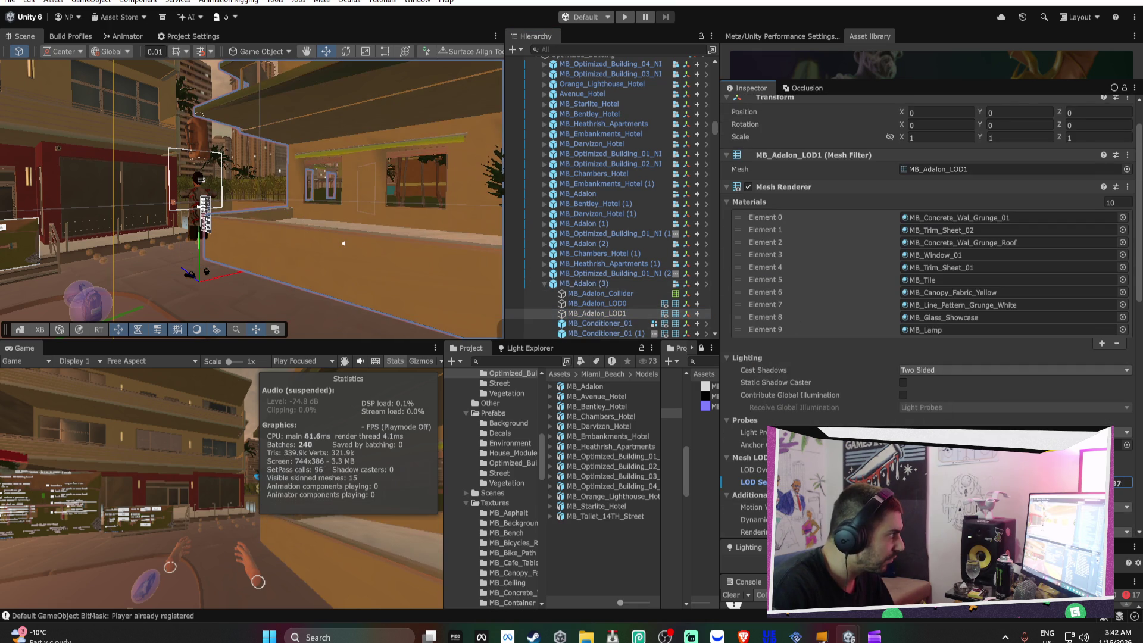
Select the Darvizon hotel's MB_Darvizon_Hotel_LOD1 mesh and edit its selection bias
mouse_move(343, 242)
mouse_down()
mouse_move(440, 228)
mouse_move(369, 247)
mouse_up()
click(370, 247)
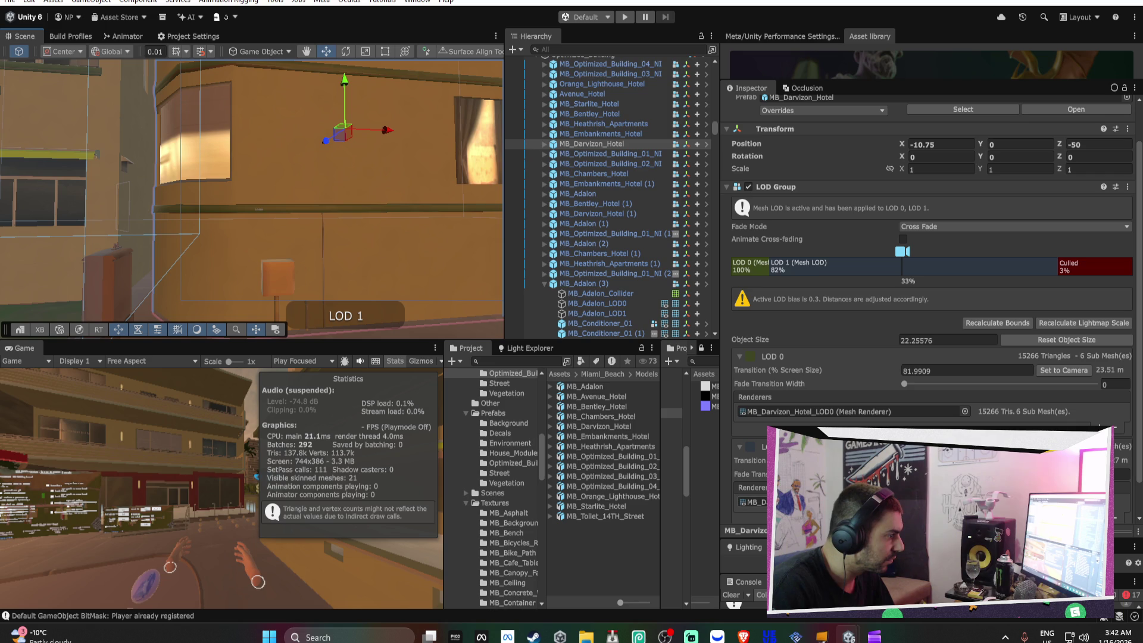
click(544, 143)
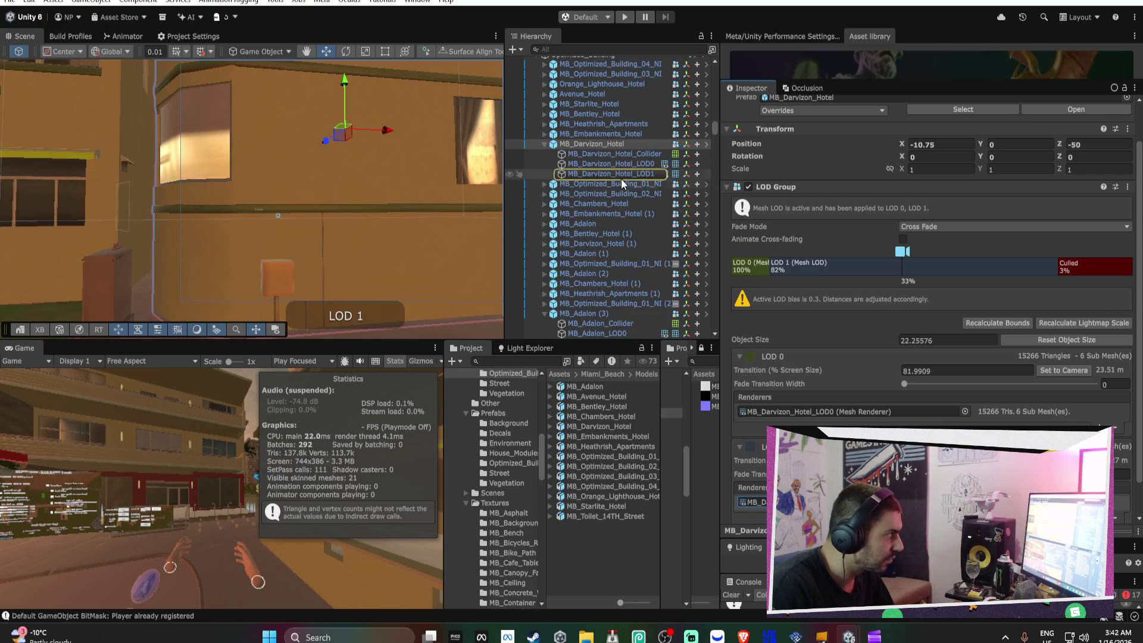
click(626, 174)
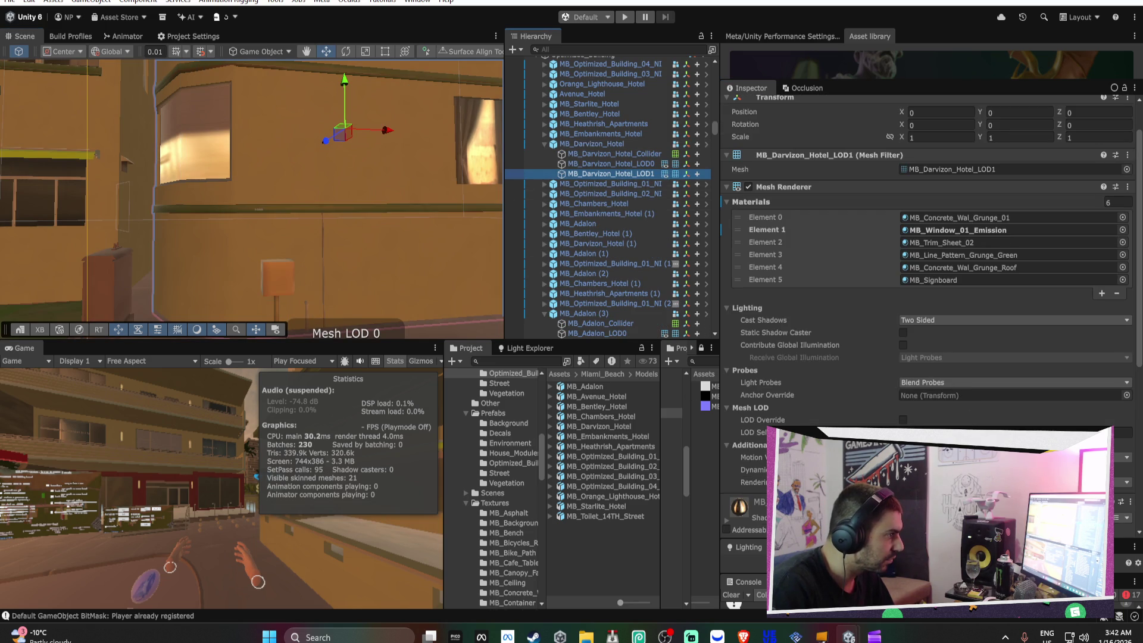
click(1123, 432)
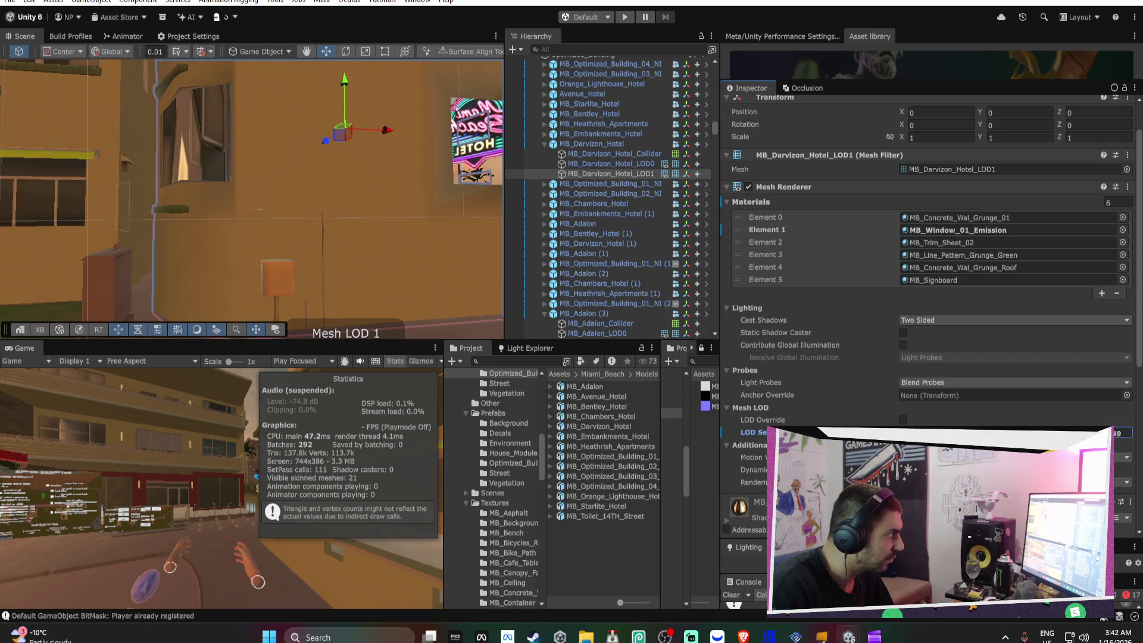
Orbit the Scene view down the street by the Bentley hotel and select MB_Optimized_Building_02_NI
mouse_move(266, 222)
mouse_down()
mouse_move(490, 219)
mouse_move(47, 197)
mouse_move(398, 223)
mouse_move(227, 215)
mouse_up()
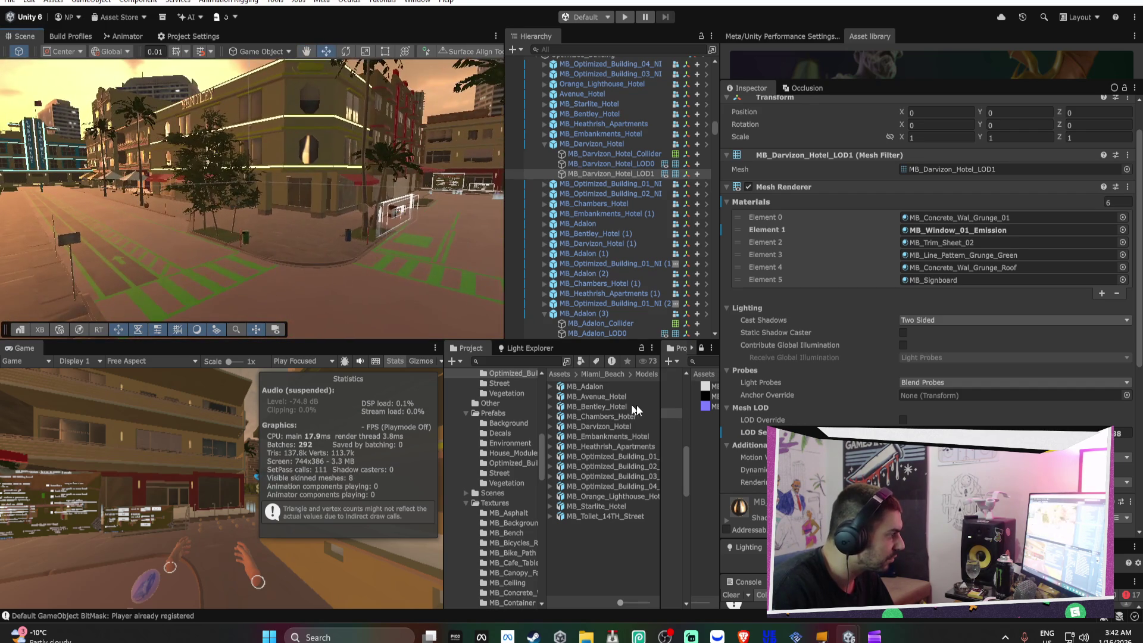
mouse_move(333, 204)
mouse_down()
mouse_move(380, 151)
mouse_move(340, 179)
mouse_up()
click(340, 179)
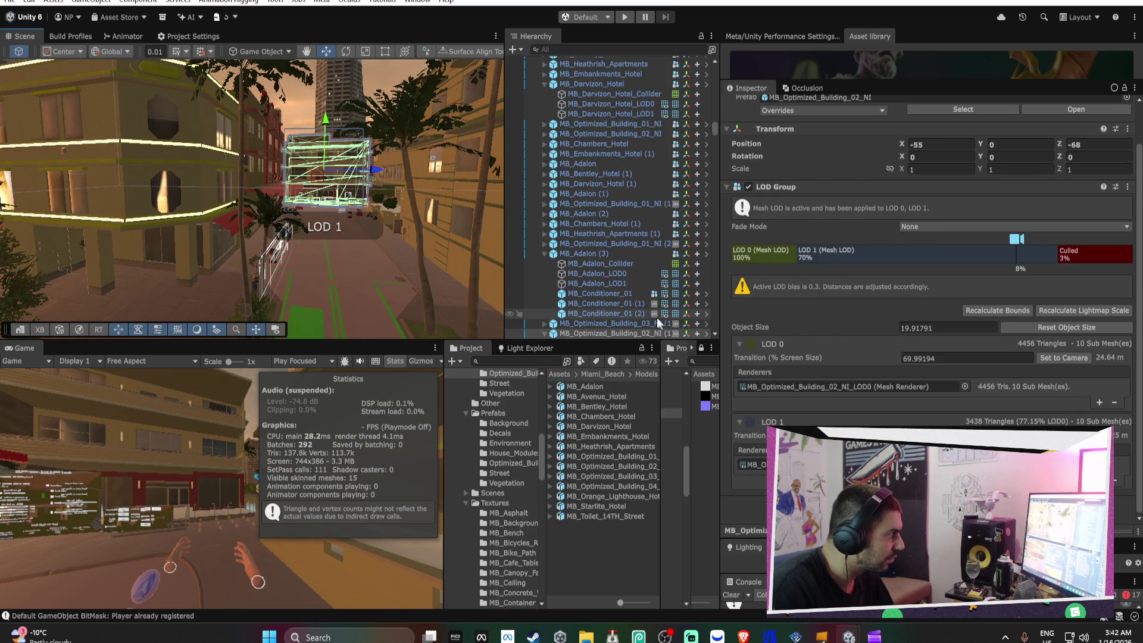
Select MB_Optimized_Building_02_NI_LOD1 and enable its Mesh LOD override
scroll(649, 315, down, 1)
click(609, 326)
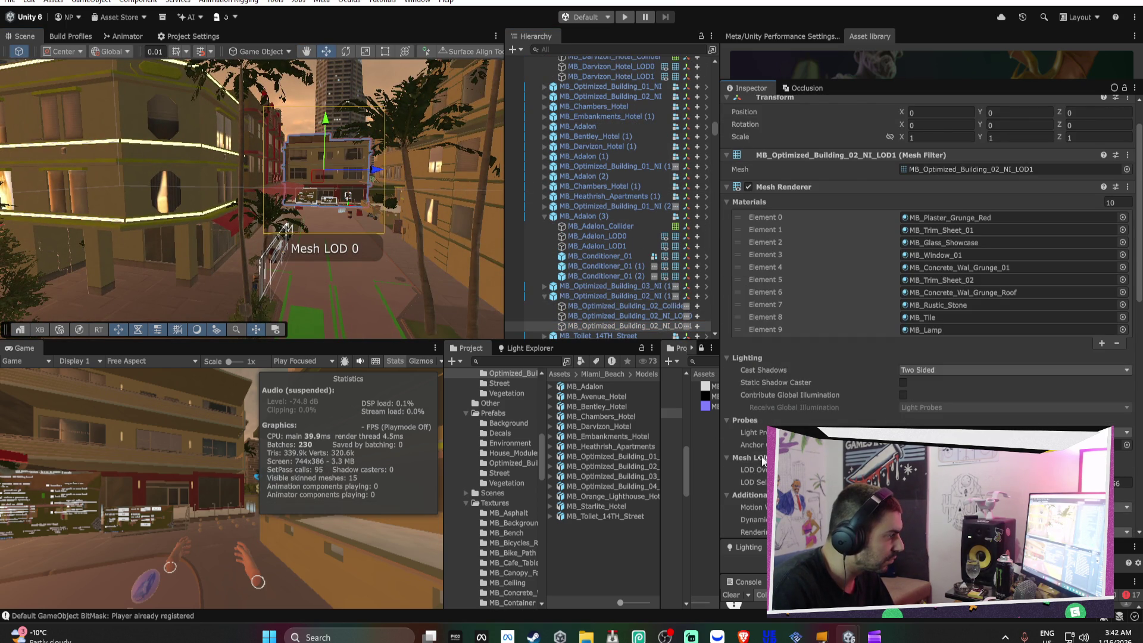
click(903, 469)
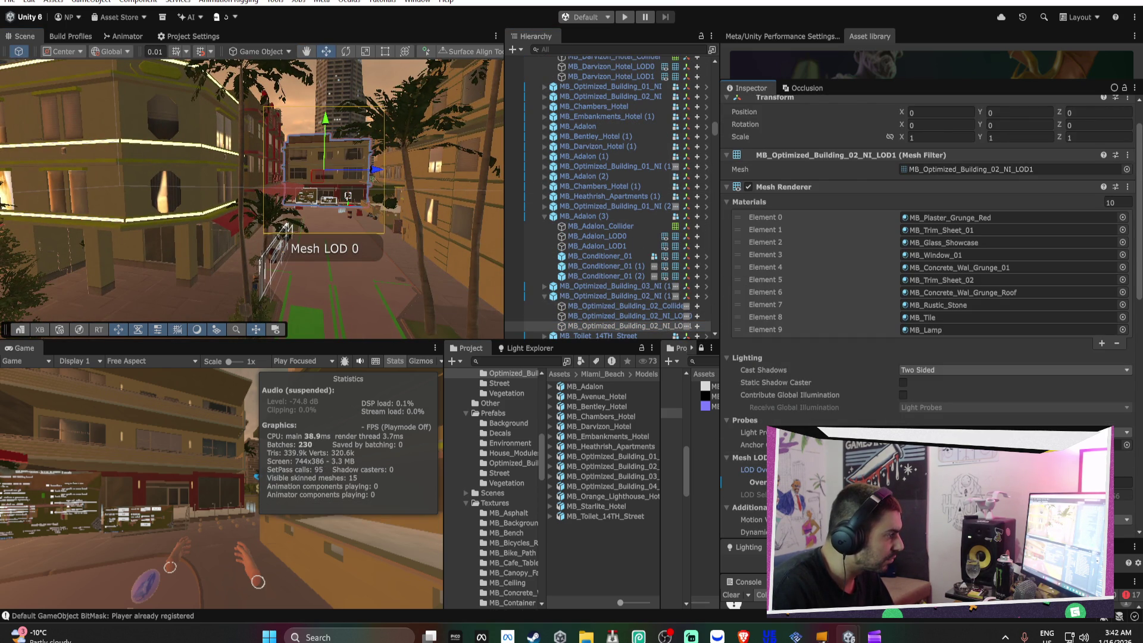
Select MB_Optimized_Building_03_NI (1)'s LOD1 child mesh to check it
drag(288, 228, 266, 158)
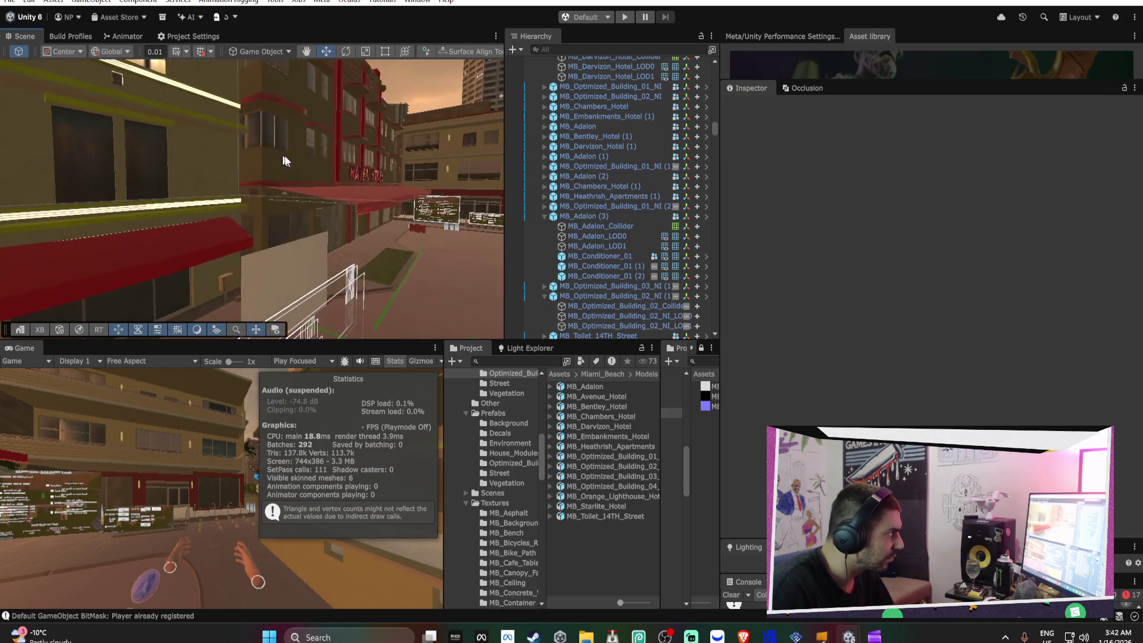
click(266, 157)
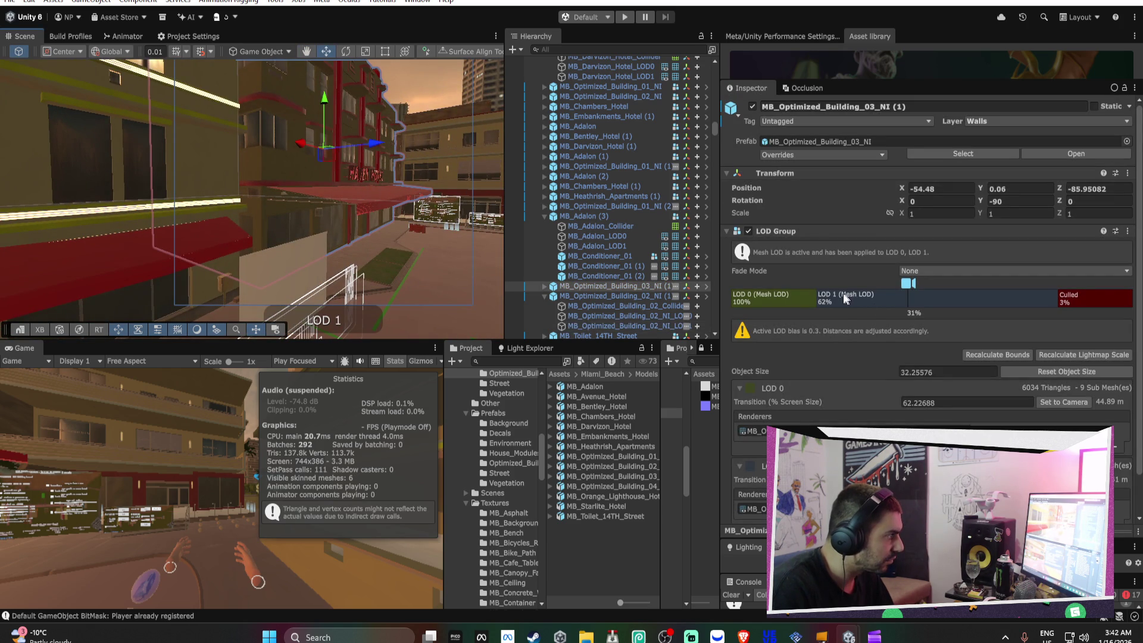
click(545, 286)
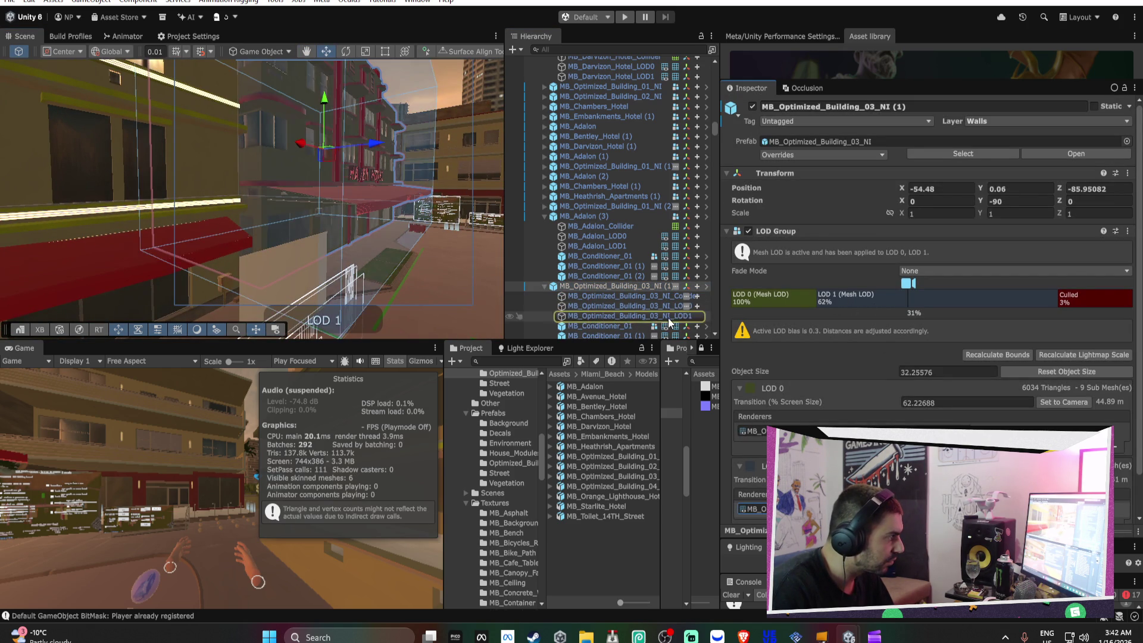
click(668, 318)
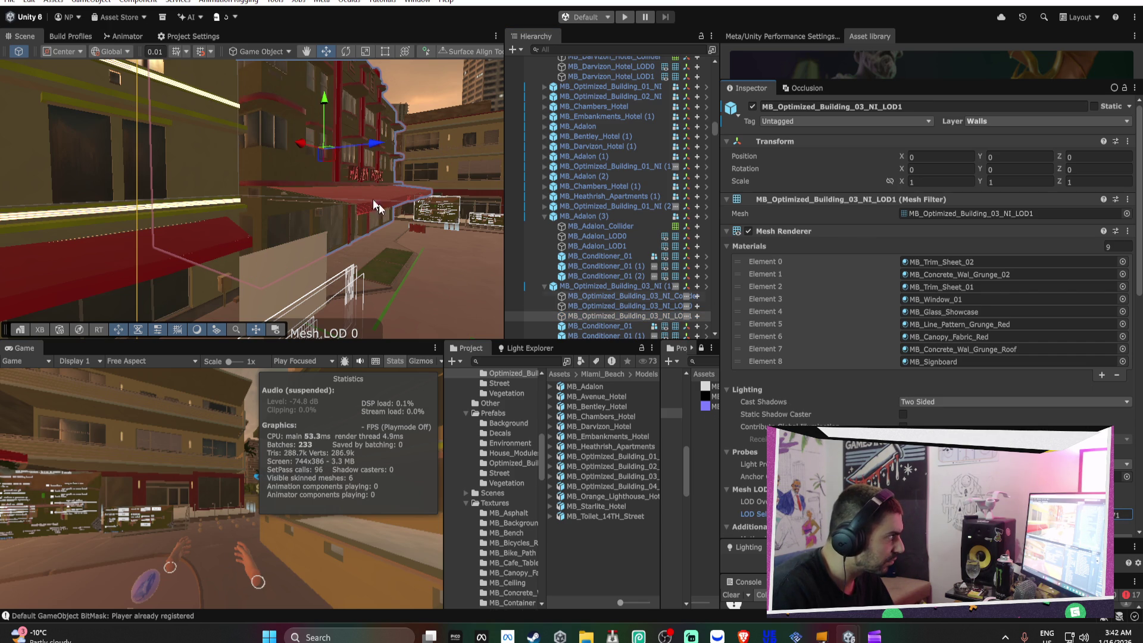
key(w)
mouse_move(194, 147)
mouse_down()
mouse_move(172, 203)
mouse_move(418, 203)
mouse_up()
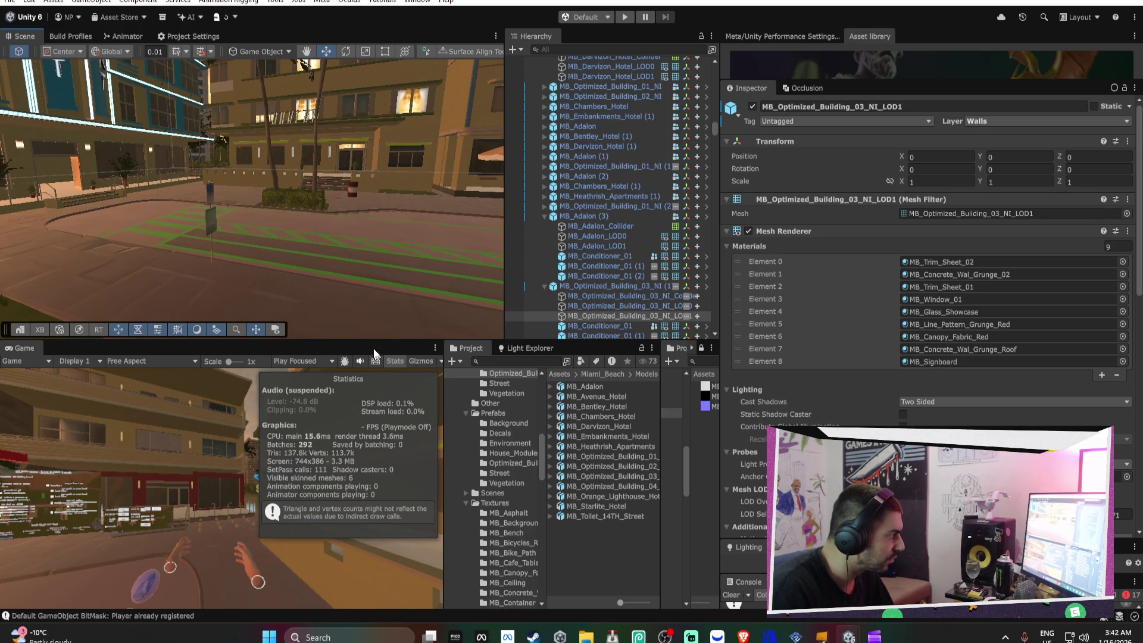
double_click(23, 348)
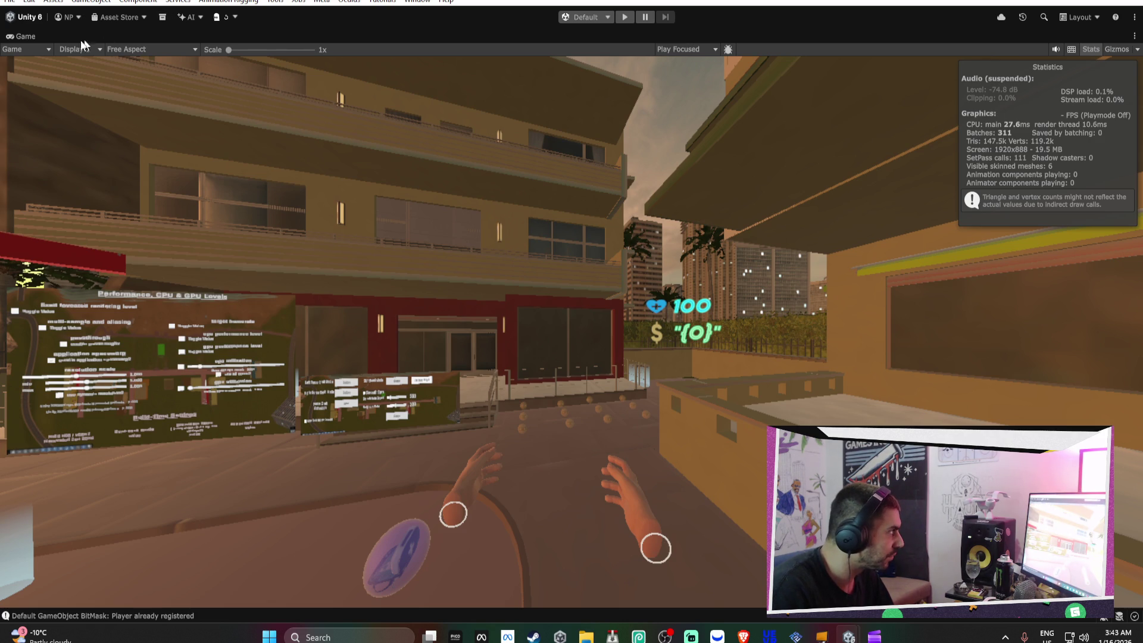
double_click(26, 37)
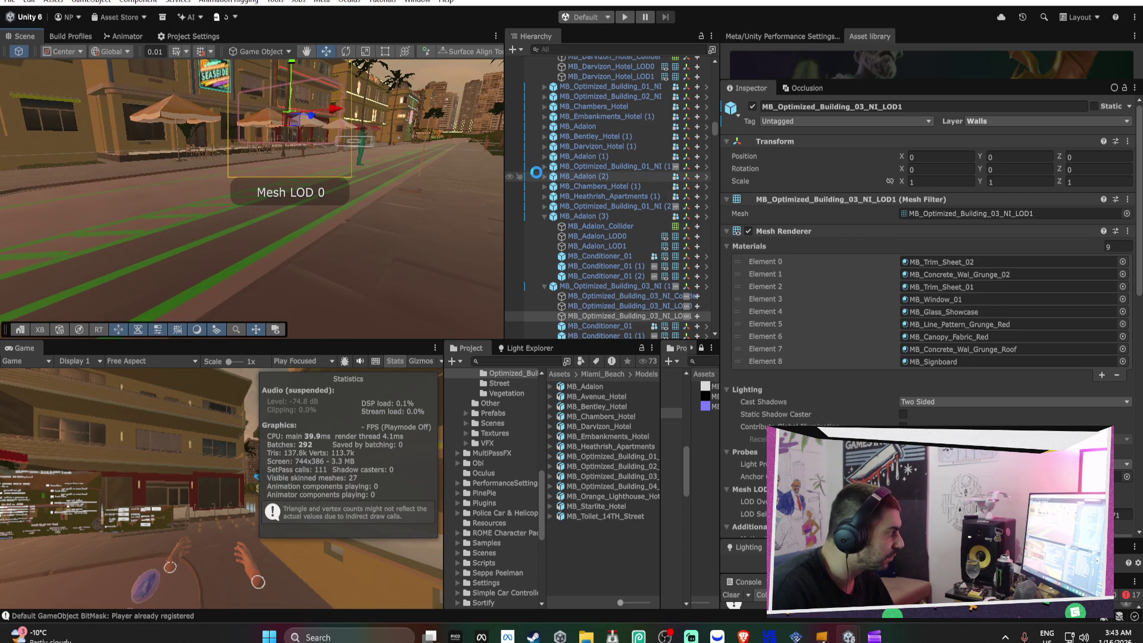
mouse_move(266, 201)
mouse_down()
mouse_move(325, 232)
mouse_move(250, 239)
mouse_move(231, 197)
mouse_move(307, 273)
mouse_move(439, 348)
mouse_move(495, 345)
mouse_move(509, 310)
mouse_move(655, 316)
mouse_move(724, 301)
mouse_move(664, 217)
mouse_move(180, 177)
mouse_move(243, 188)
mouse_move(323, 167)
mouse_up()
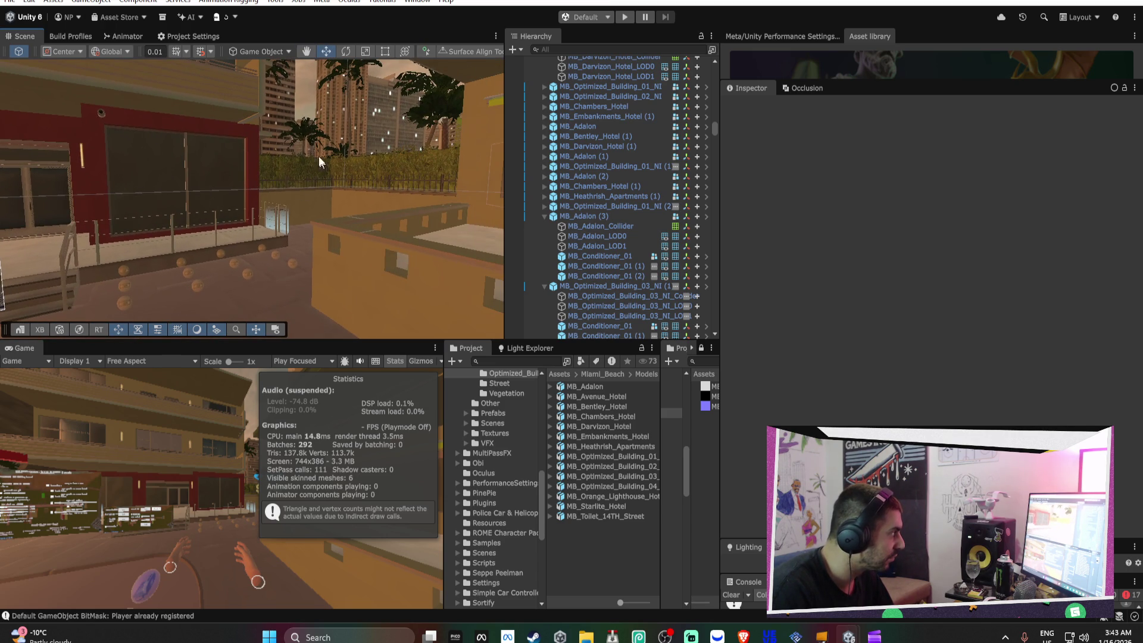
click(287, 105)
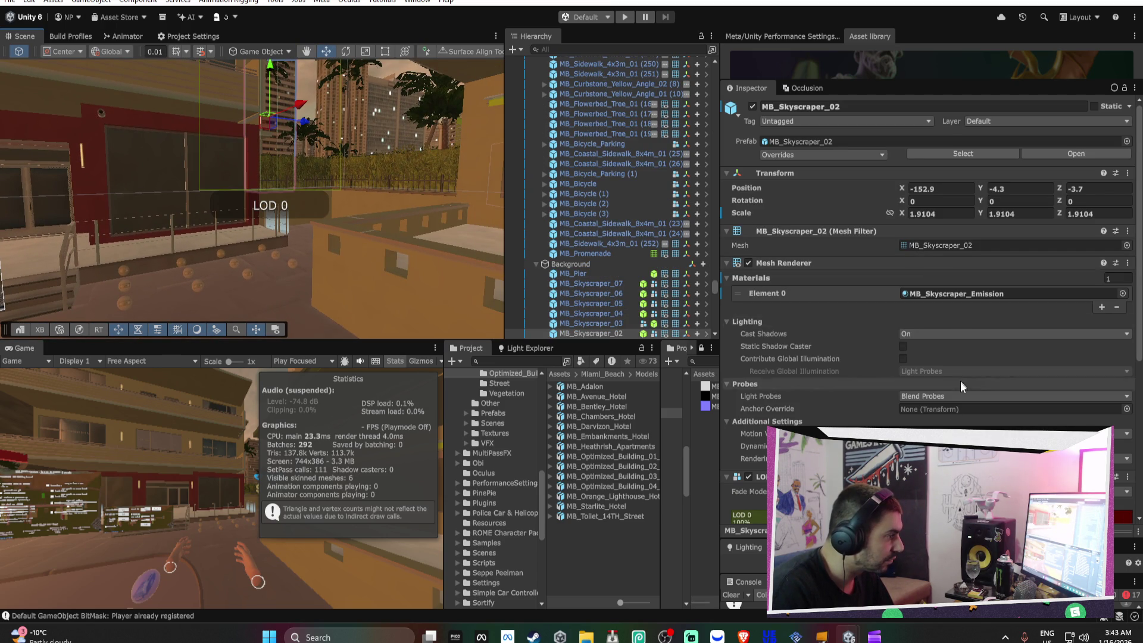
Ping the skyscraper mesh and select every model in the Background Models folder
click(946, 177)
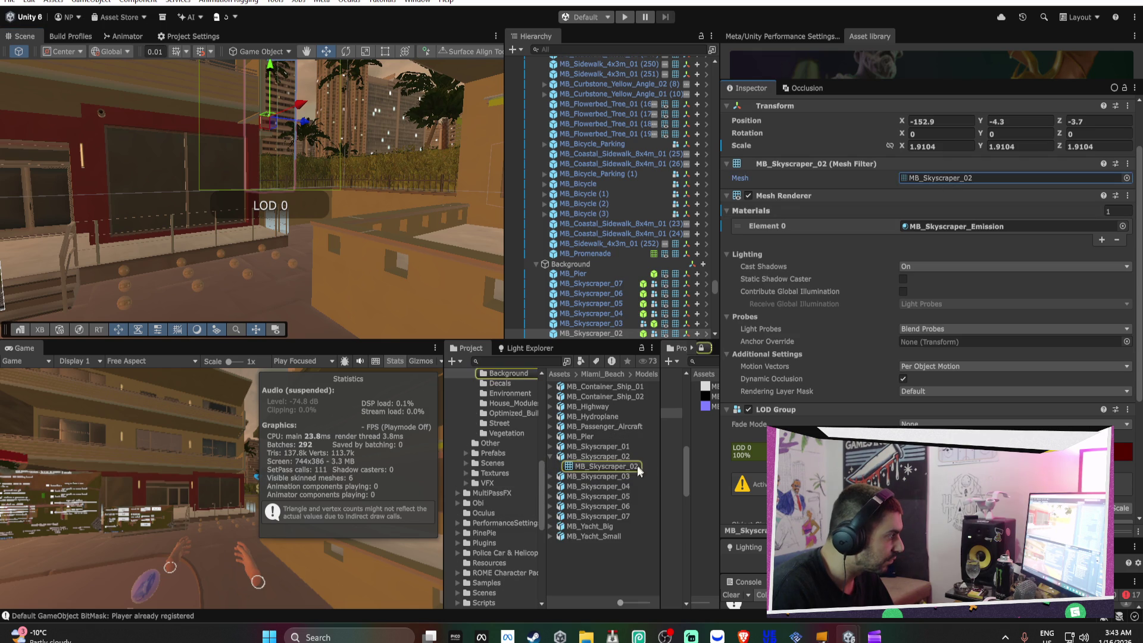
click(618, 467)
click(620, 457)
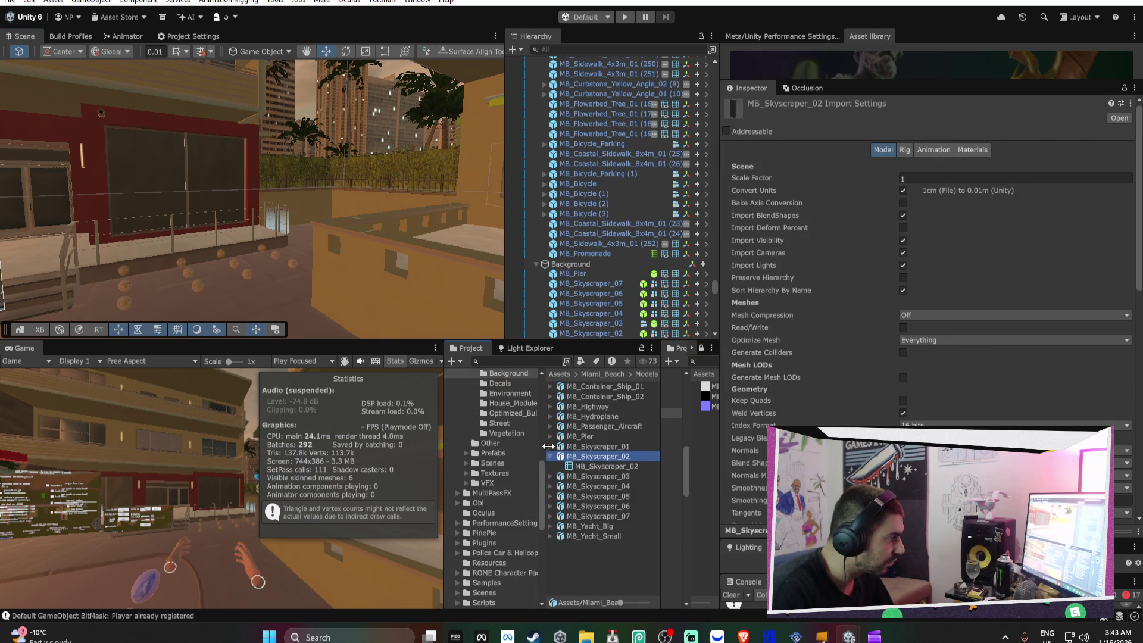
click(551, 456)
key(ctrl+a)
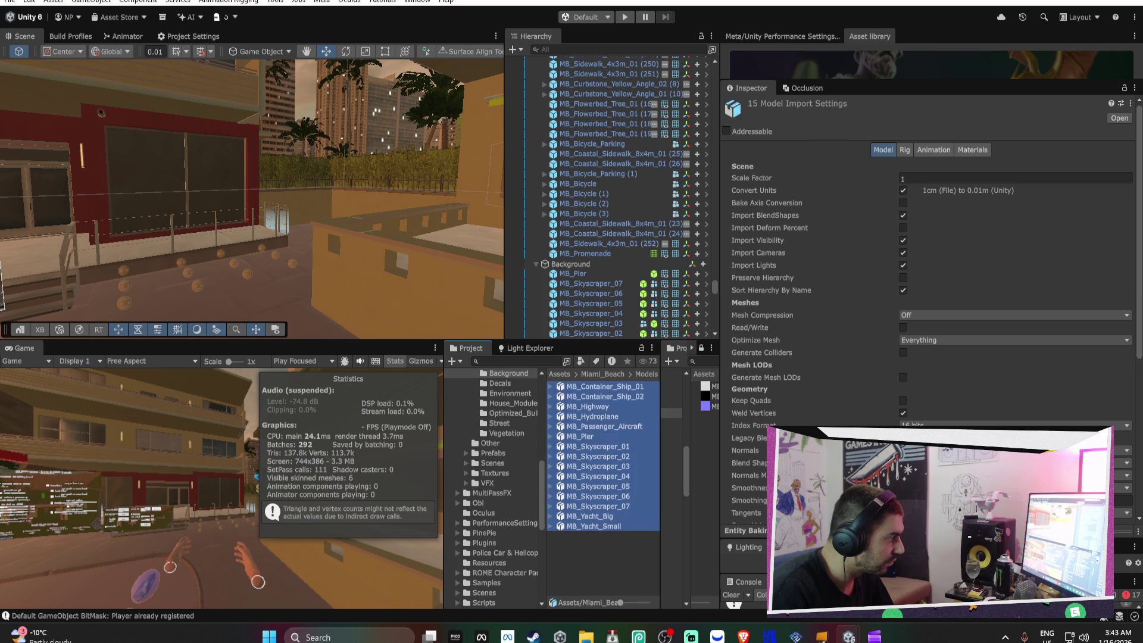
scroll(1000, 392, down, 1)
scroll(1000, 392, down, 1)
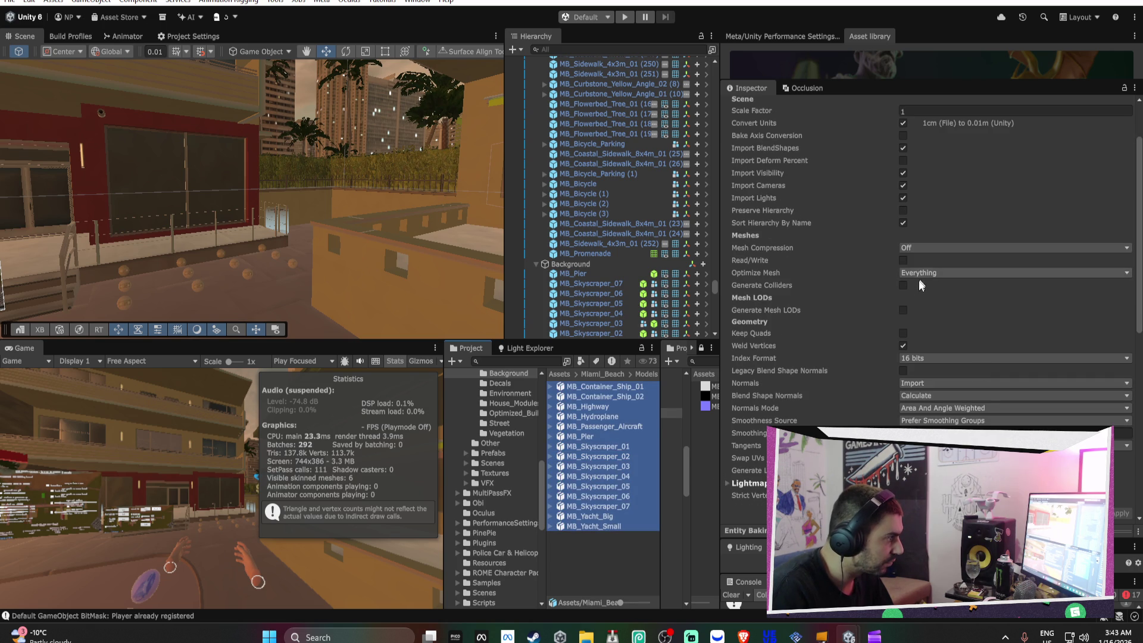
Enable Generate Mesh LODs limited to level 5, set Mesh Compression to High, and apply
click(903, 310)
click(903, 360)
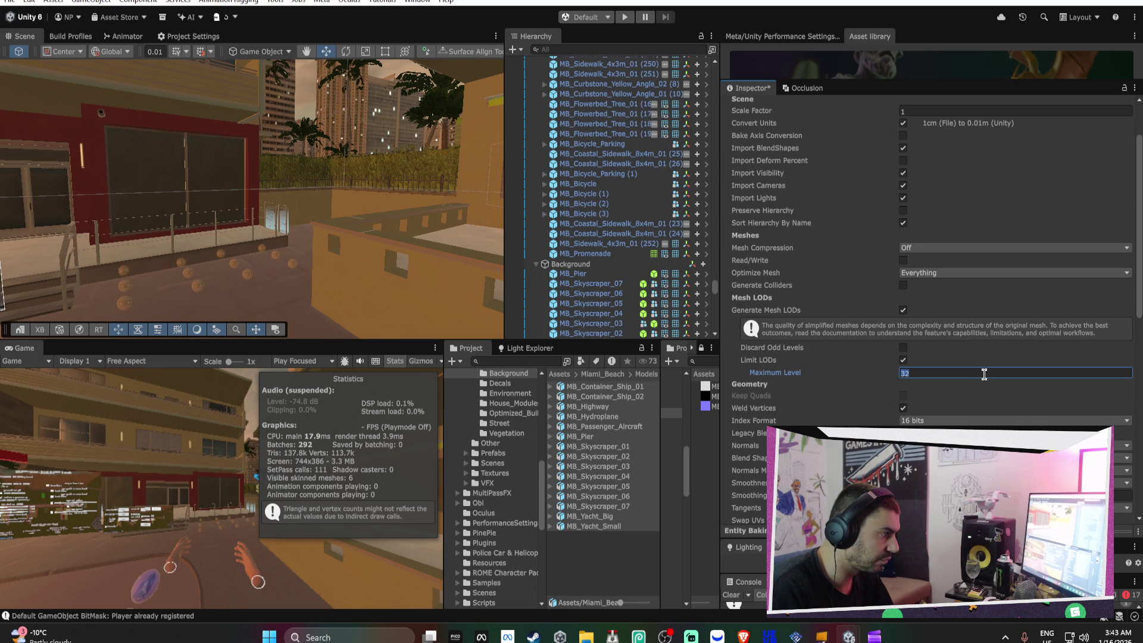
text(6)
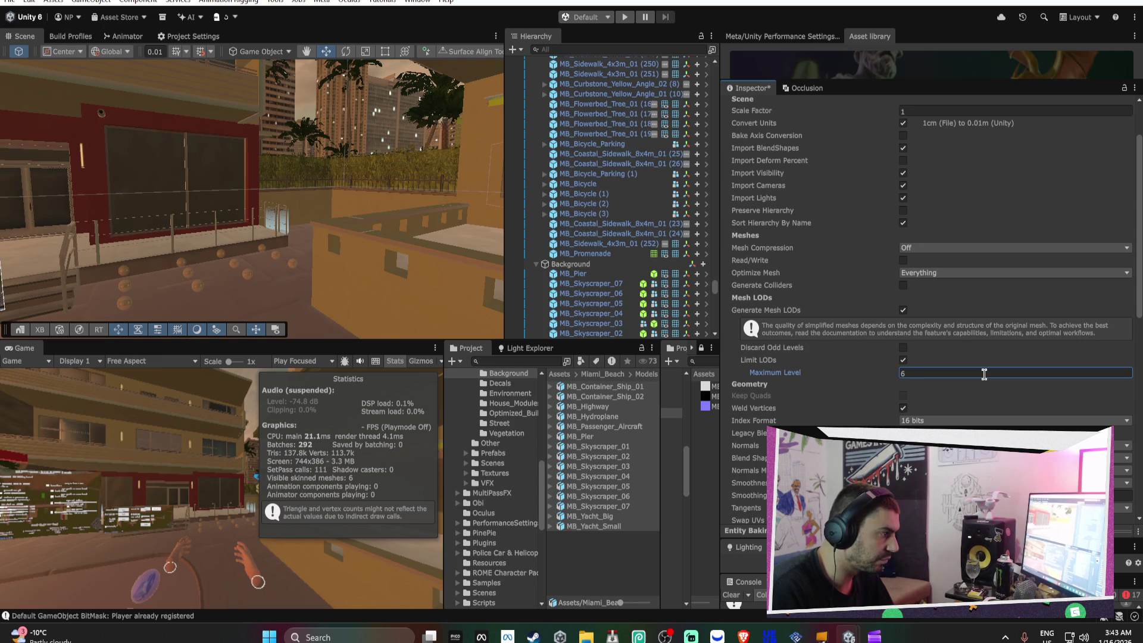
scroll(964, 316, down, 2)
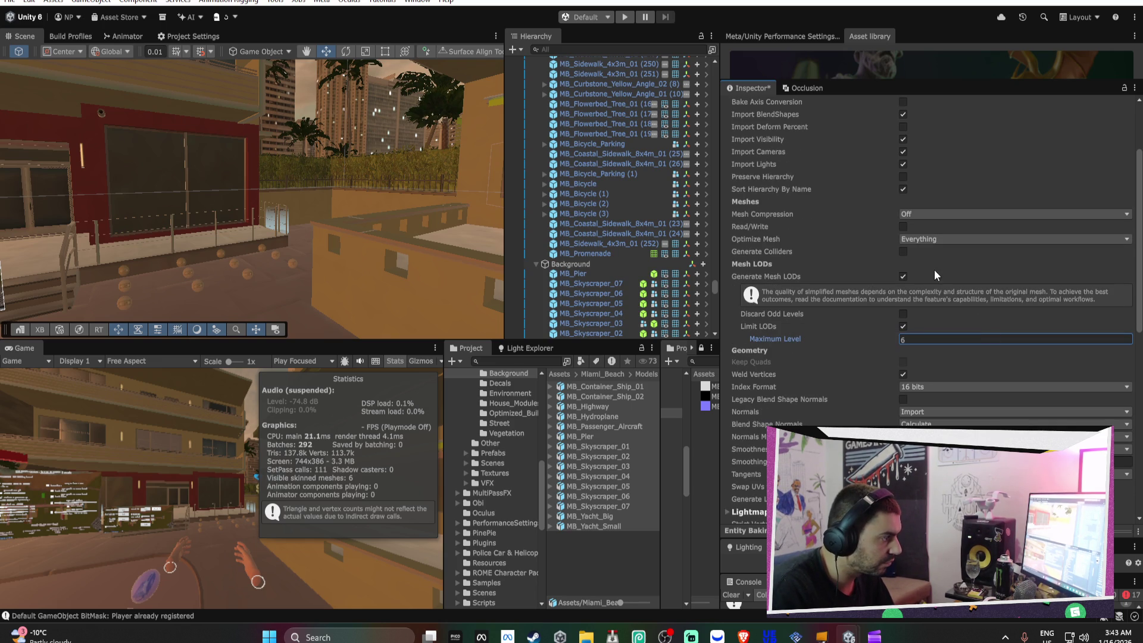
key(BackSpace)
text(5)
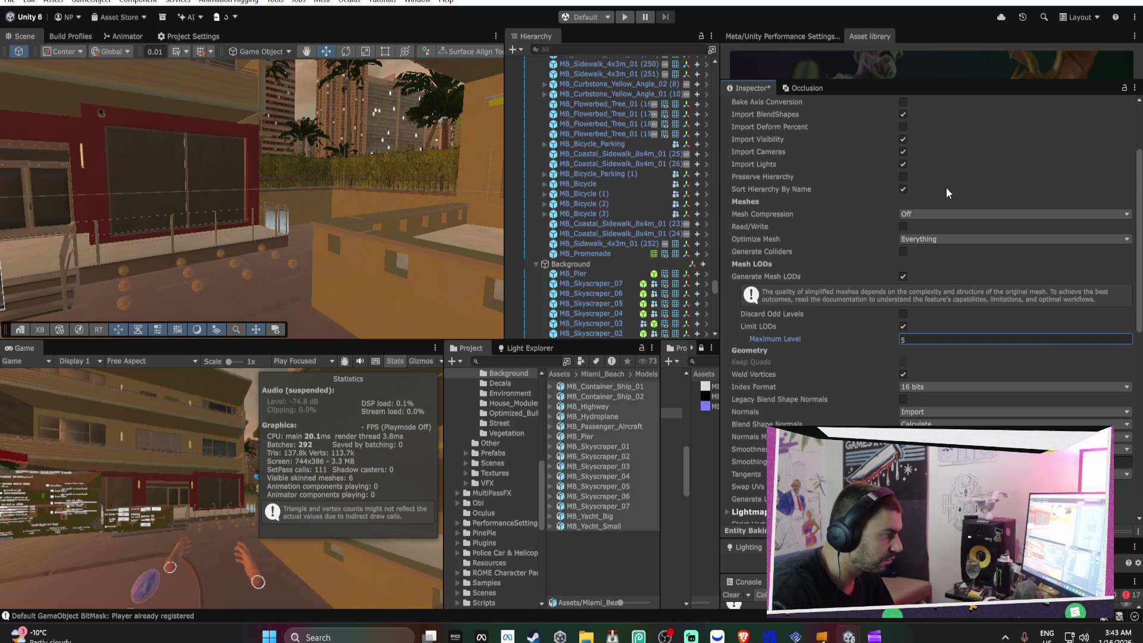
scroll(950, 234, up, 3)
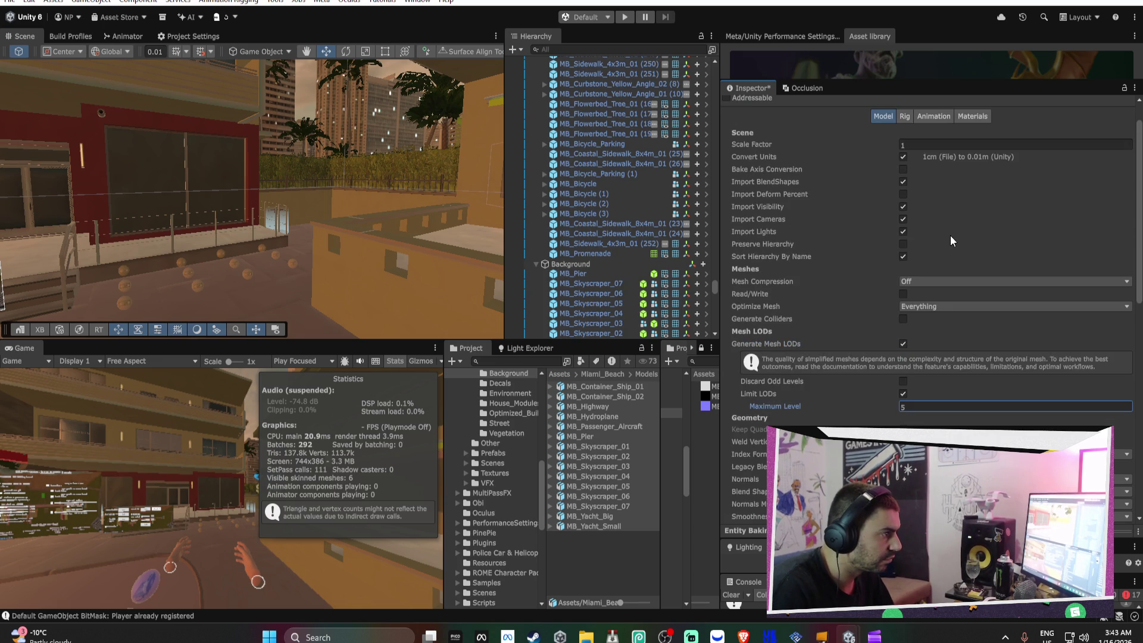
click(908, 281)
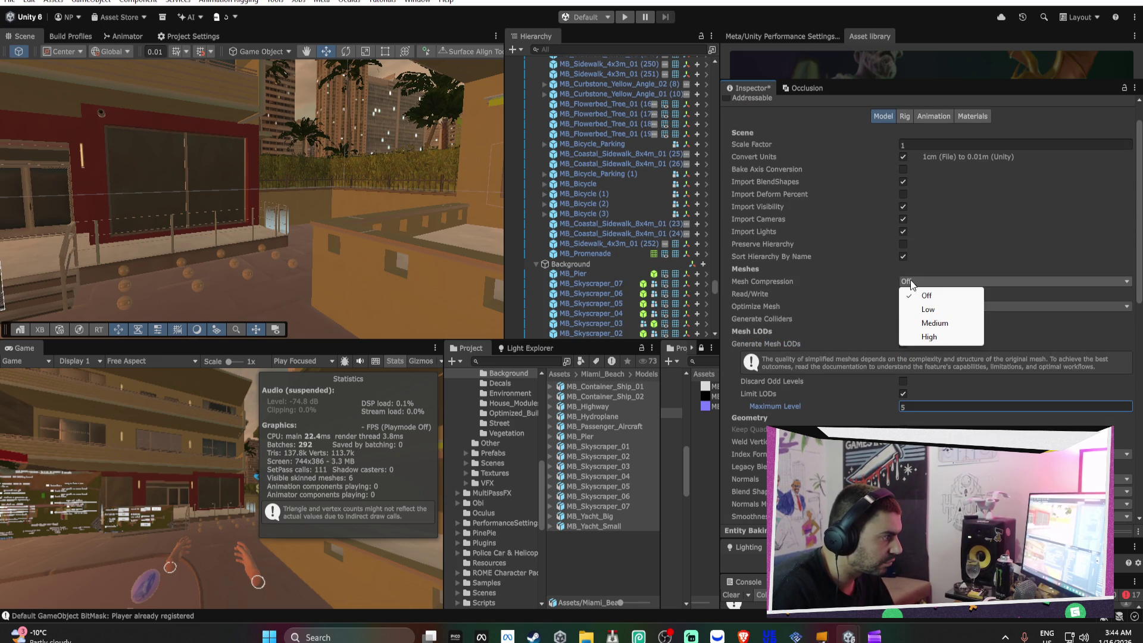
click(932, 337)
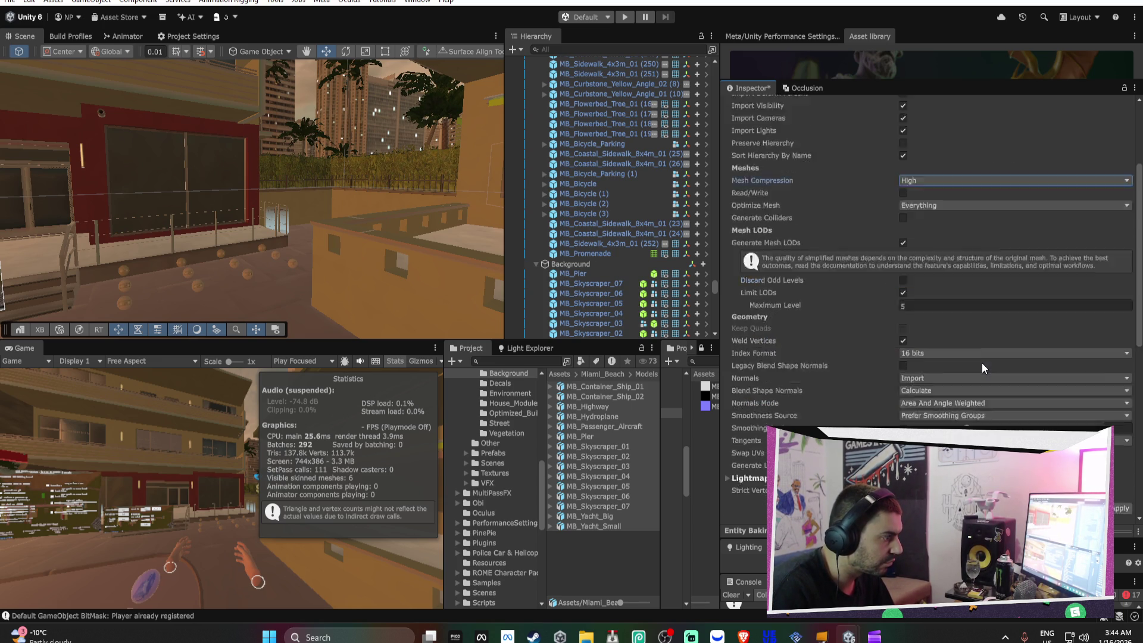
scroll(983, 363, down, 9)
click(1110, 408)
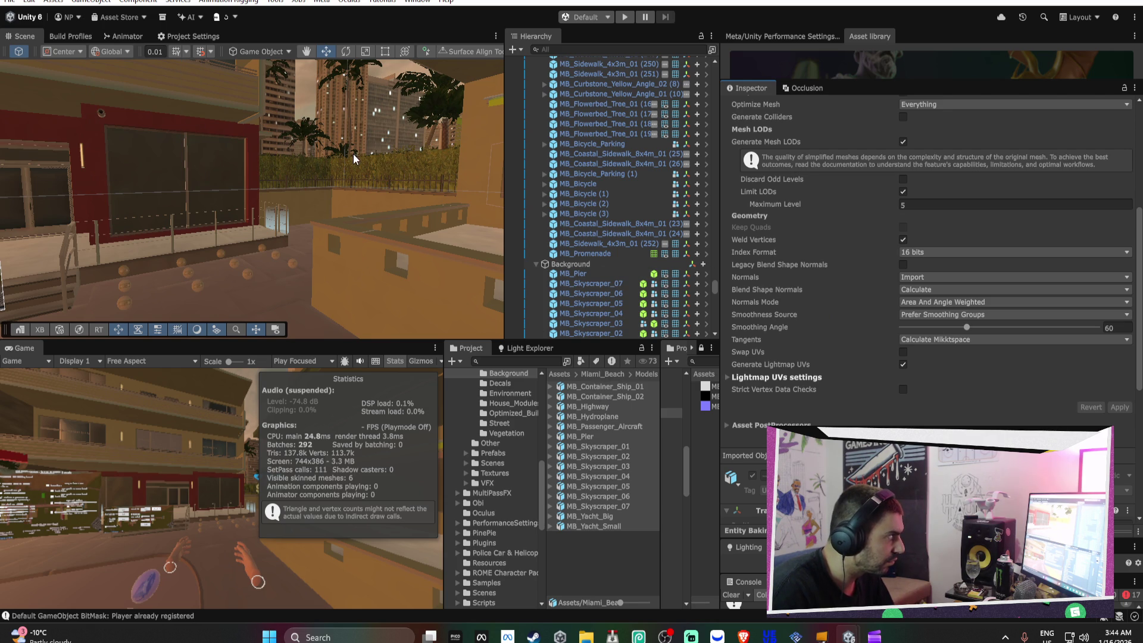
Select MB_Skyscraper_05 in the scene and trace its LOD 0 renderer and mesh asset
click(374, 117)
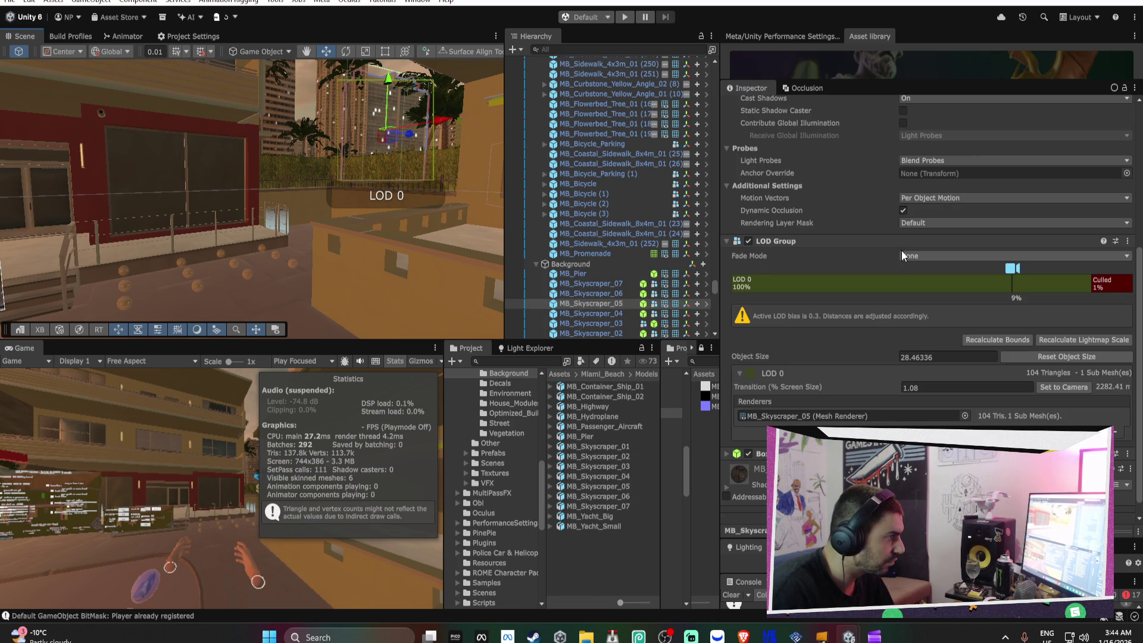
click(795, 415)
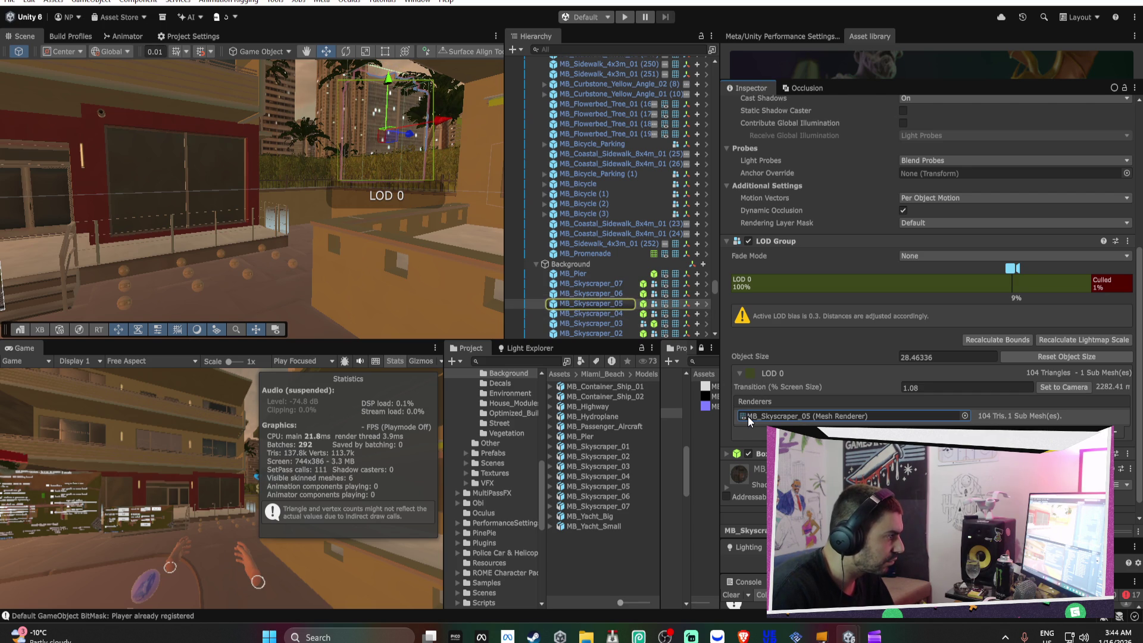
click(617, 305)
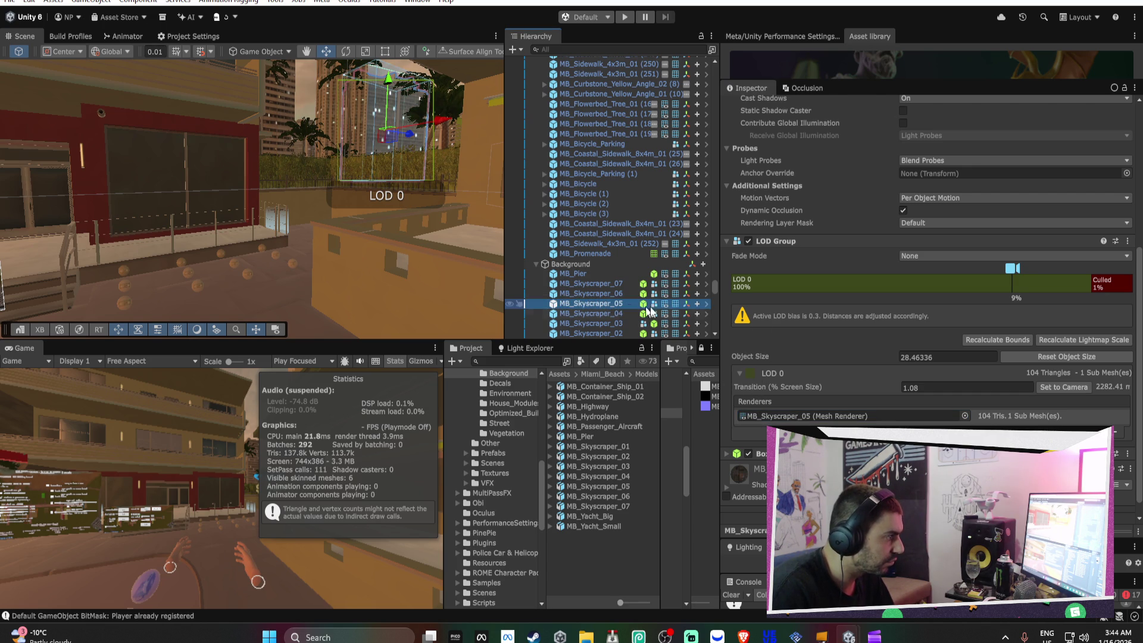
click(810, 417)
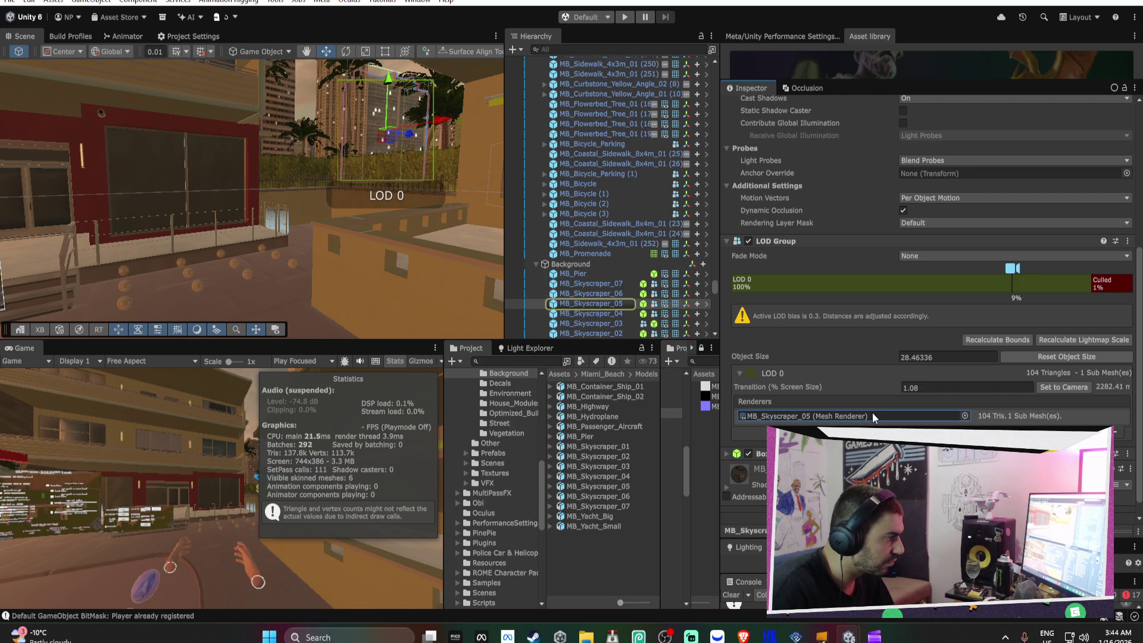
scroll(873, 412, up, 5)
click(952, 177)
click(618, 304)
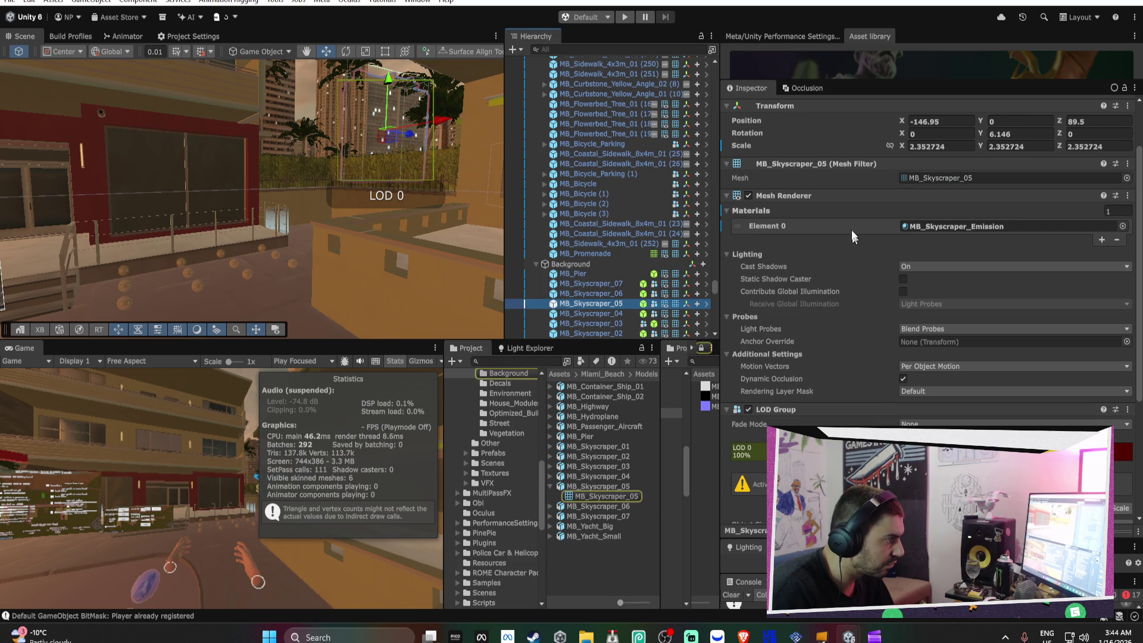
scroll(810, 258, down, 3)
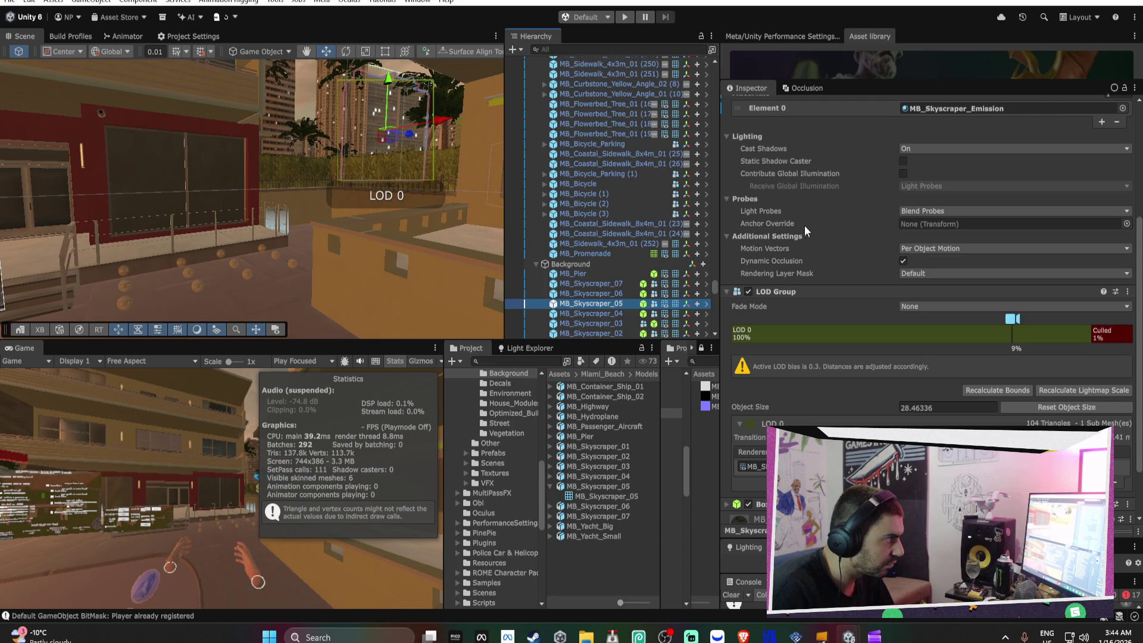
scroll(811, 219, up, 1)
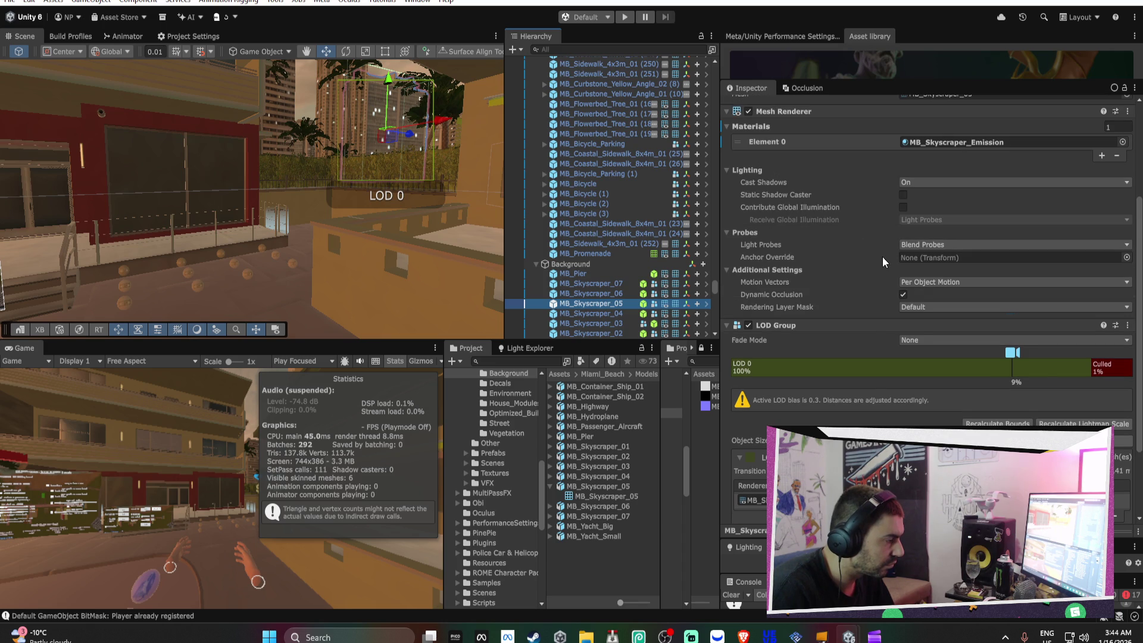
scroll(883, 258, up, 1)
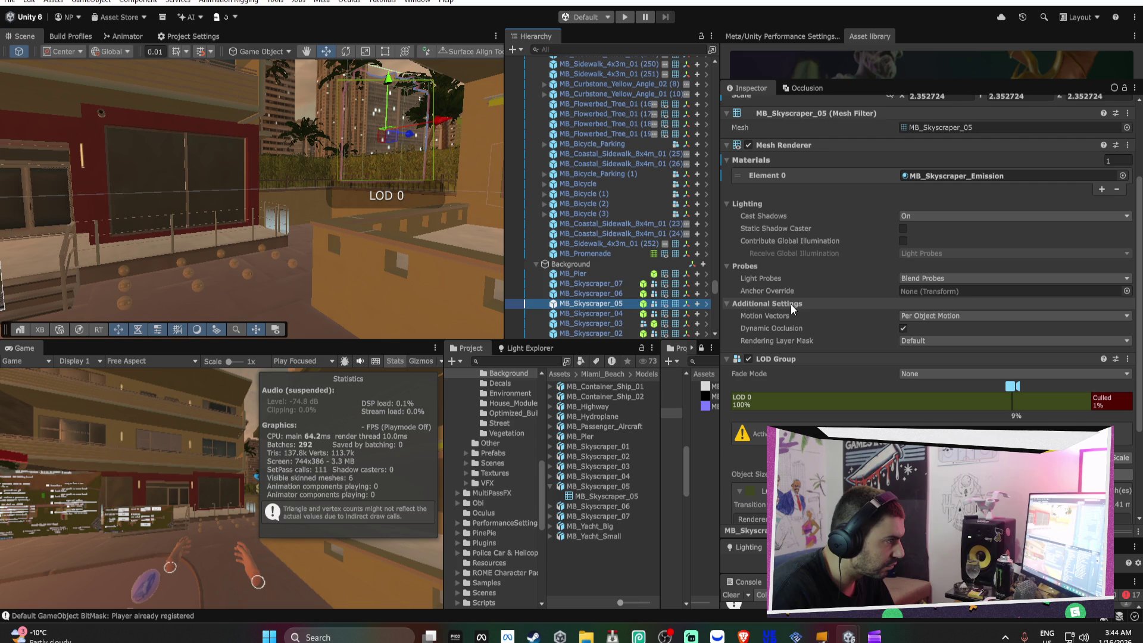
Open the MB_Skyscraper_05 mesh to view its 192 vertices, 104 triangles and single LOD
click(940, 128)
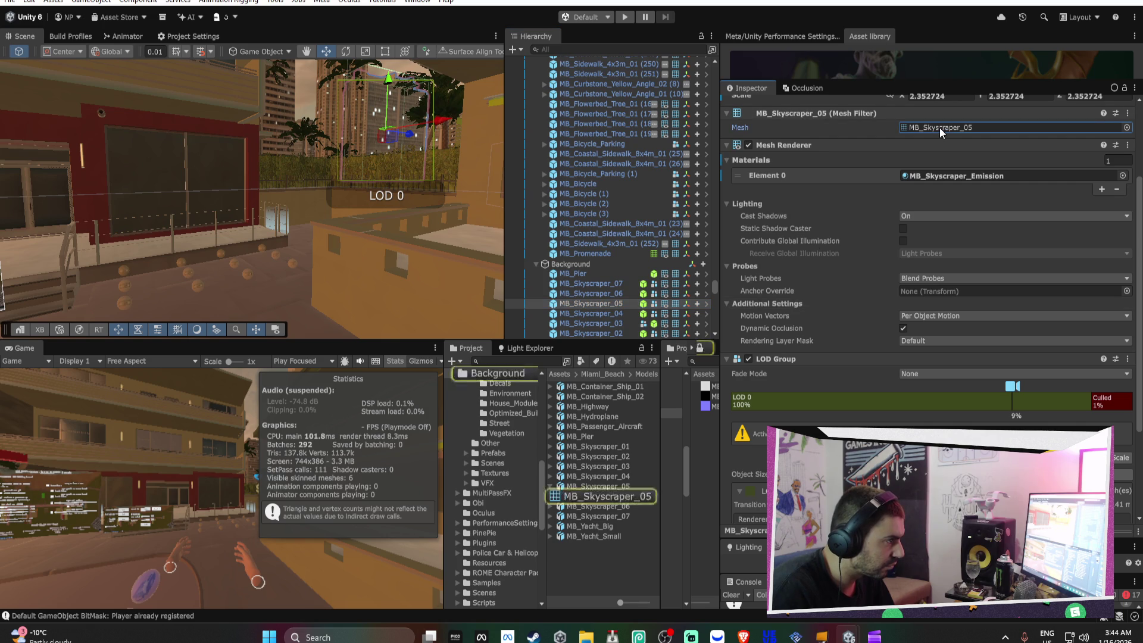
click(631, 488)
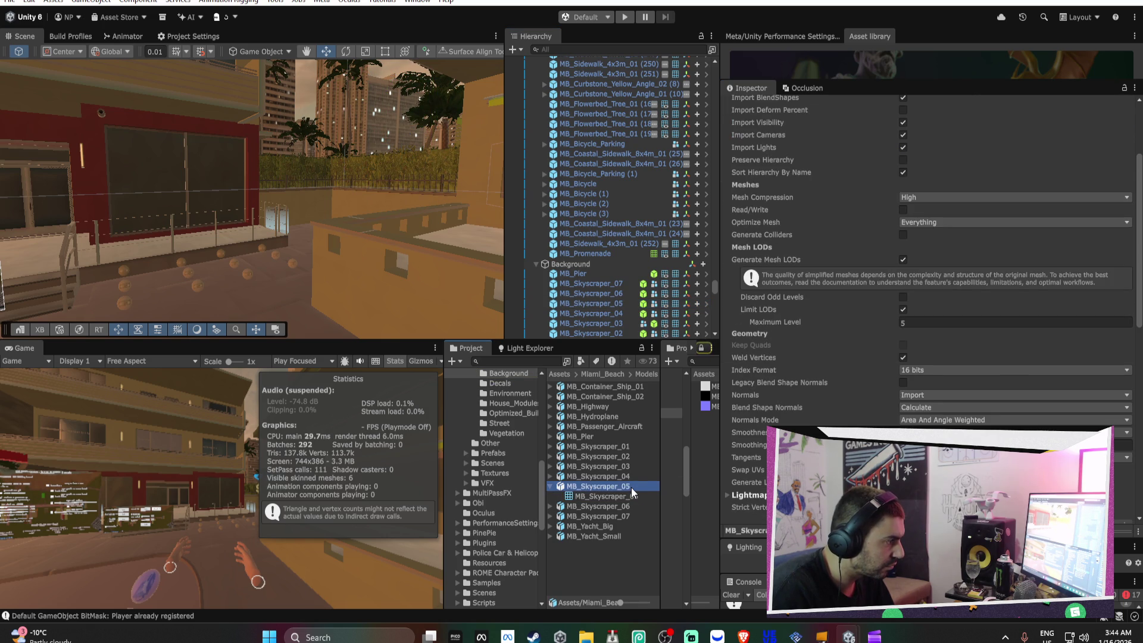
scroll(1052, 394, down, 3)
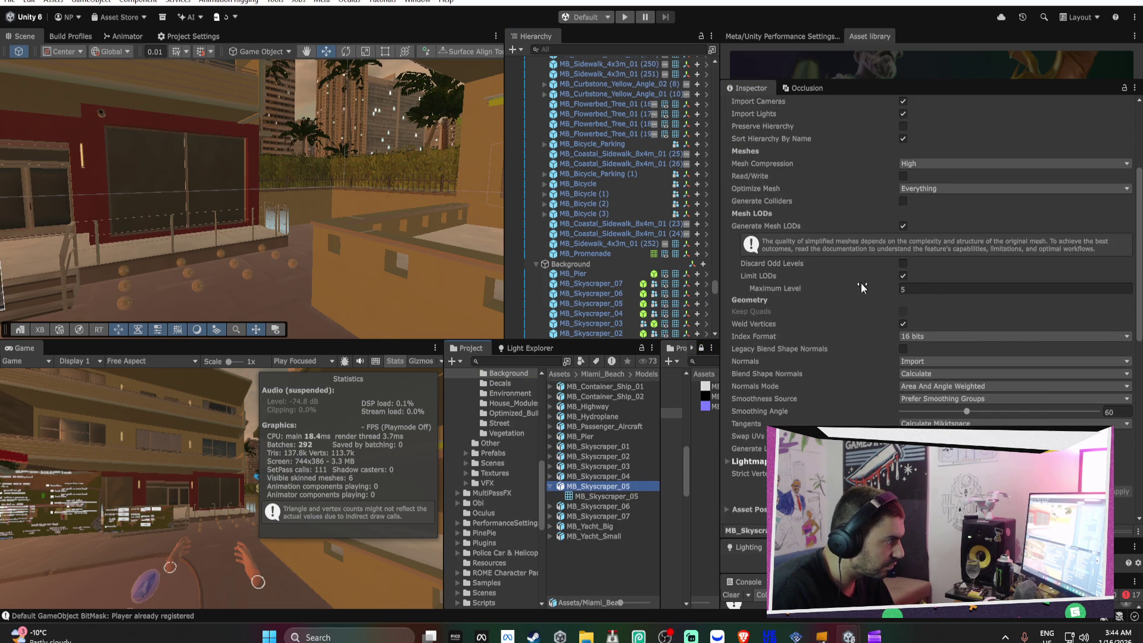
click(605, 497)
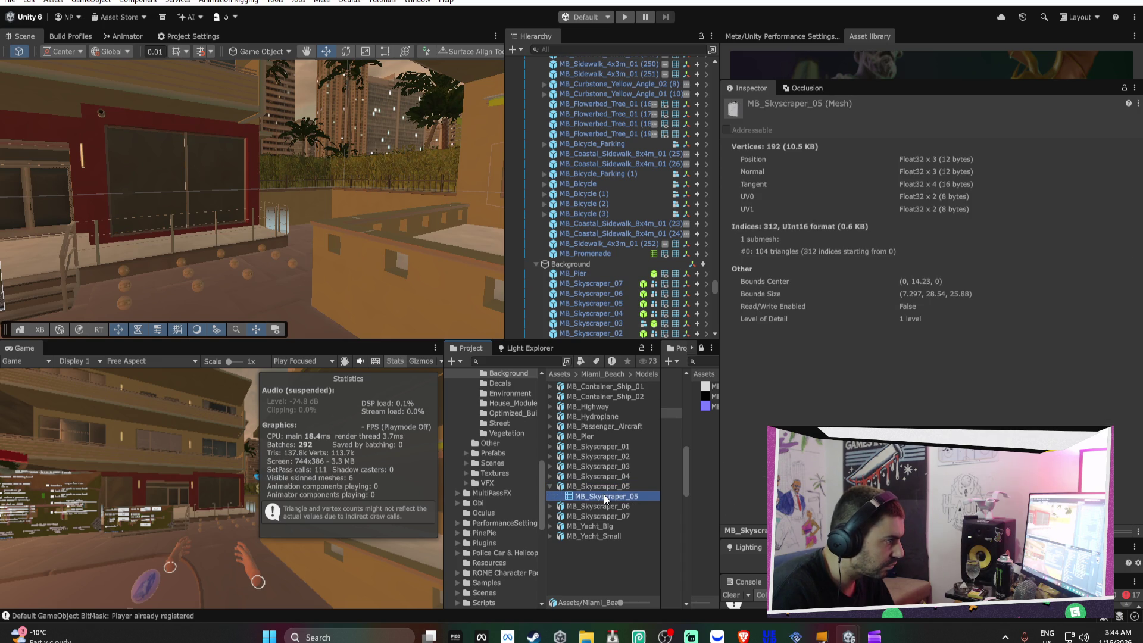
Step through the skyscraper models to select MB_Skyscraper_06
click(603, 487)
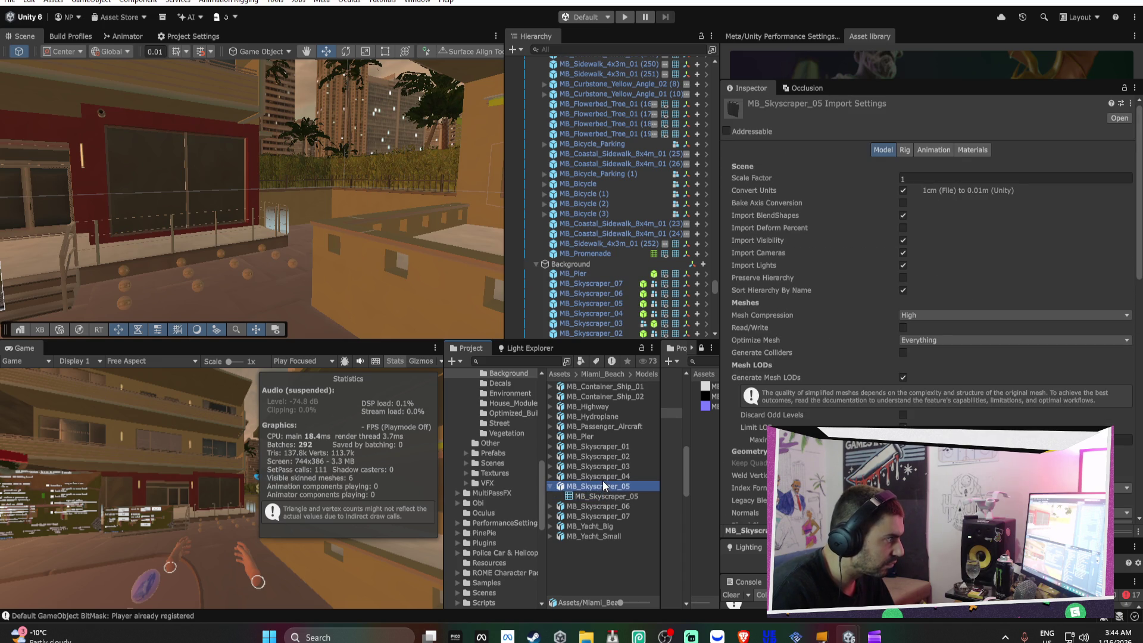
click(586, 284)
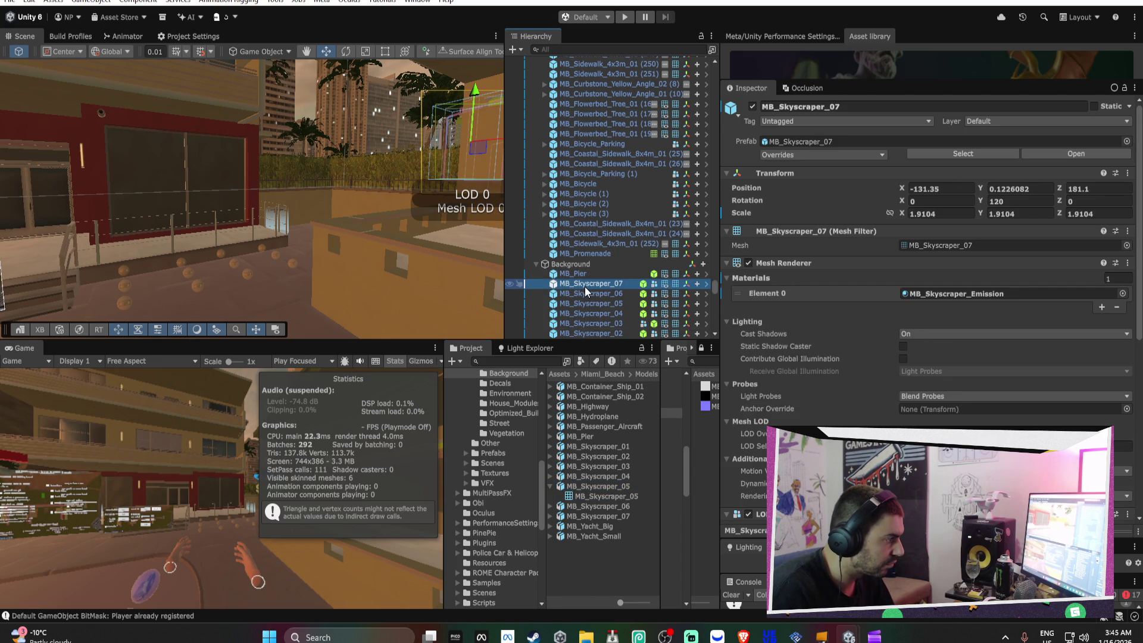
click(637, 307)
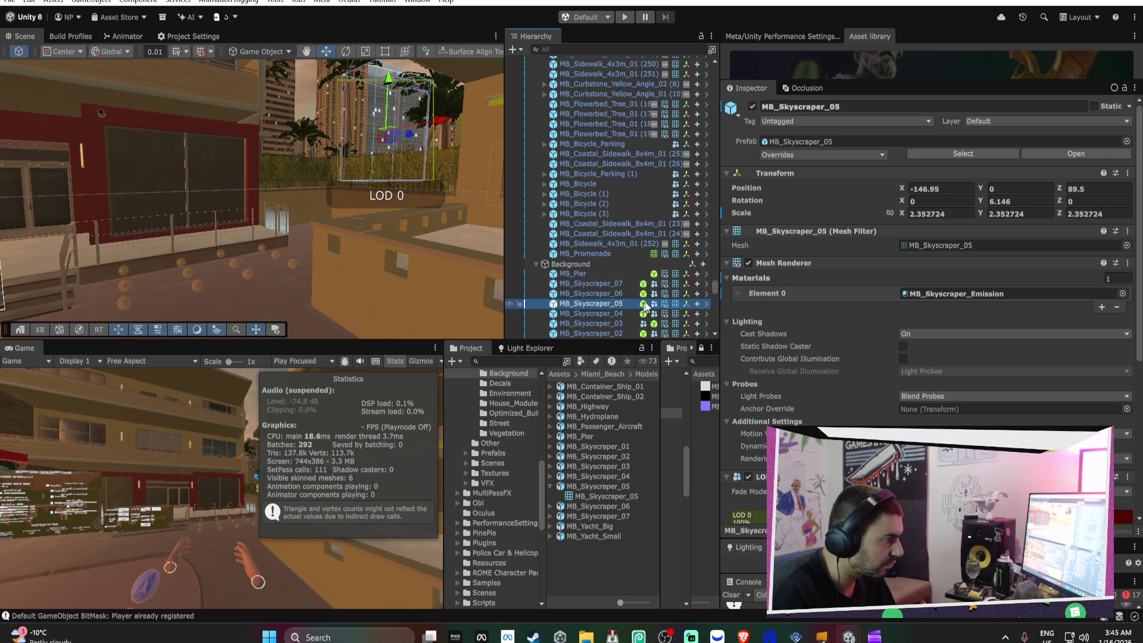
key(Up)
key(Up)
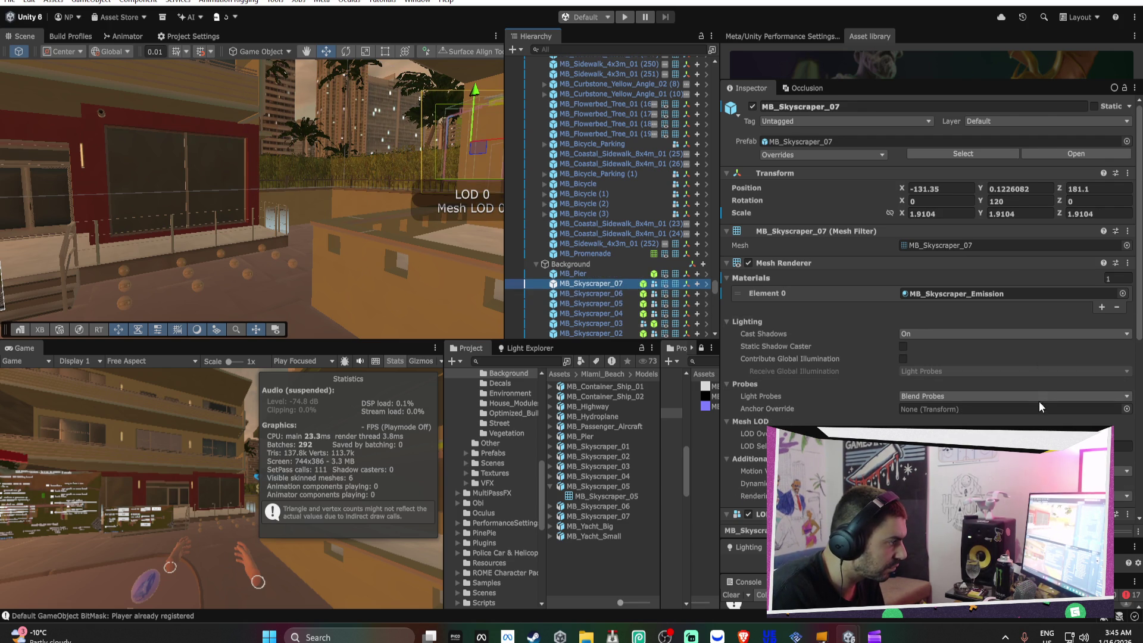
key(Down)
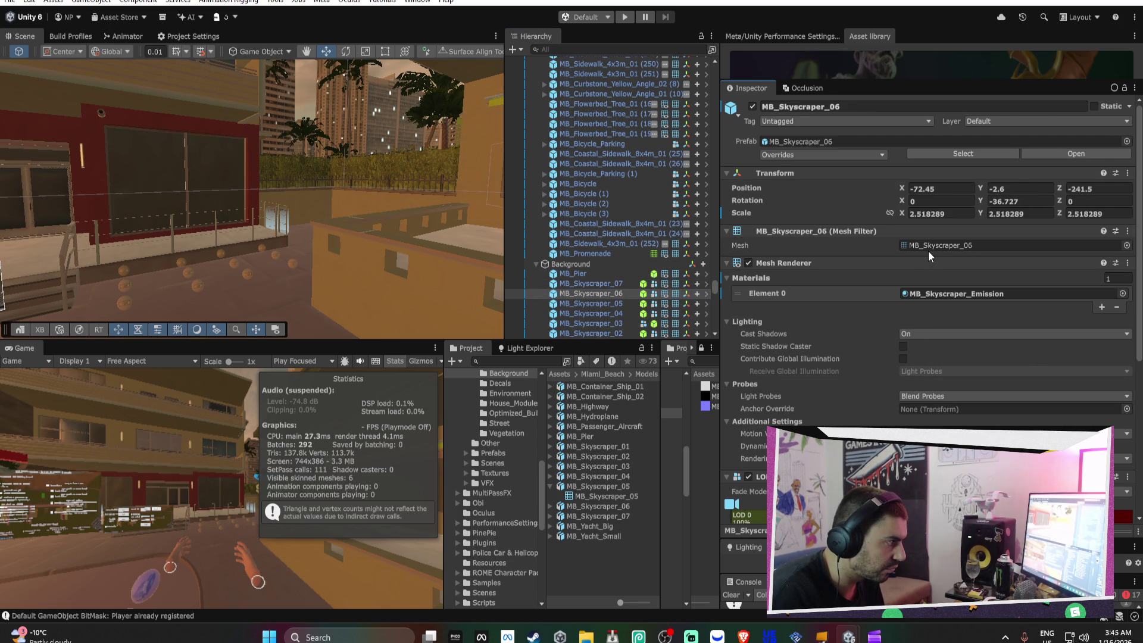
Set MB_Skyscraper_06's mesh LOD Maximum Level to 6 and apply the import change
click(622, 506)
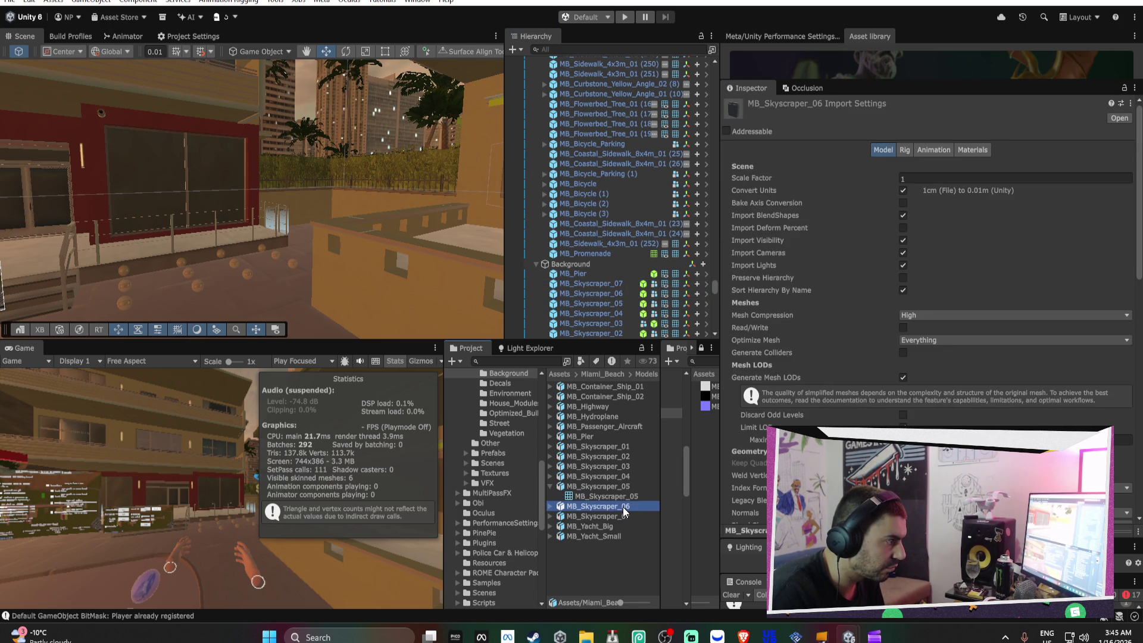
scroll(1002, 405, down, 4)
click(951, 238)
text(6)
click(1121, 445)
click(596, 293)
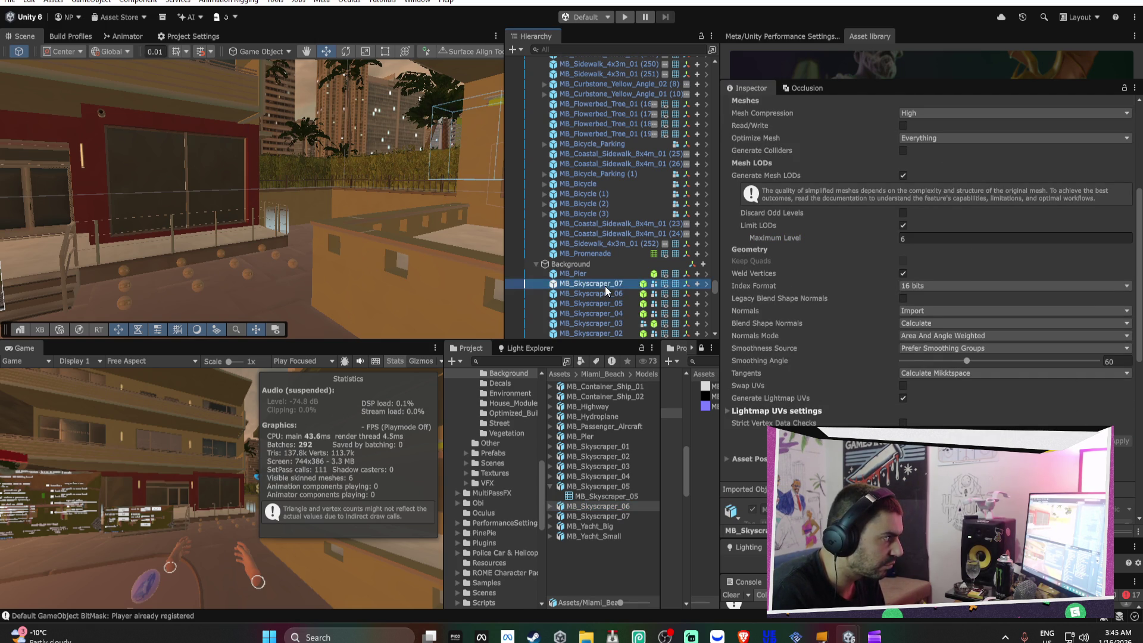
Step the selection to MB_Skyscraper_04 and slide its Mesh LOD Selection Bias to 0.62
key(Down)
key(Down)
key(Down)
key(Down)
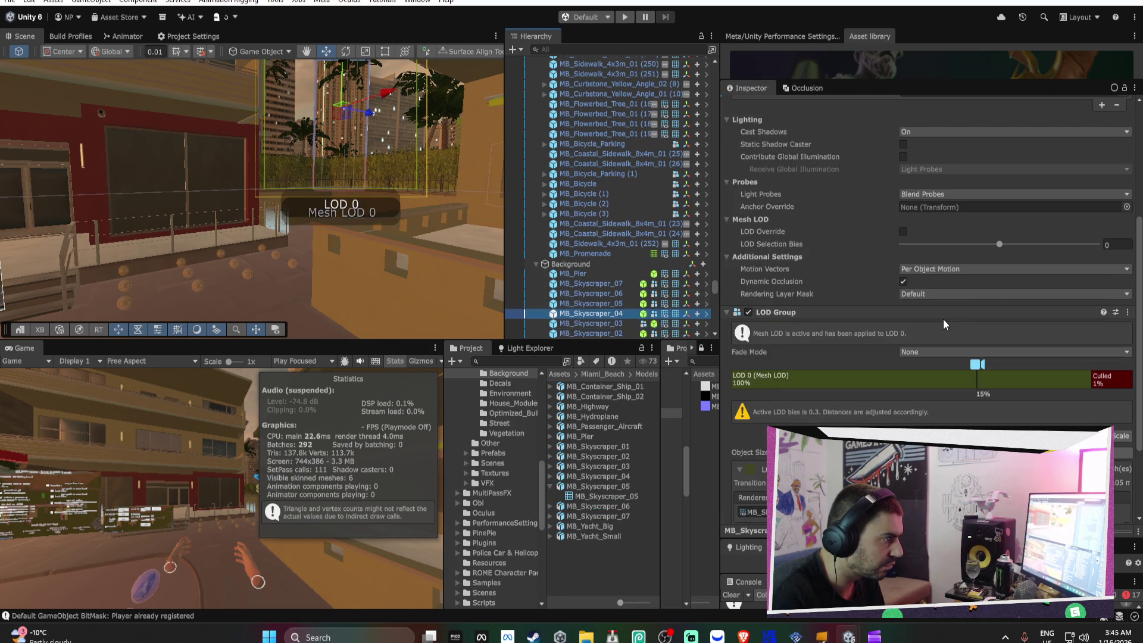
key(Up)
key(Up)
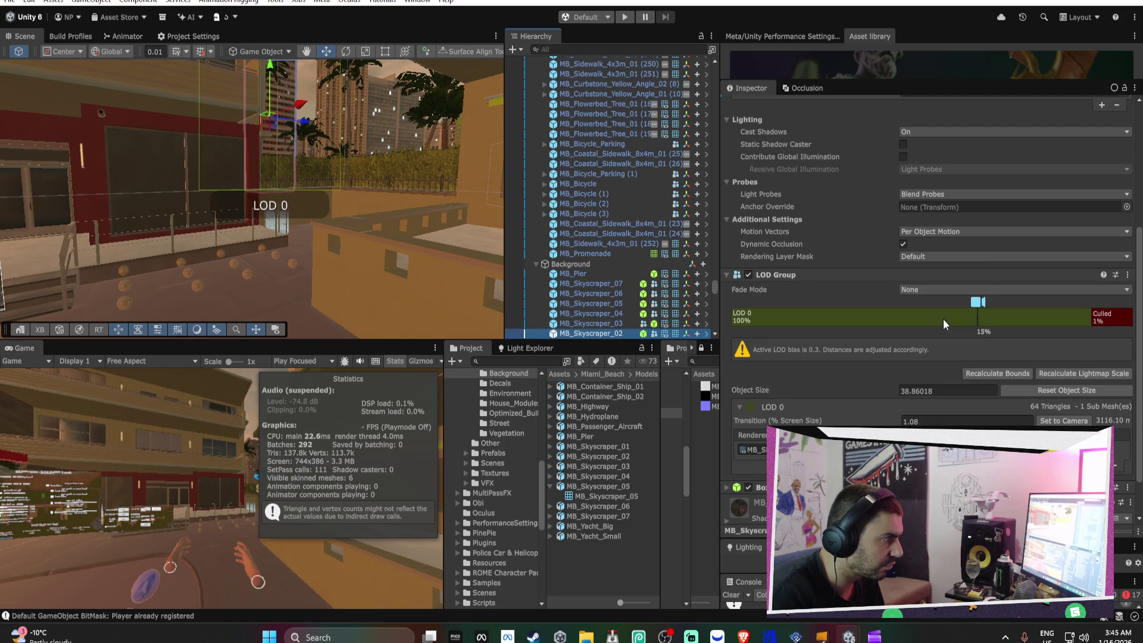
key(Up)
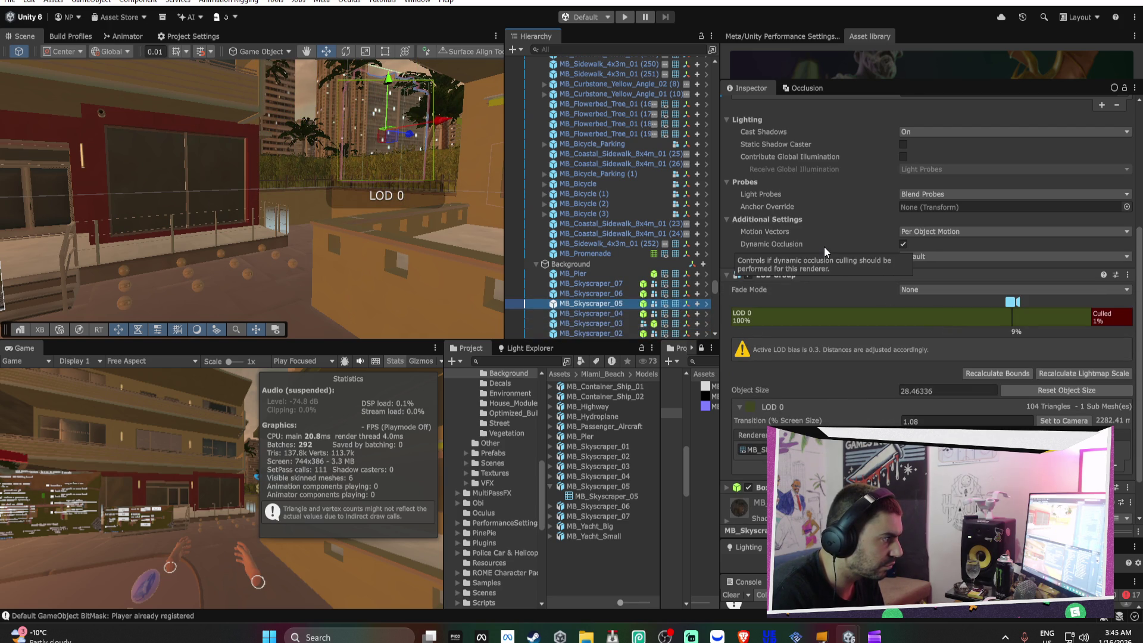
key(Up)
key(Up)
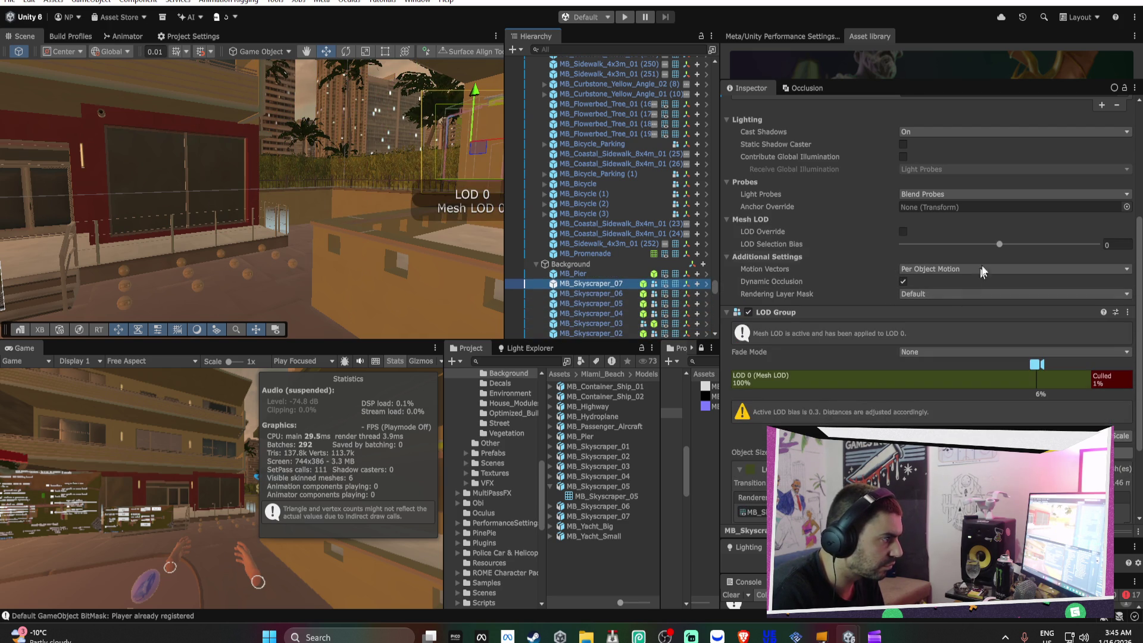
key(Down)
key(Down)
key(Down)
drag(994, 249, 1099, 250)
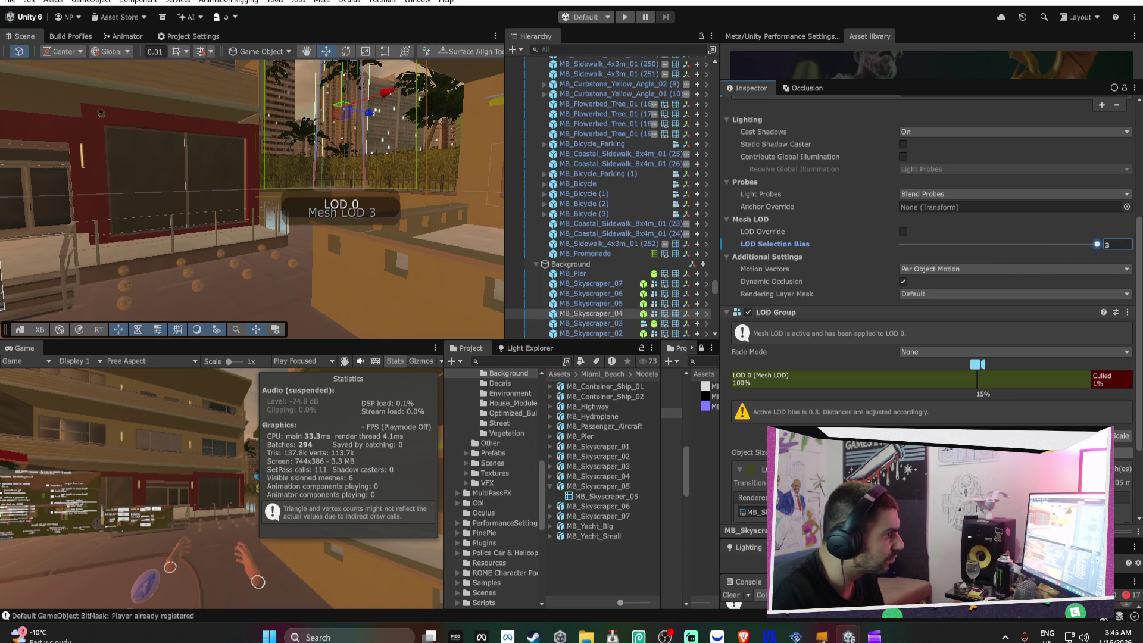
drag(1106, 278, 1026, 261)
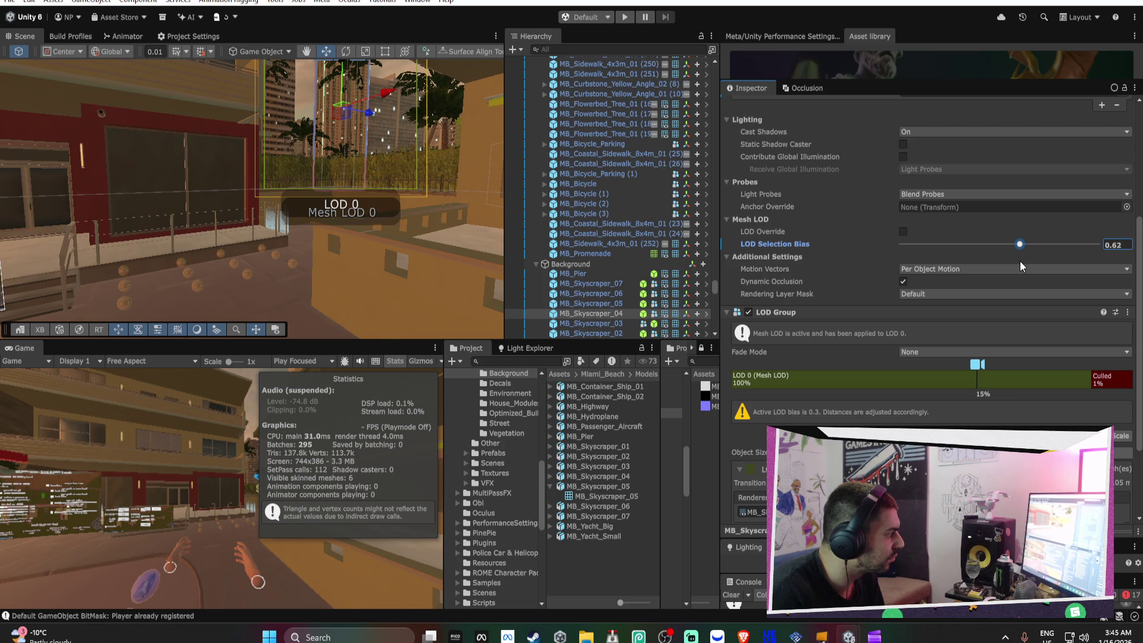
mouse_move(333, 167)
mouse_down()
mouse_move(332, 153)
mouse_move(285, 178)
mouse_move(321, 258)
mouse_up()
Select MB_Highway and raise its LOD Selection Bias to 2.07
click(321, 258)
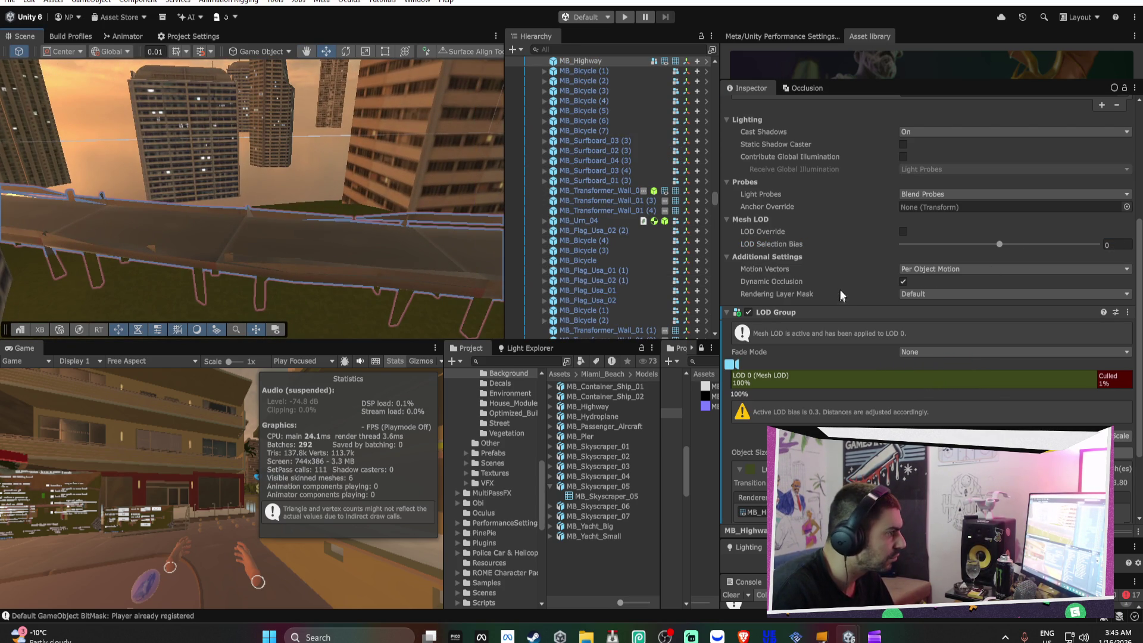
mouse_move(1023, 251)
mouse_down()
mouse_move(1059, 251)
mouse_move(1040, 254)
mouse_up()
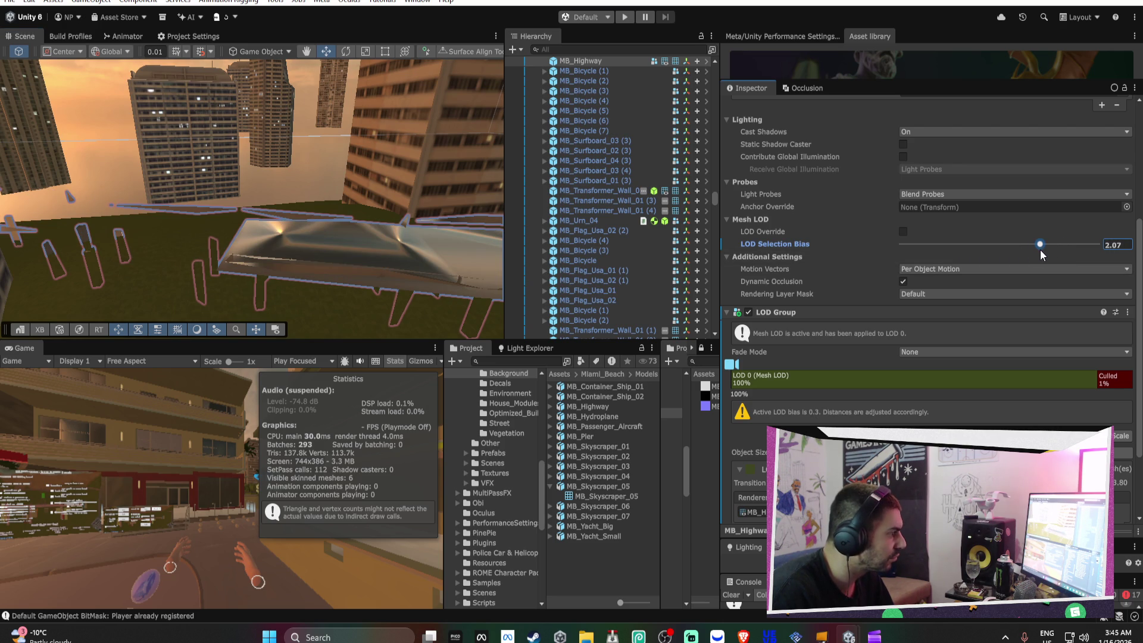
drag(178, 216, 250, 178)
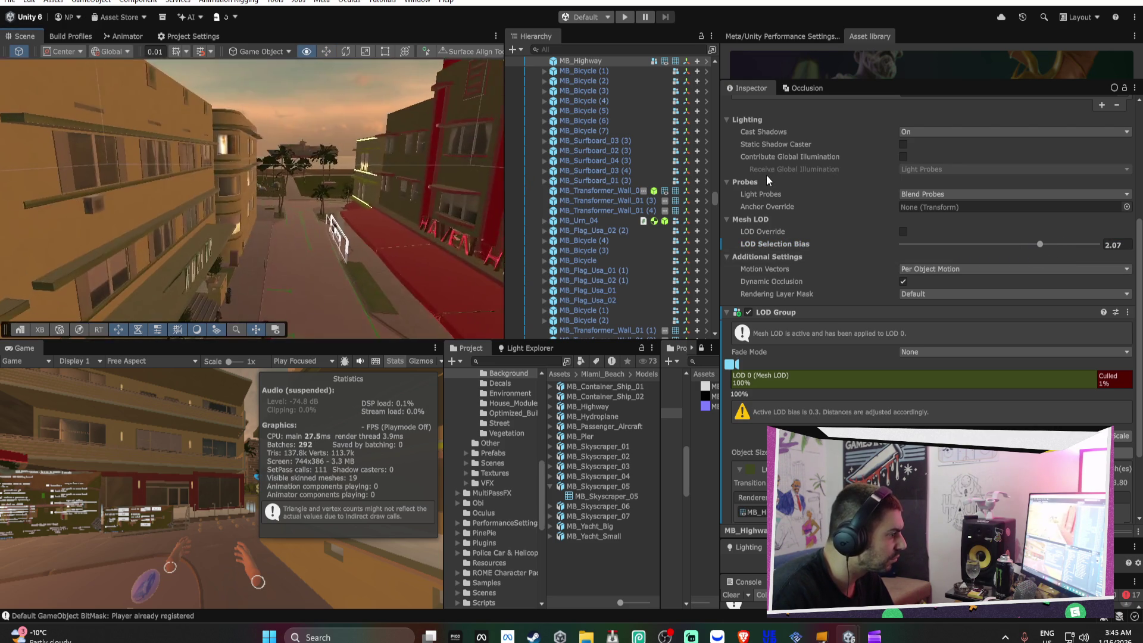
drag(448, 218, 131, 203)
Force MB_Highway's mesh LOD override to level 2 and copy the override value
click(903, 232)
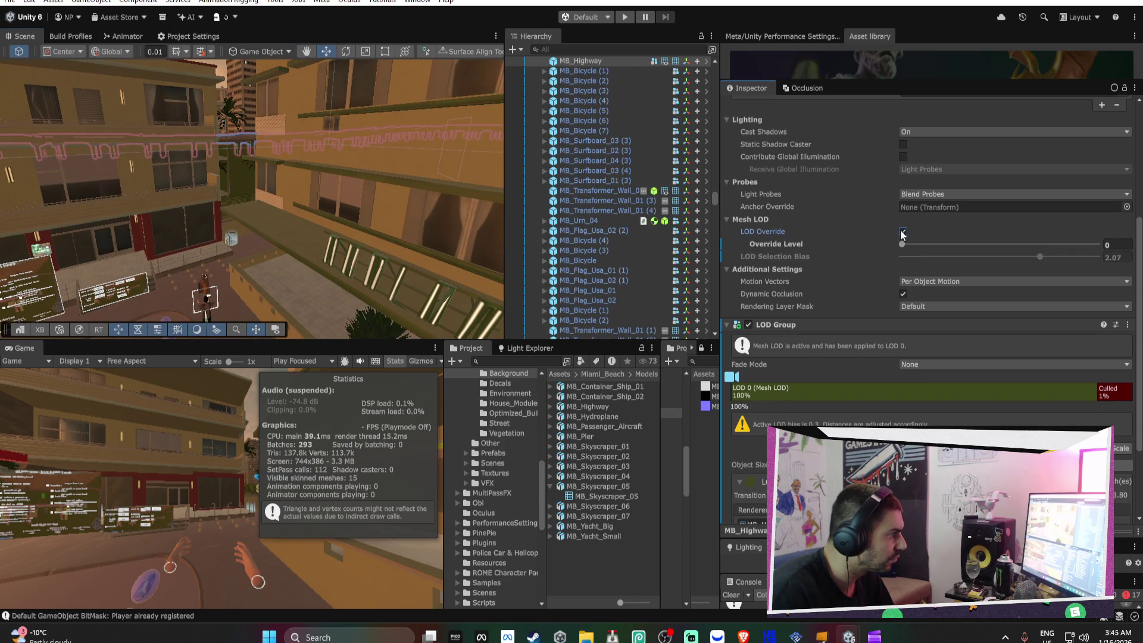
mouse_move(931, 244)
mouse_down()
mouse_move(1049, 256)
mouse_move(936, 257)
mouse_move(969, 248)
mouse_up()
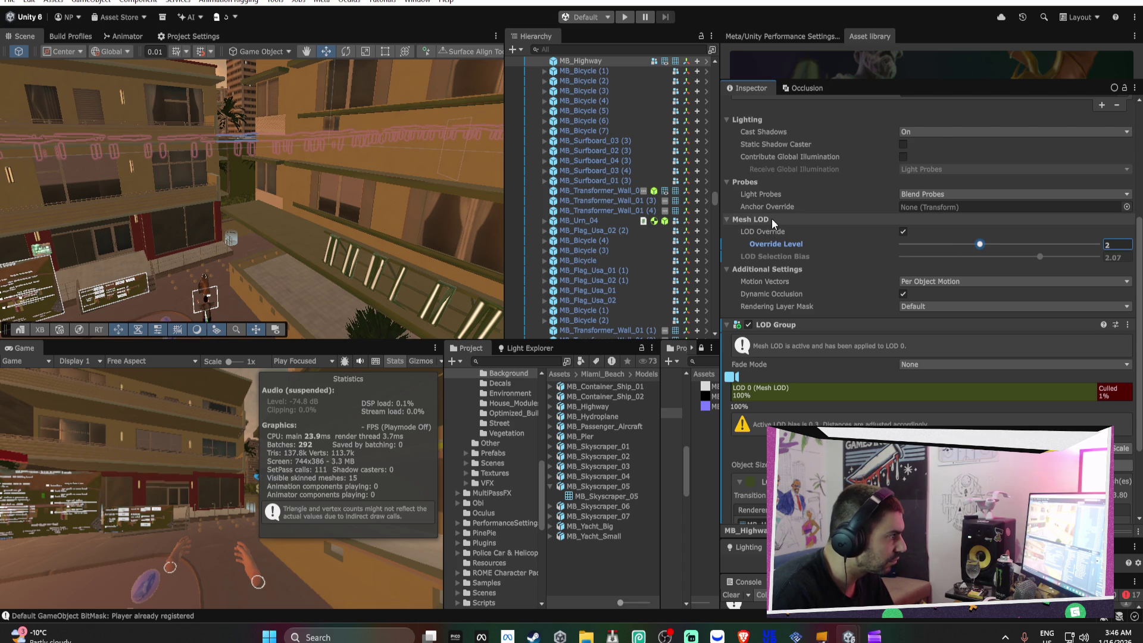
right_click(820, 248)
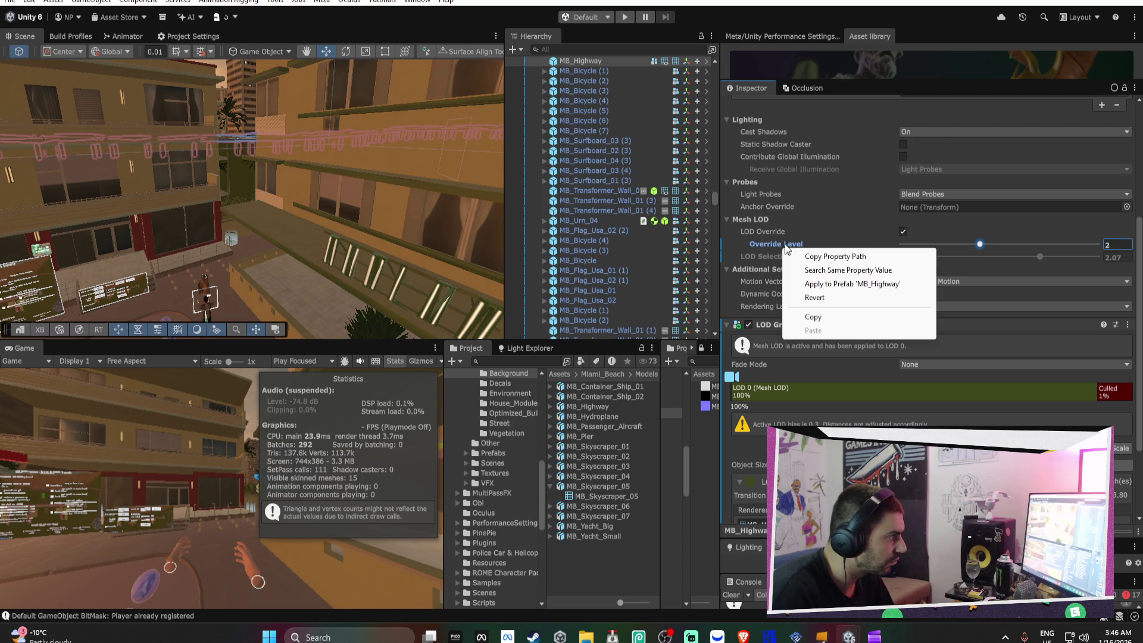
click(838, 280)
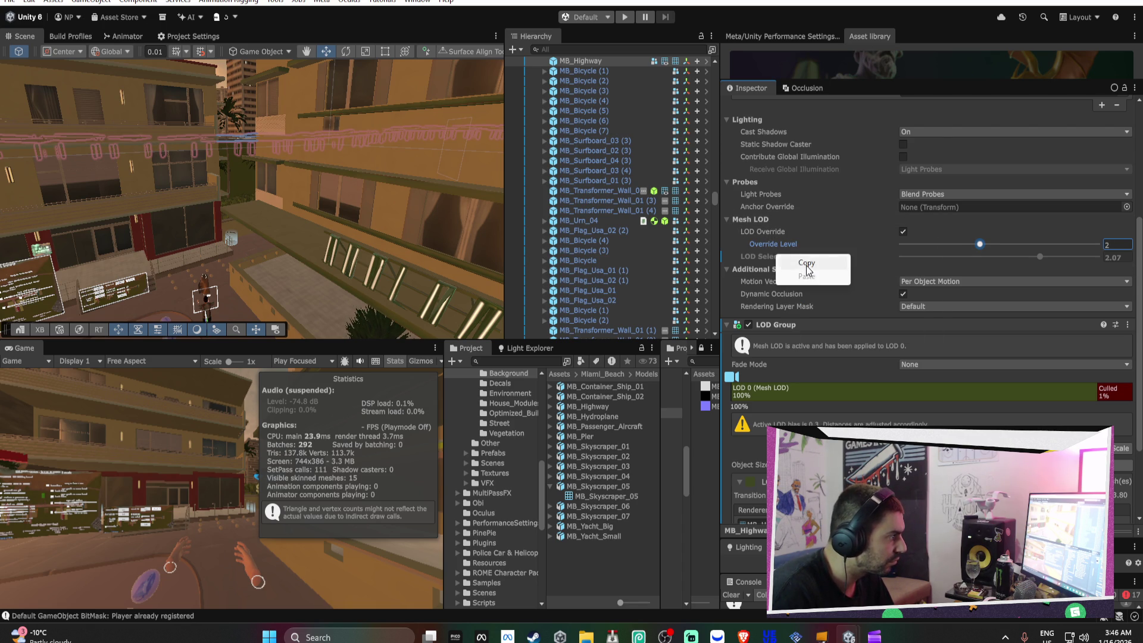
mouse_move(268, 164)
mouse_down()
mouse_move(264, 150)
mouse_move(245, 178)
mouse_move(253, 191)
mouse_move(417, 214)
mouse_up()
mouse_move(616, 237)
mouse_down()
mouse_move(702, 224)
mouse_move(149, 225)
mouse_move(373, 204)
mouse_move(409, 159)
mouse_move(272, 137)
mouse_move(247, 150)
mouse_move(504, 176)
mouse_move(107, 196)
mouse_move(217, 202)
mouse_move(11, 180)
mouse_up()
Restore the normal editor layout and select MB_Palm_Miami_01 to show its LOD Group
mouse_move(265, 195)
mouse_down()
mouse_move(288, 189)
mouse_move(265, 176)
mouse_up()
key(shift+space)
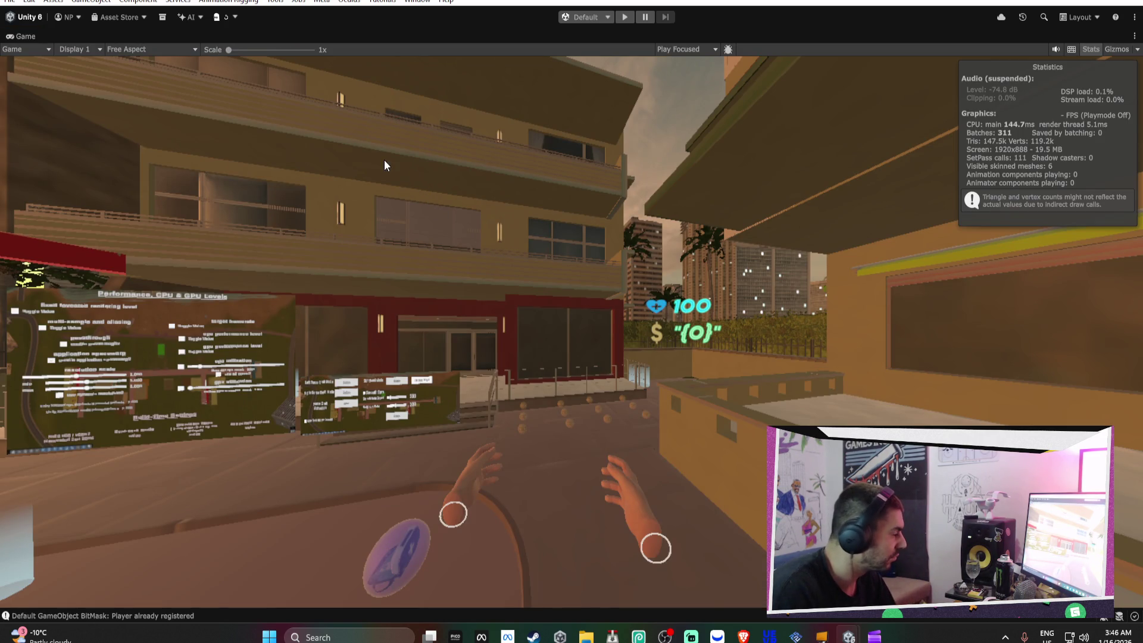
double_click(27, 37)
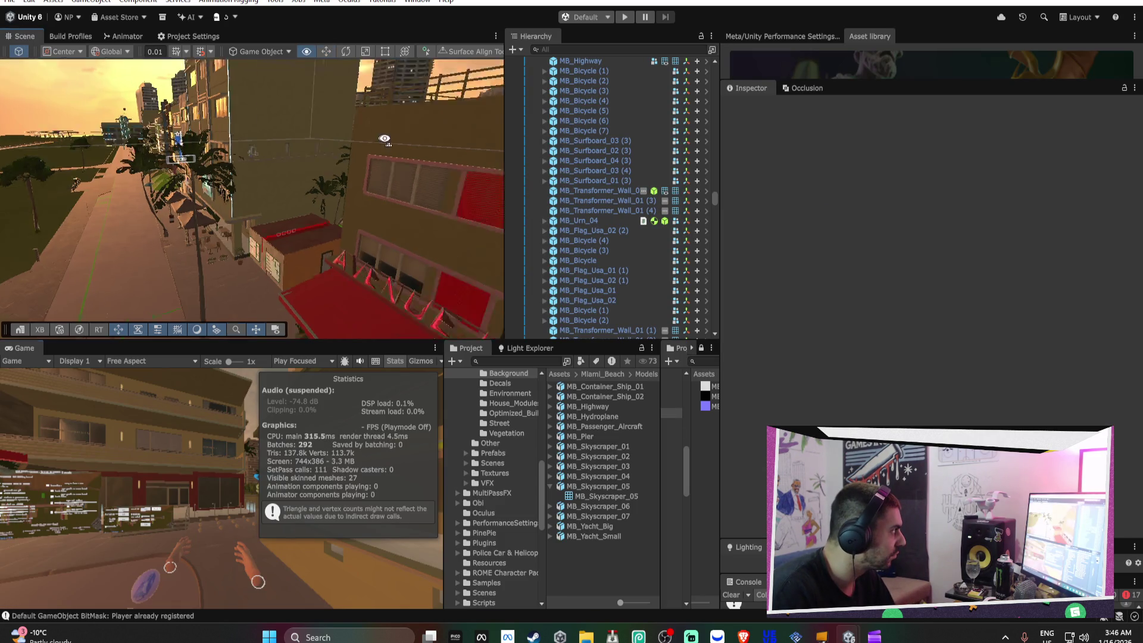
click(251, 162)
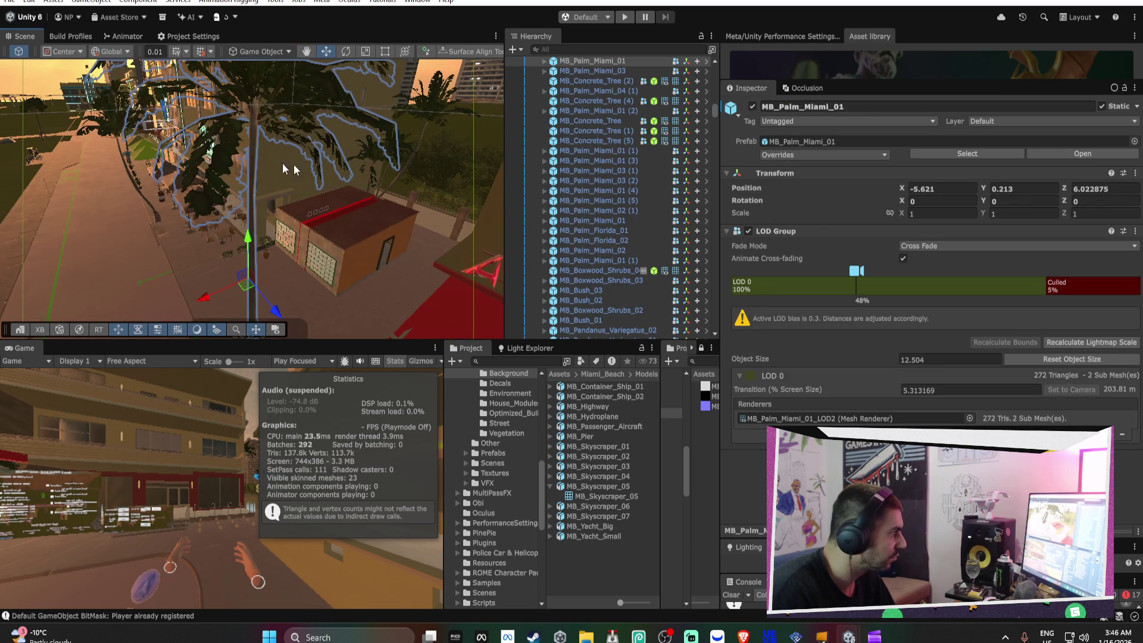
Select the MB_Palm_Florida_02 palm tree and review the project's Quality and LOD bias settings
mouse_move(367, 220)
mouse_down()
mouse_move(341, 193)
mouse_move(351, 153)
mouse_move(307, 194)
mouse_move(752, 184)
mouse_move(483, 182)
mouse_up()
click(301, 198)
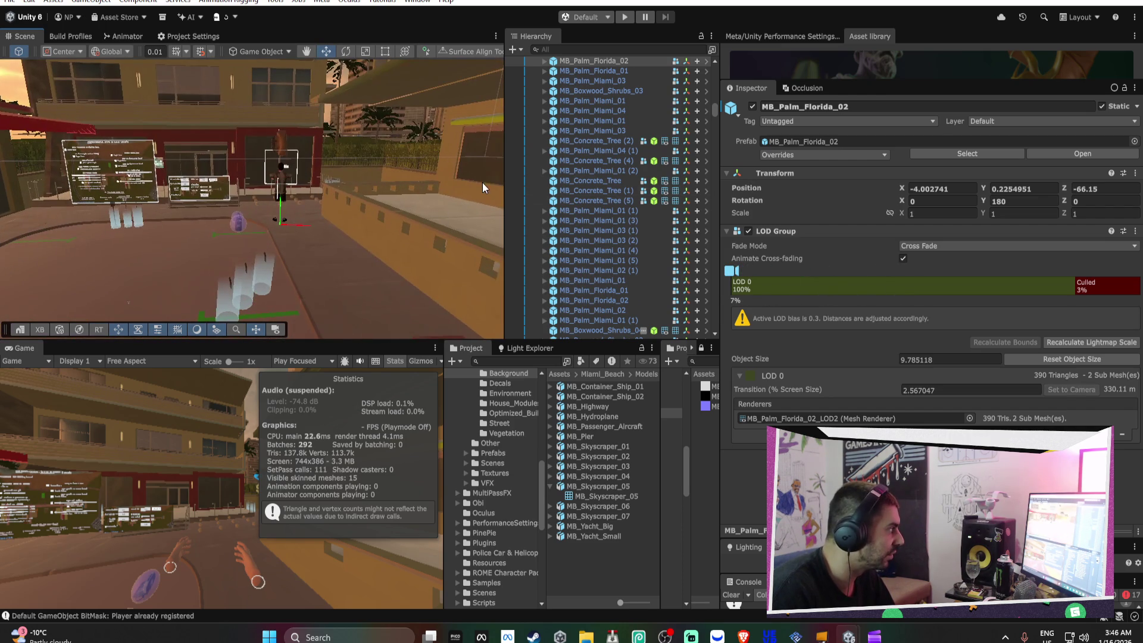
click(93, 38)
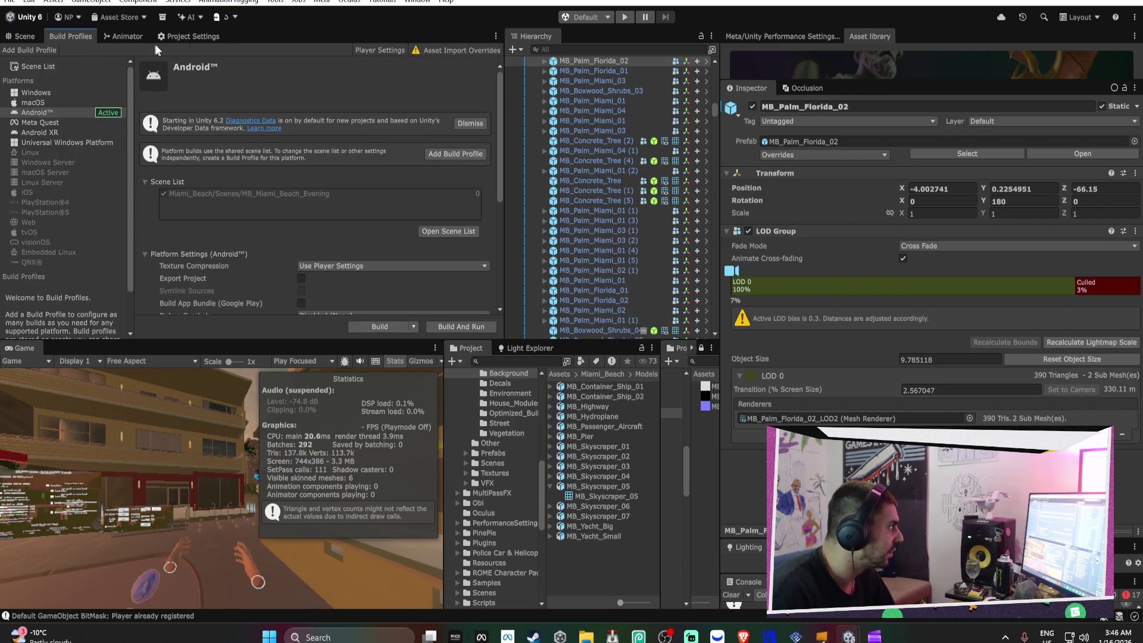
click(194, 31)
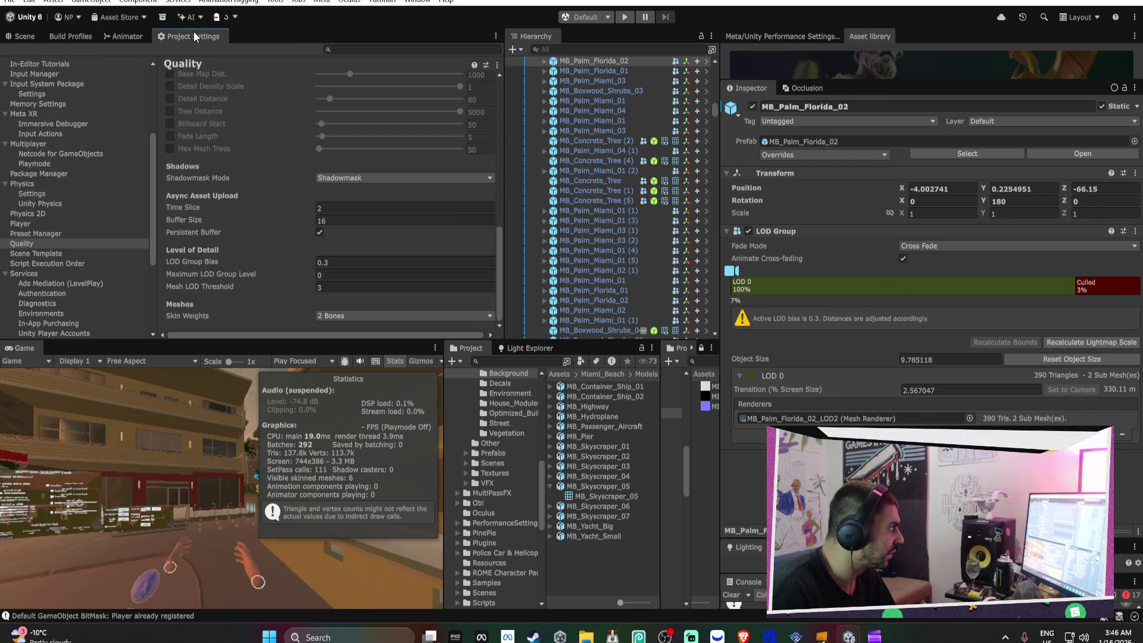
click(77, 38)
Build the Android APK over Streets of Miami_alpha_test_DONOTRELEASE.apk on the Desktop
click(372, 329)
click(596, 448)
click(655, 306)
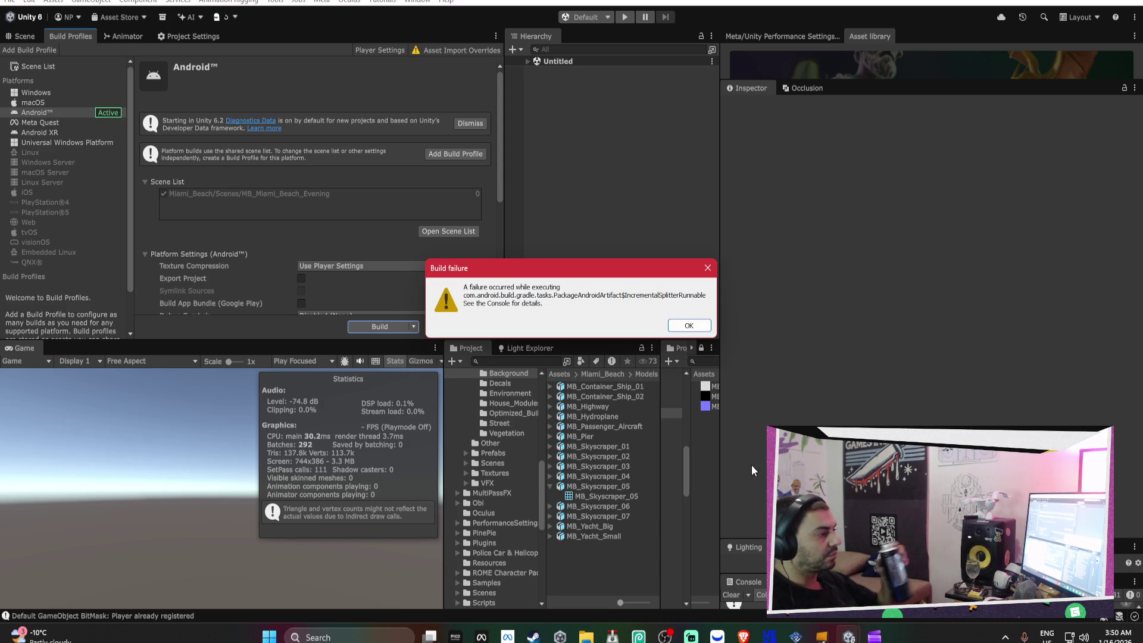
Close the Build failure dialog and switch to Clipchamp
click(688, 322)
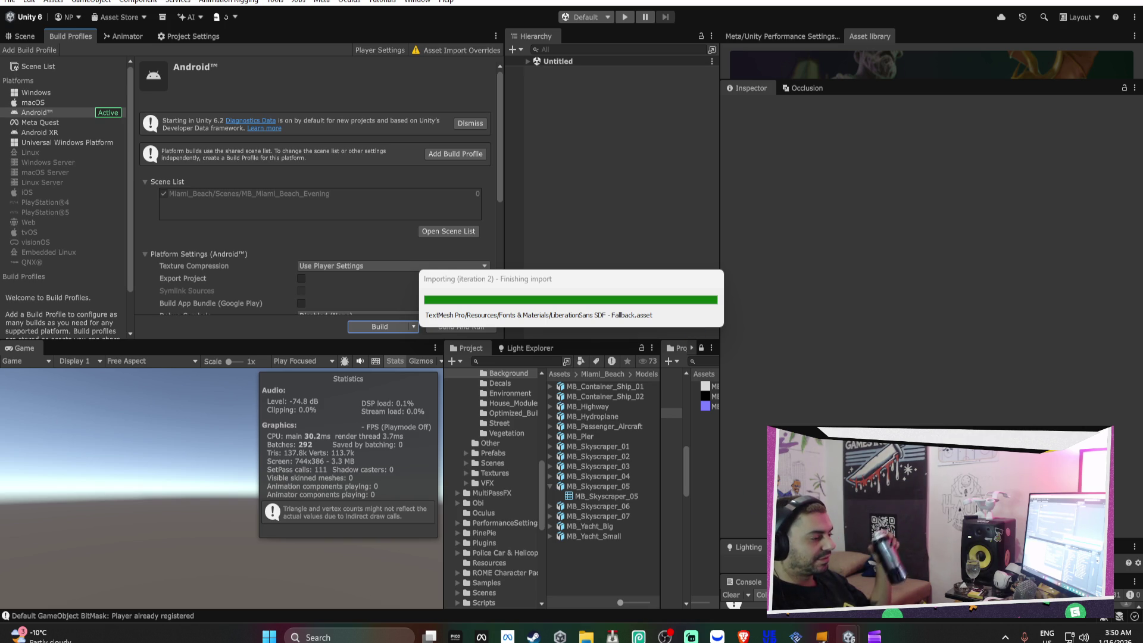
click(866, 637)
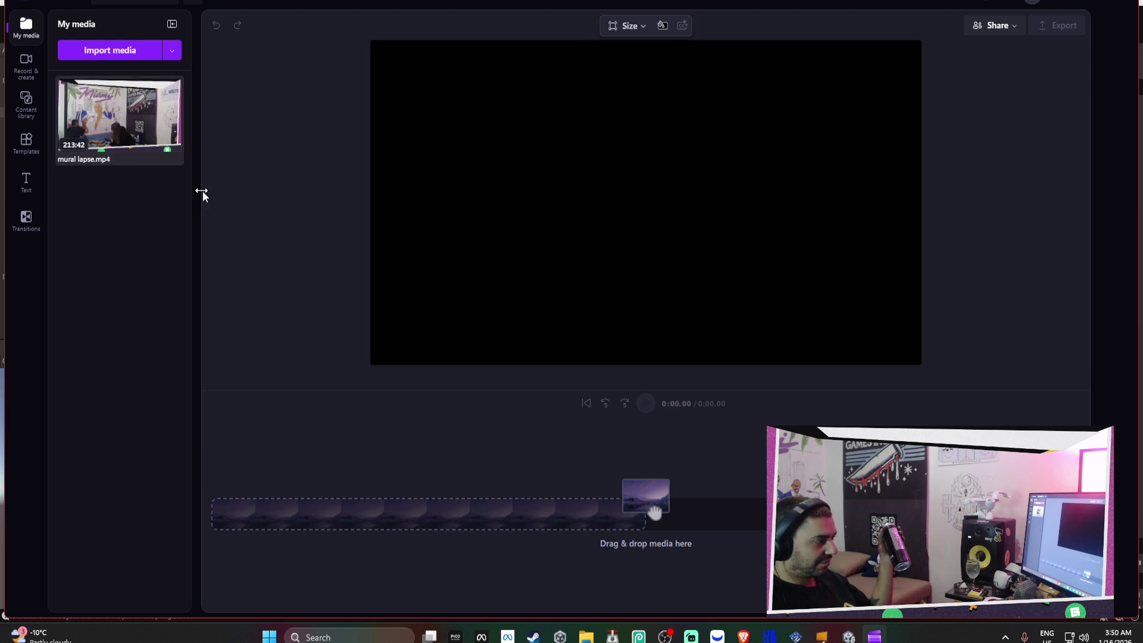
Place mural lapse.mp4 on the timeline and trim its end to about 2:34:49
drag(84, 97, 373, 533)
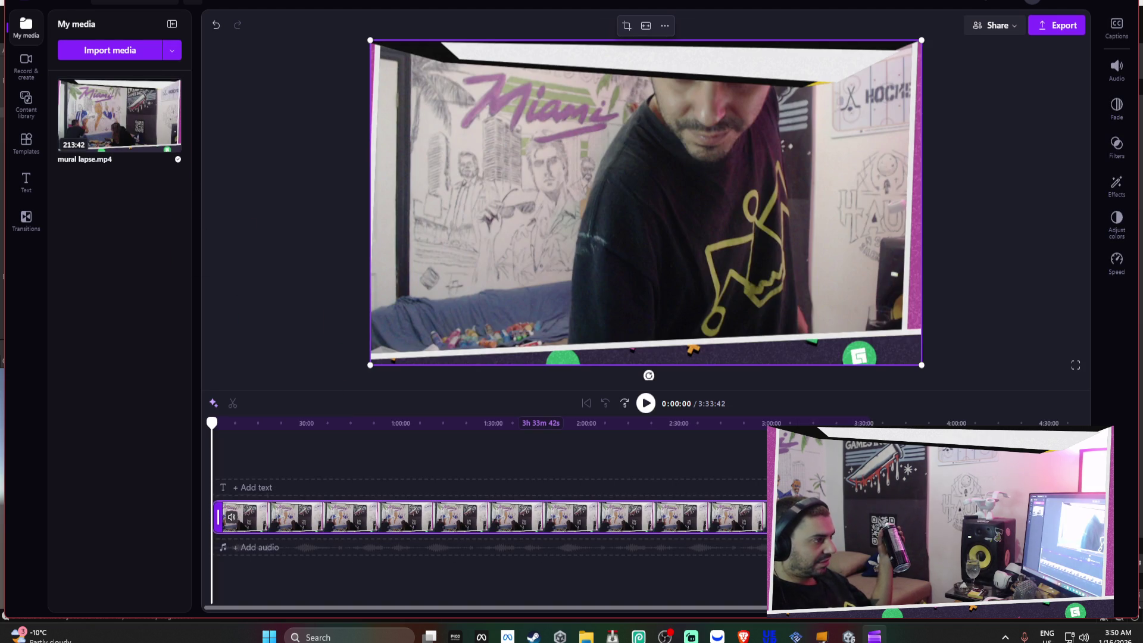
click(216, 424)
mouse_move(285, 430)
mouse_down()
mouse_move(732, 473)
mouse_move(667, 475)
mouse_move(692, 476)
mouse_up()
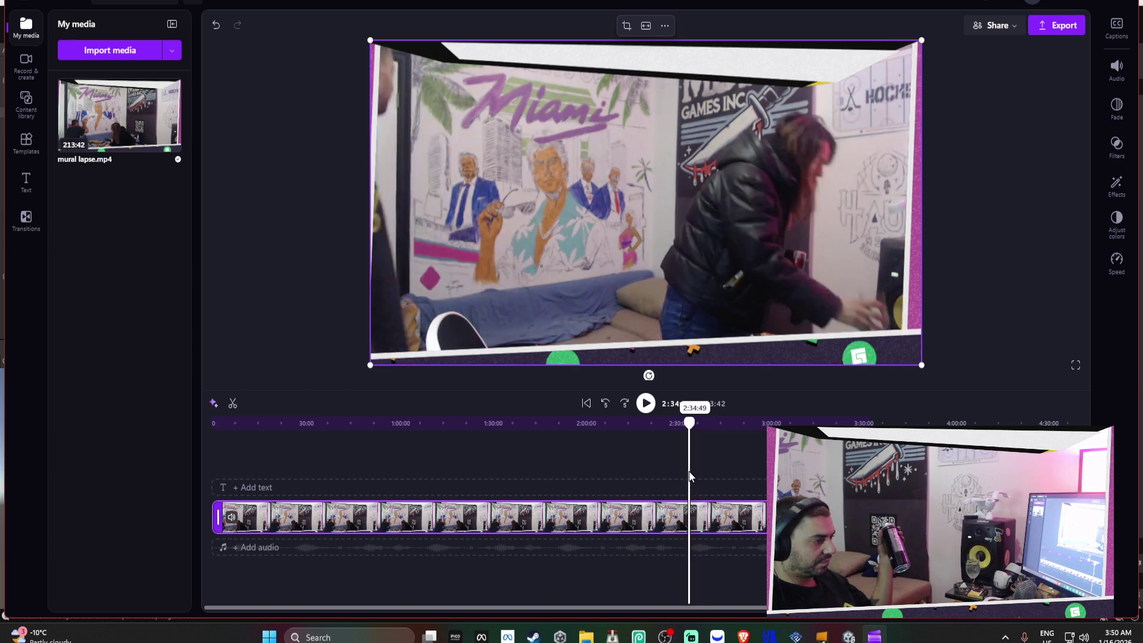
mouse_move(874, 518)
mouse_down()
mouse_move(659, 520)
mouse_move(677, 522)
mouse_up()
drag(681, 450, 213, 447)
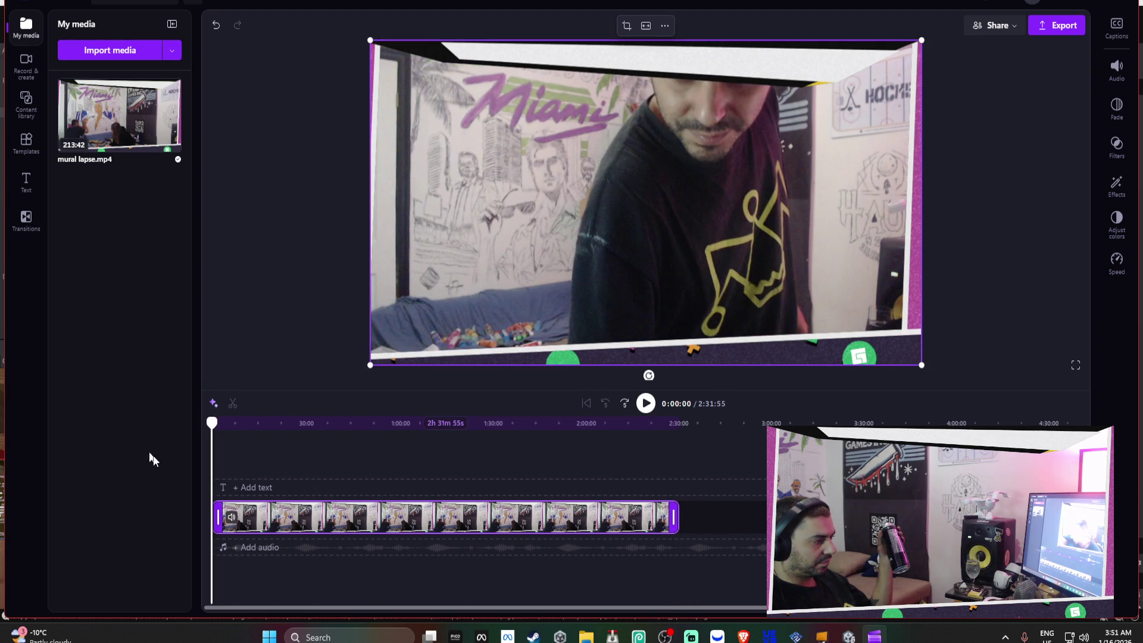
Speed mural lapse.mp4 up to 16x (9:29 total), preview it, and open Export
click(1116, 257)
drag(993, 80, 1082, 80)
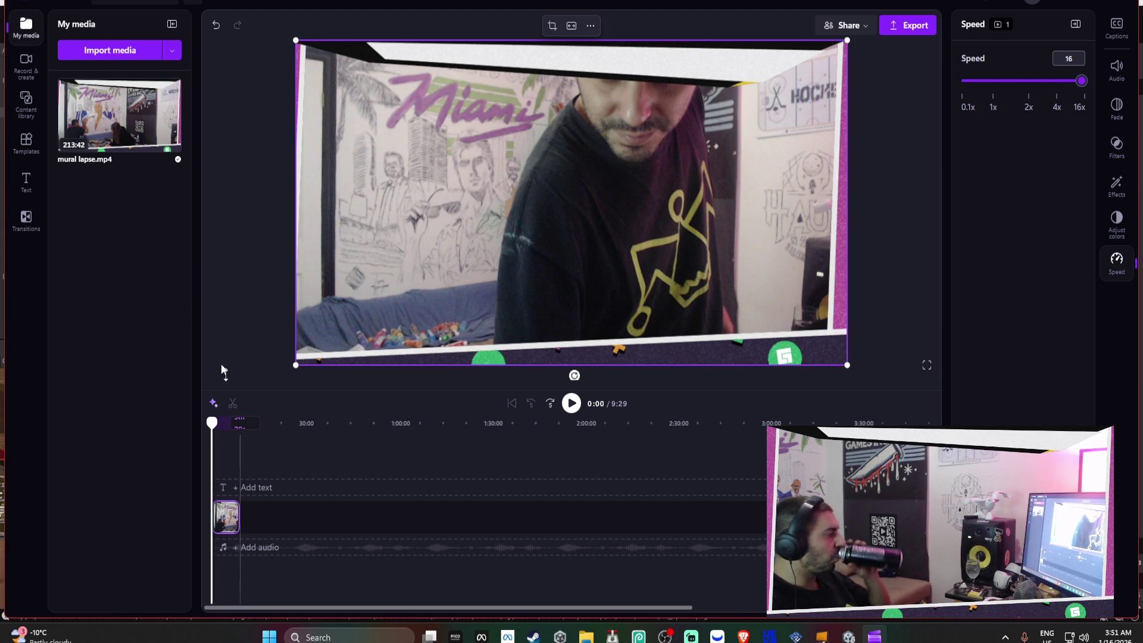
click(573, 404)
click(573, 404)
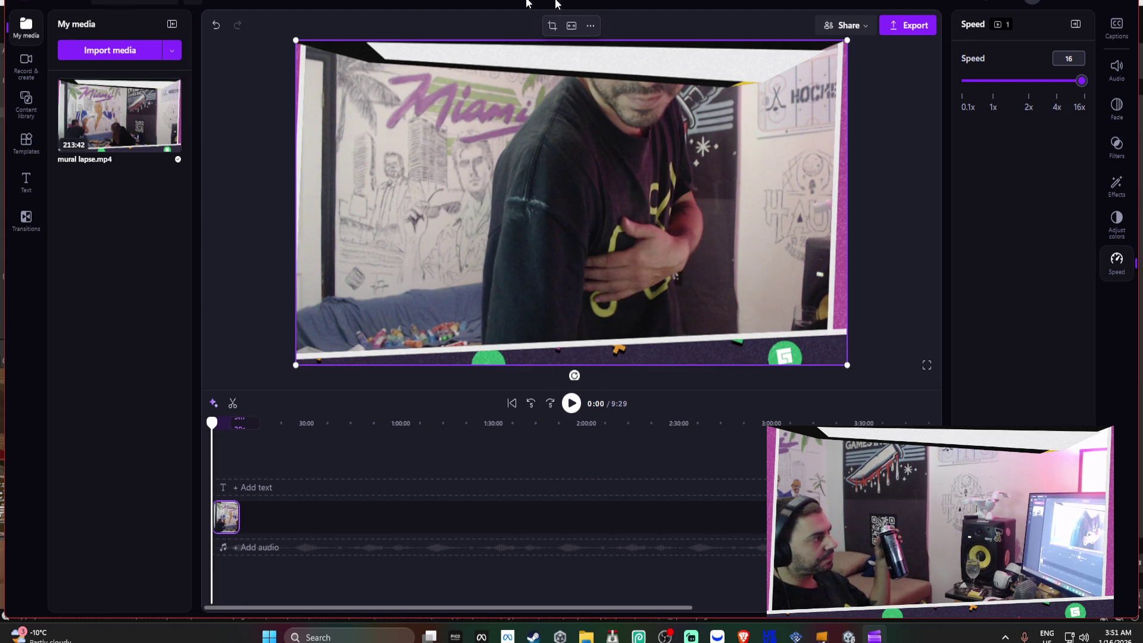
click(898, 25)
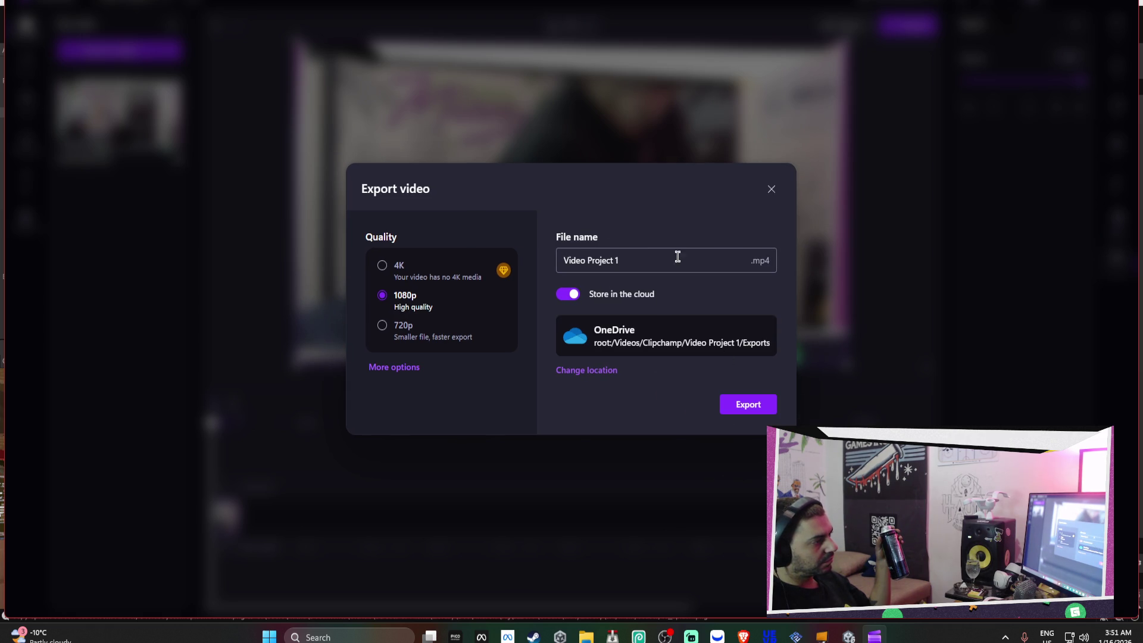
Export the video at 1080p as lapse1.mp4 saved locally, not to the cloud, then return to Unity
click(577, 296)
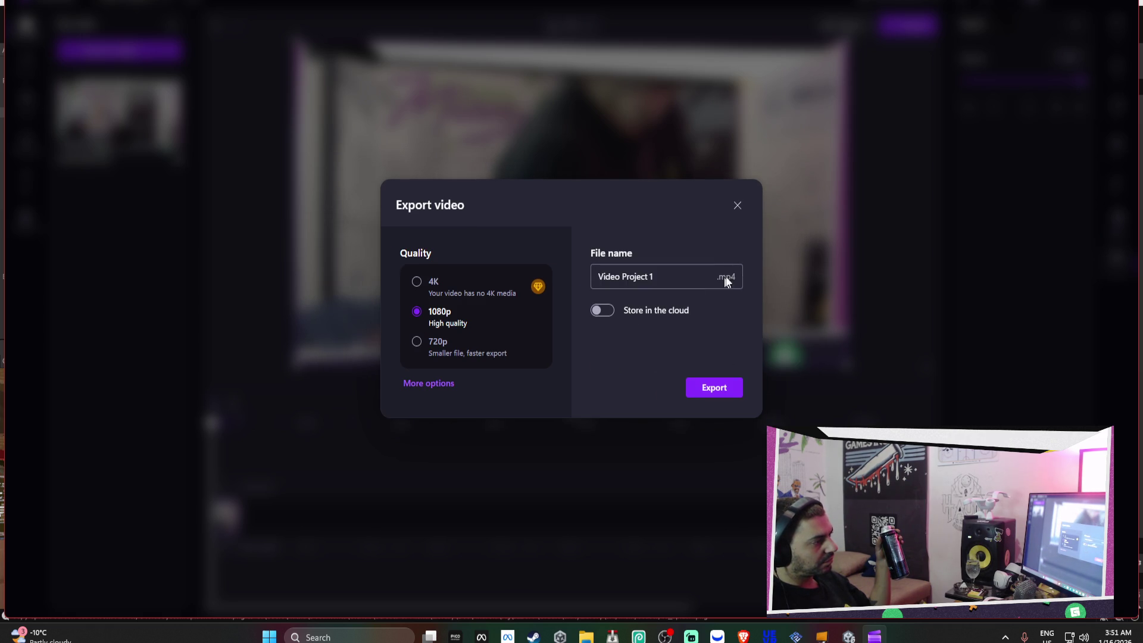
click(441, 384)
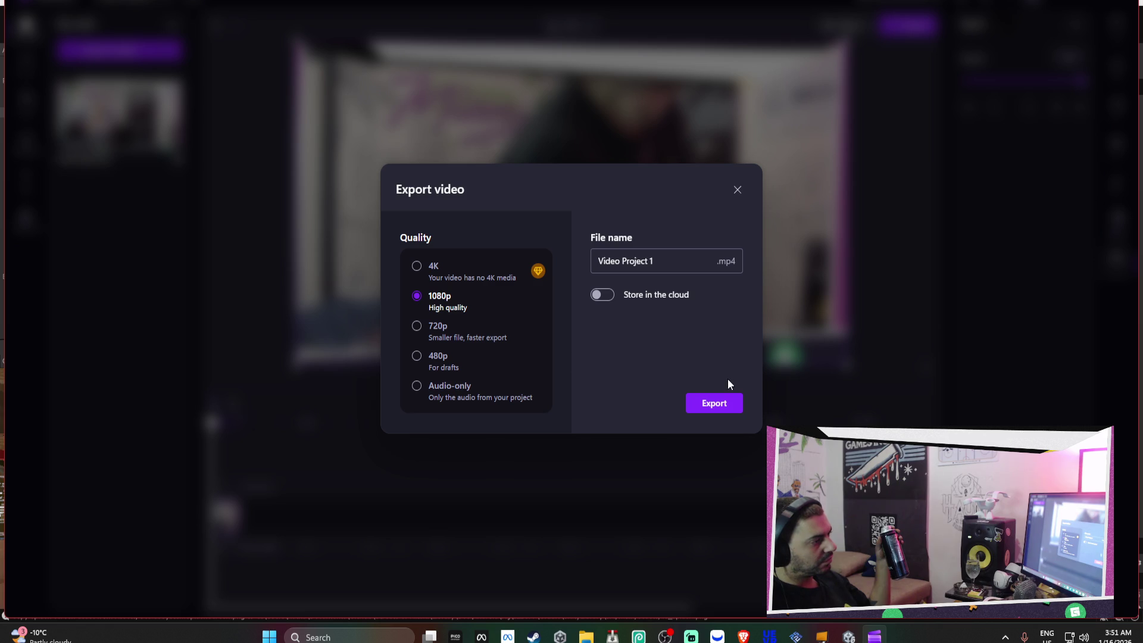
click(680, 264)
text(l)
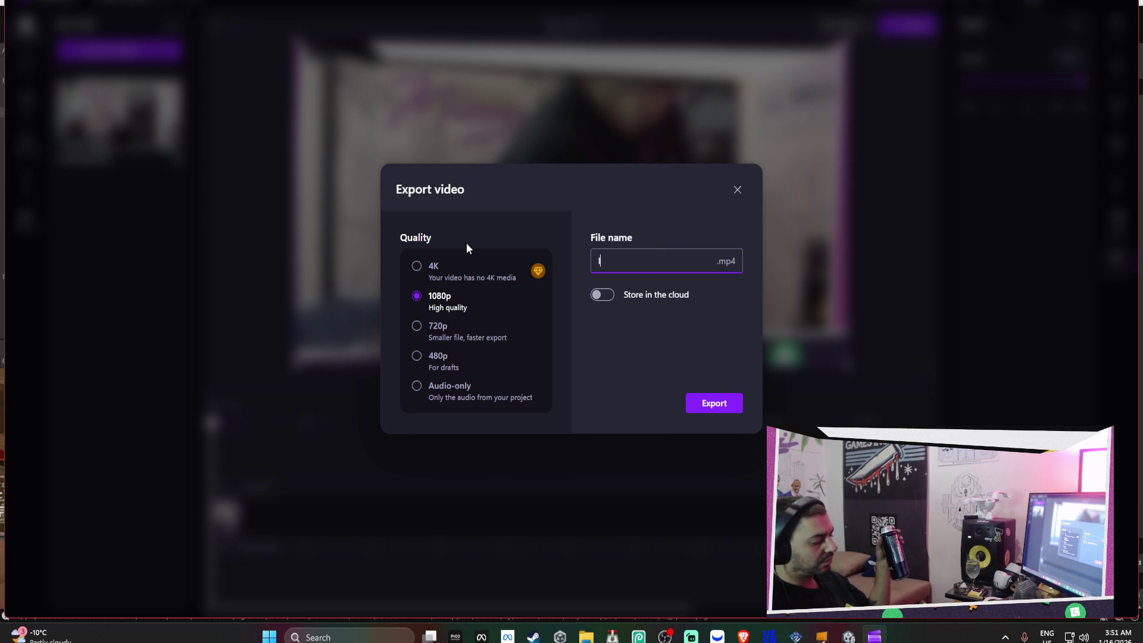
text(apse1)
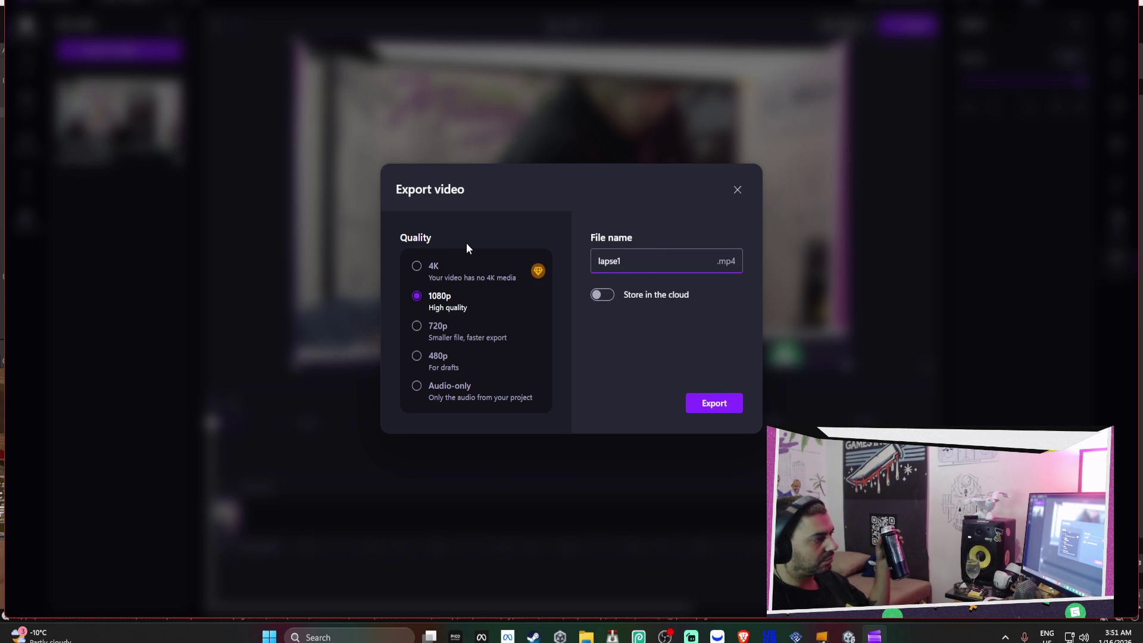
click(710, 405)
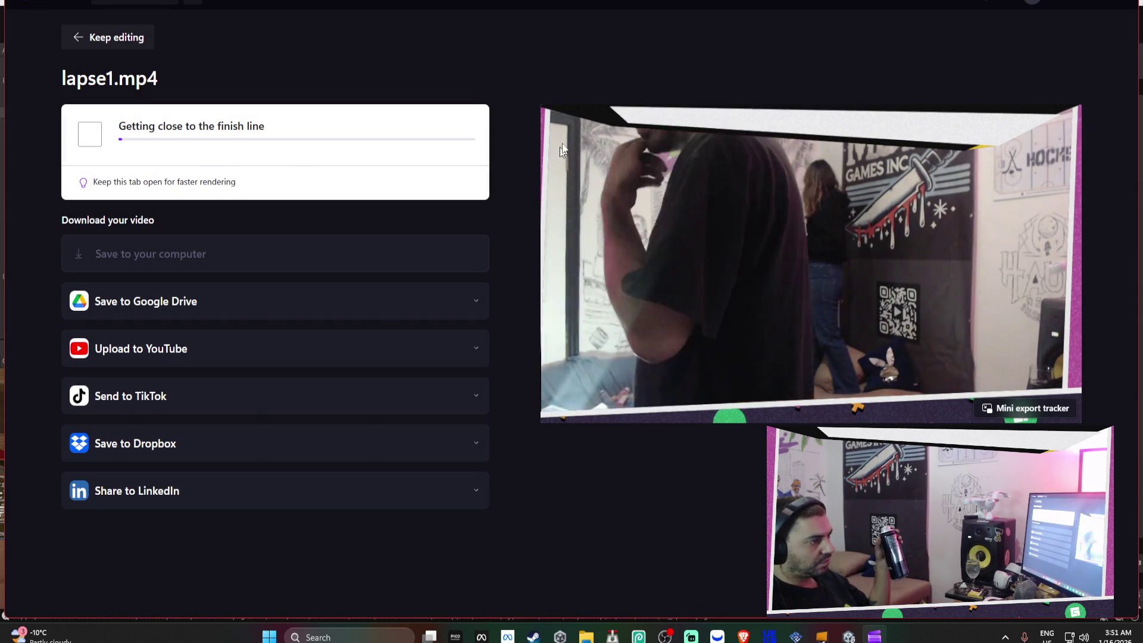
key(alt+Tab)
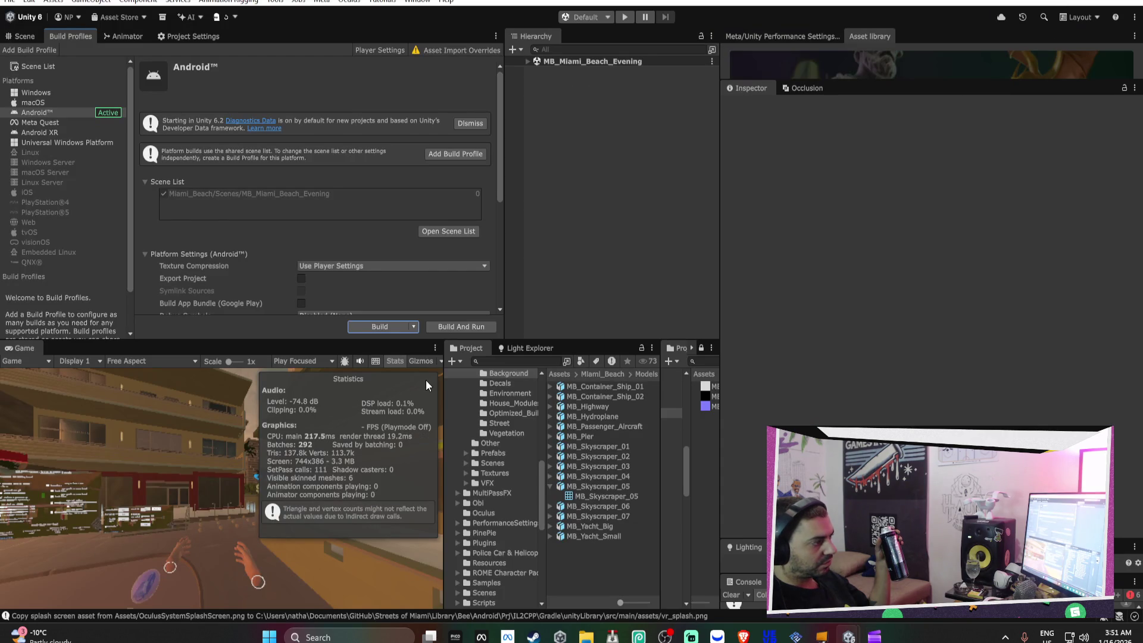
Rebuild the APK over Streets of Miami_alpha_test_DONOTRELEASE.apk and bring up Meta Quest Developer Hub
click(398, 326)
click(595, 446)
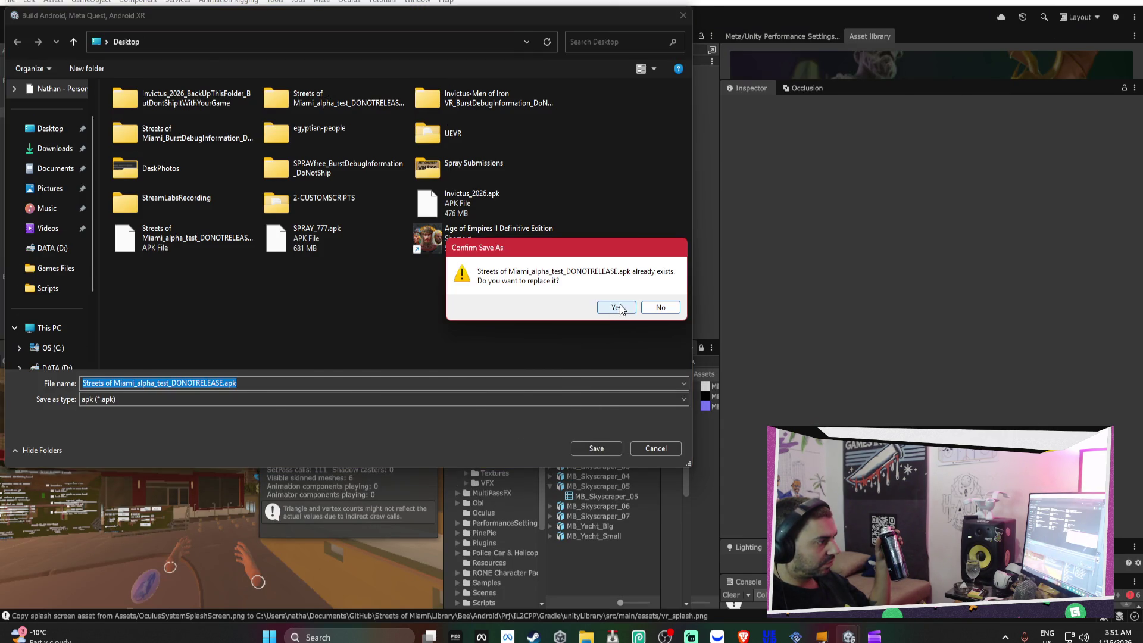
click(617, 309)
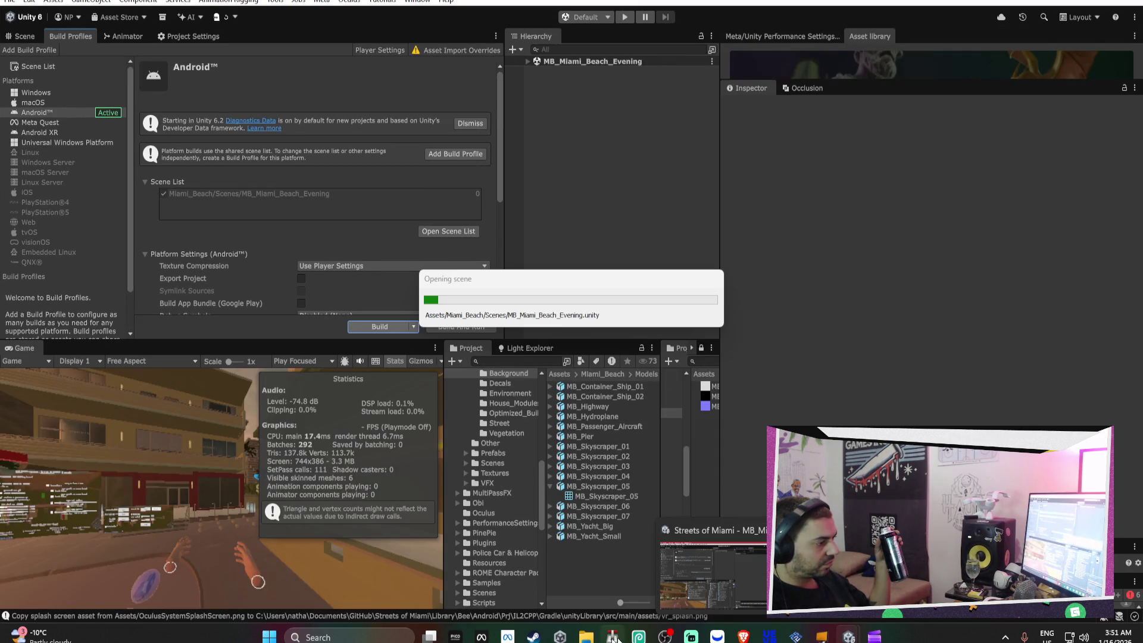
click(481, 636)
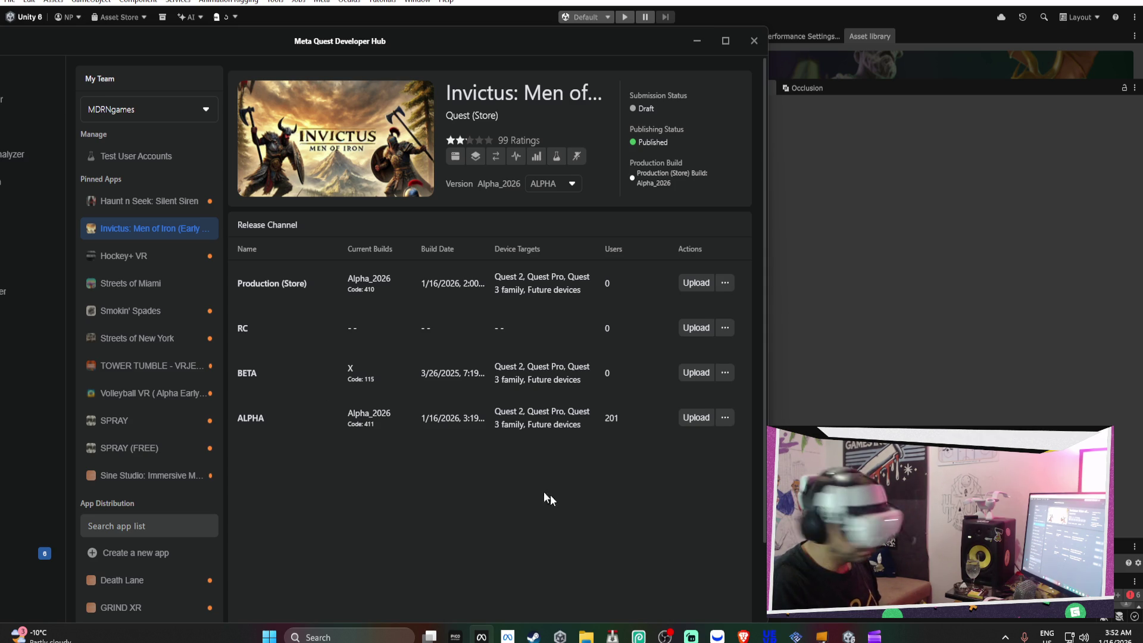
Switch to the Brave browser showing the Meta Horizon developer dashboard
mouse_move(847, 640)
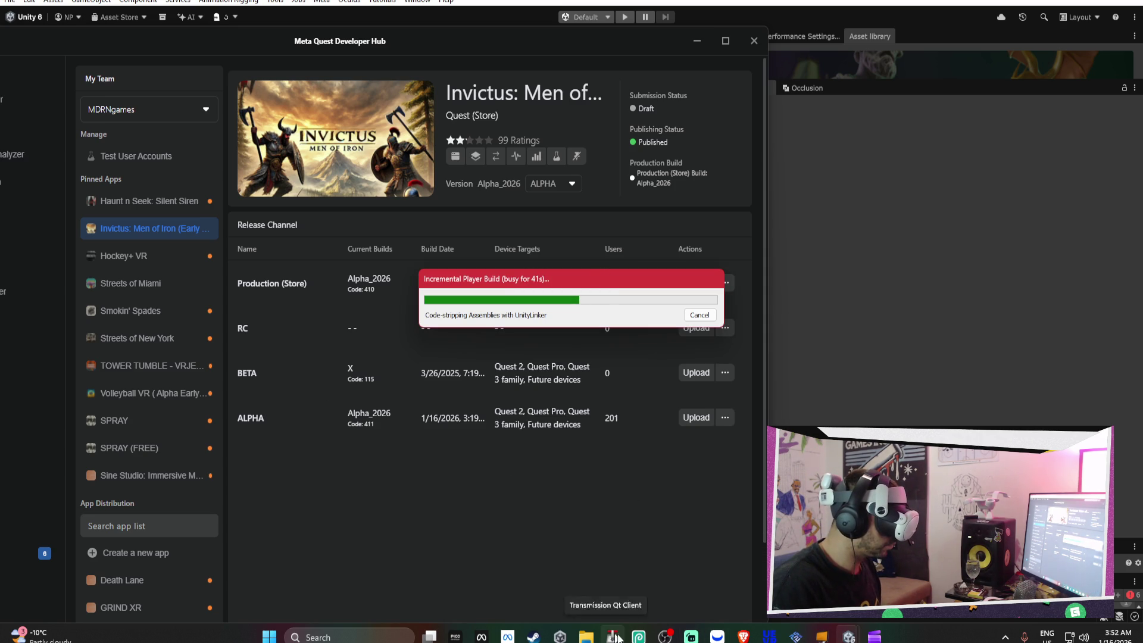
click(751, 639)
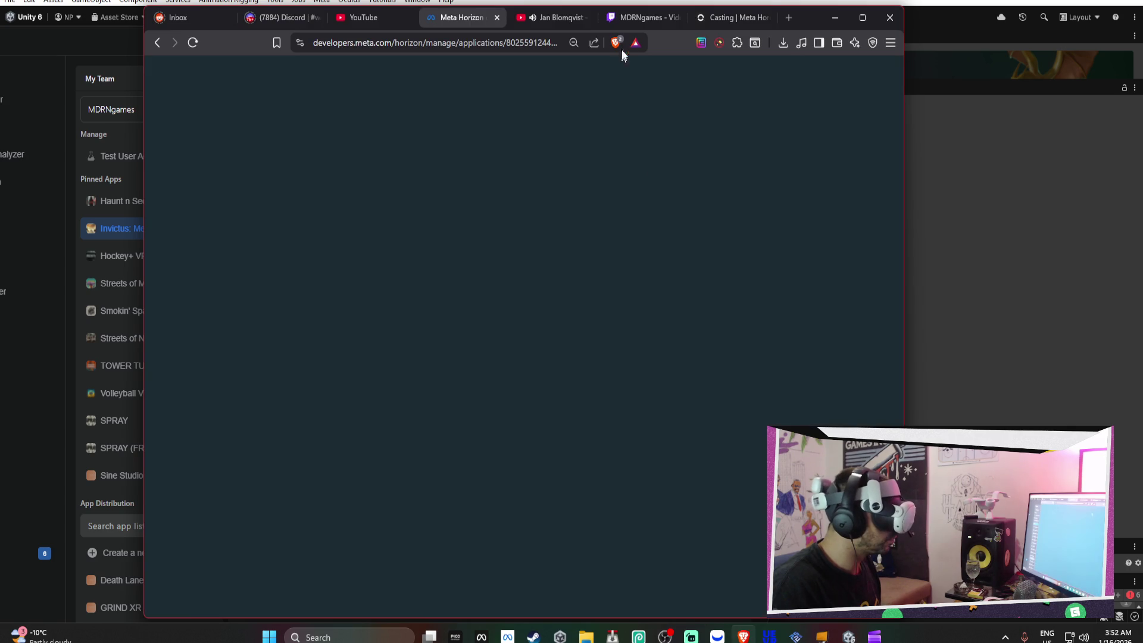
Show the Casting | Meta page in Brave and move the browser window right
click(723, 24)
mouse_move(810, 25)
mouse_down()
mouse_move(965, 337)
mouse_move(1013, 48)
mouse_move(977, 21)
mouse_up()
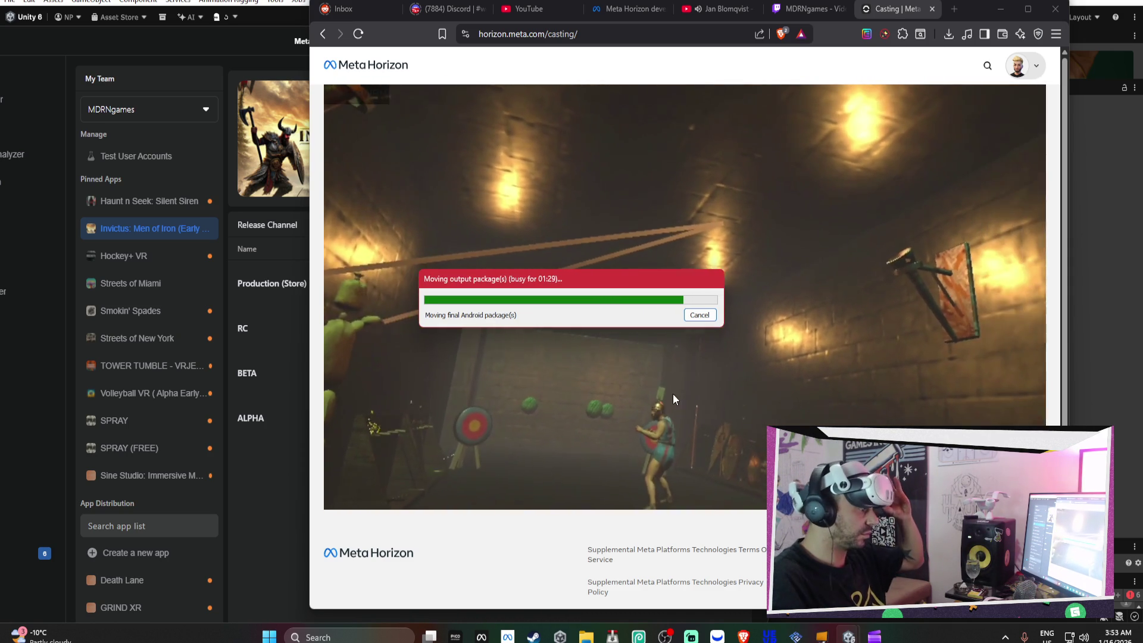
Make the live headset cast on horizon.meta.com/casting fill the screen
double_click(668, 400)
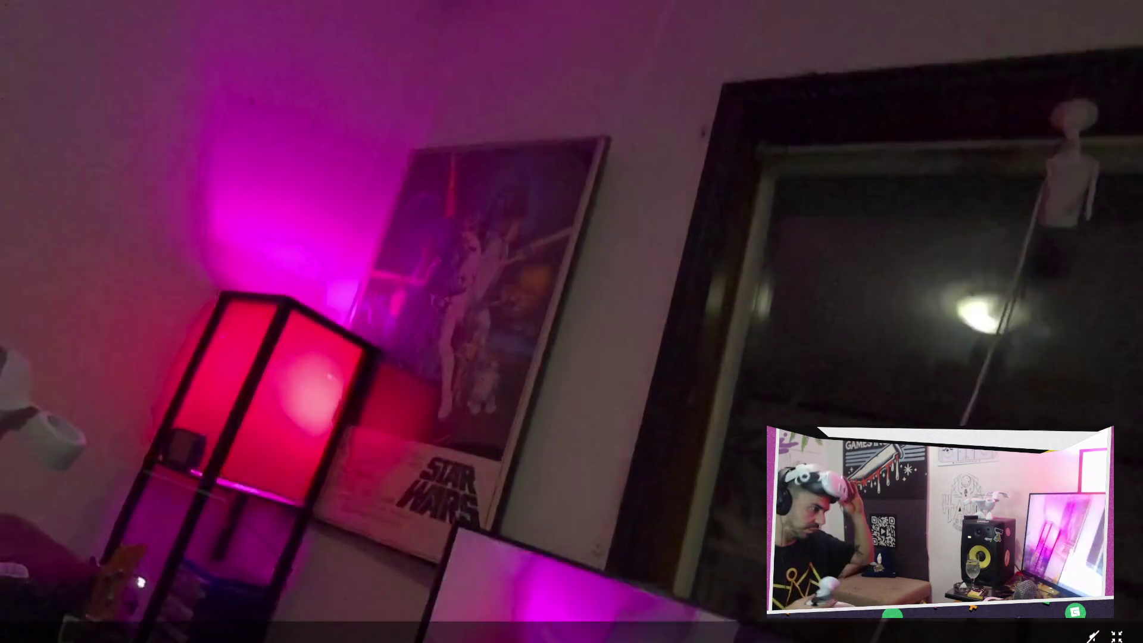
Leave the cast view, check Invictus release channels and store availability, then return to the Developer Hub
key(Escape)
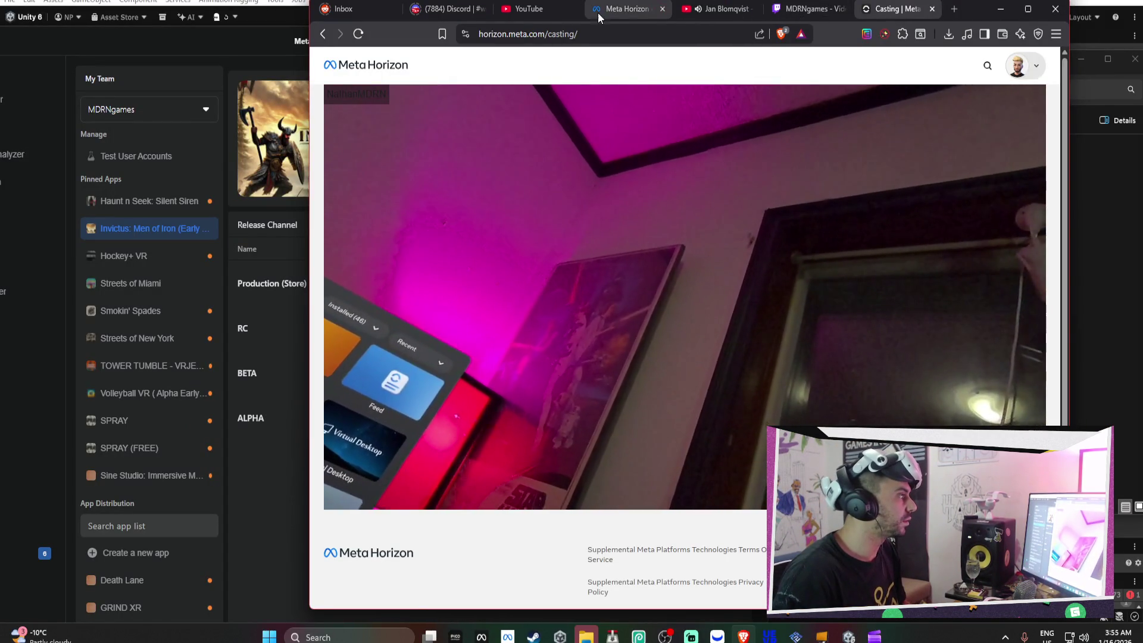
click(631, 9)
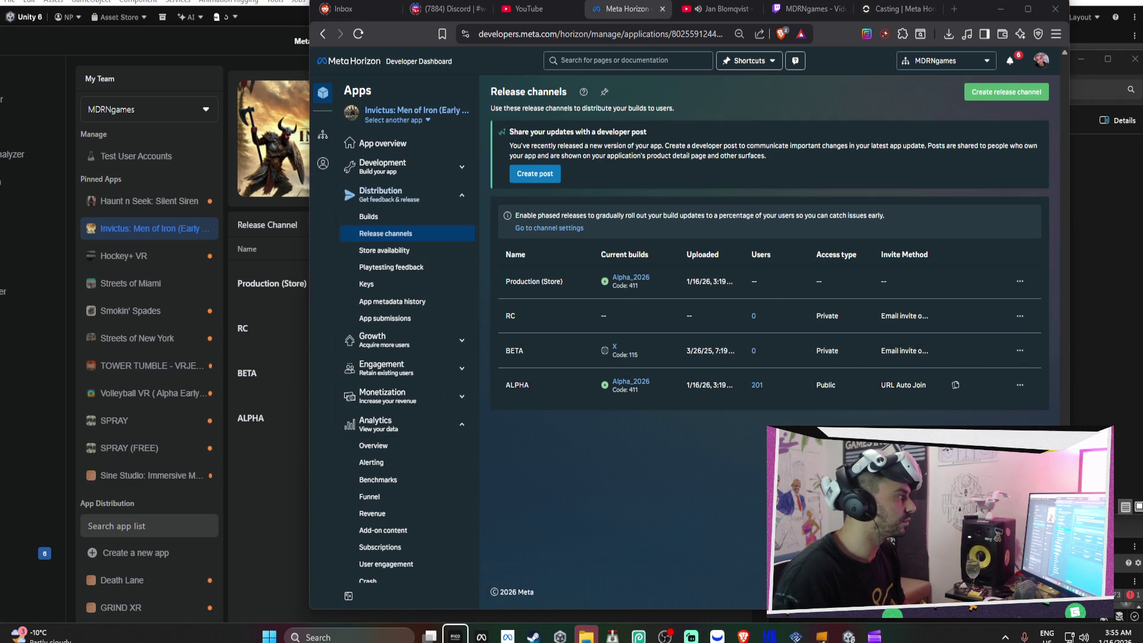
key(ctrl+t)
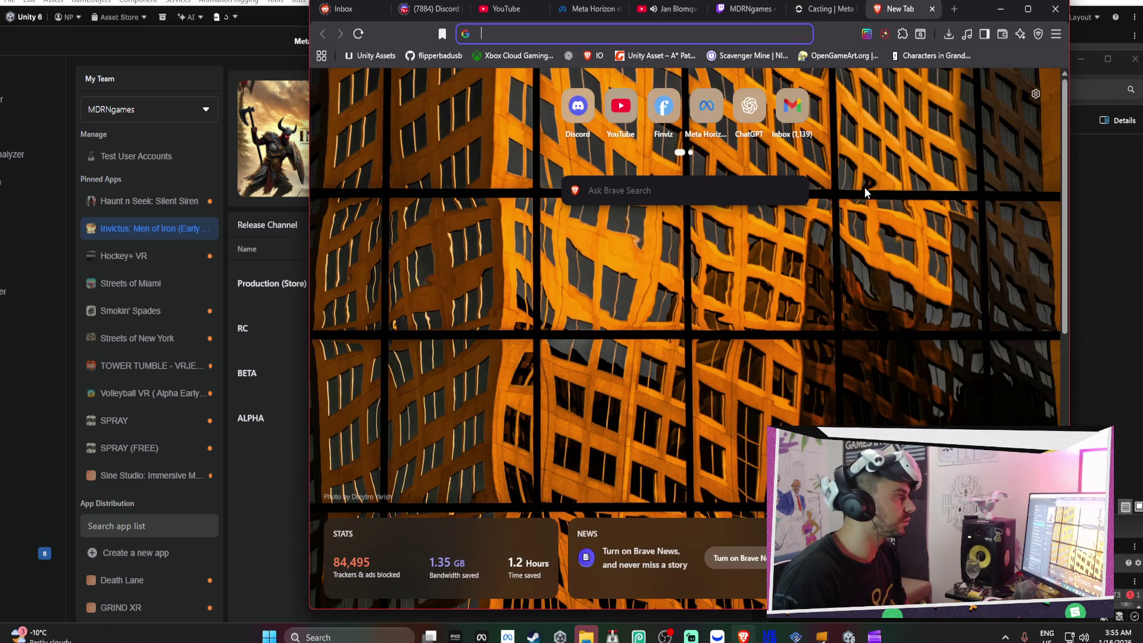
key(ctrl+w)
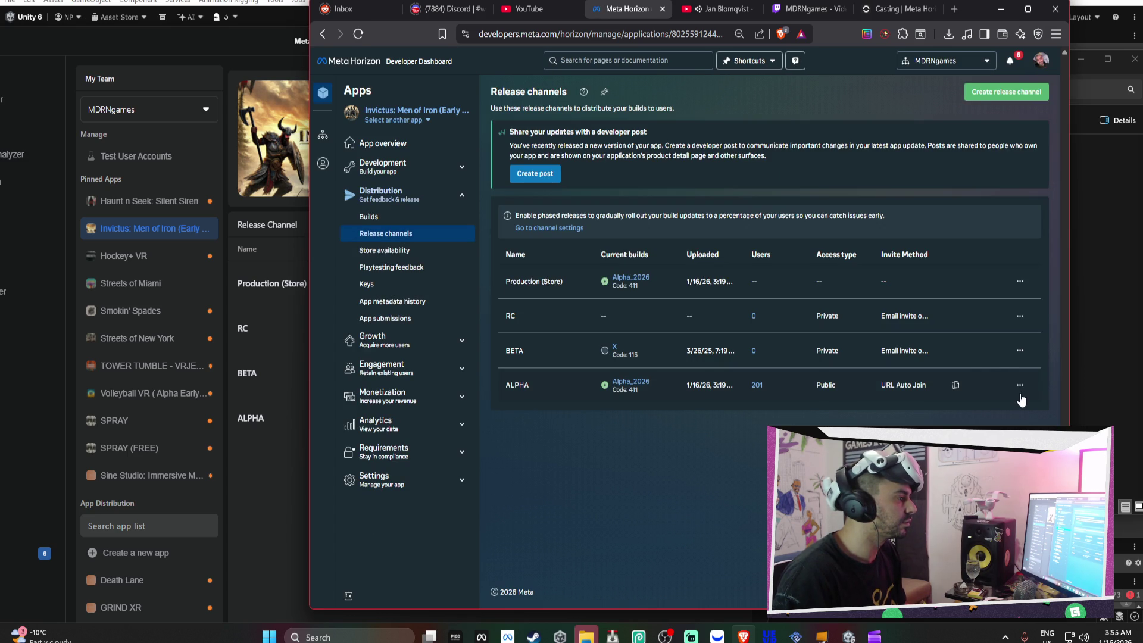
click(425, 257)
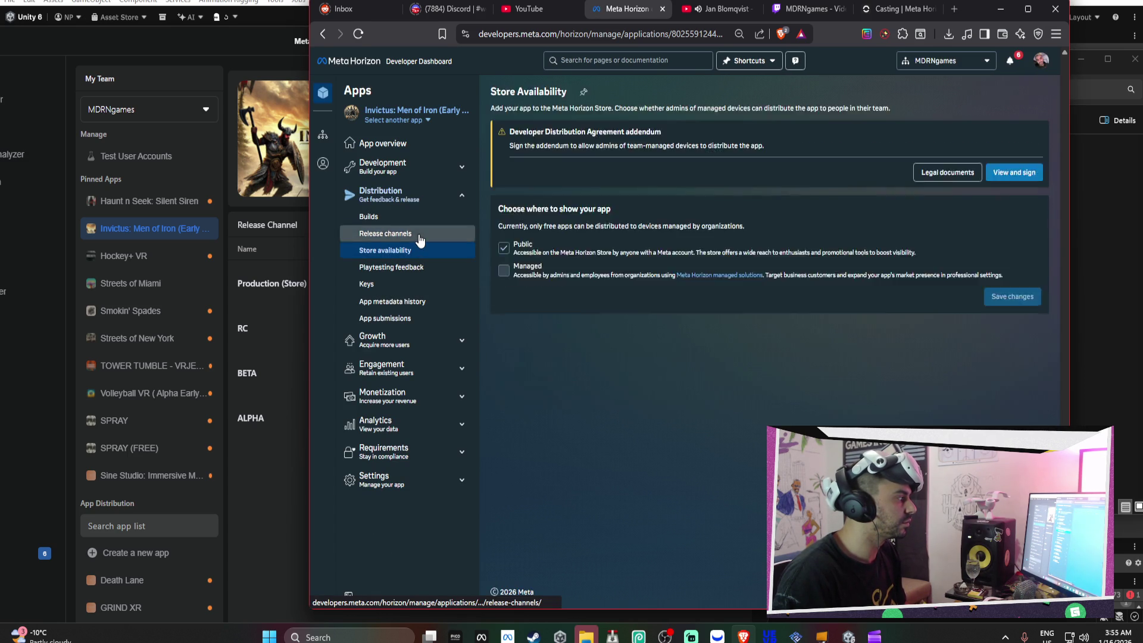
click(241, 363)
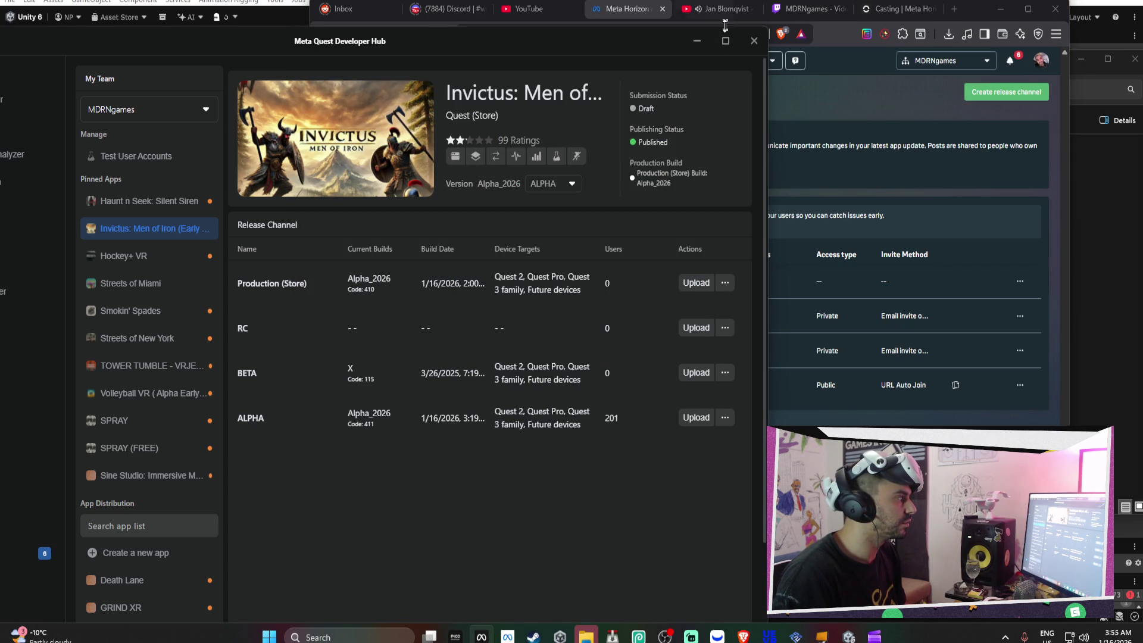
Try uploading a build to the Invictus ALPHA channel and dismiss the Upload Failed message
click(696, 417)
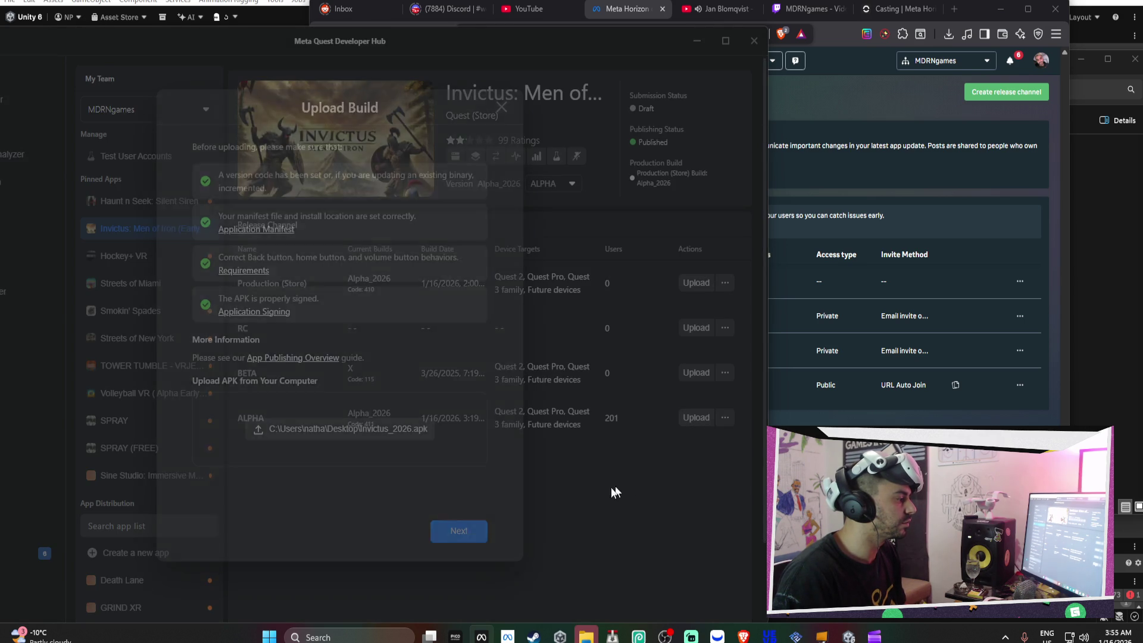
click(458, 532)
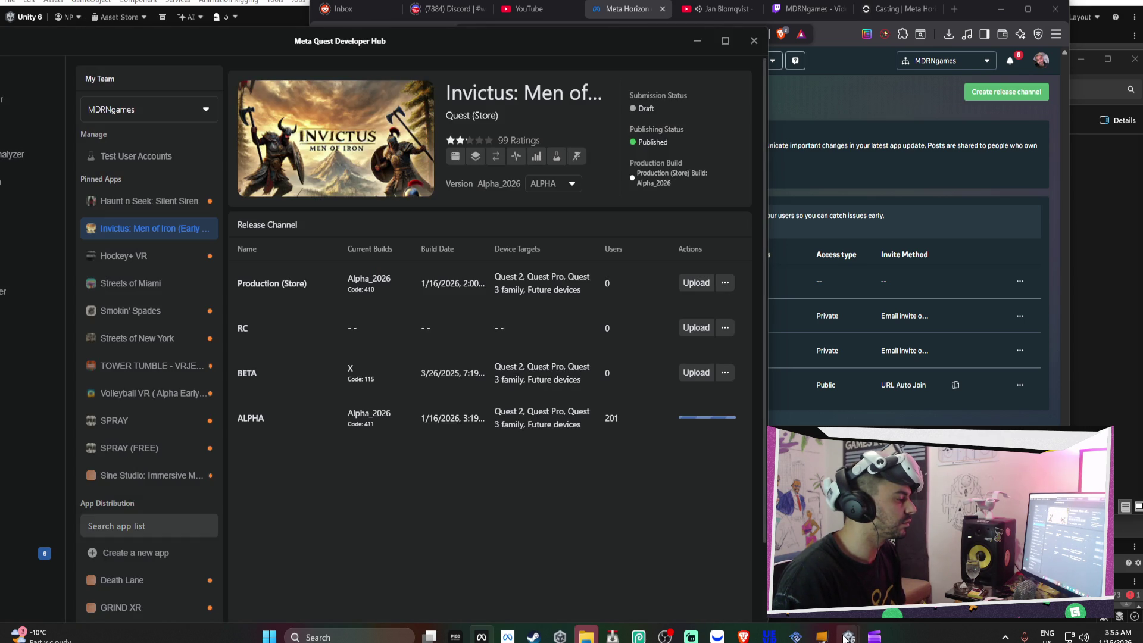
key(alt+Tab)
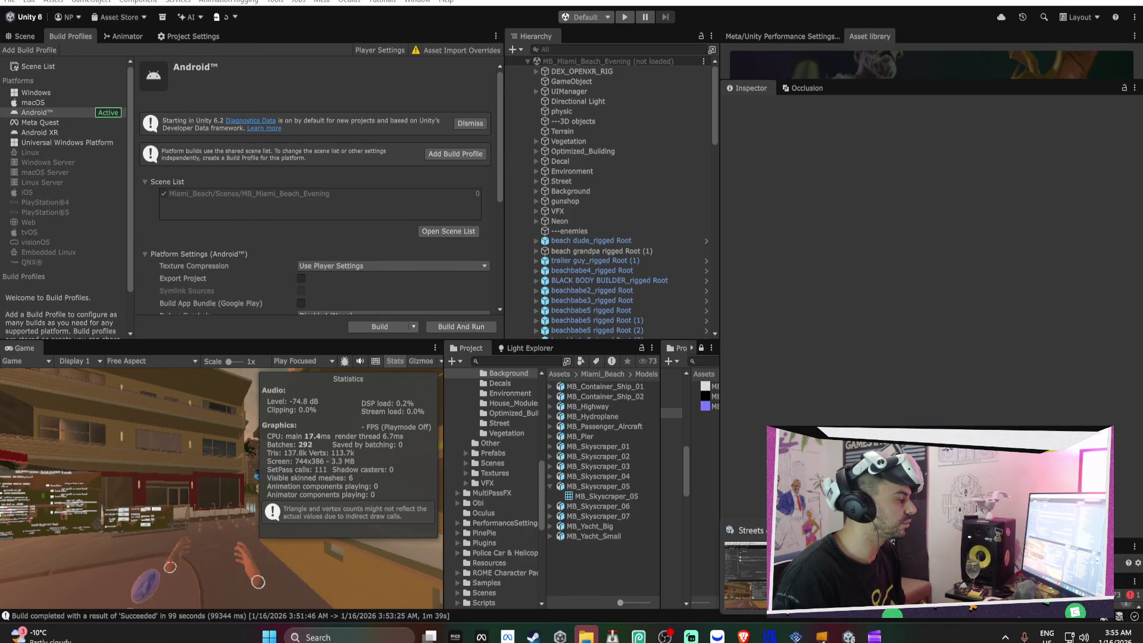
click(696, 637)
click(476, 536)
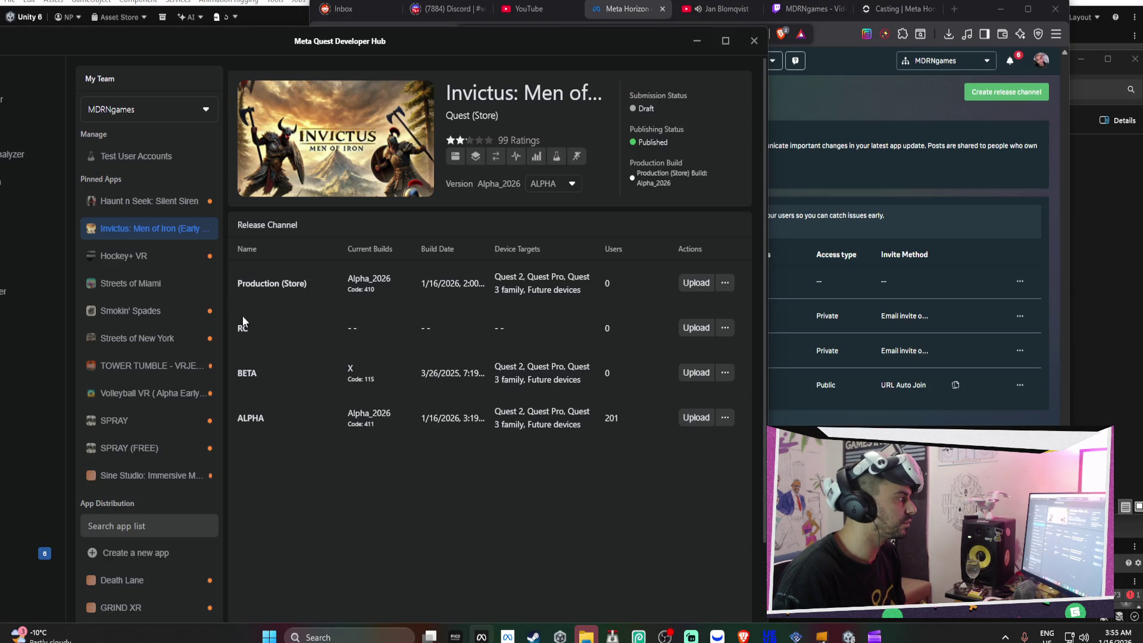
Start a build upload to Streets of Miami ALPHA and show the ALPHA version details
click(130, 292)
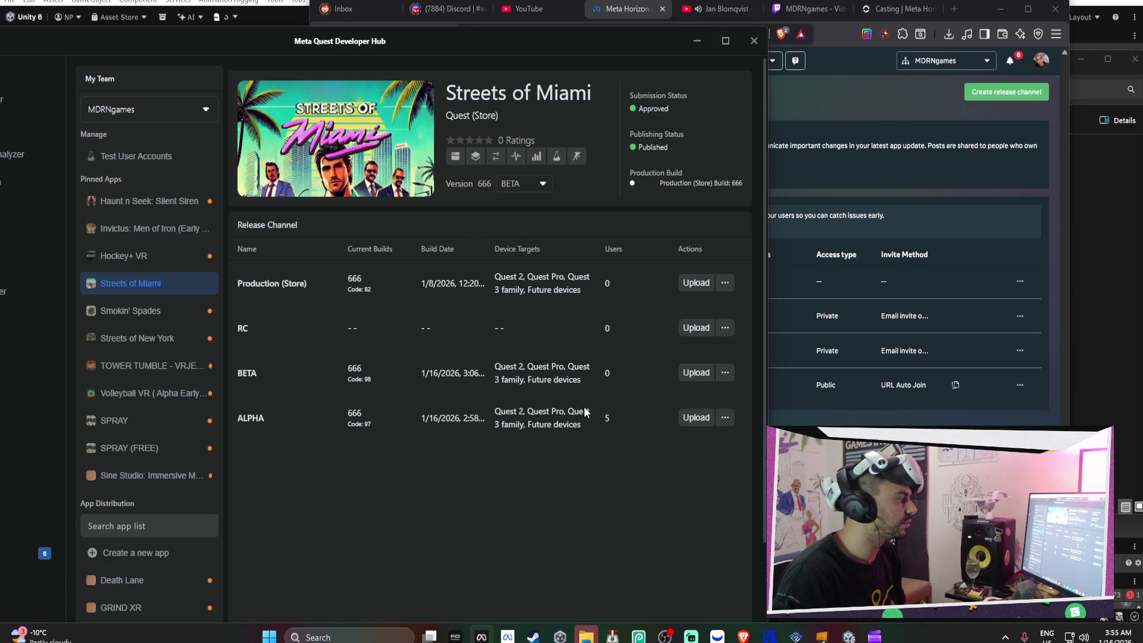
click(692, 419)
click(459, 531)
click(539, 184)
click(532, 242)
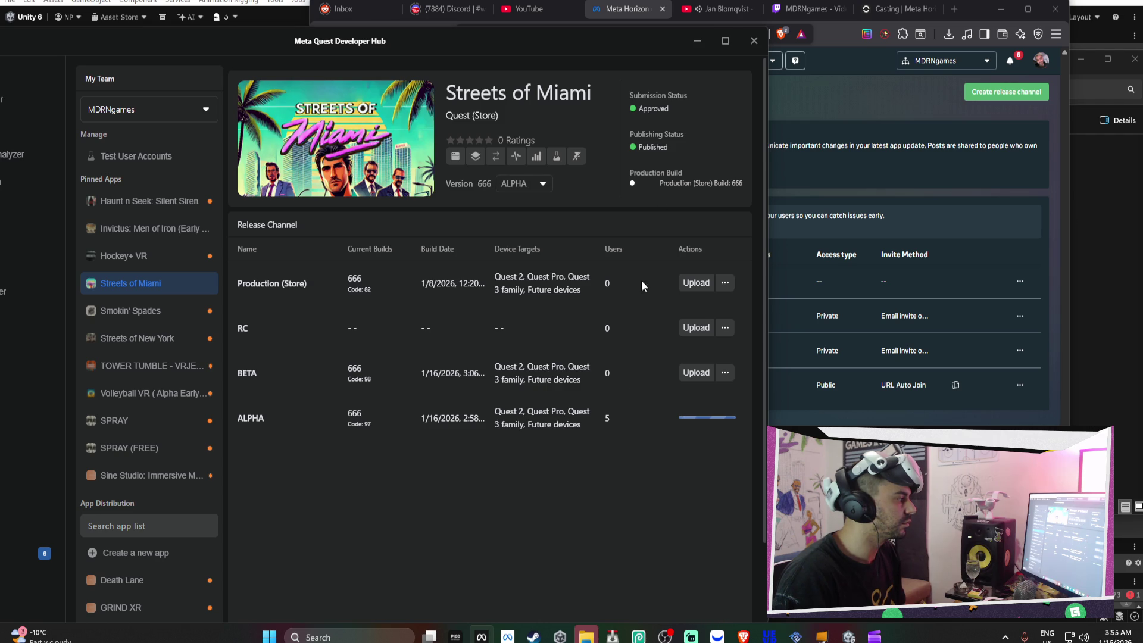
Minimize the Developer Hub and switch to the Twitch Video Producer browser tab
click(697, 42)
click(717, 9)
click(801, 9)
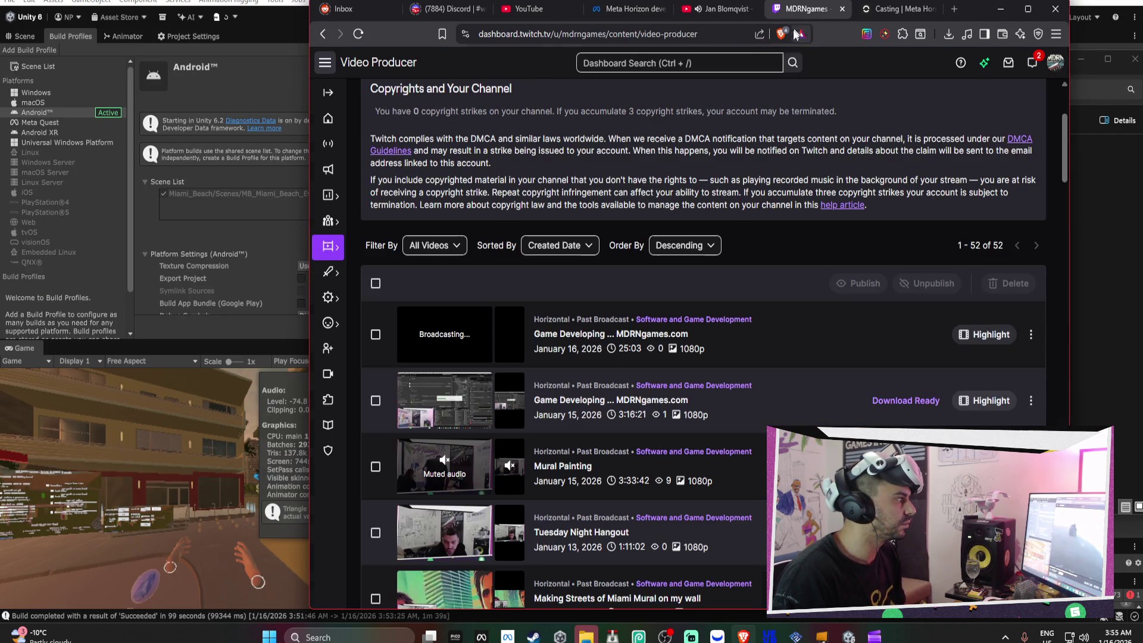
Check the casting tab, the lapse1.mp4 Clipchamp export and the Desktop folder, then close it
click(879, 13)
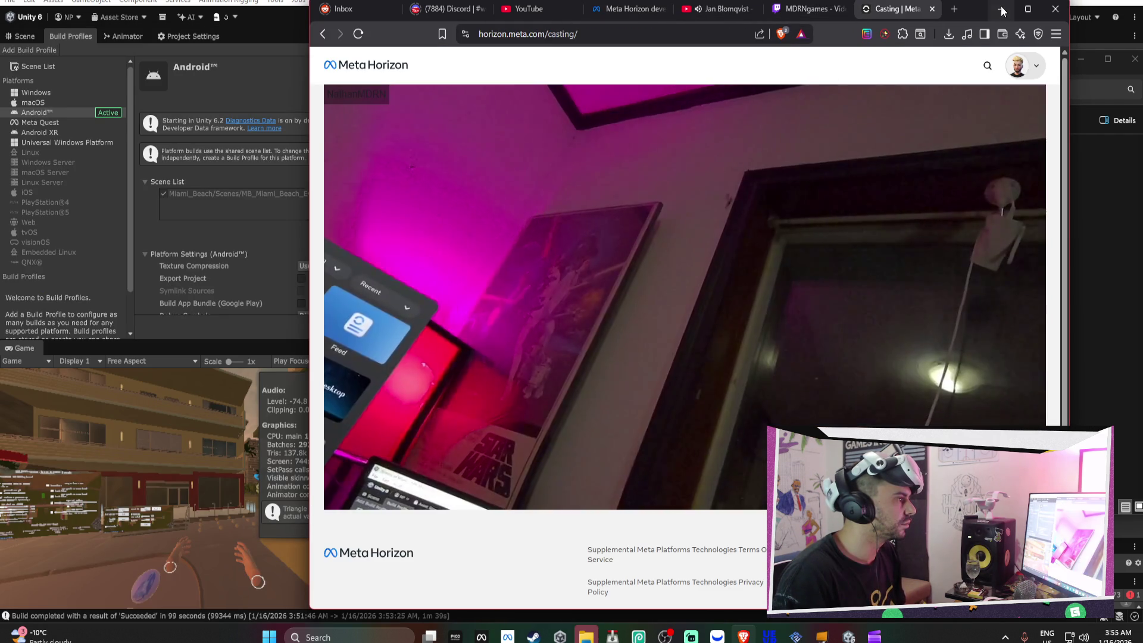
click(872, 635)
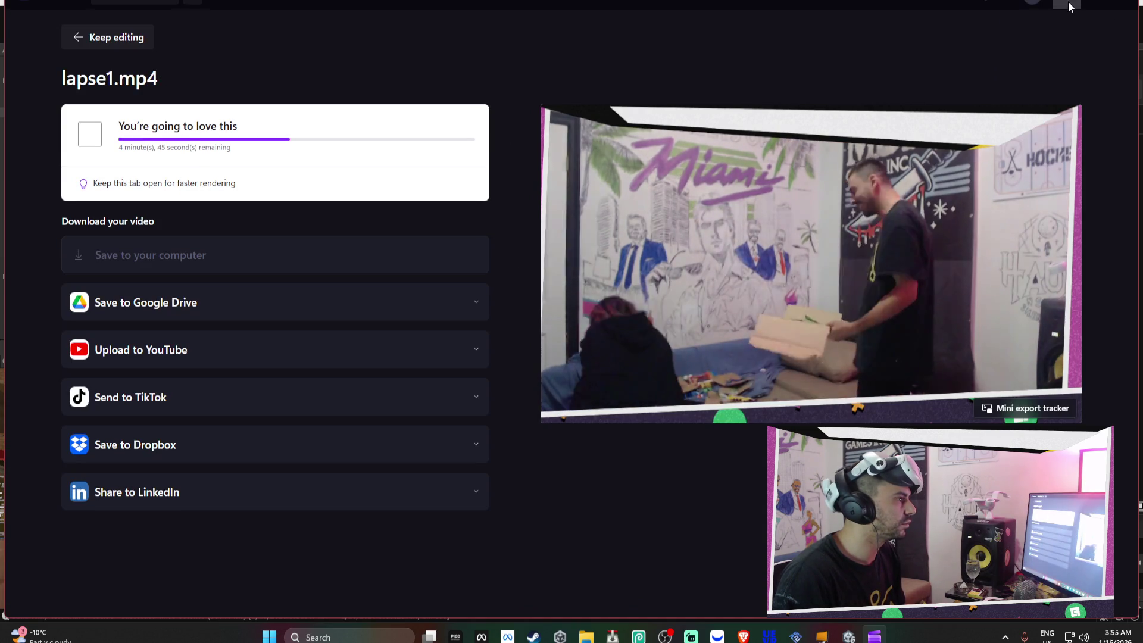
key(alt+Tab)
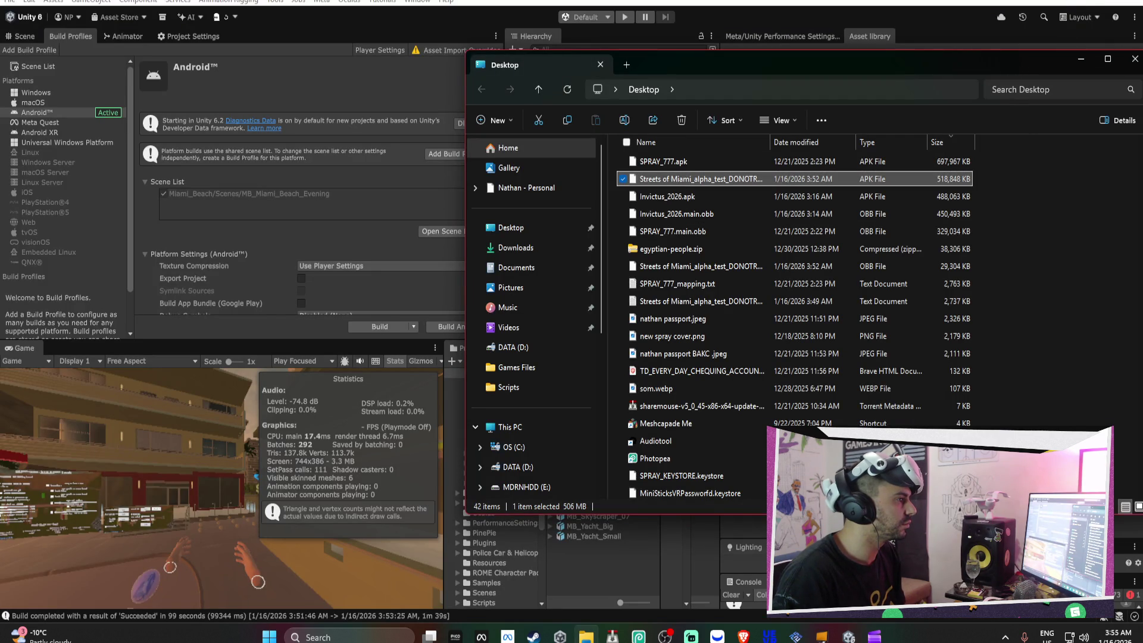
click(1135, 58)
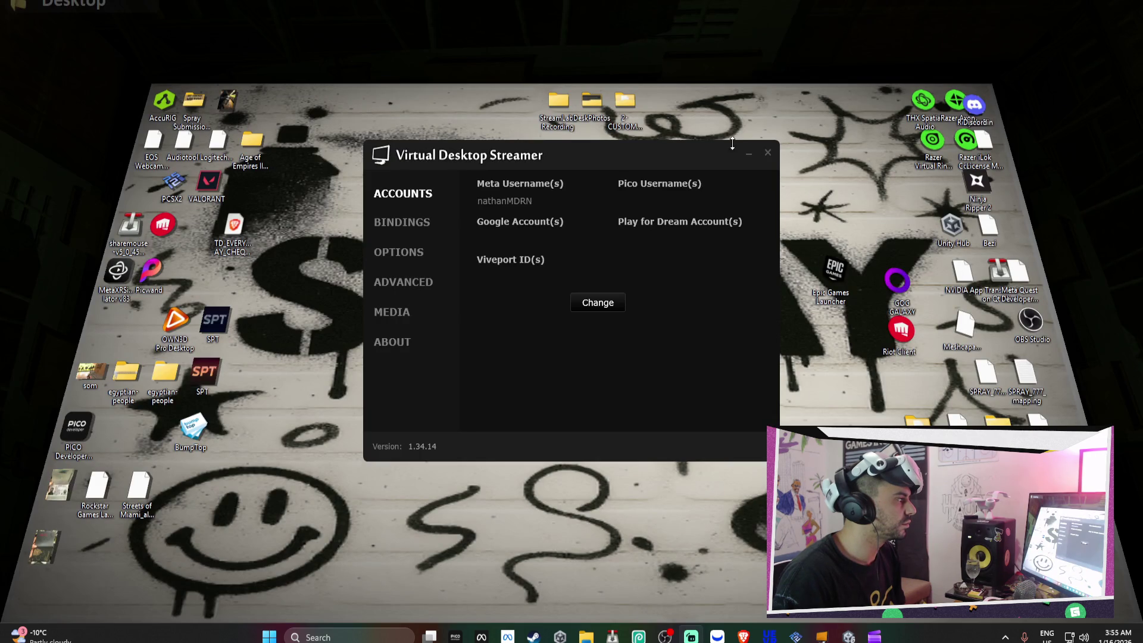
Watch the Streets of Miami ALPHA upload progress in the Developer Hub, then return to the browser
click(745, 152)
key(alt+Tab)
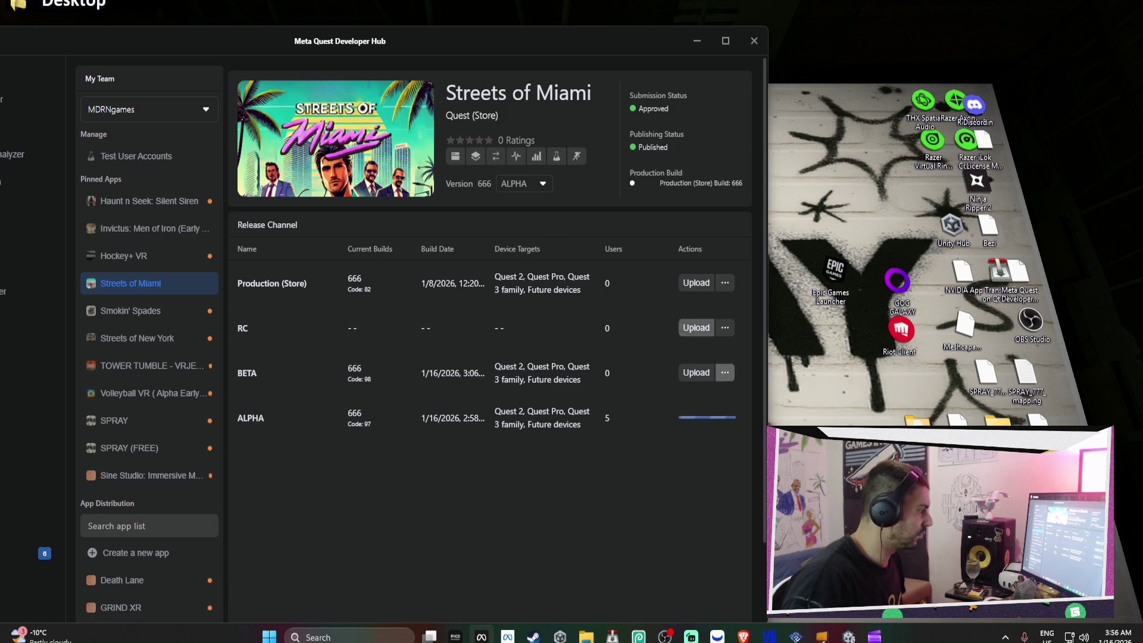
key(alt+Tab)
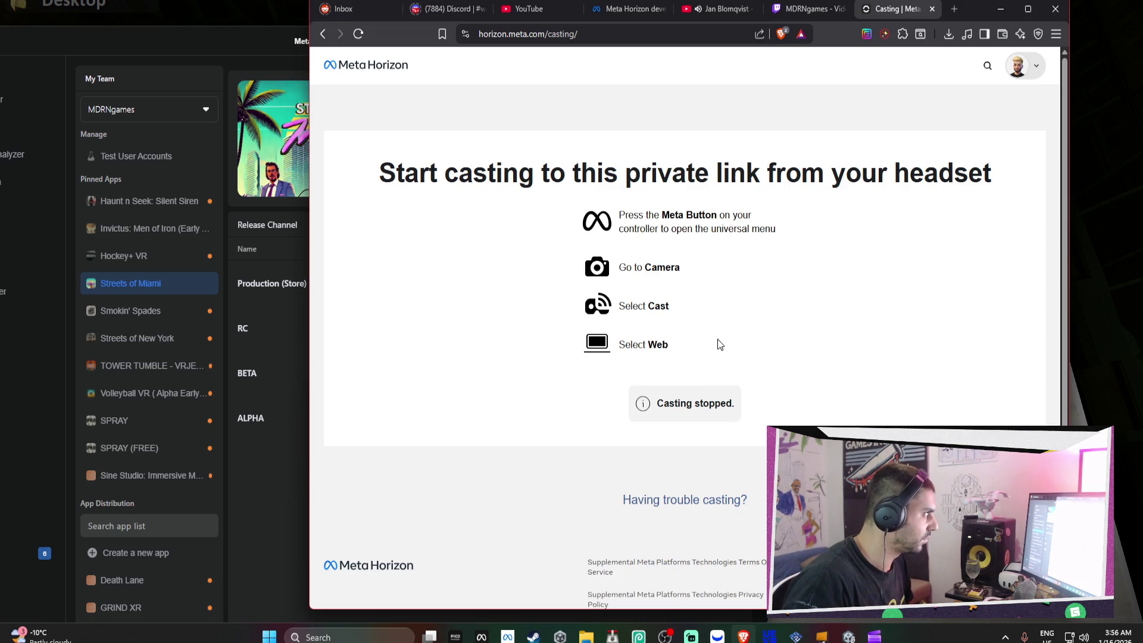
Open the Analytics Overview for Invictus in the Meta Horizon Developer Dashboard
click(813, 8)
click(628, 8)
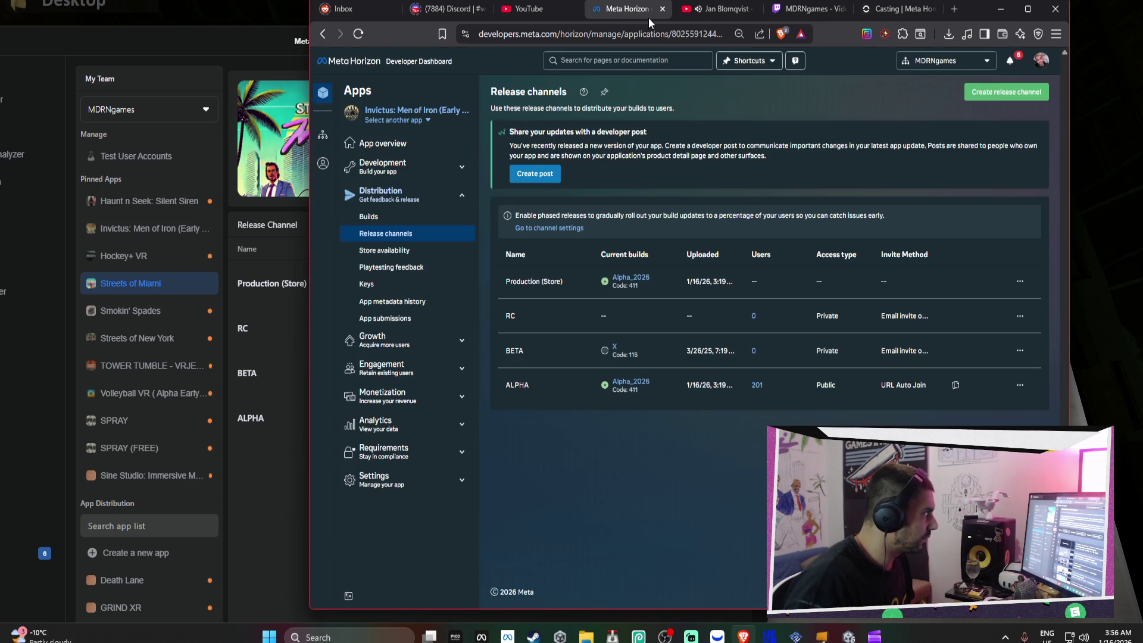
click(393, 424)
click(406, 453)
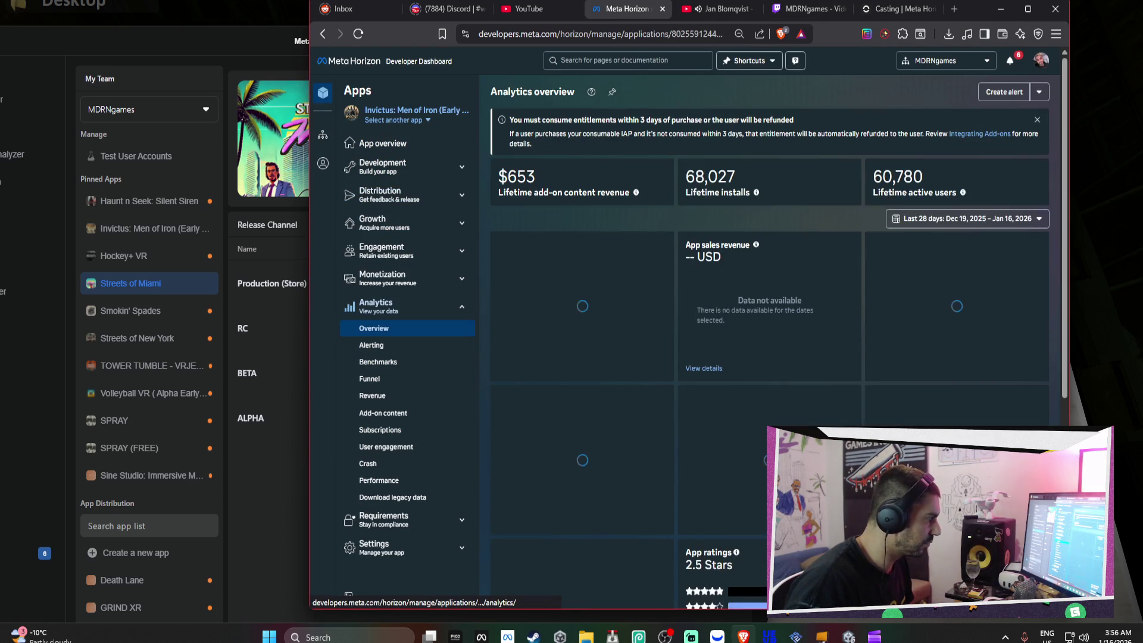
Review the installs, active users and frame-rate cards, open Select another app, then minimize the browser
scroll(768, 333, down, 5)
scroll(982, 357, up, 4)
mouse_move(1033, 384)
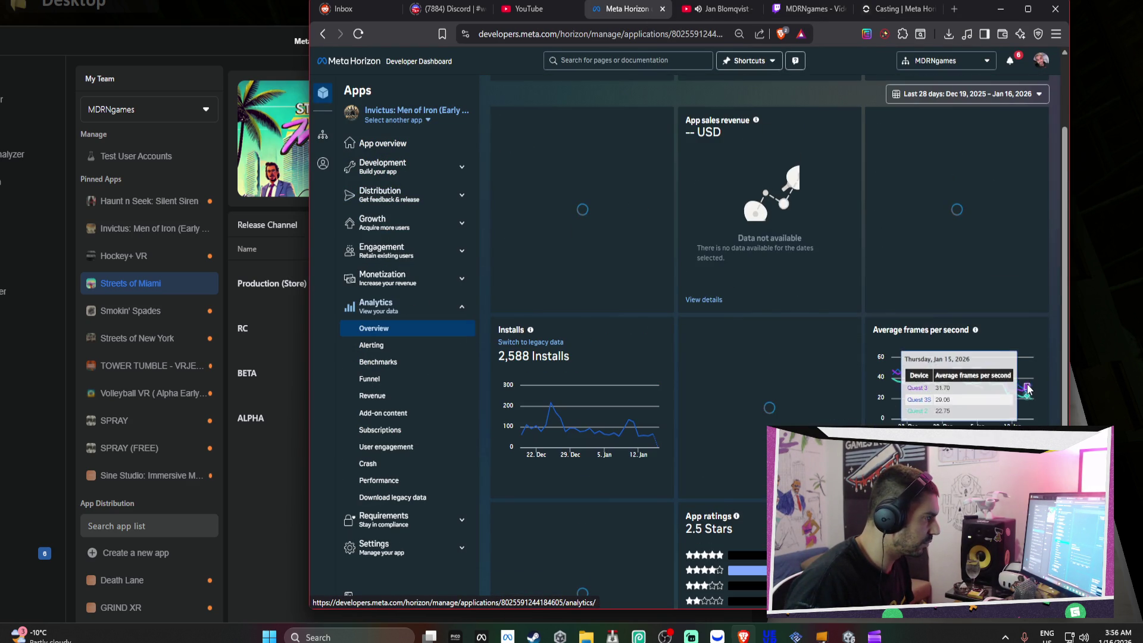
scroll(1034, 382, up, 2)
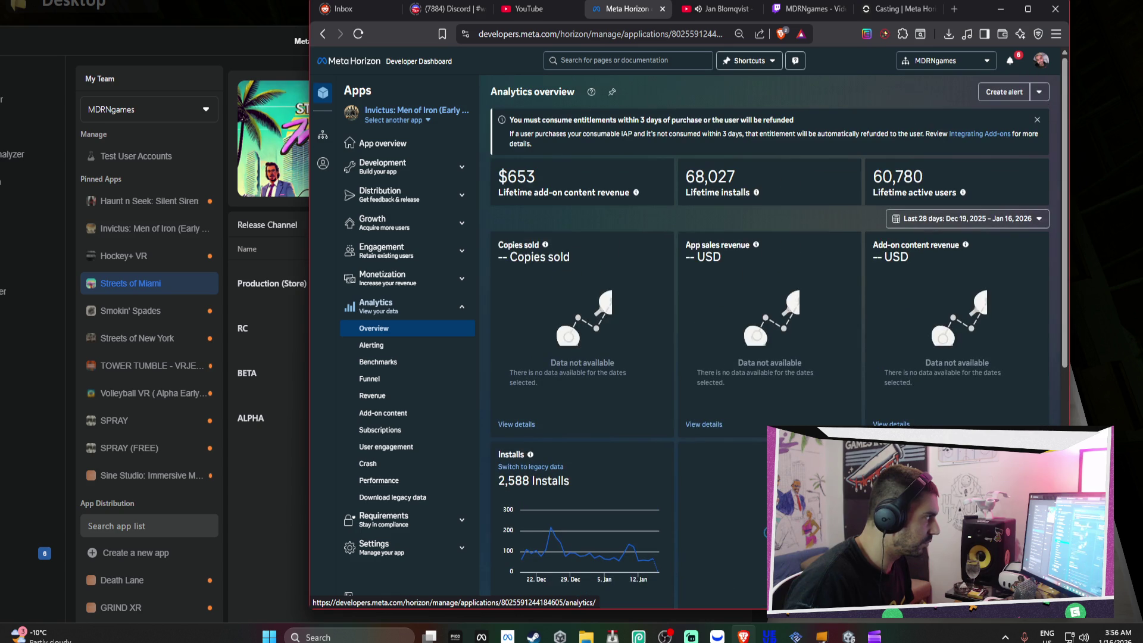
scroll(768, 334, down, 3)
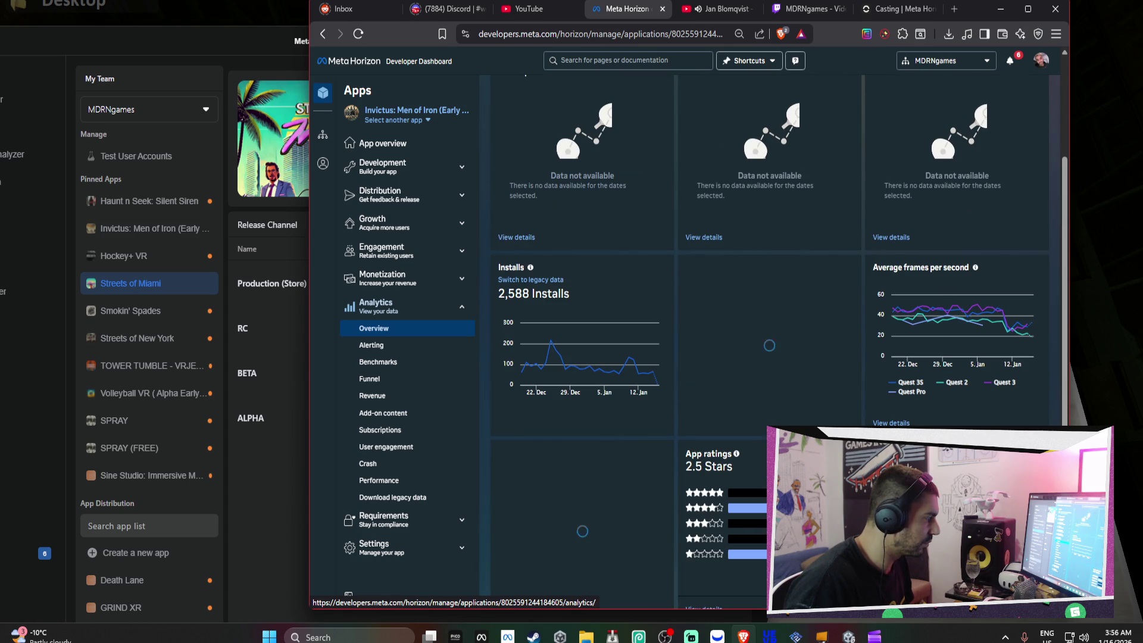
mouse_move(797, 362)
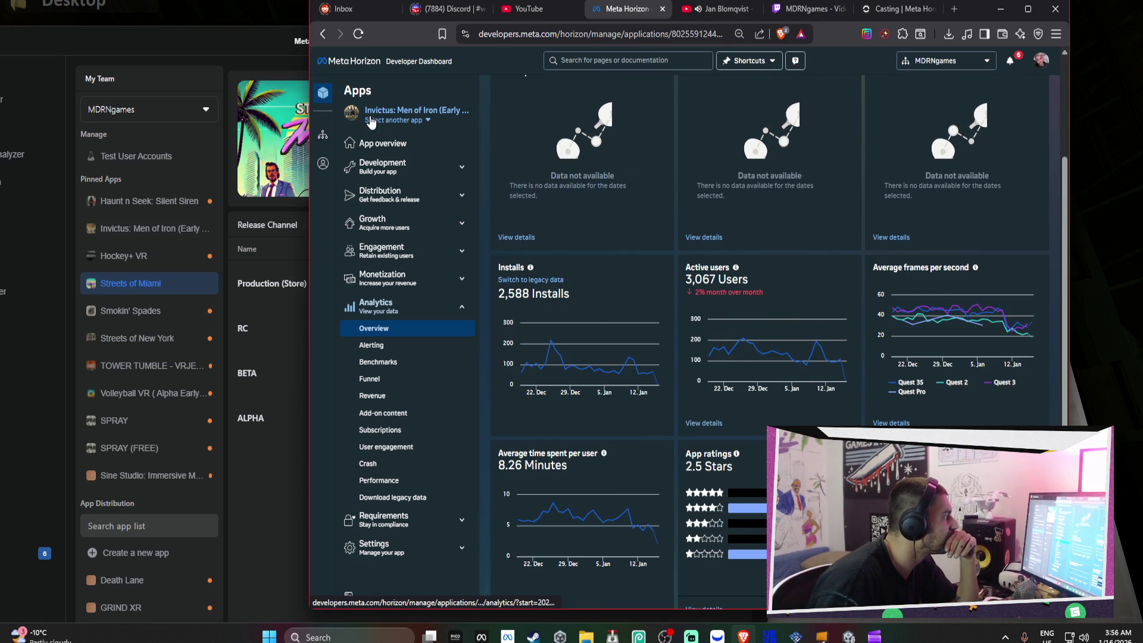
click(381, 121)
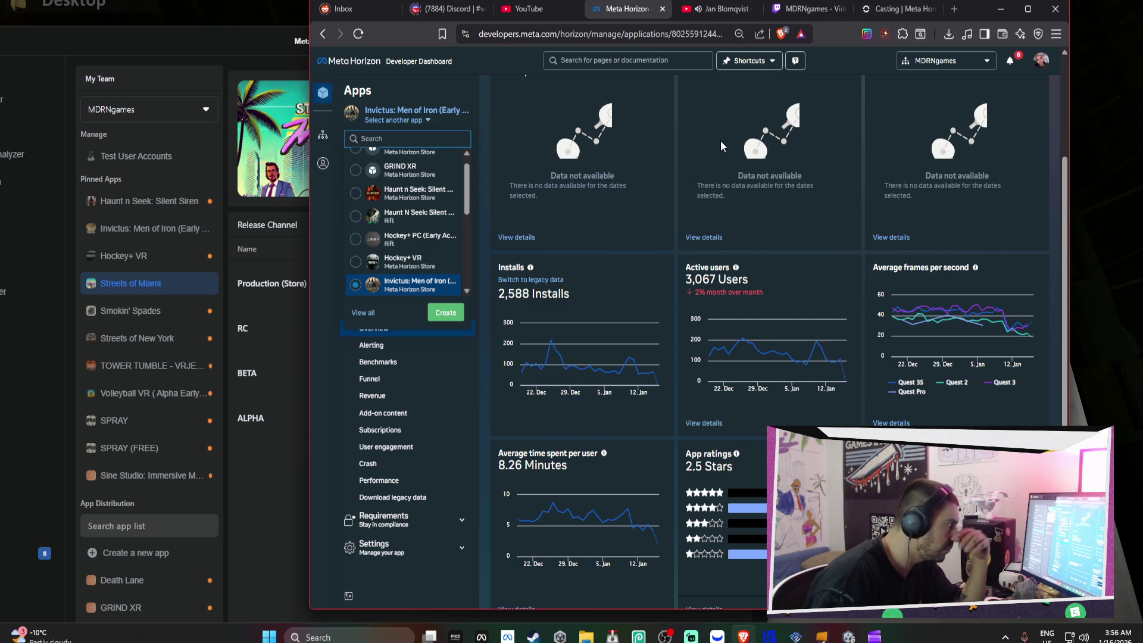
click(1001, 8)
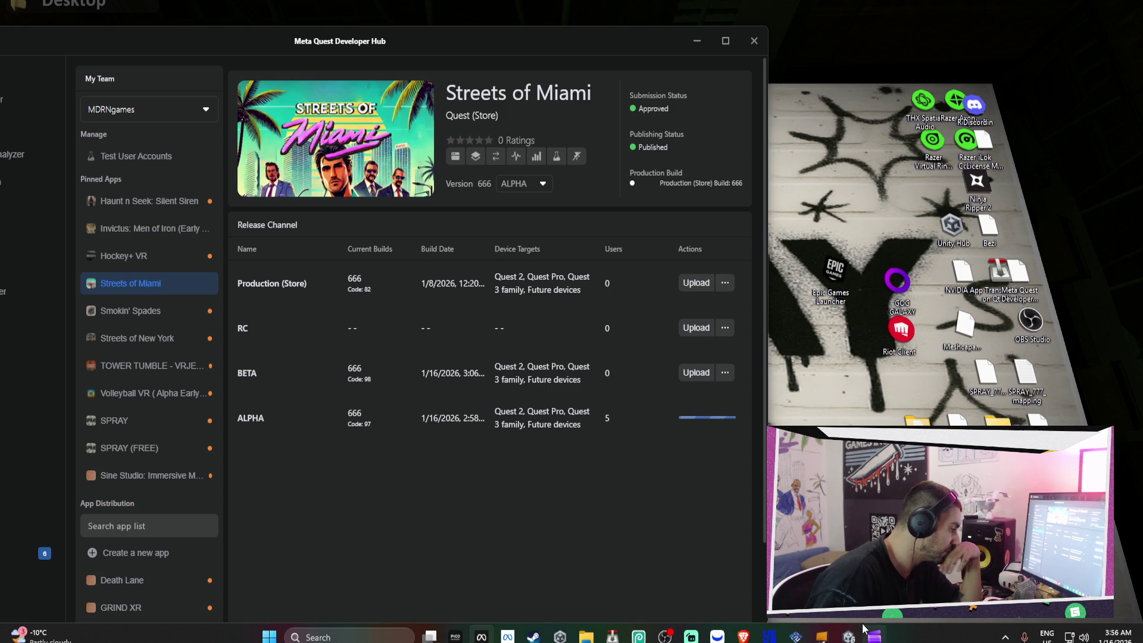
Switch between Unity and the Developer Hub to follow the Streets of Miami ALPHA upload
mouse_move(848, 636)
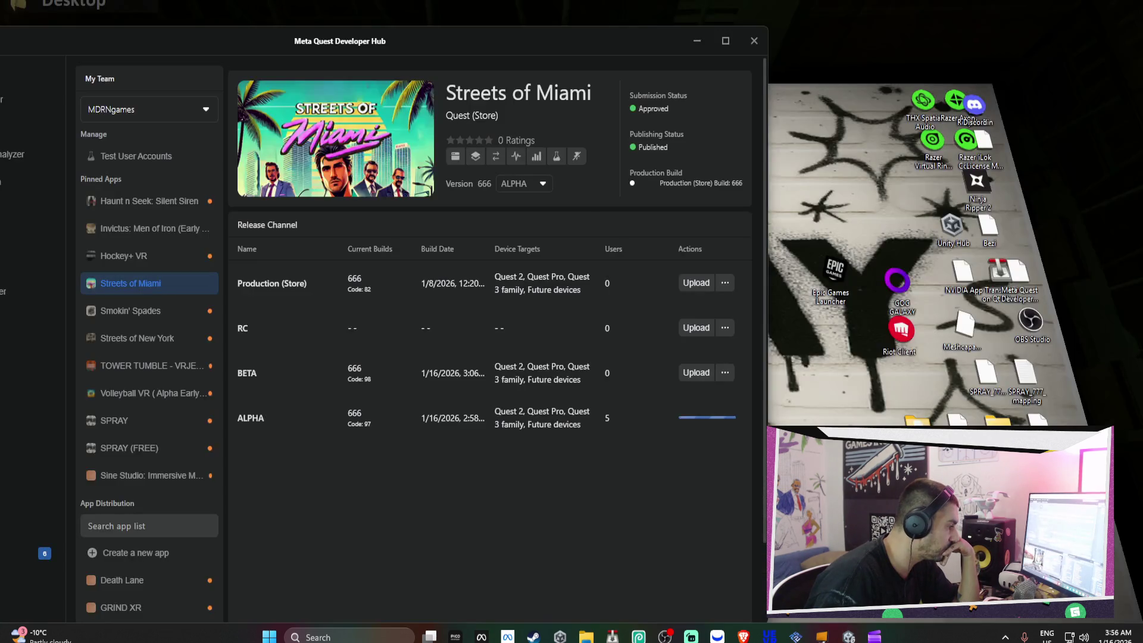
click(848, 636)
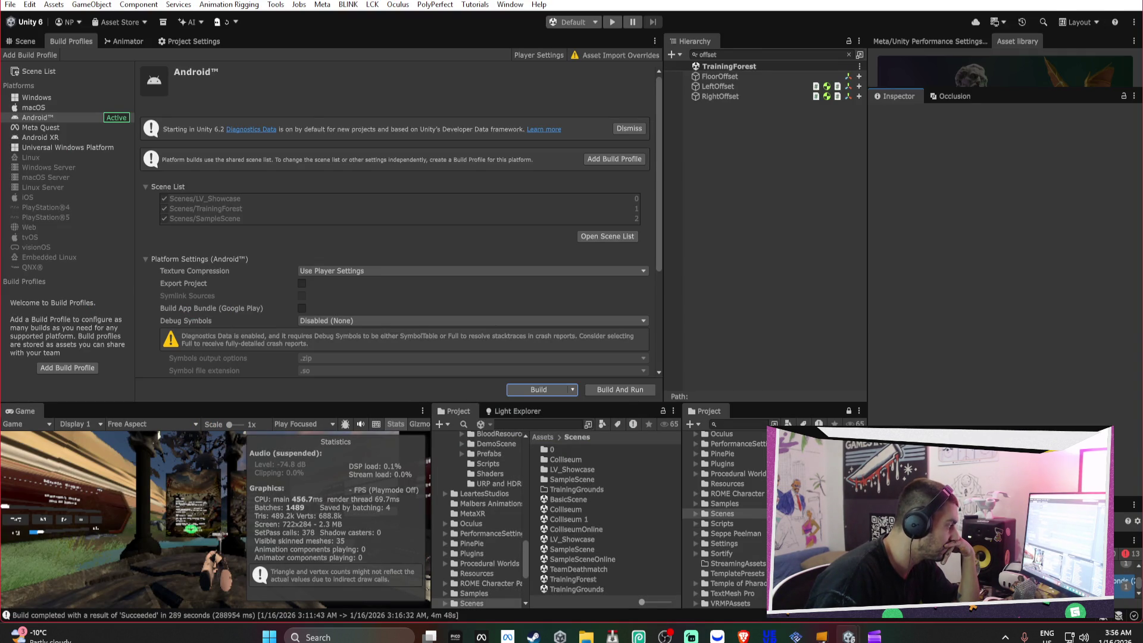
key(alt+Tab)
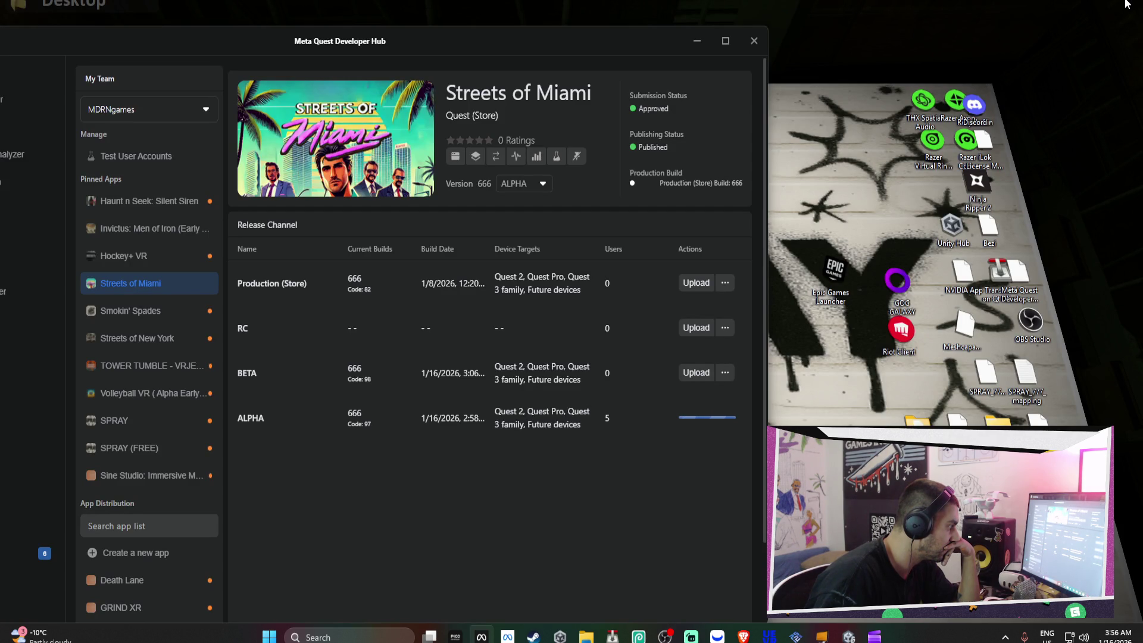
key(alt+Tab)
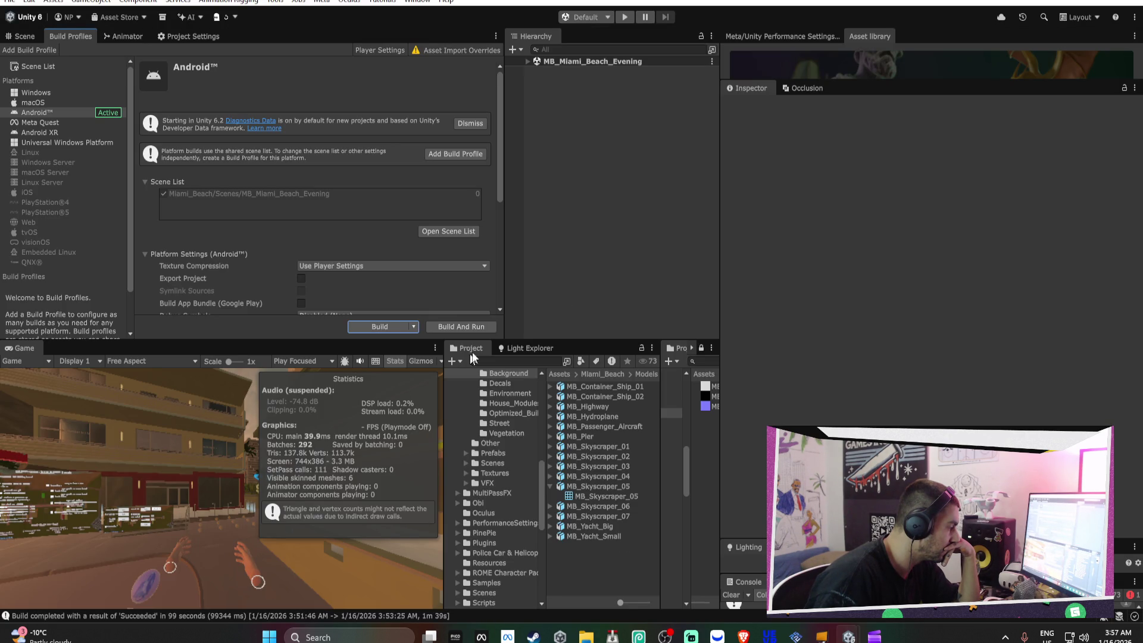
key(alt+Tab)
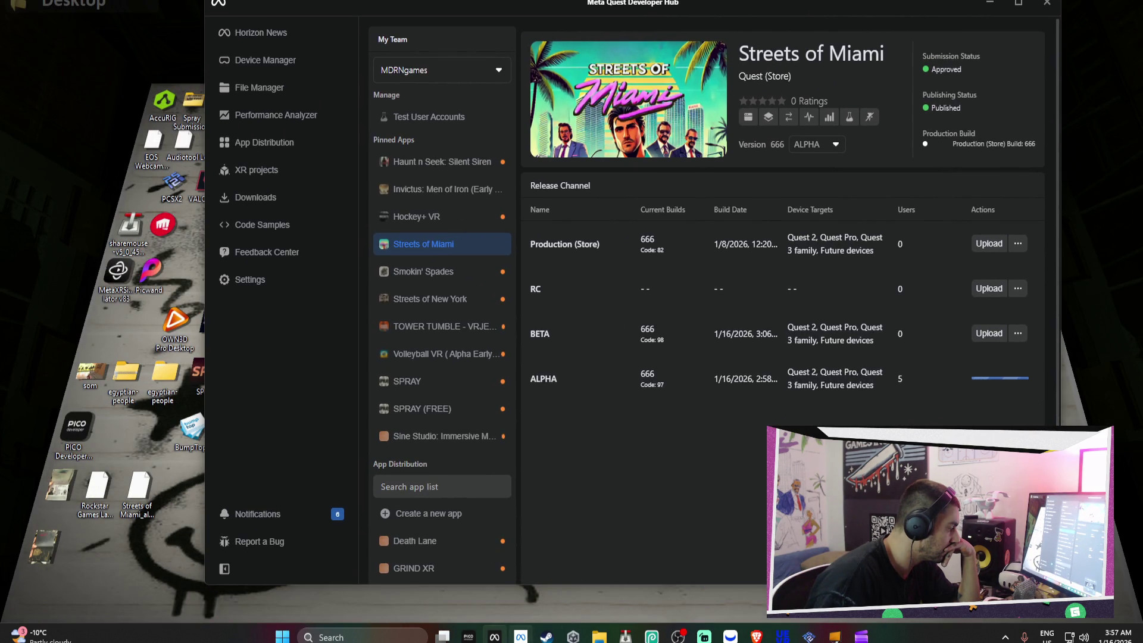
click(572, 636)
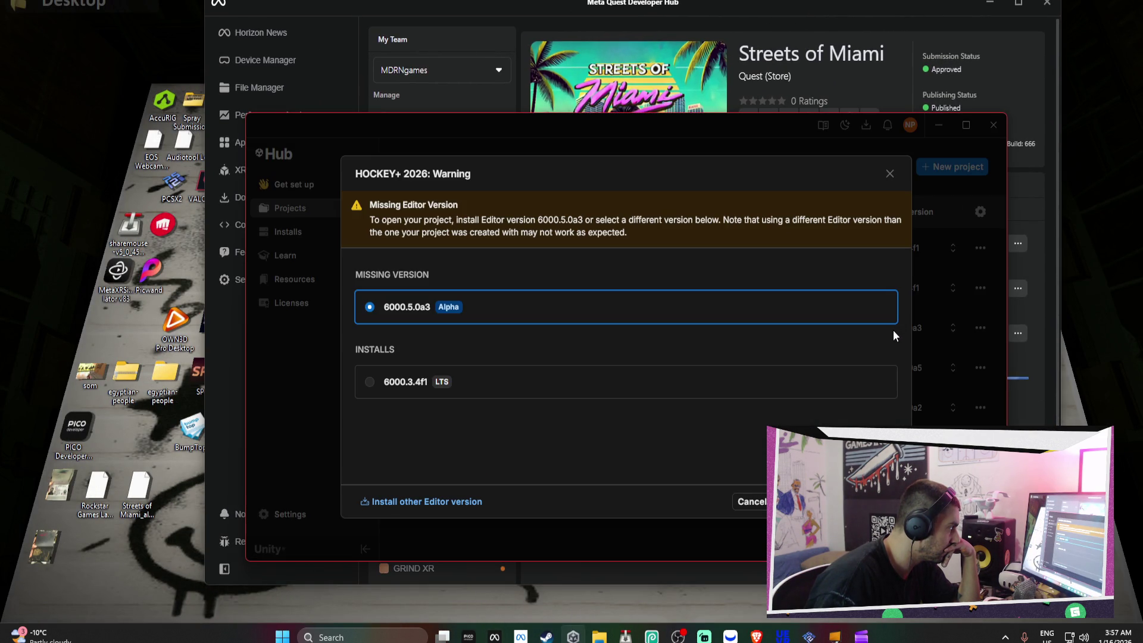
Change HOCKEY+ 2026 to editor 6000.3.4f1 and confirm the downgrade
click(714, 395)
click(827, 502)
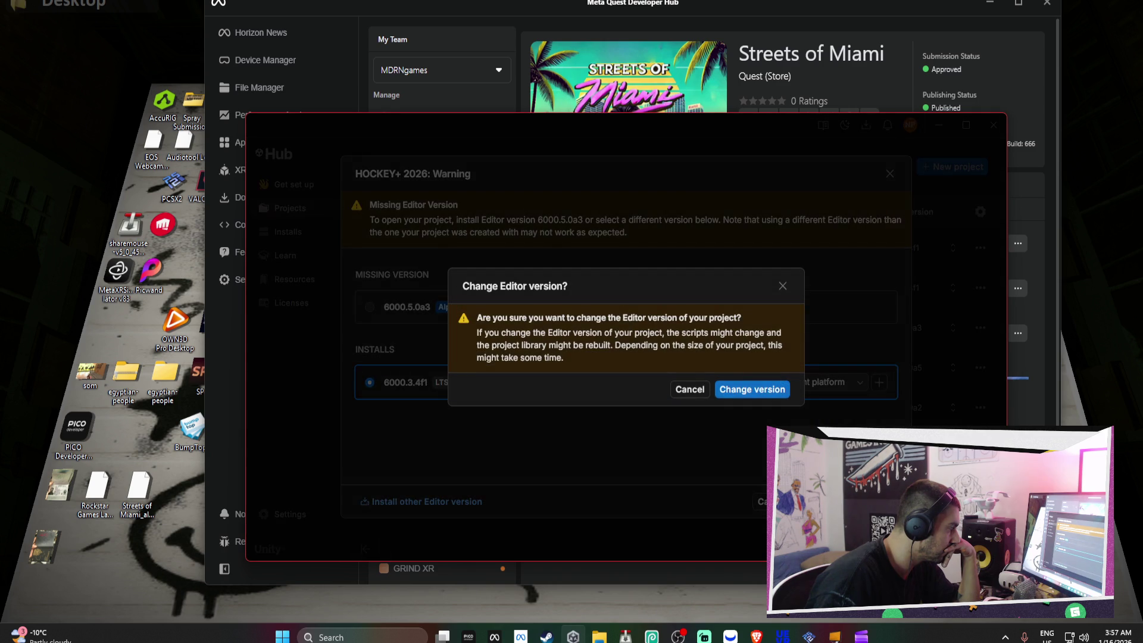
click(740, 395)
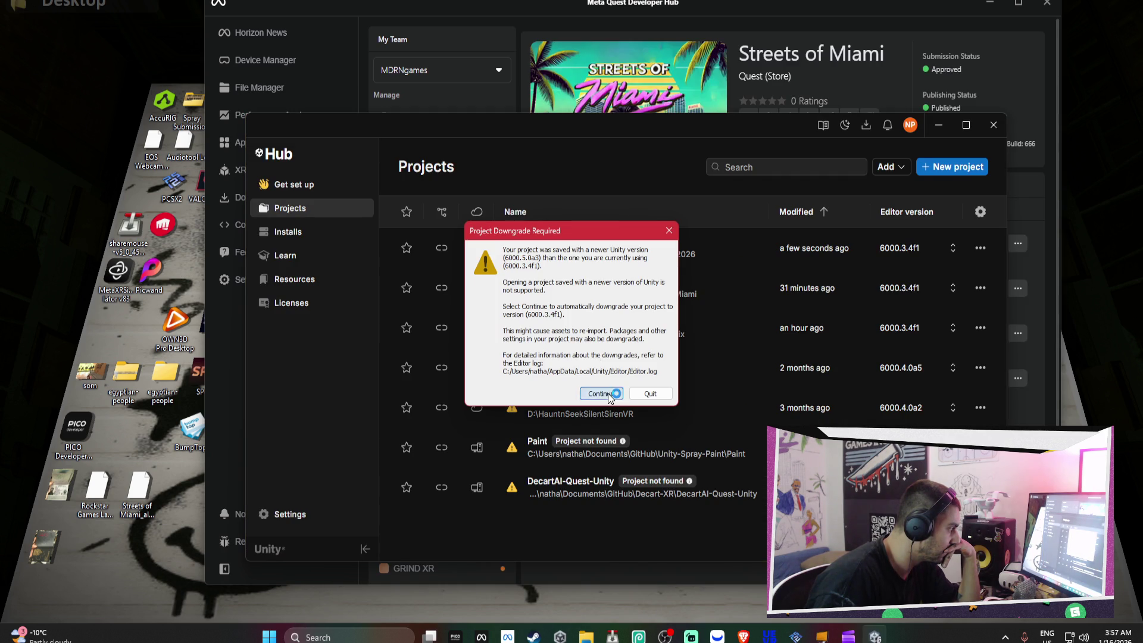
click(601, 393)
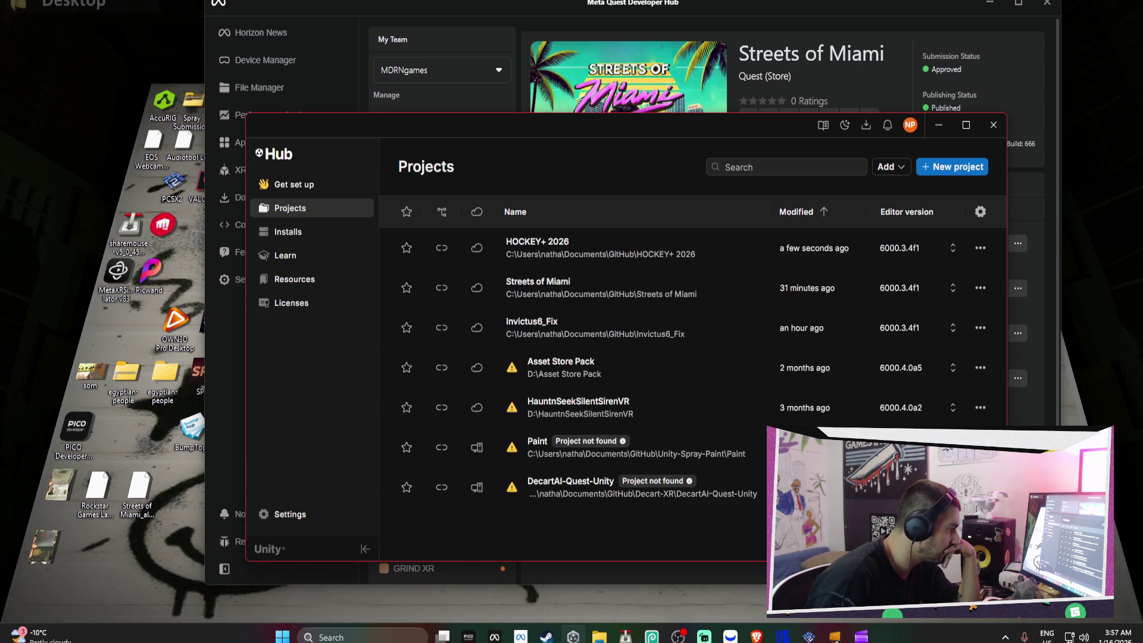
Remove the missing Paint project from the Unity Hub list and minimize Unity Hub
click(980, 407)
click(882, 463)
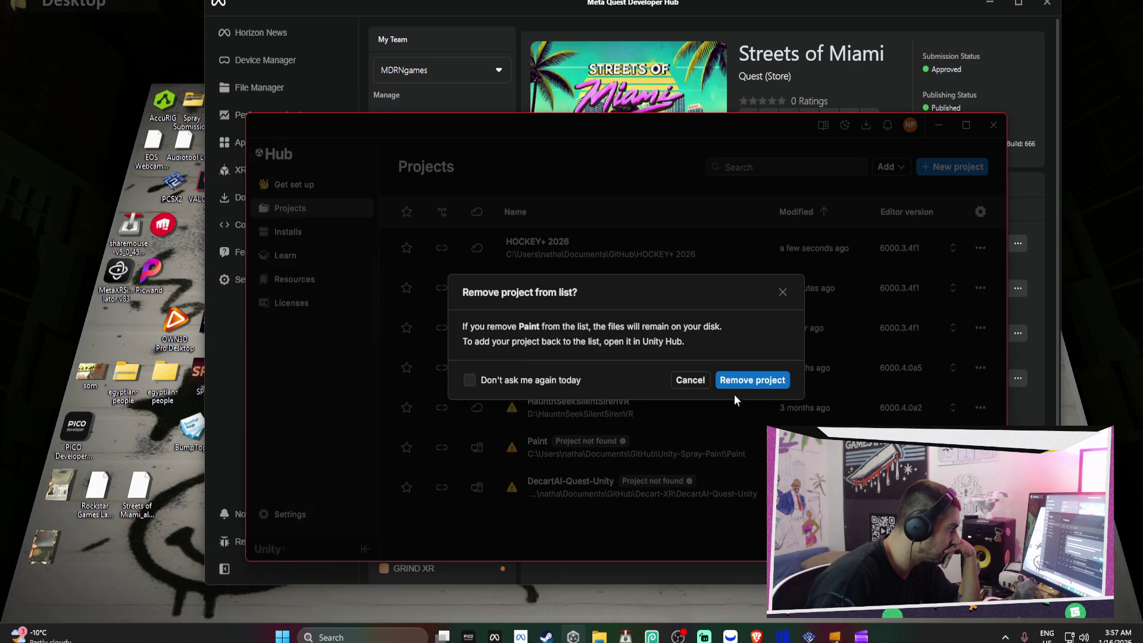
click(754, 380)
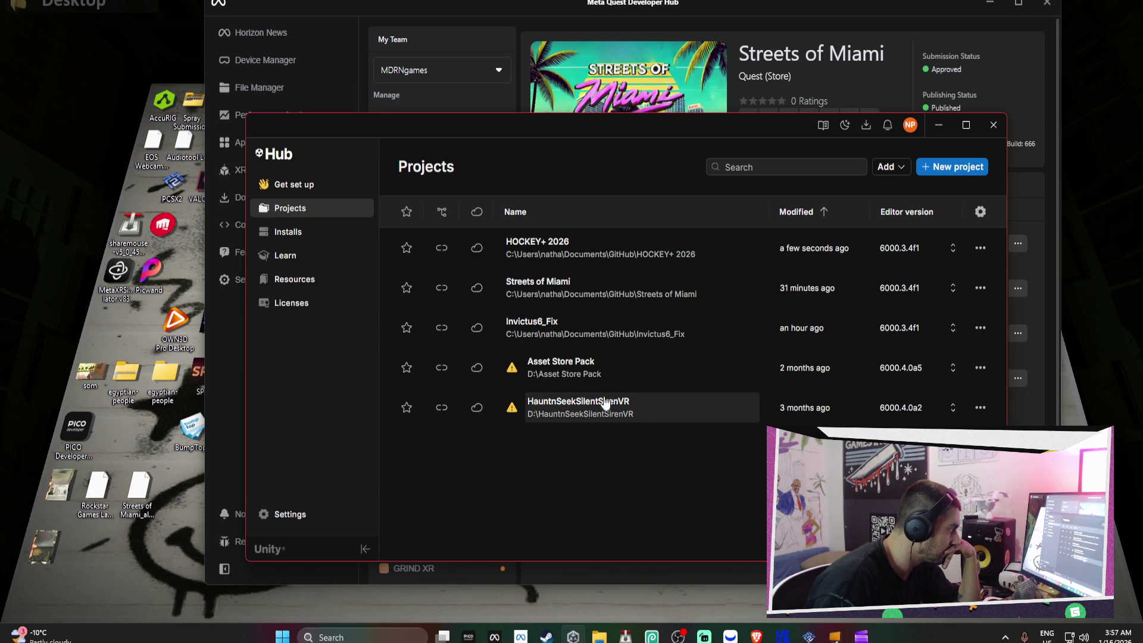
click(948, 127)
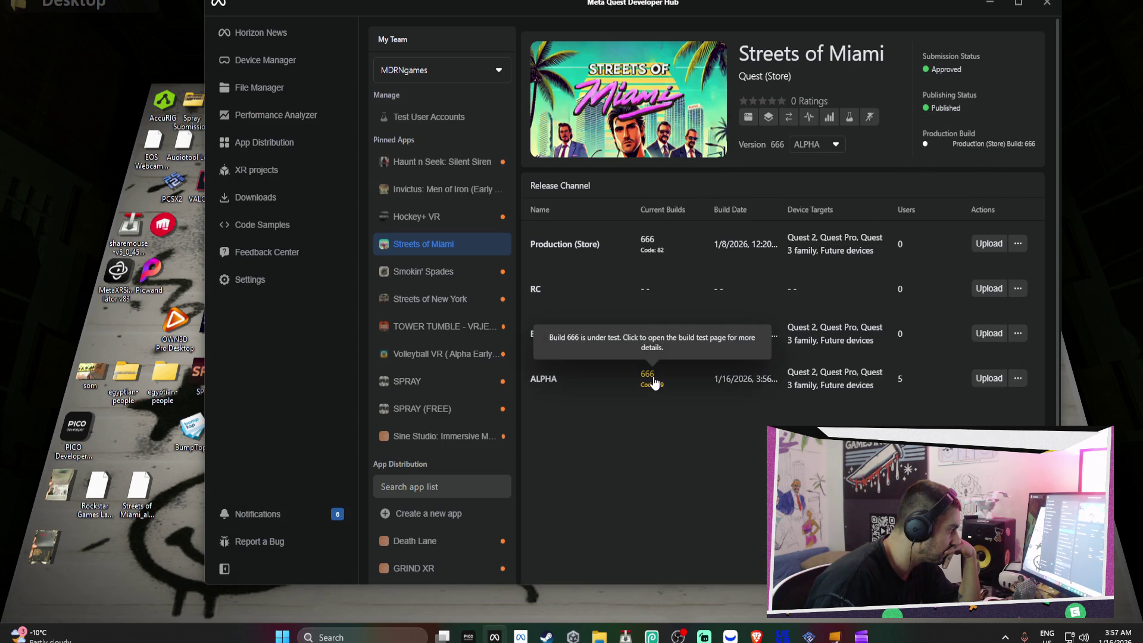
Minimize the Developer Hub, Clipchamp export and Unity Hub to leave the bare desktop showing
click(989, 4)
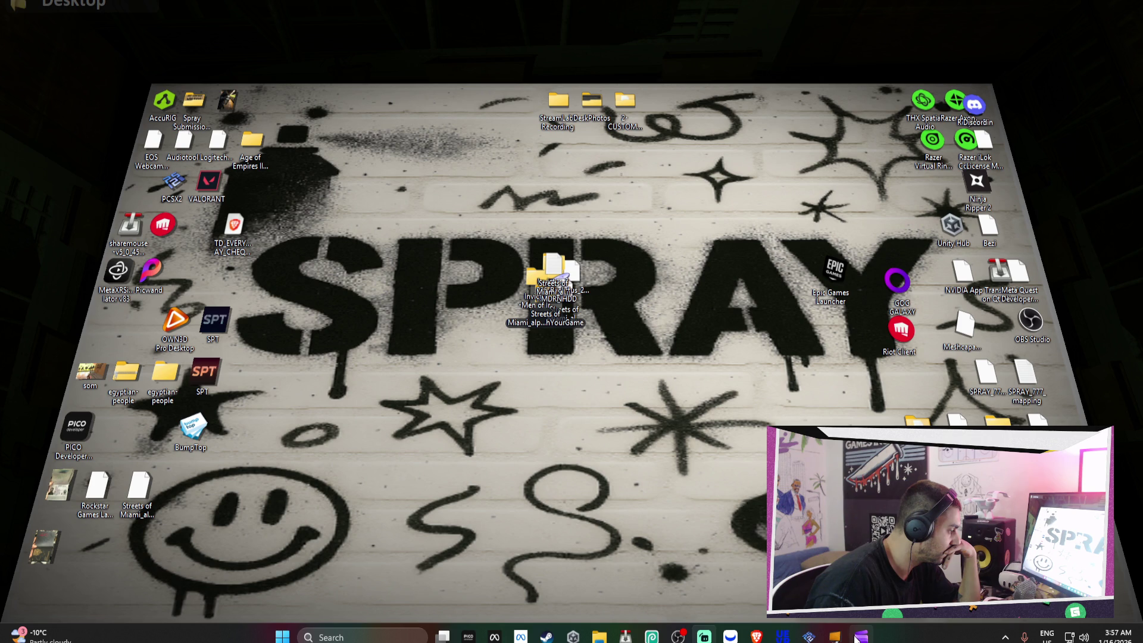
mouse_move(678, 636)
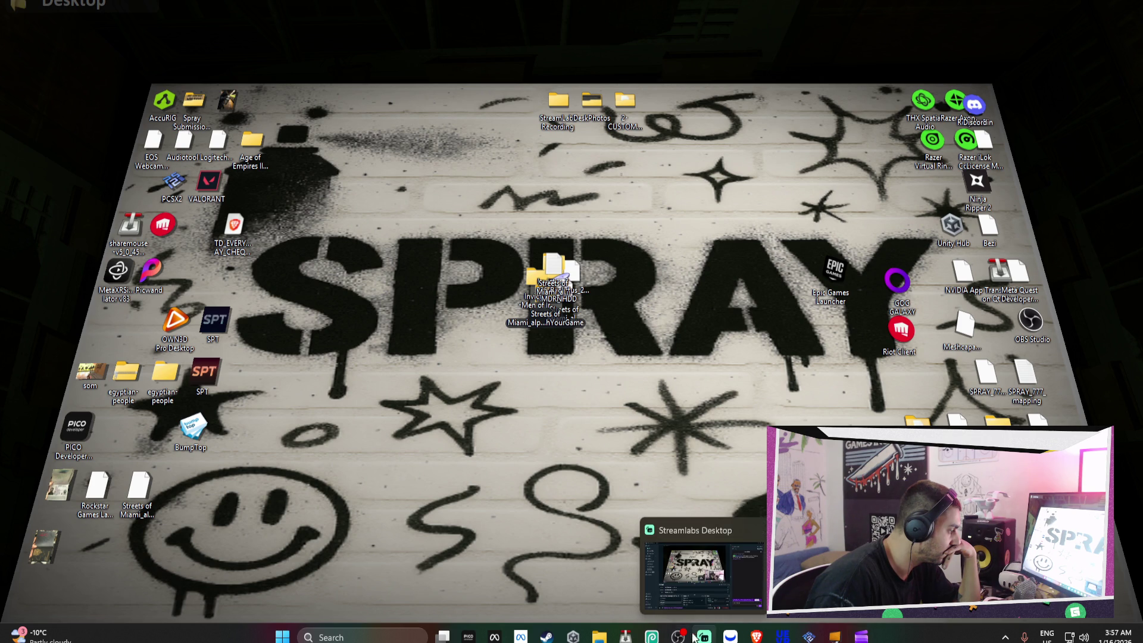
click(862, 636)
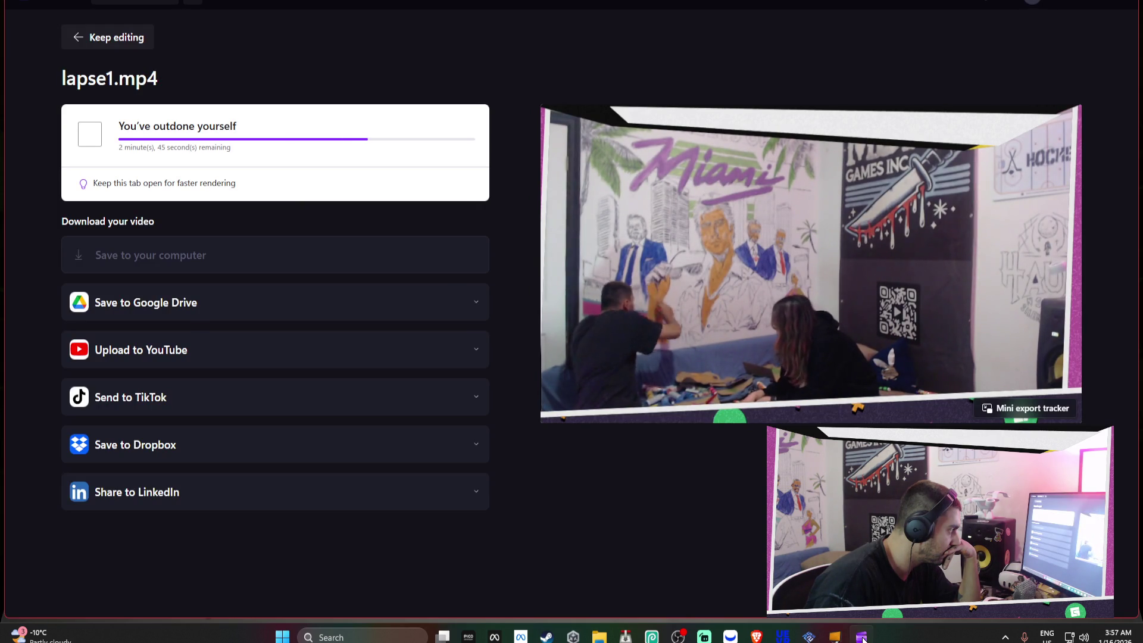
click(862, 637)
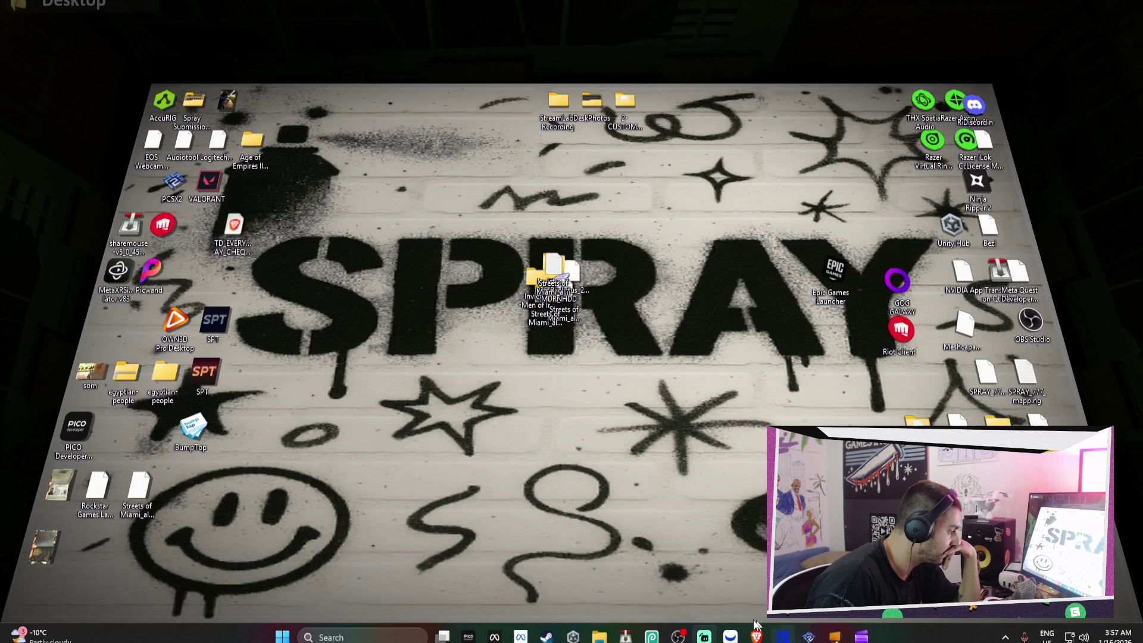
click(573, 636)
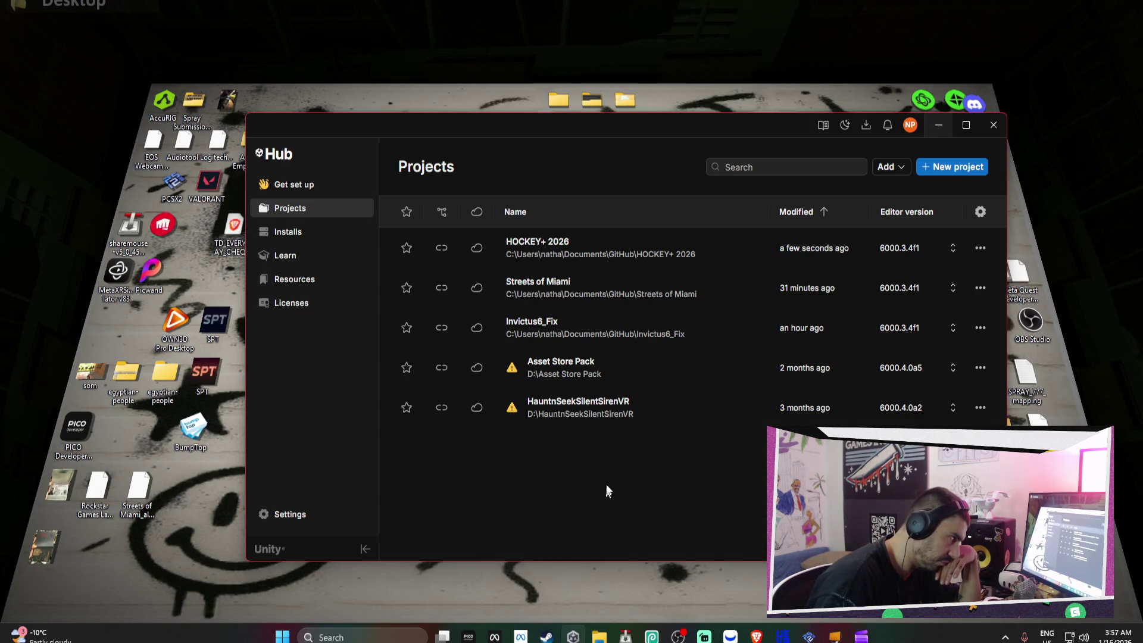
click(624, 253)
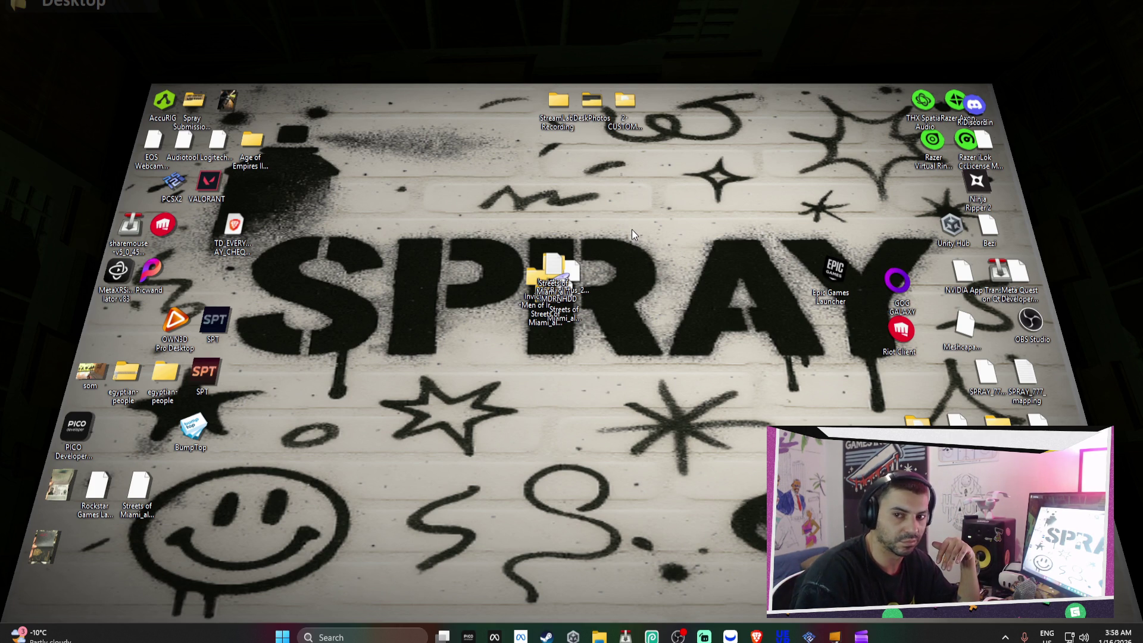
mouse_move(672, 235)
mouse_down()
mouse_move(508, 338)
mouse_move(622, 280)
mouse_move(549, 260)
mouse_move(574, 260)
mouse_up()
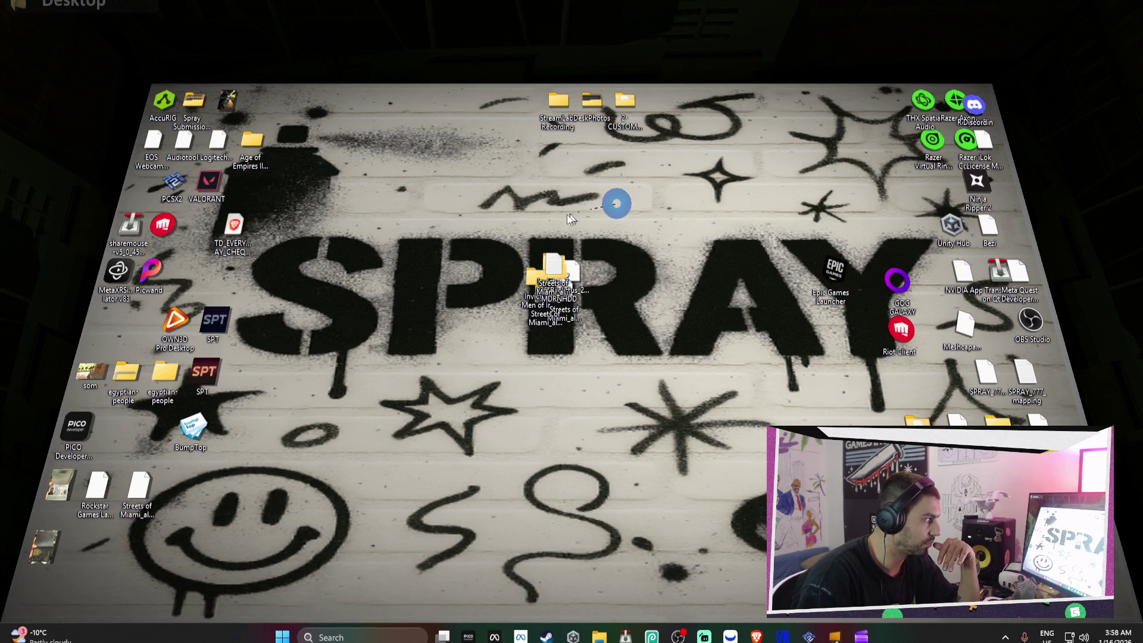
Pile the lassoed middle icons together and move the pile near the top
drag(650, 232, 616, 204)
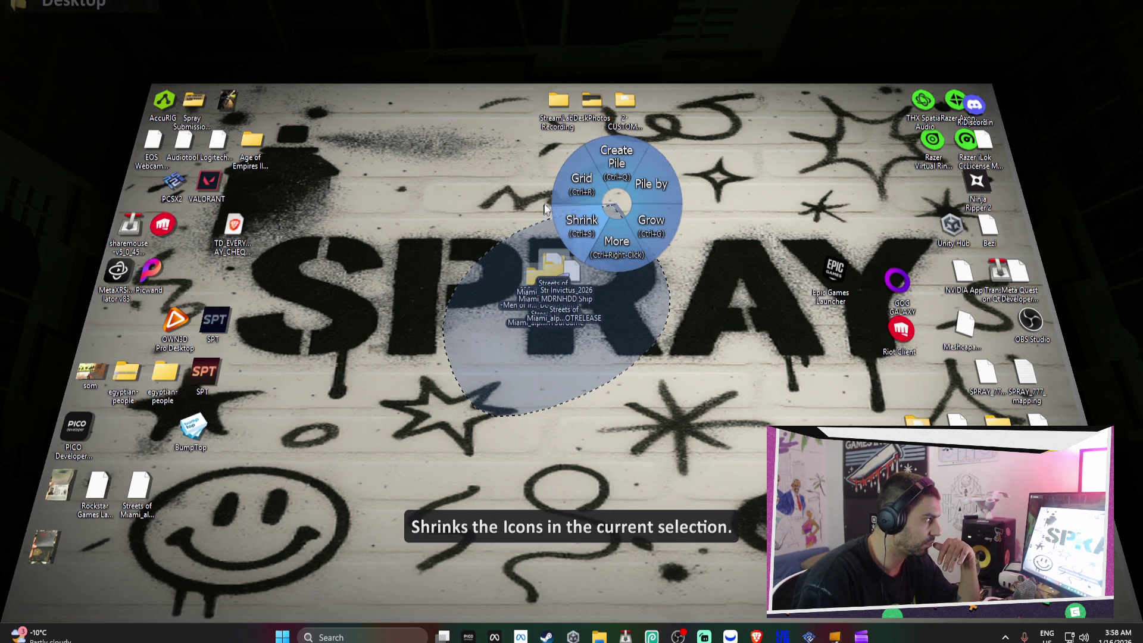
click(613, 178)
drag(554, 277, 469, 103)
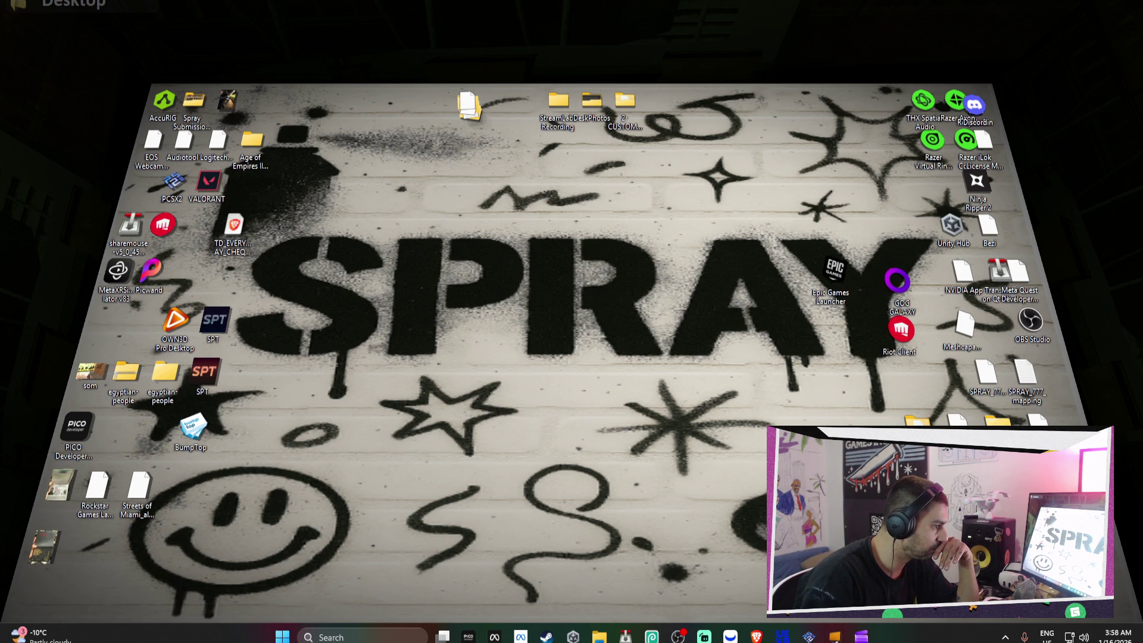
Drag the hidden lower-right icons into view, then bring back the Developer Hub
mouse_move(1072, 453)
mouse_down()
mouse_move(1071, 423)
mouse_move(936, 410)
mouse_move(933, 374)
mouse_up()
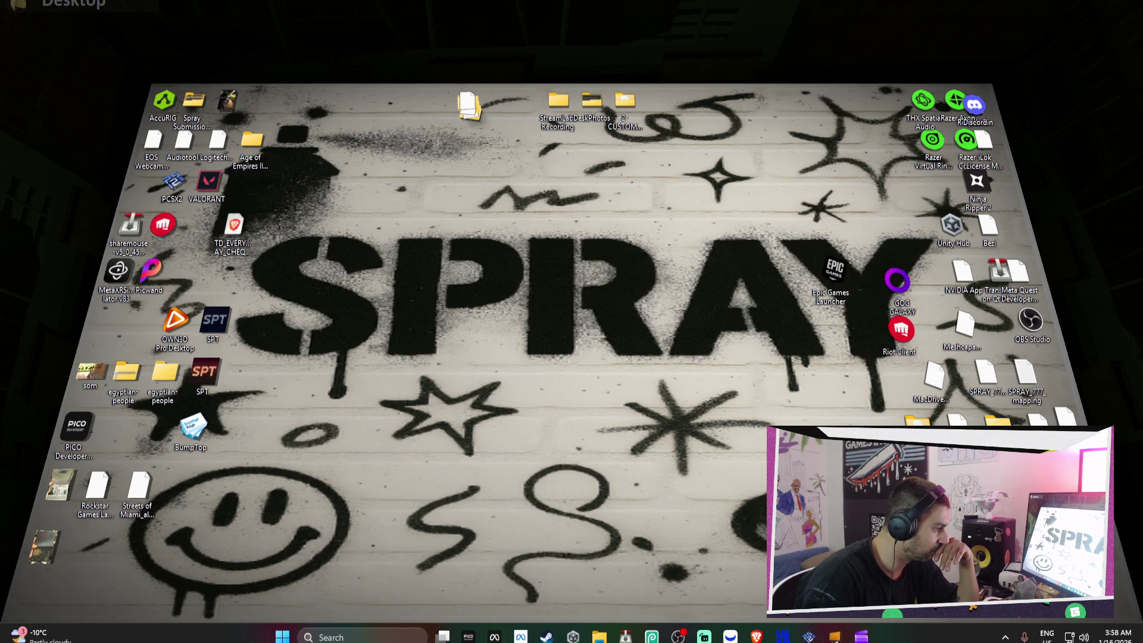
drag(843, 433, 848, 418)
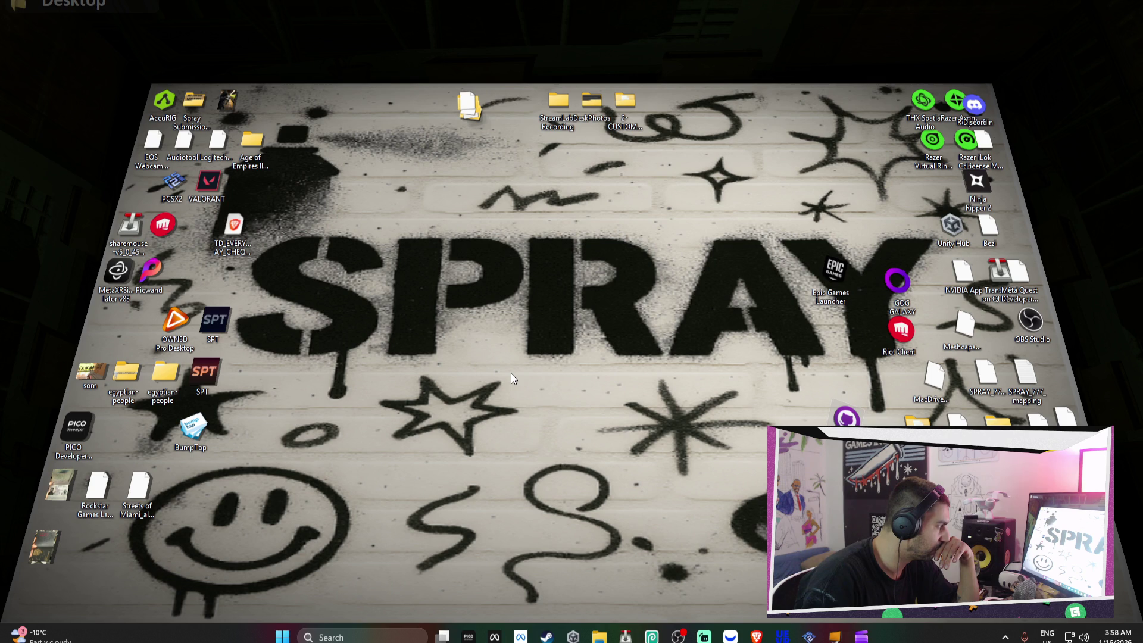
mouse_move(709, 639)
click(506, 639)
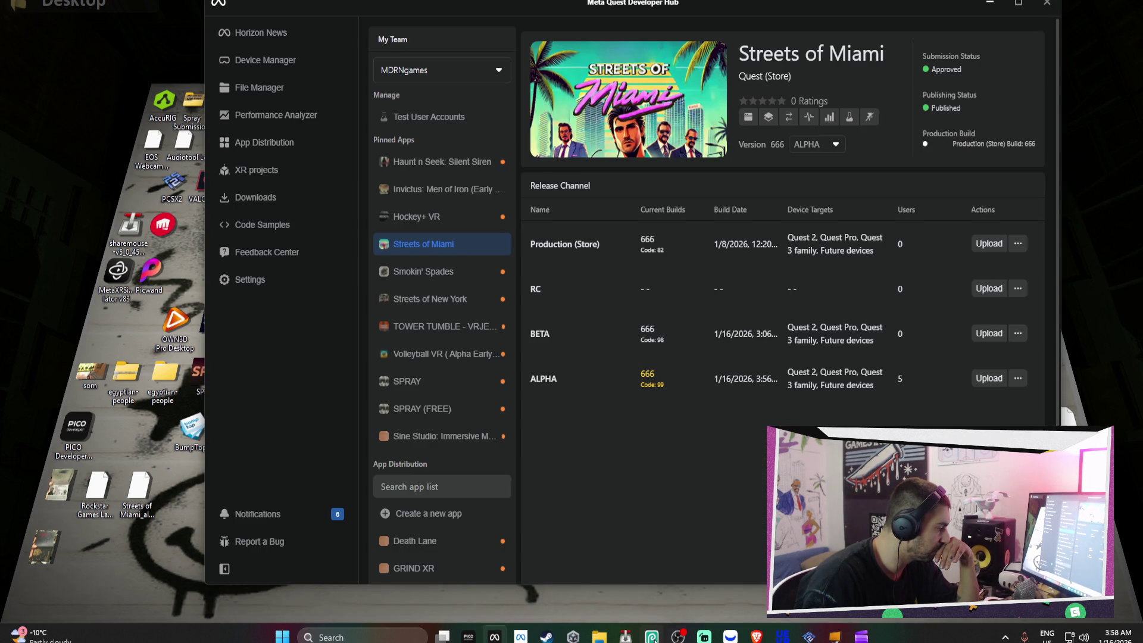
Bring up the YouTube tab in Brave and pause the playing Ben Böhmer track
click(756, 636)
click(721, 9)
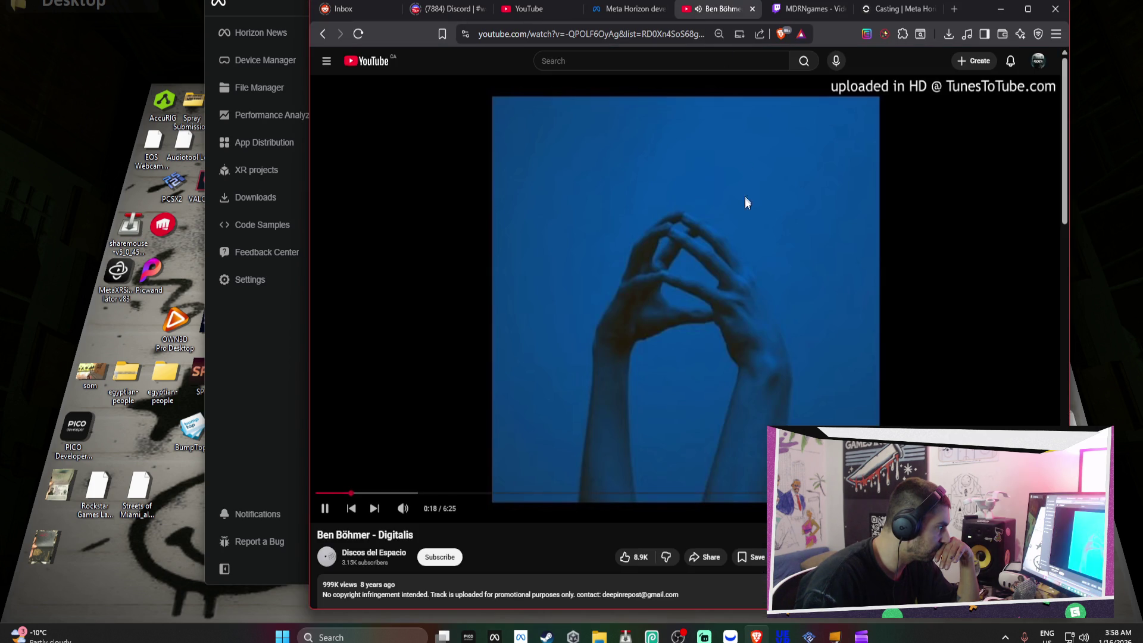
click(776, 162)
Play Herb Alpert's Spanish Flea from the sidebar, then check the lapse1.mp4 export again
scroll(829, 383, down, 3)
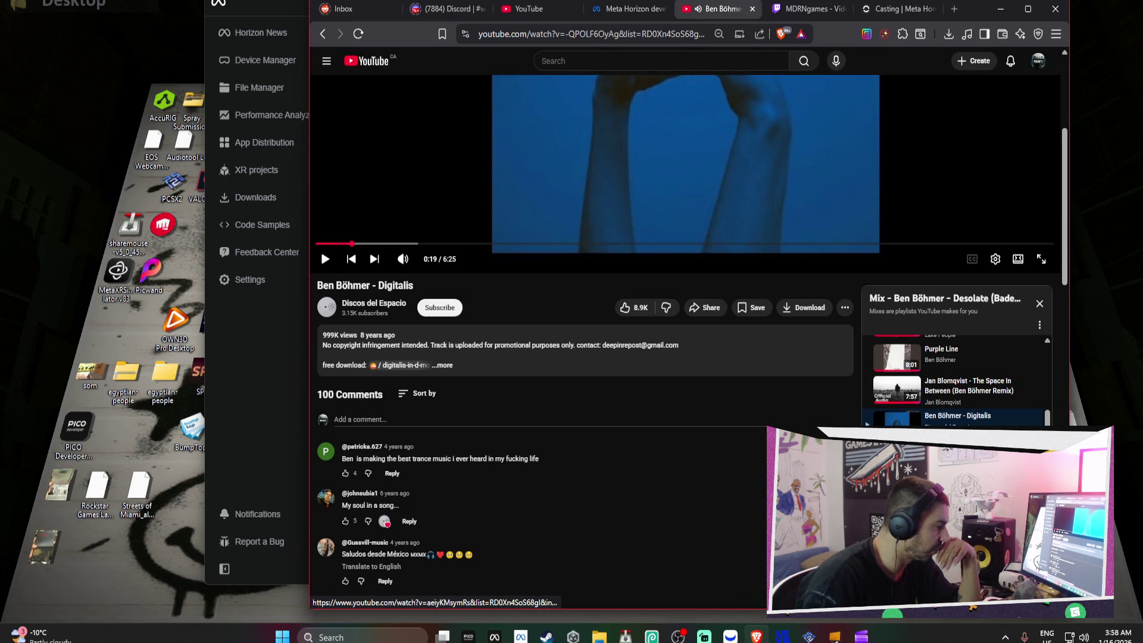
scroll(952, 381, down, 2)
scroll(953, 381, down, 2)
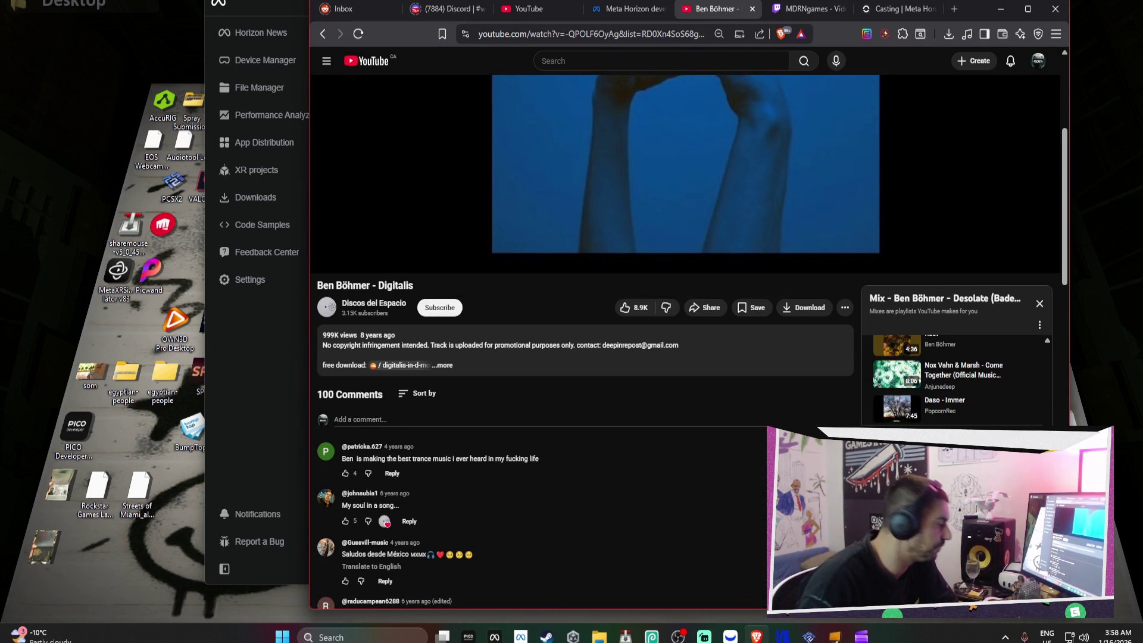
scroll(952, 381, down, 1)
scroll(583, 297, down, 2)
scroll(1012, 429, down, 1)
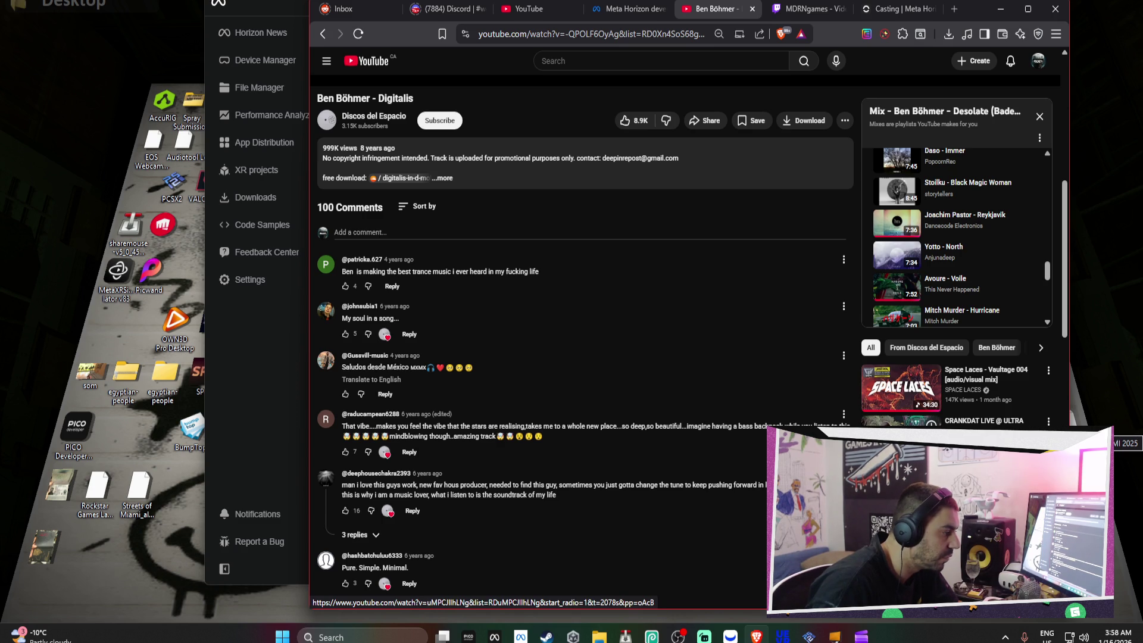
scroll(902, 411, down, 2)
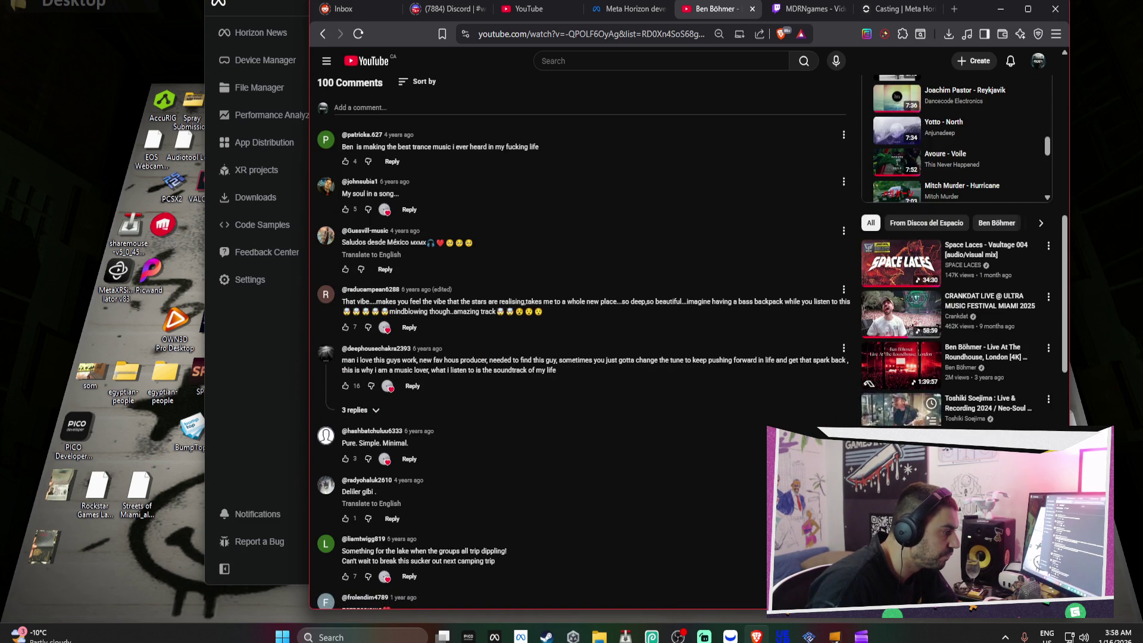
scroll(902, 411, down, 1)
scroll(902, 410, down, 1)
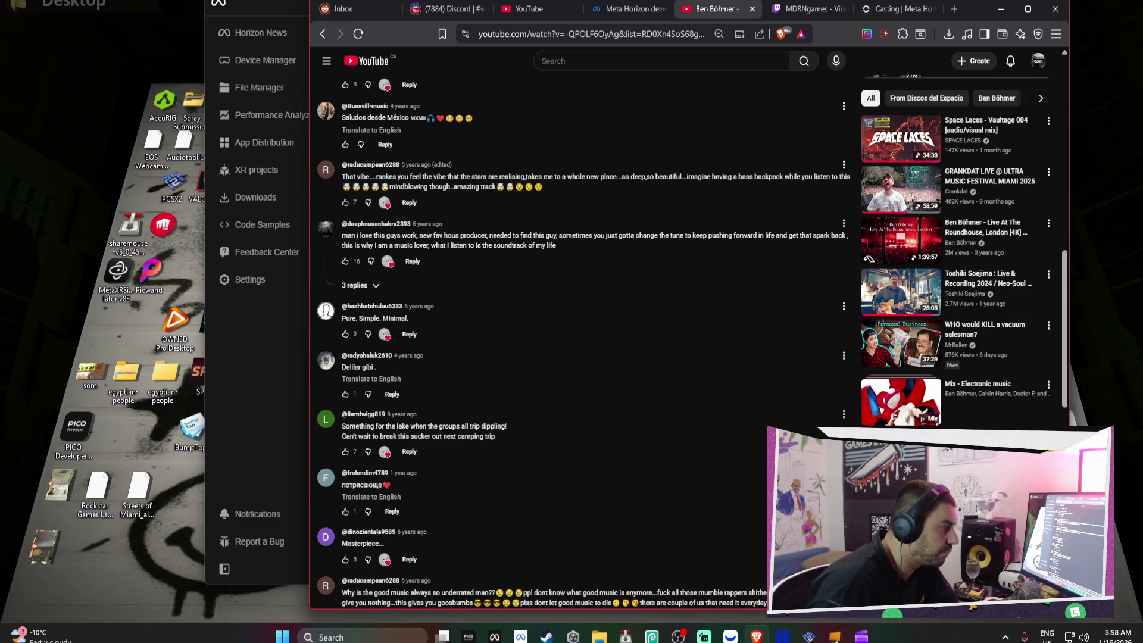
scroll(902, 411, down, 1)
scroll(902, 410, down, 1)
click(902, 411)
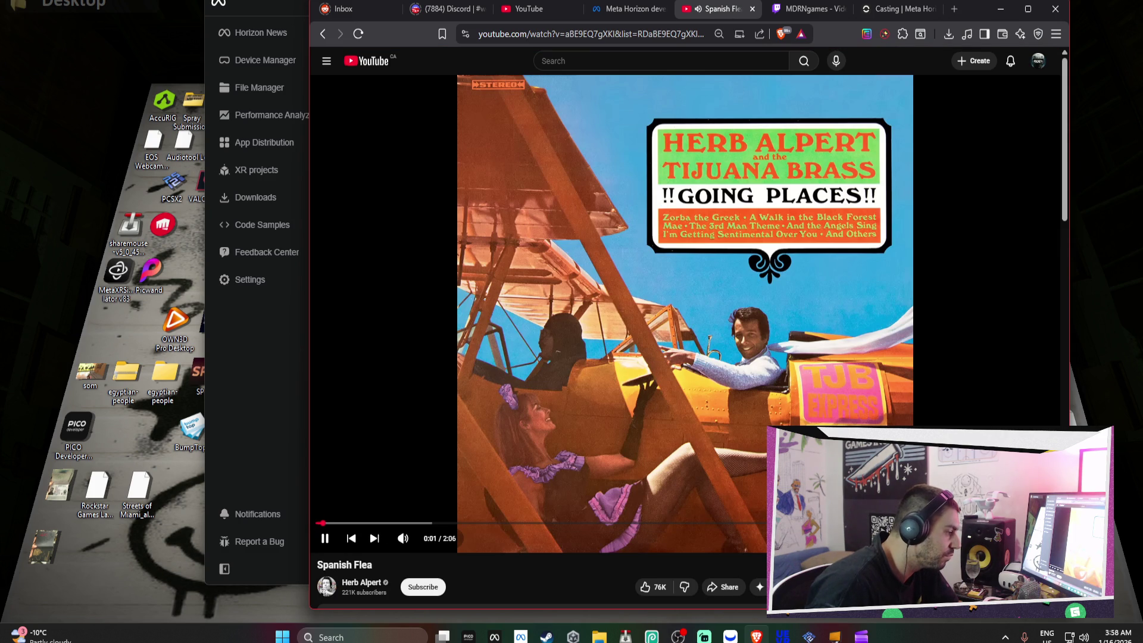
click(864, 637)
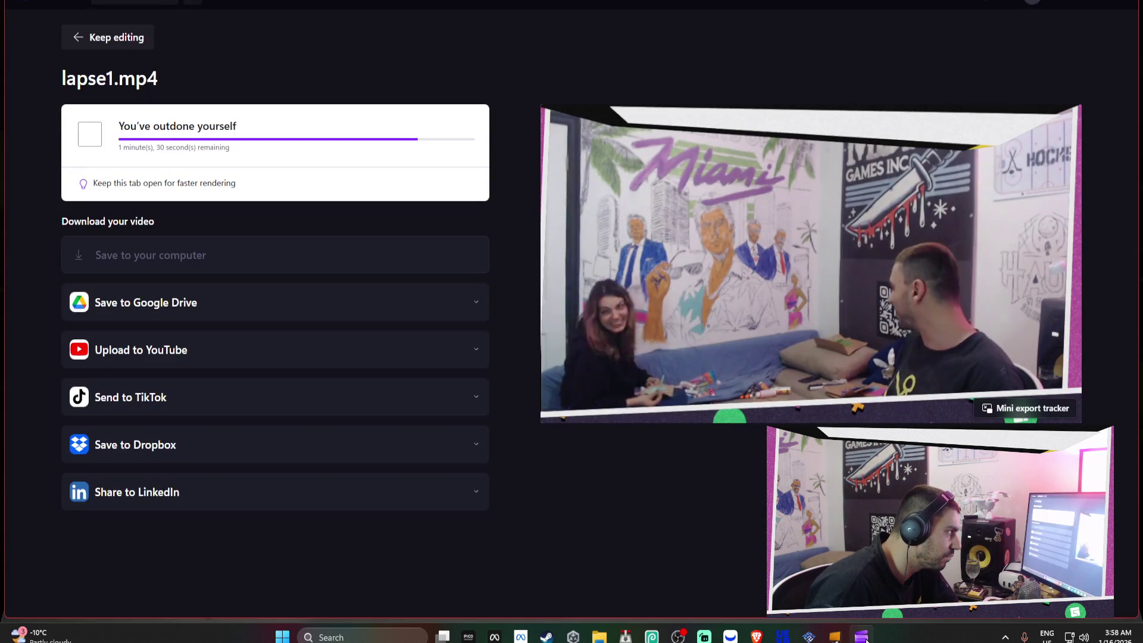
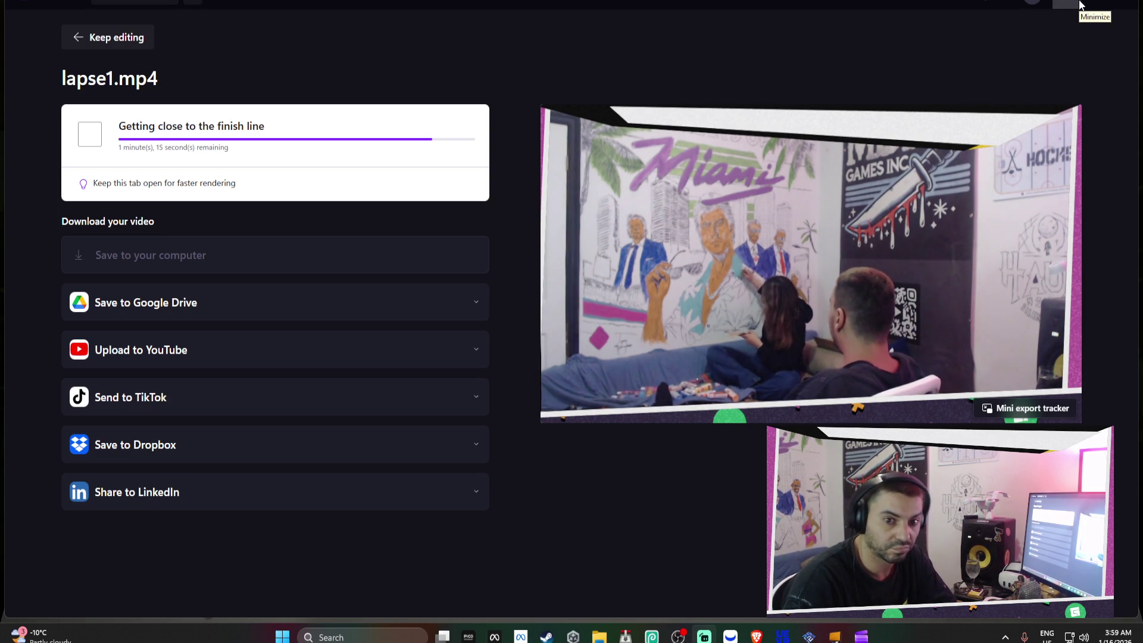
Minimize the Clipchamp export and cycle through the browser tabs to the Reddit notifications inbox
click(1080, 4)
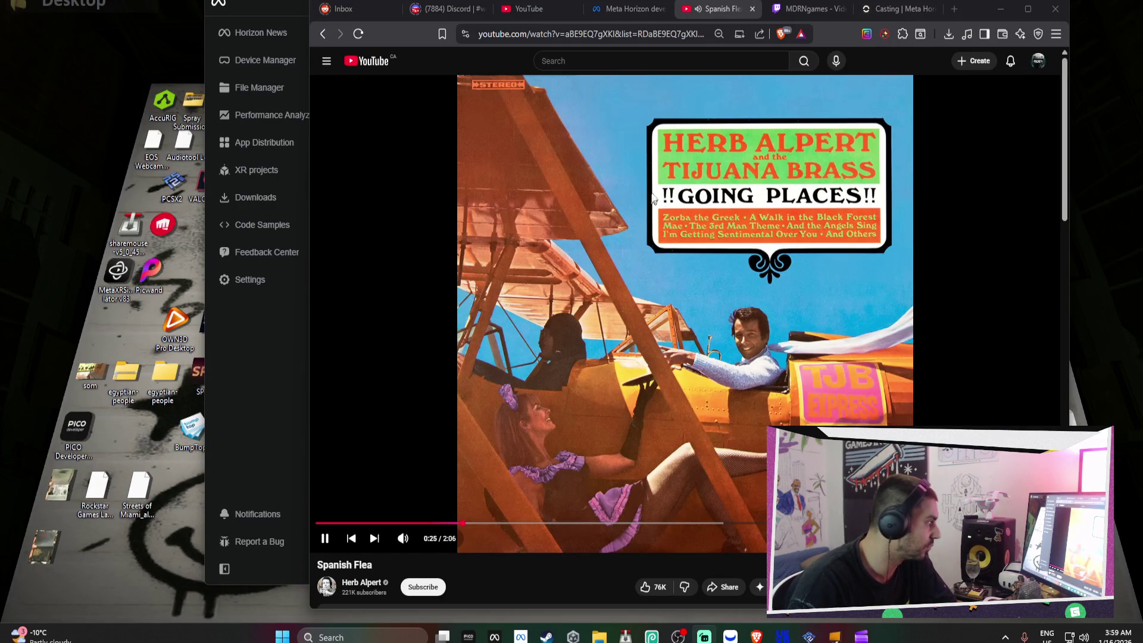
click(805, 9)
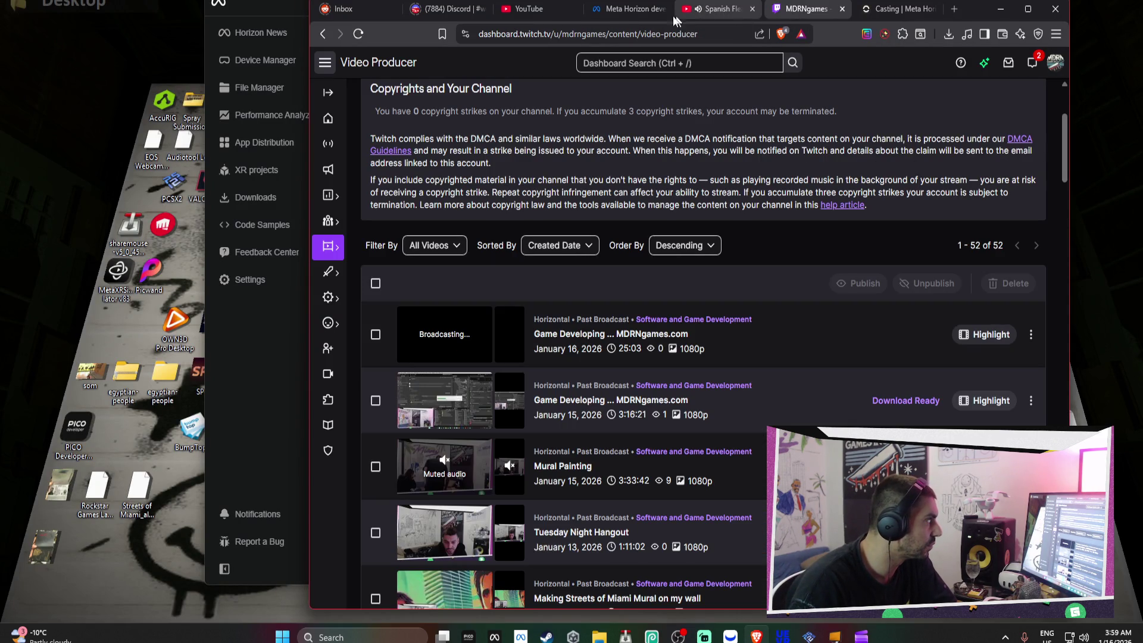
click(614, 13)
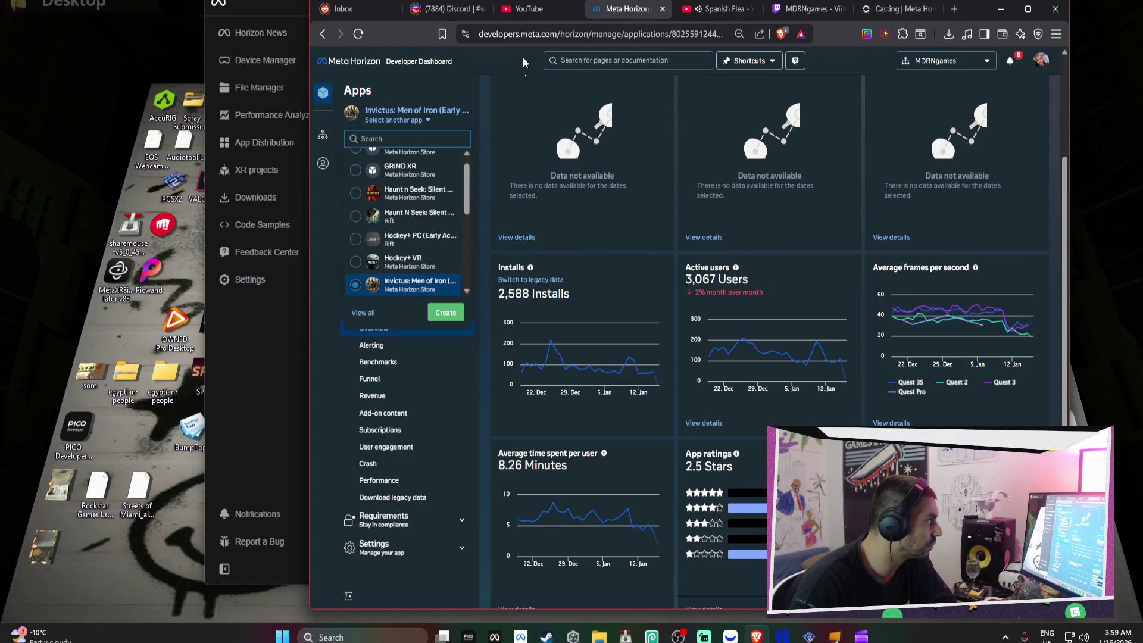
click(528, 17)
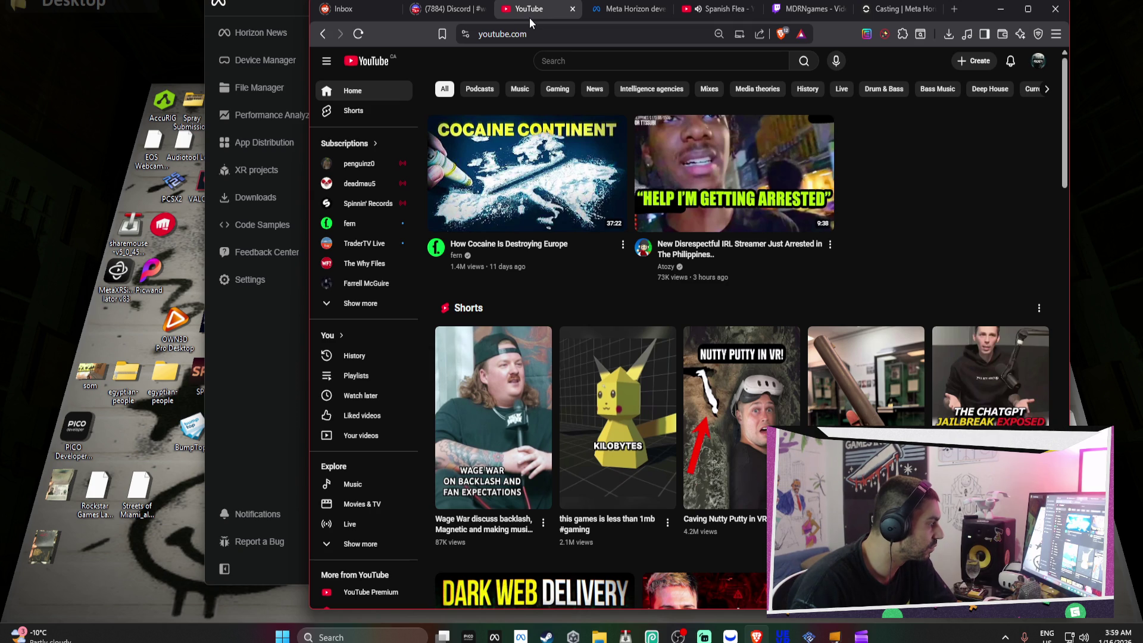
click(881, 14)
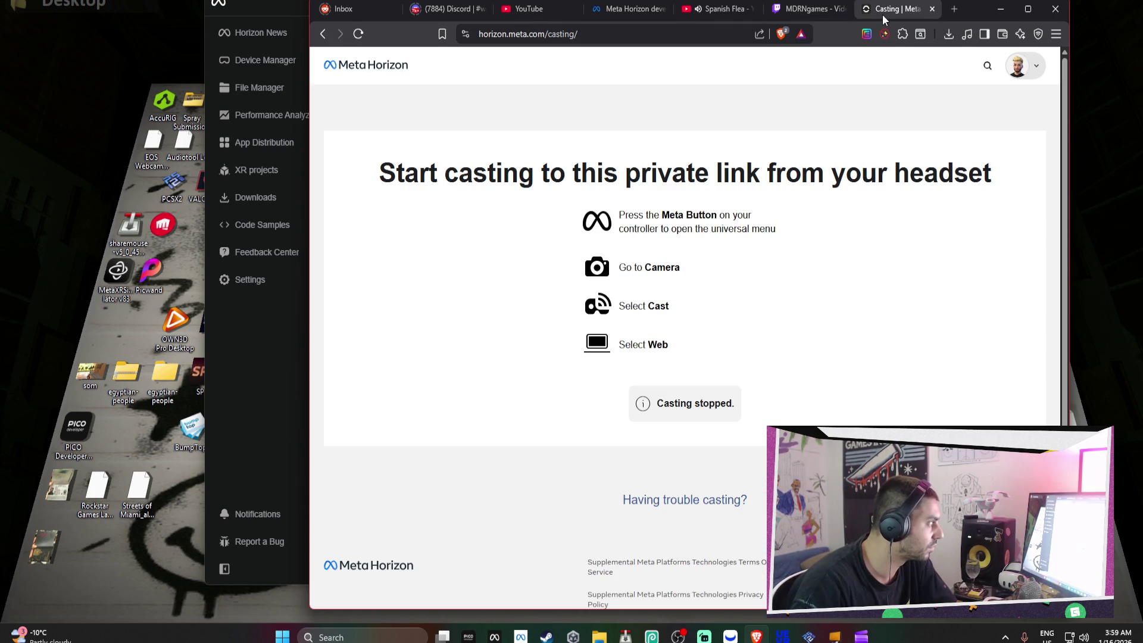
click(825, 13)
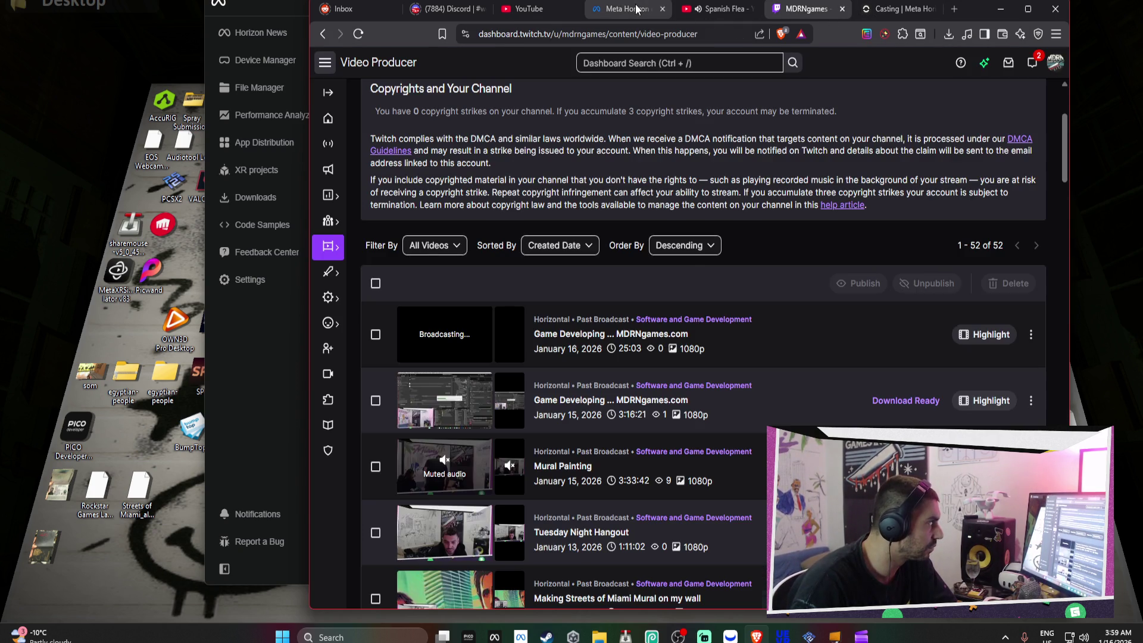
click(636, 9)
click(539, 8)
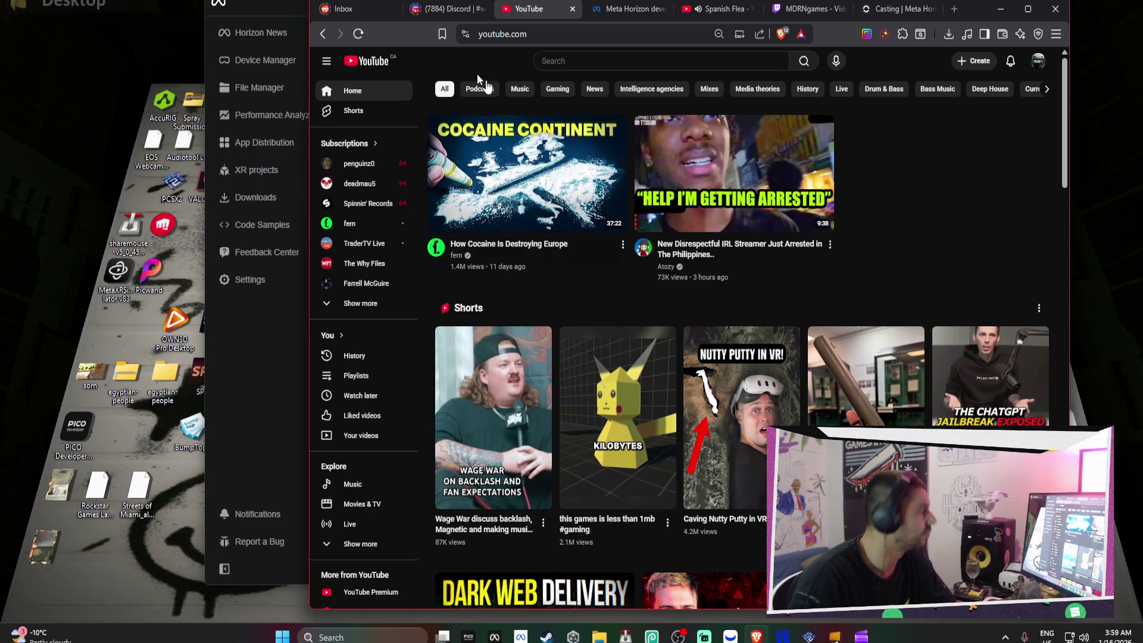
click(363, 12)
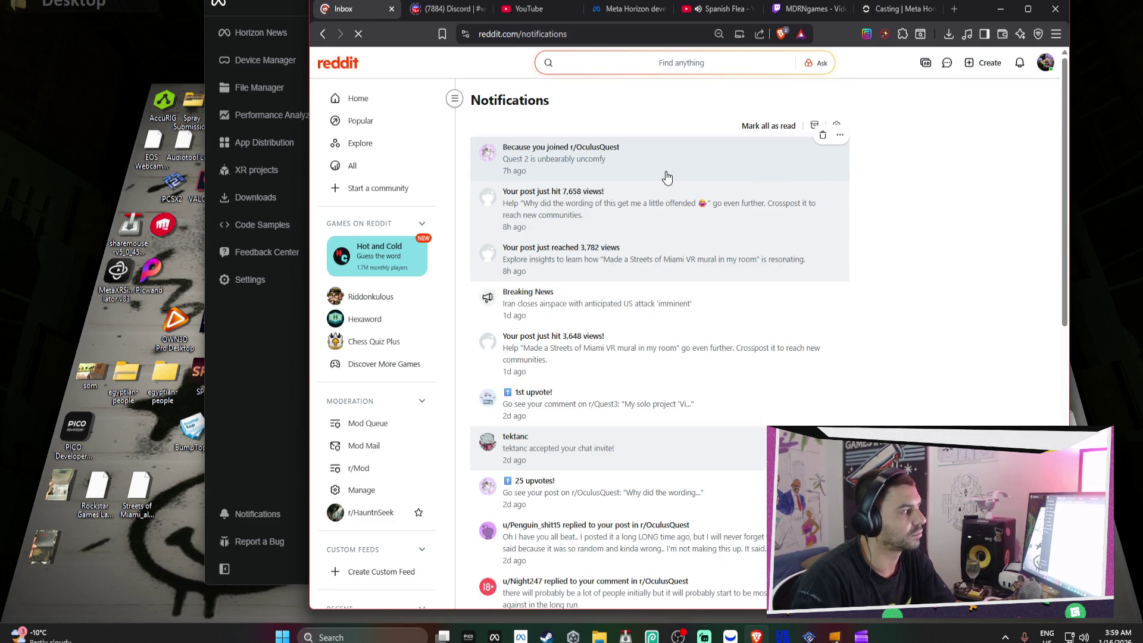
View Post Insights for the post that hit 7,658 views, then close that tab
click(679, 225)
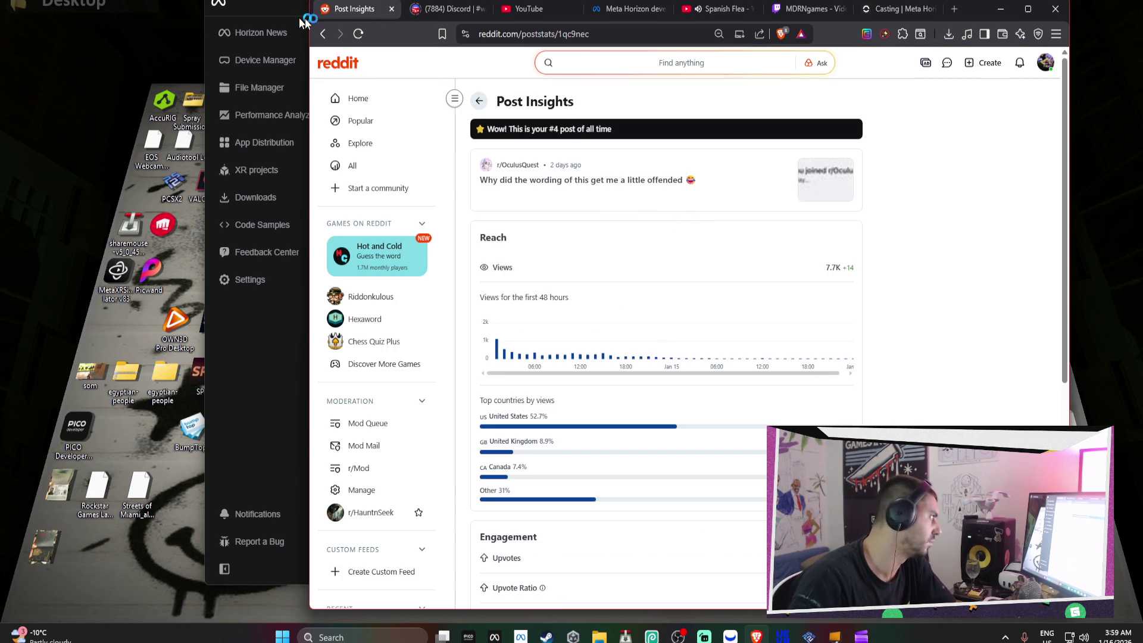
click(392, 8)
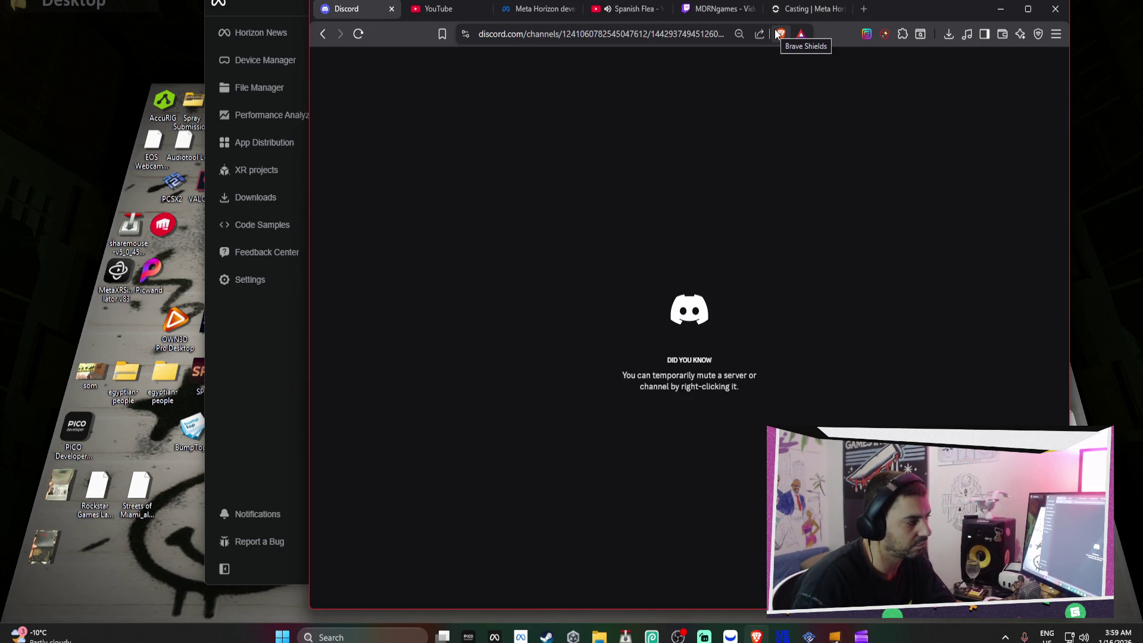
Open YouTube in a new tab, close the duplicate, and launch YouTube Studio from the avatar menu
click(864, 9)
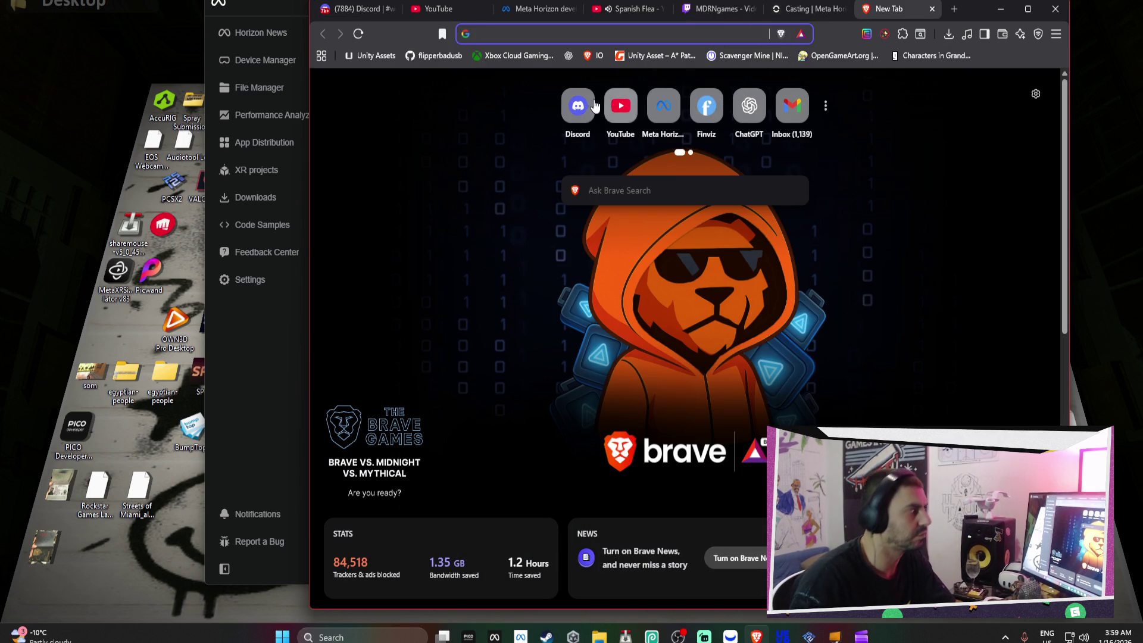
click(620, 106)
click(471, 8)
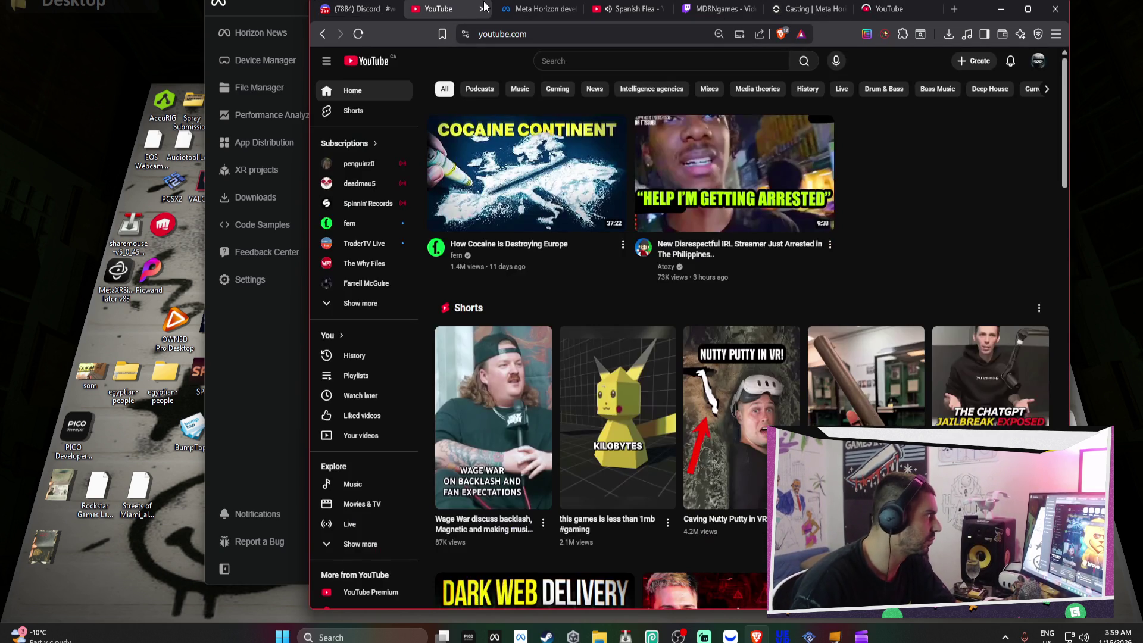
click(483, 8)
click(834, 8)
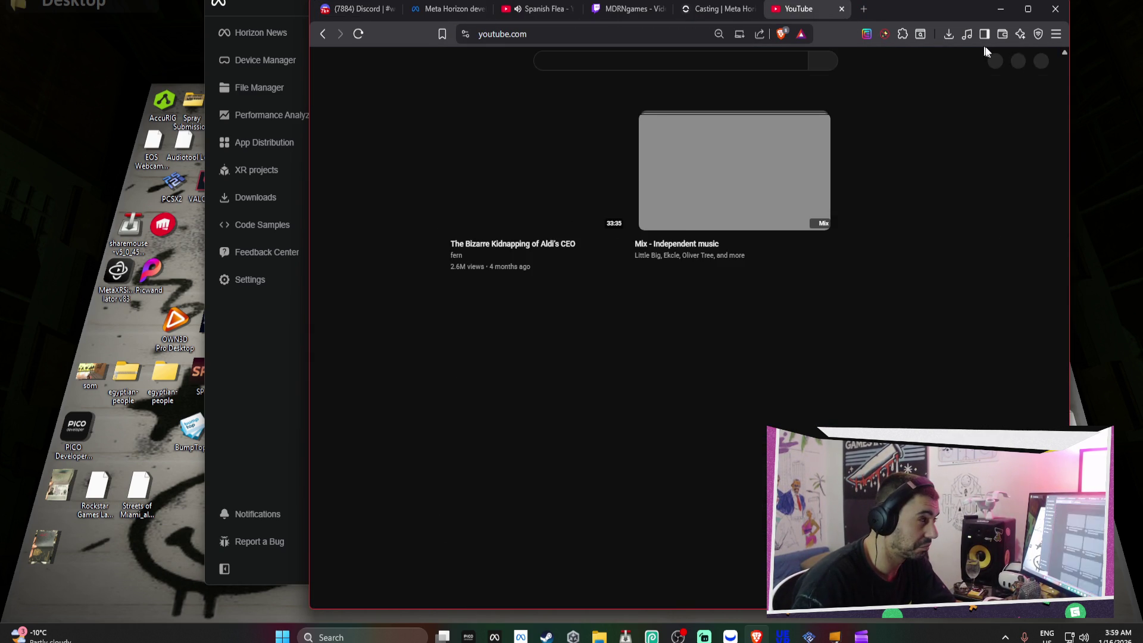
click(1041, 62)
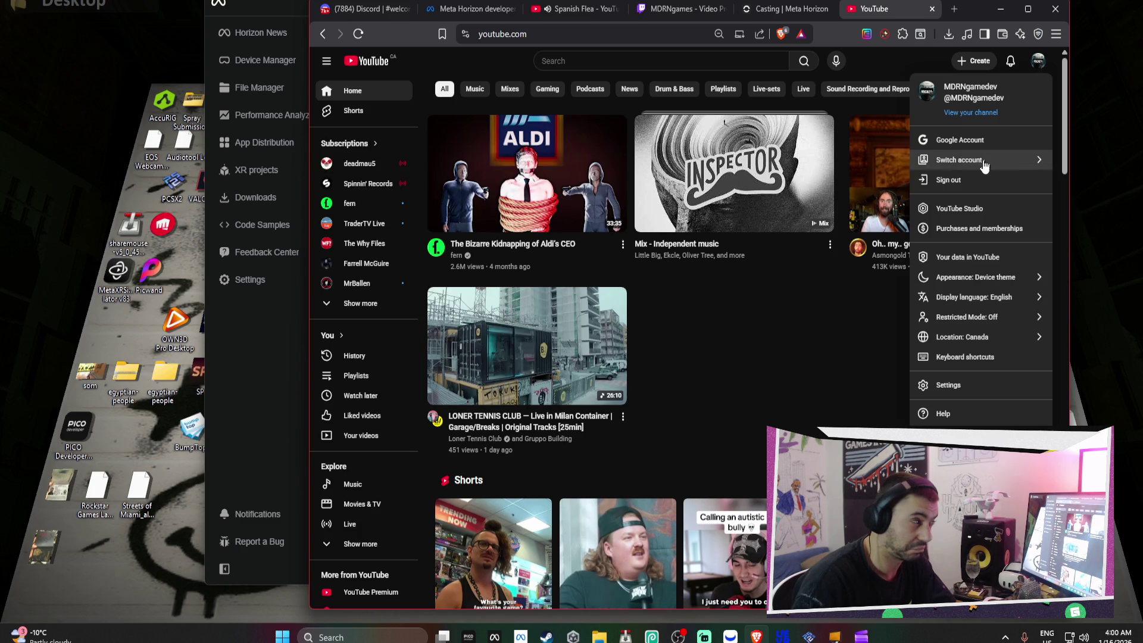
click(965, 207)
Cycle through the casting, Twitch, Spanish Flea and Meta Horizon tabs to the Discord server
click(774, 11)
click(699, 14)
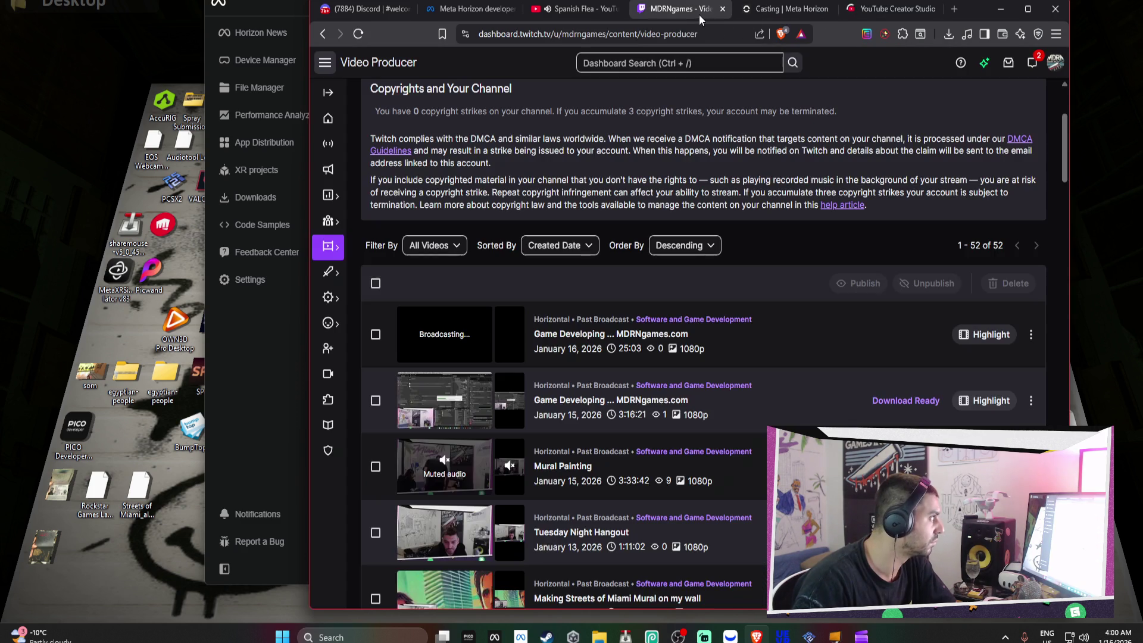
click(581, 18)
click(487, 10)
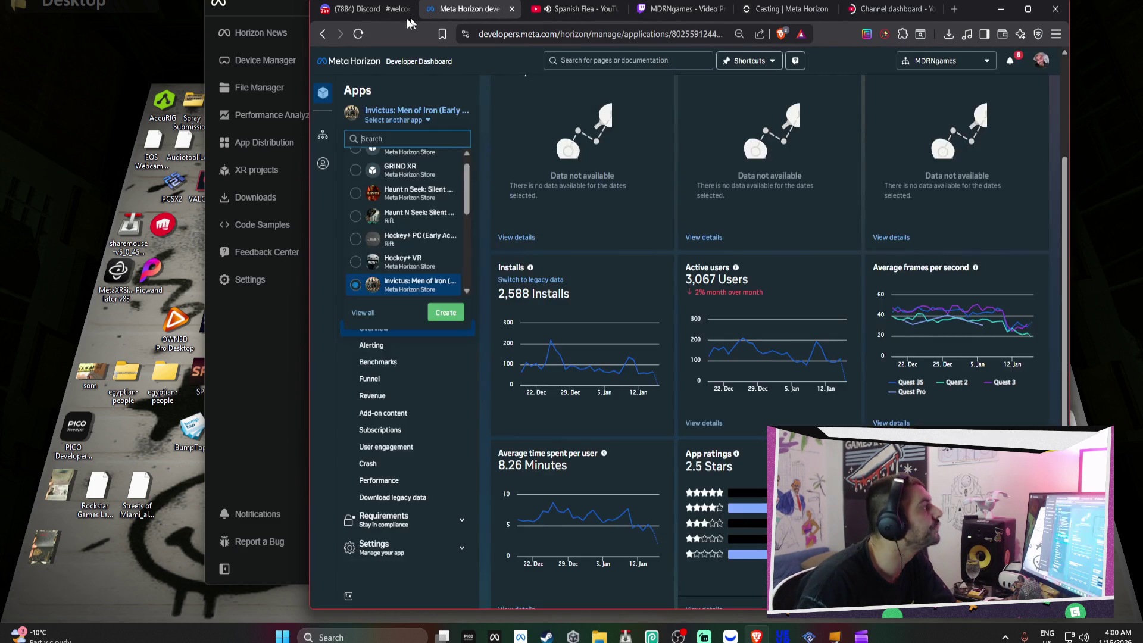
click(381, 10)
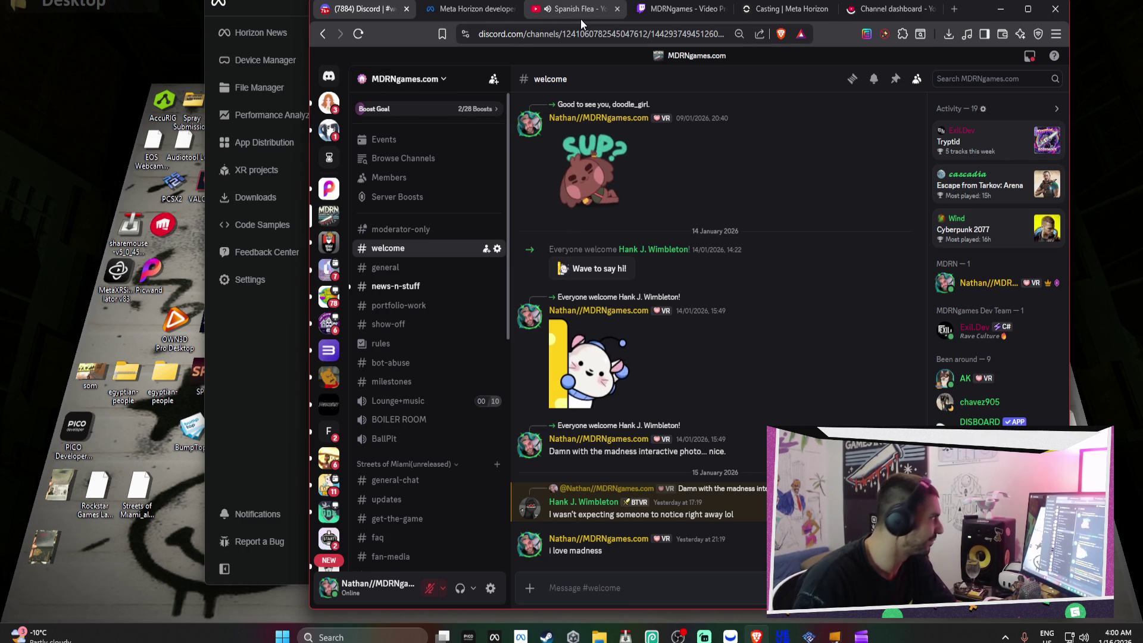
Scroll the Discord channel list and open the #general channel
scroll(420, 449, down, 1)
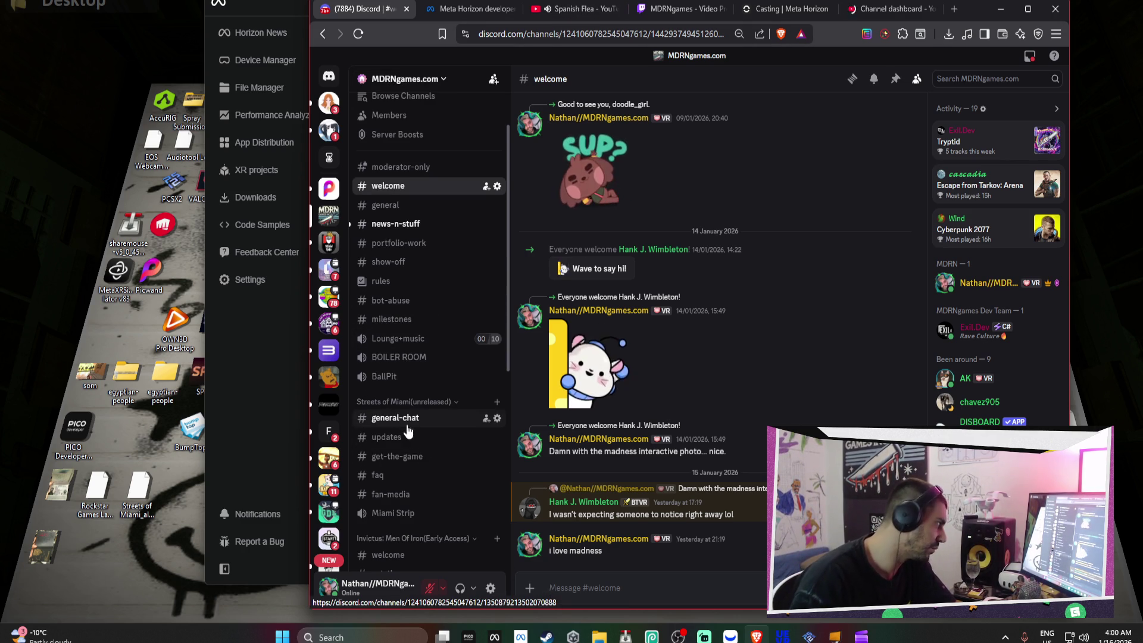
click(409, 438)
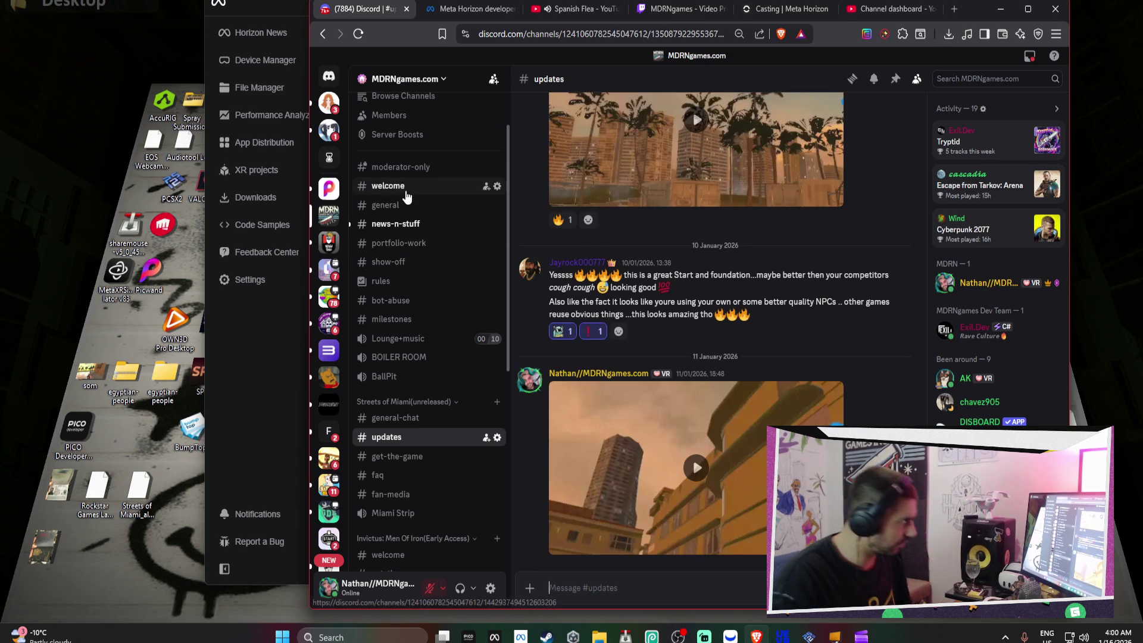
click(387, 205)
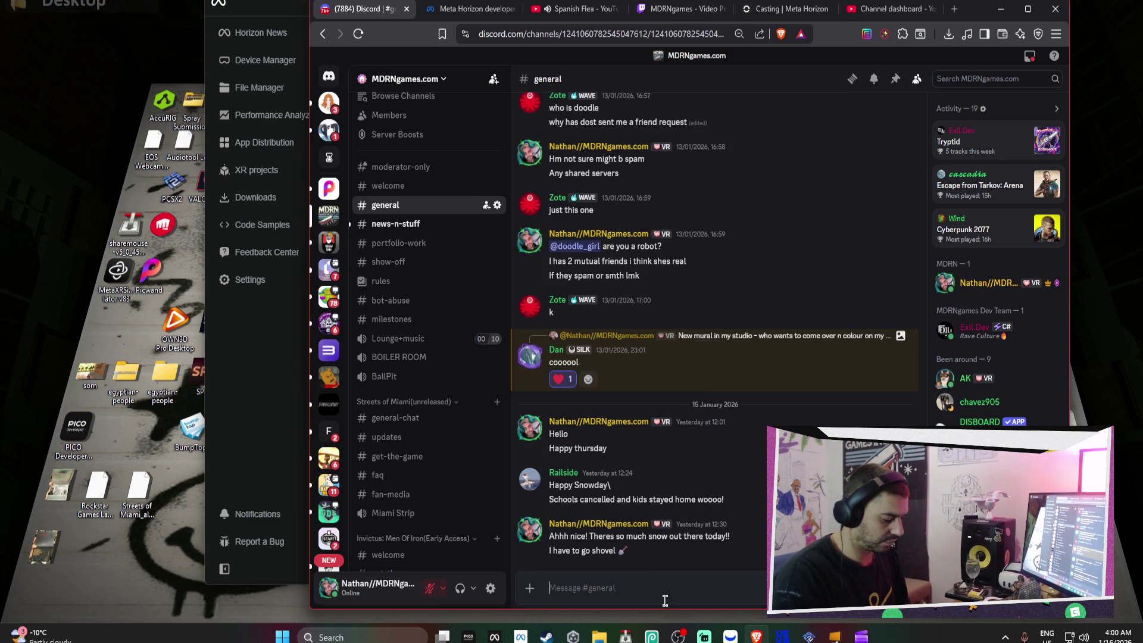
Send the gun shop and Invictus FPS update, then the lines 'or stabbing them' and 'in the face...'
text(w)
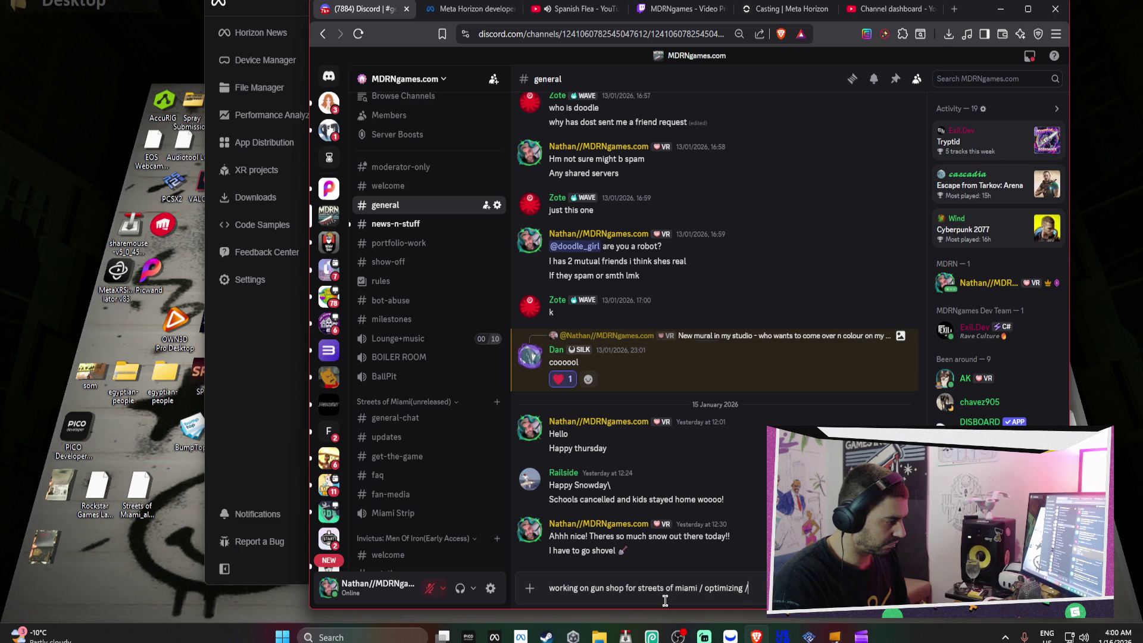
key(shift+Return)
text(updated invictus to have a higher more playable FPS - super)
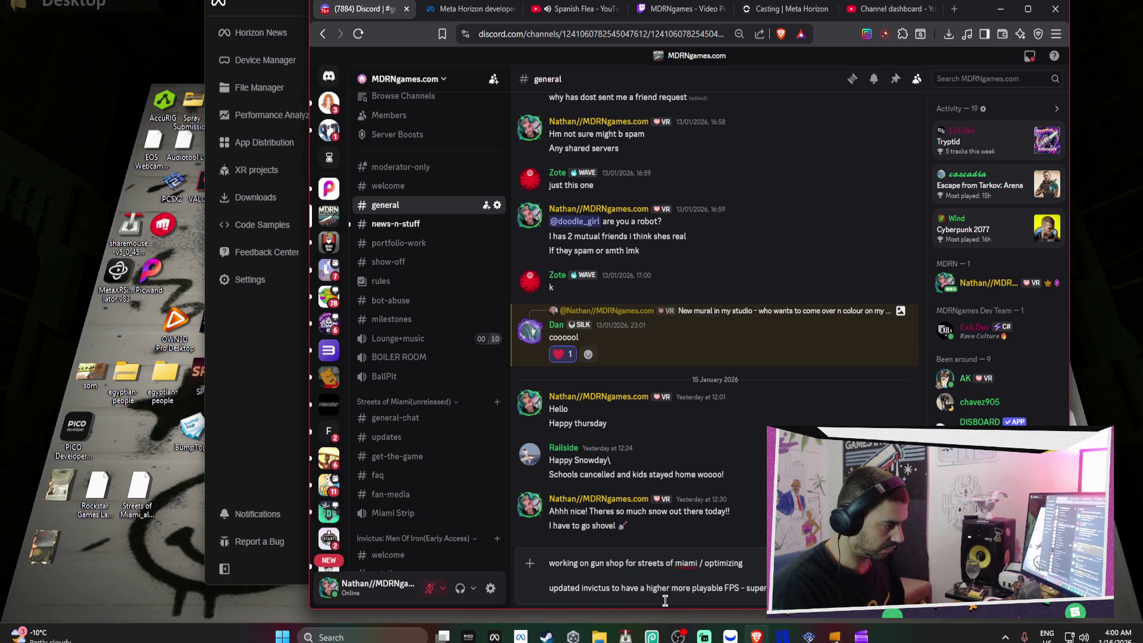
text(when p)
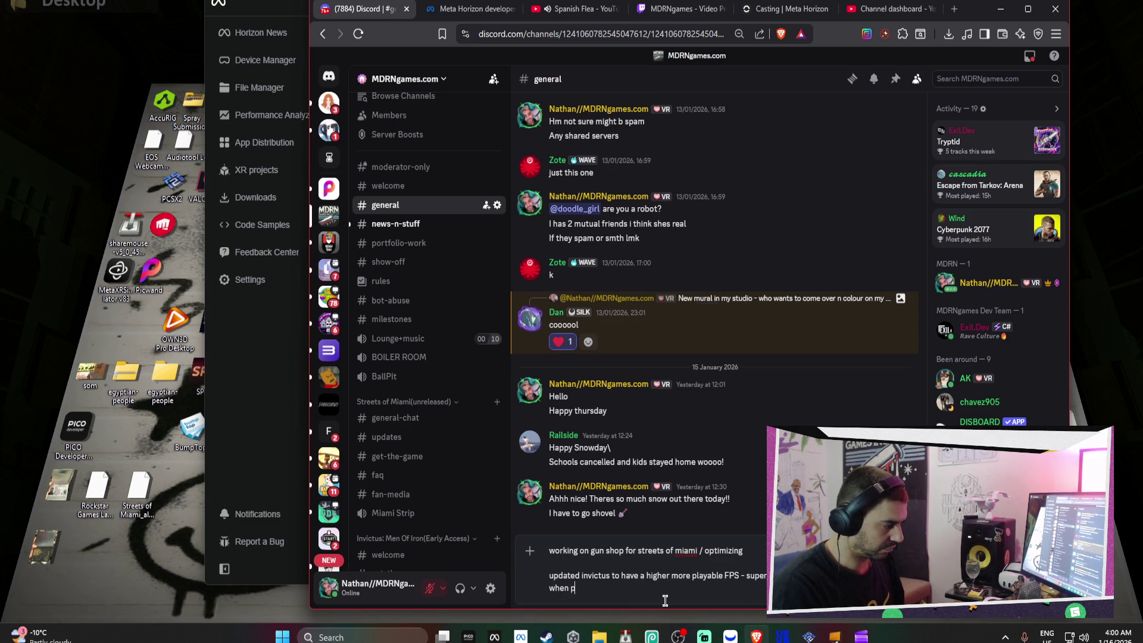
text(unc)
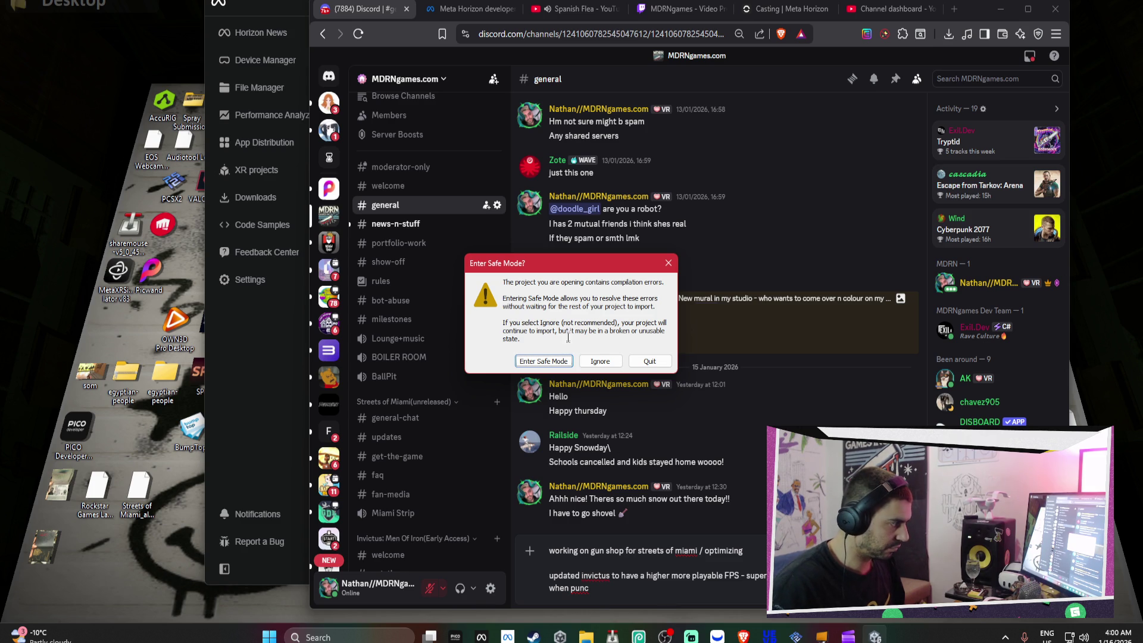
click(558, 362)
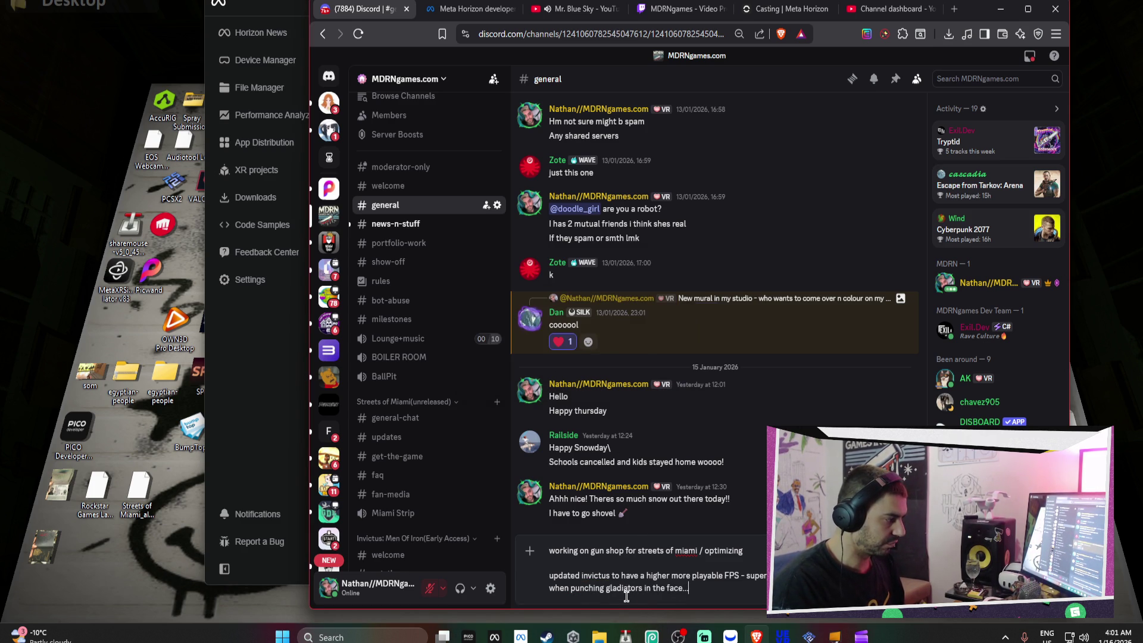
key(Return)
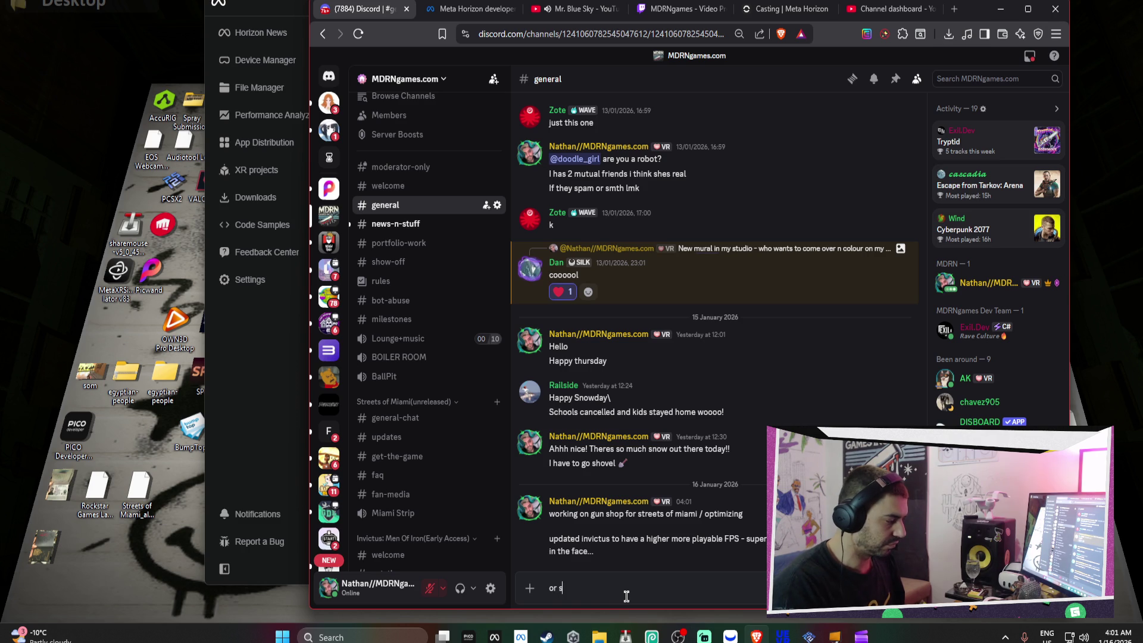
text(tabbing them)
key(Return)
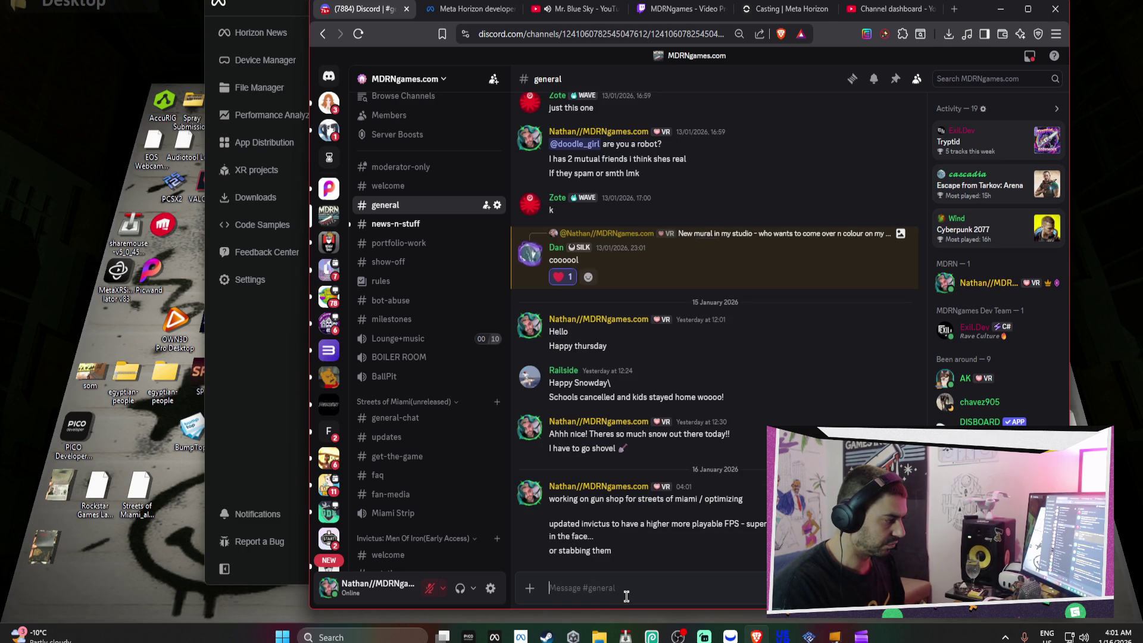
text(in the face.)
key(Return)
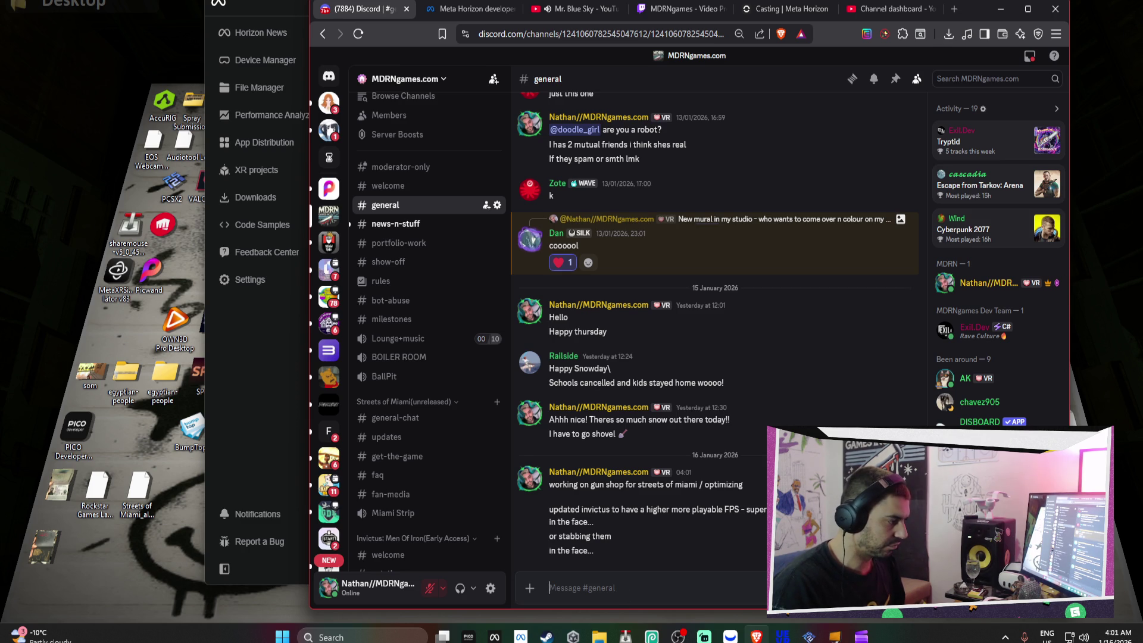
Search the GIF picker for 'stab in the face', then 'gladiator fight', browsing the results
click(866, 587)
text(stab in the face)
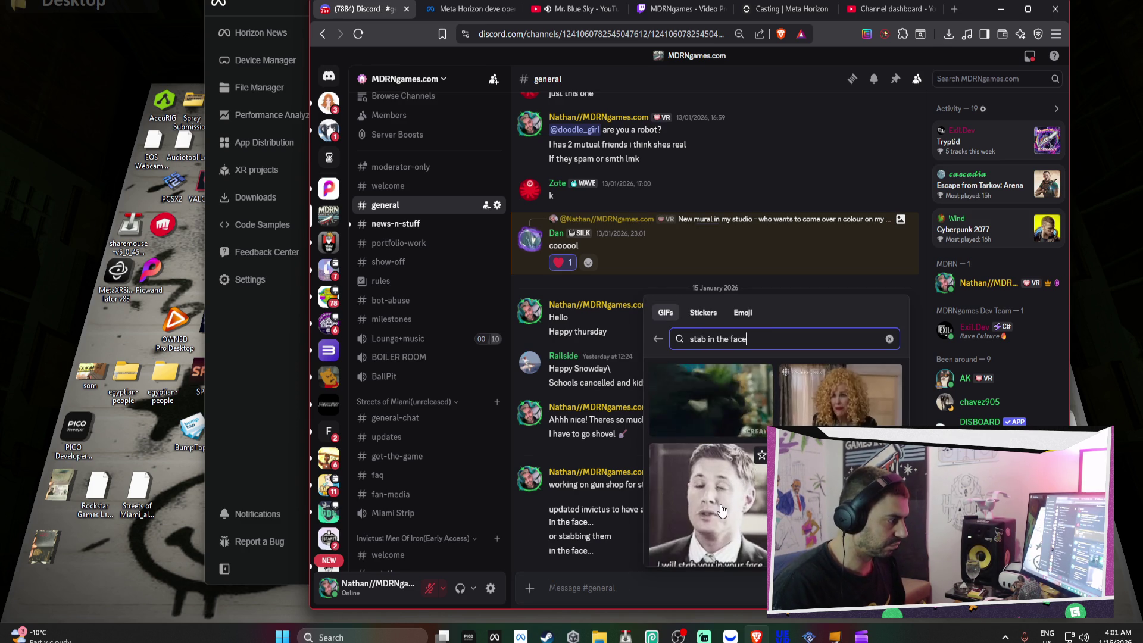
scroll(722, 511, down, 2)
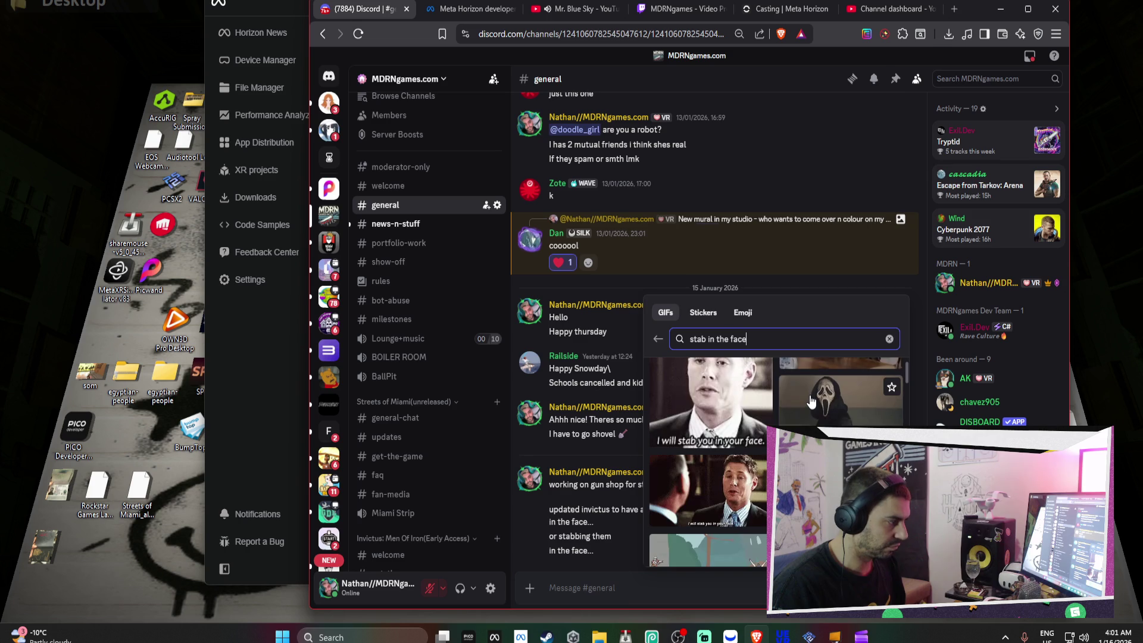
scroll(811, 402, down, 2)
scroll(811, 405, down, 2)
scroll(812, 408, down, 3)
scroll(811, 410, down, 2)
key(ctrl+a)
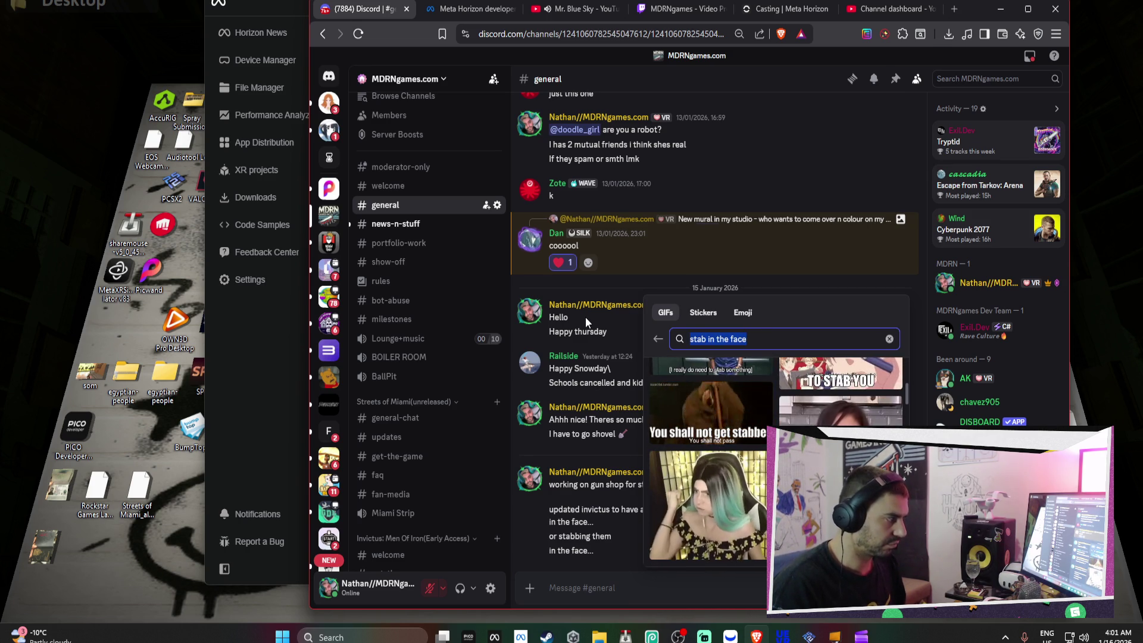
text(gladiator fight)
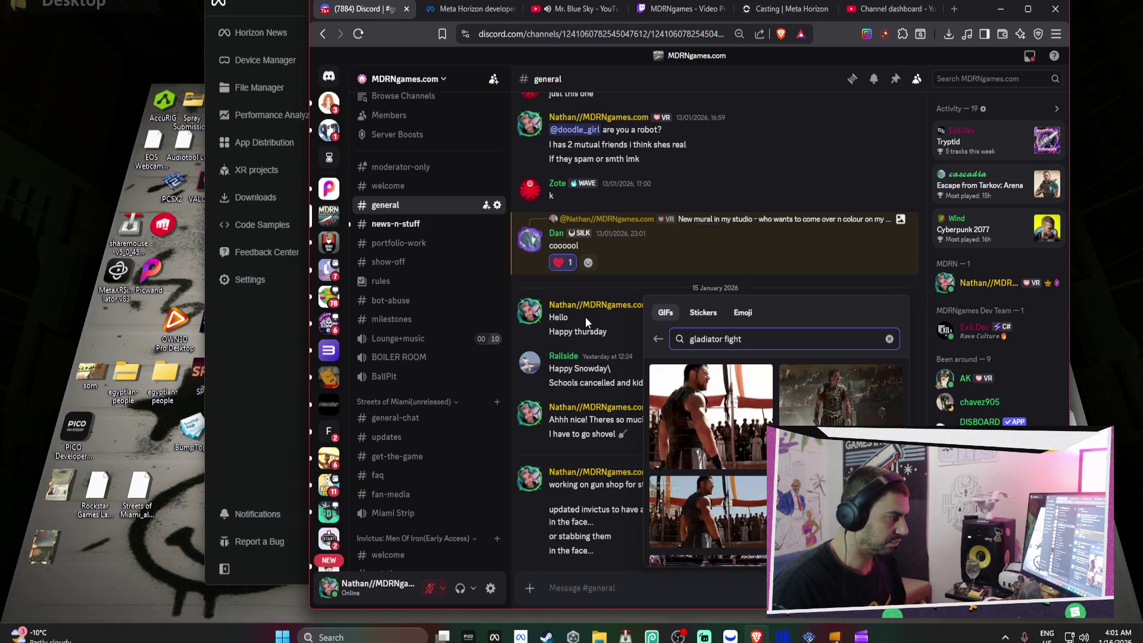
scroll(713, 439, down, 3)
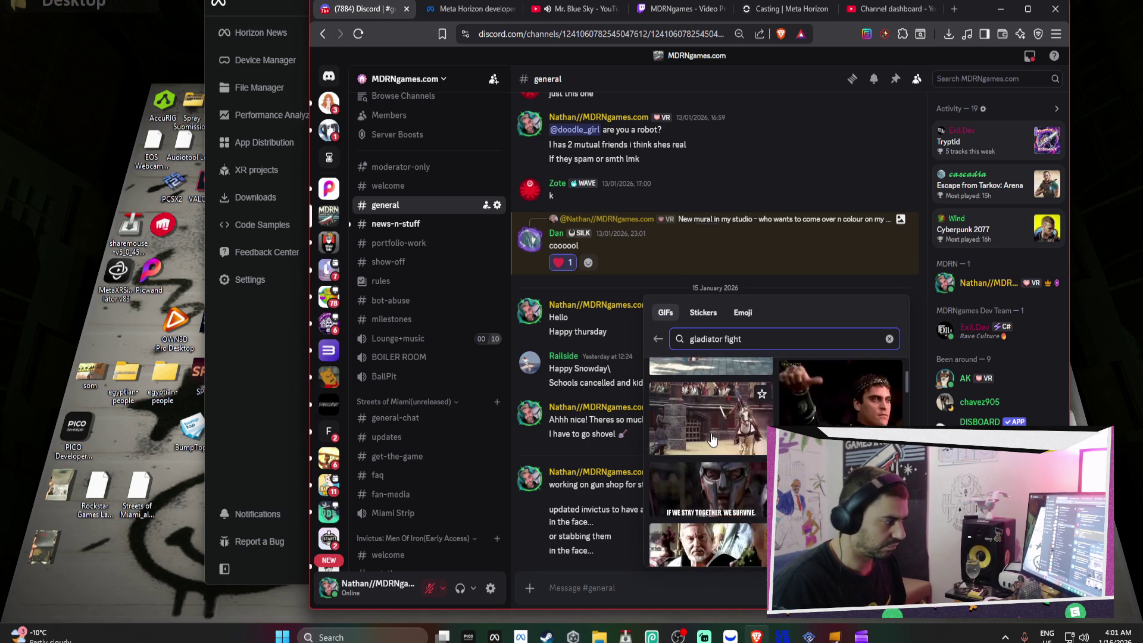
scroll(715, 446, down, 2)
scroll(717, 455, down, 2)
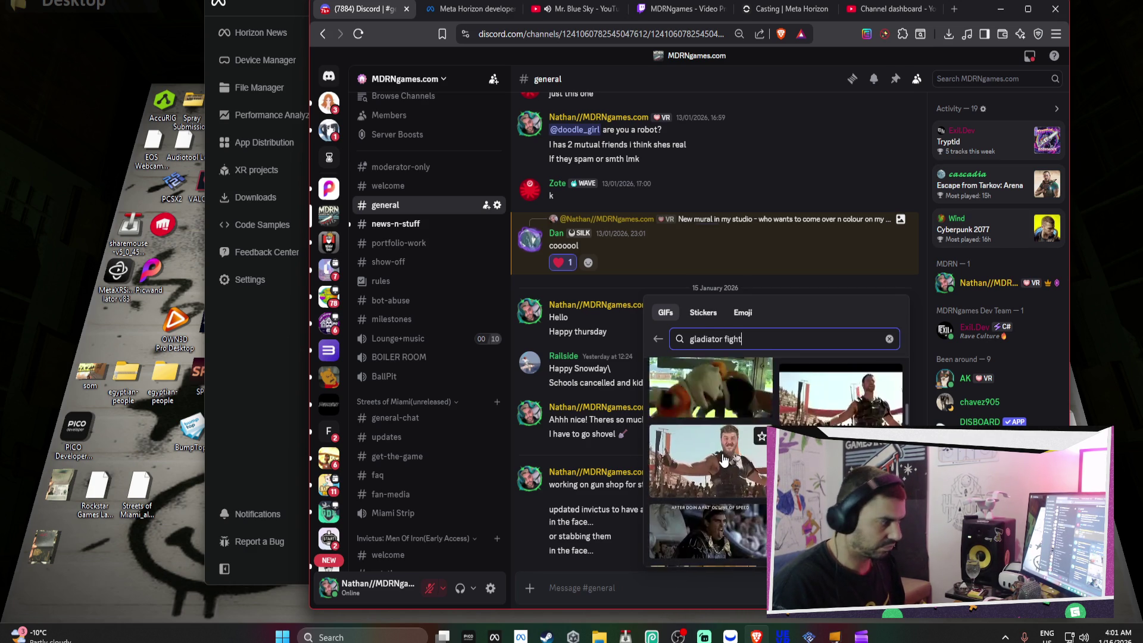
Change the GIF search to 'fighting', then 'sword fighting', scrolling through the results
key(ctrl+a)
text(fighting)
scroll(715, 464, down, 2)
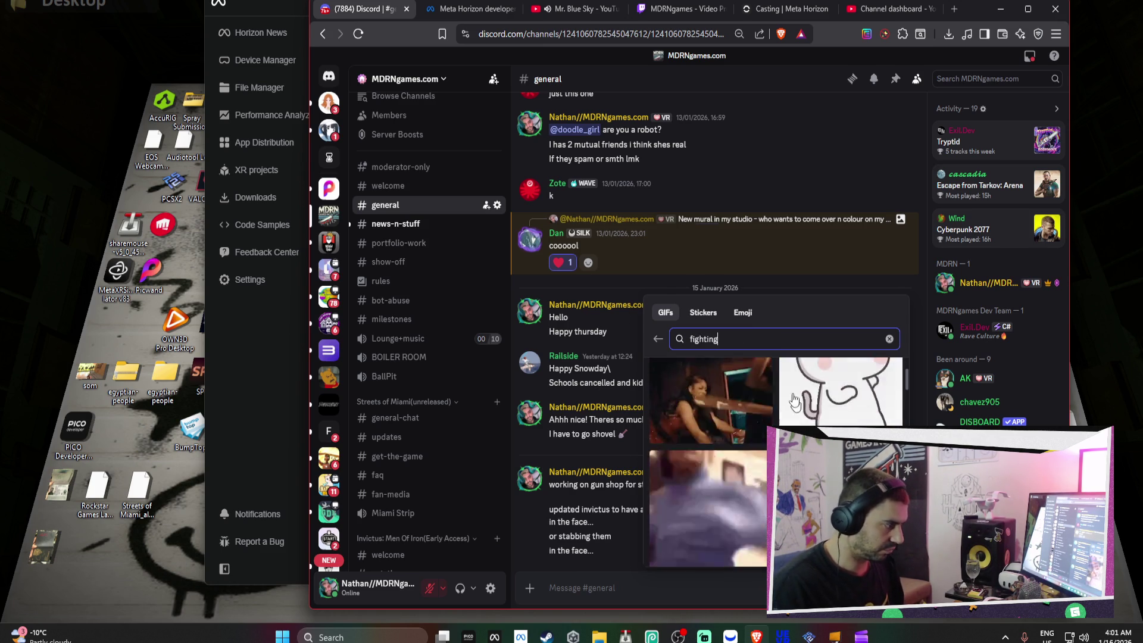
key(ctrl+a)
text(sword )
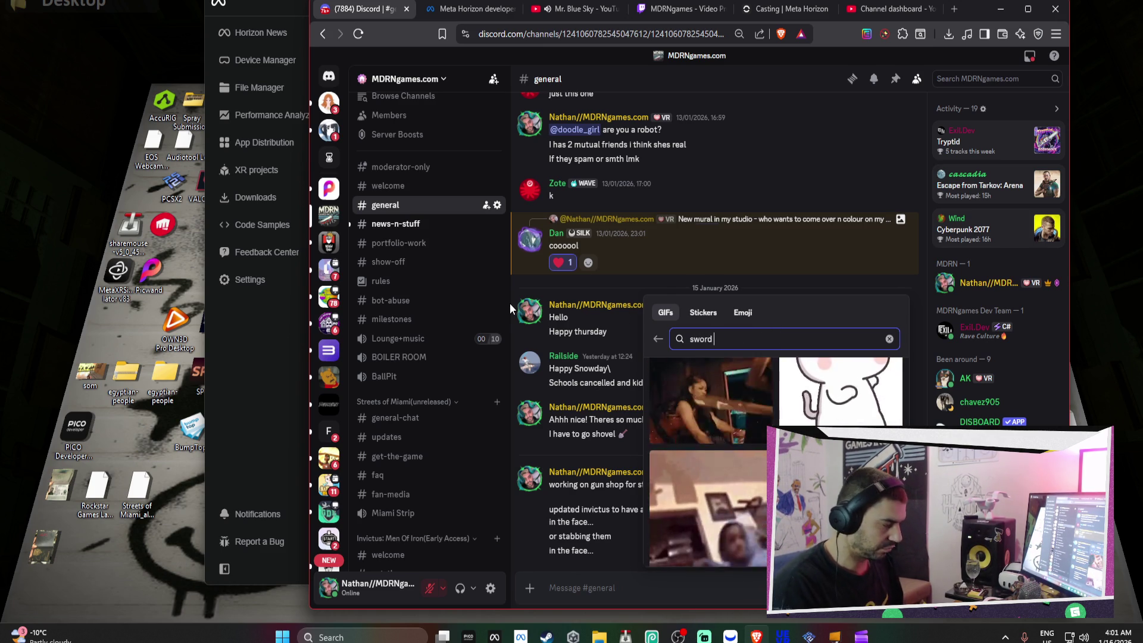
text(fighting)
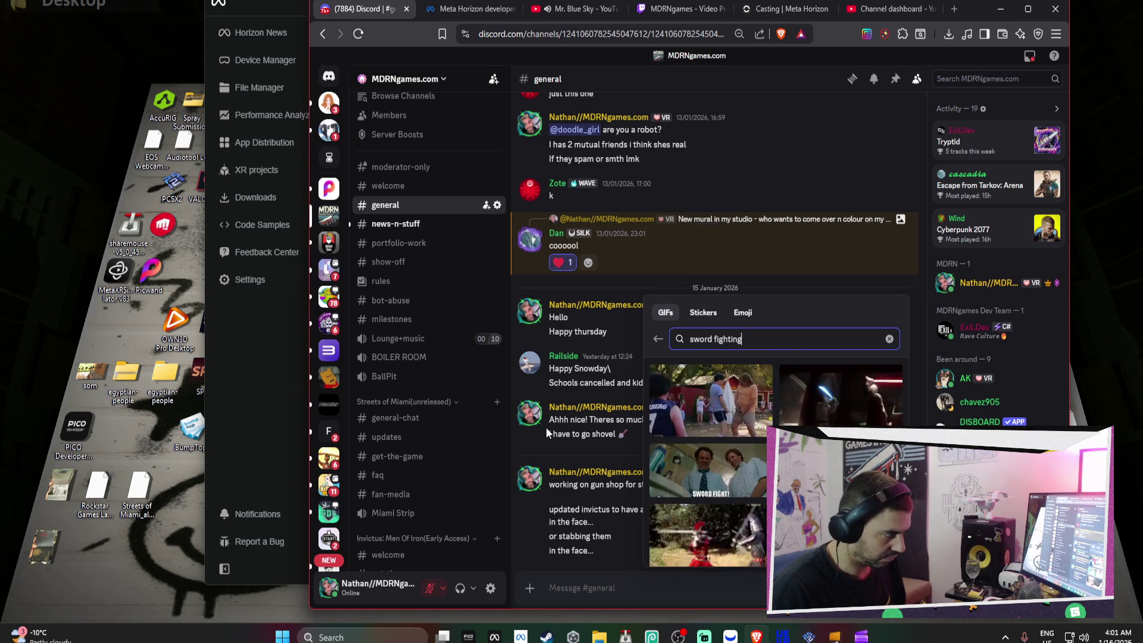
scroll(762, 471, down, 2)
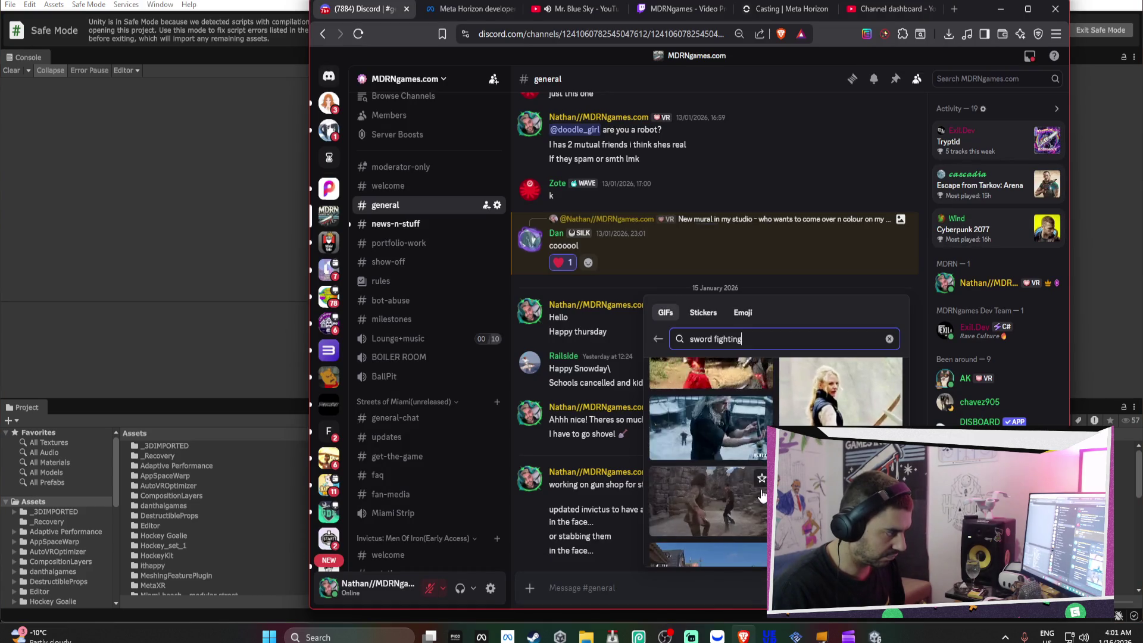
scroll(763, 495, down, 1)
scroll(763, 494, down, 1)
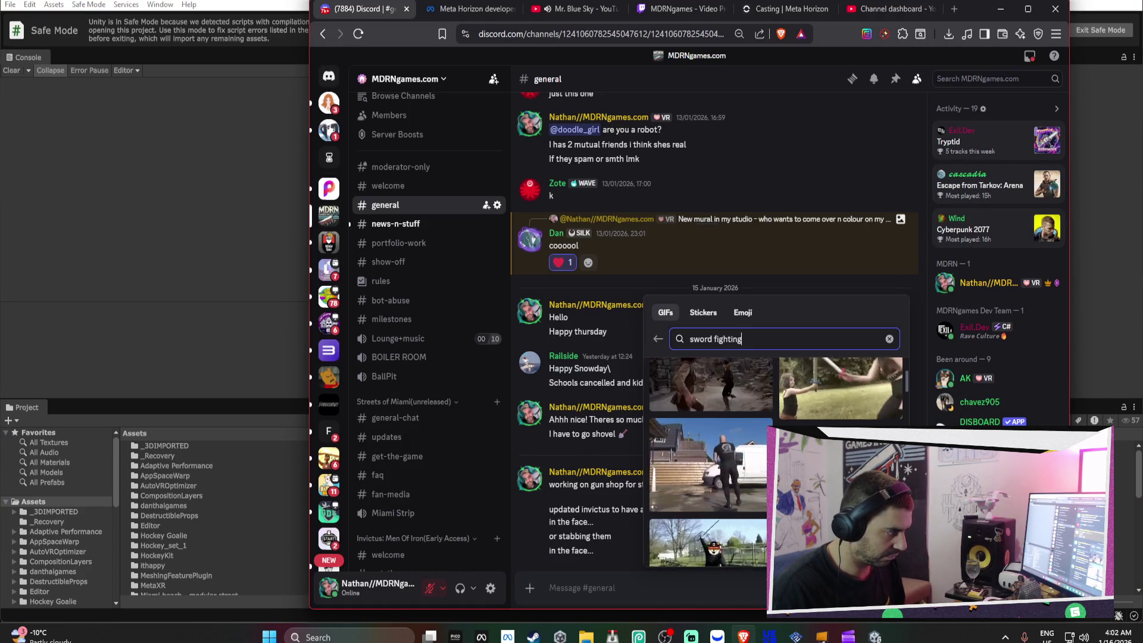
scroll(762, 495, down, 1)
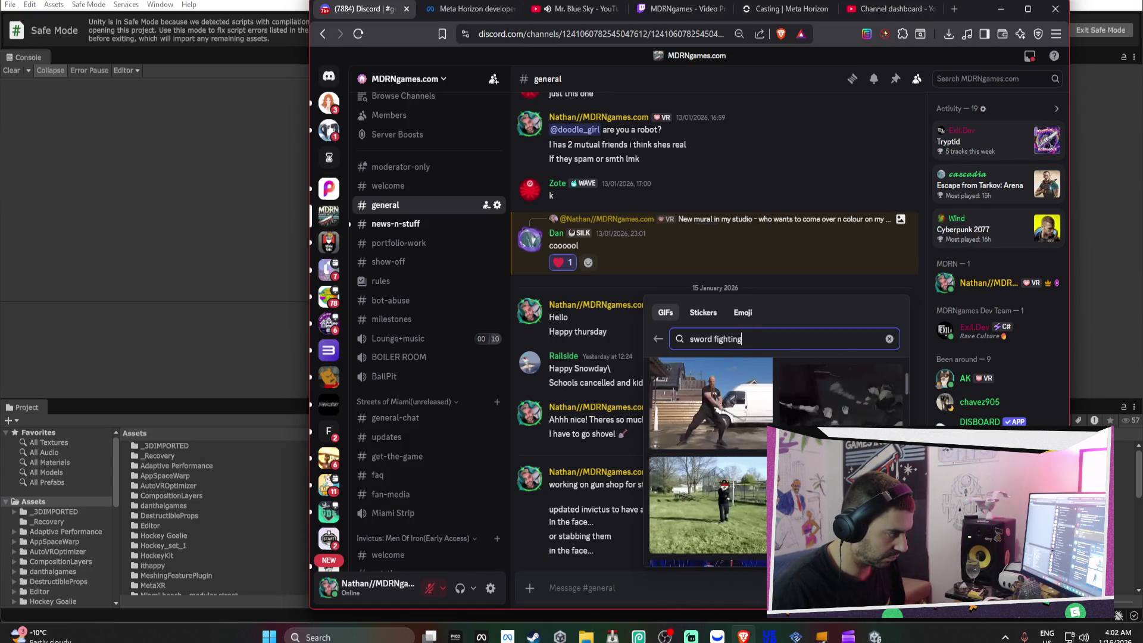
scroll(715, 464, down, 1)
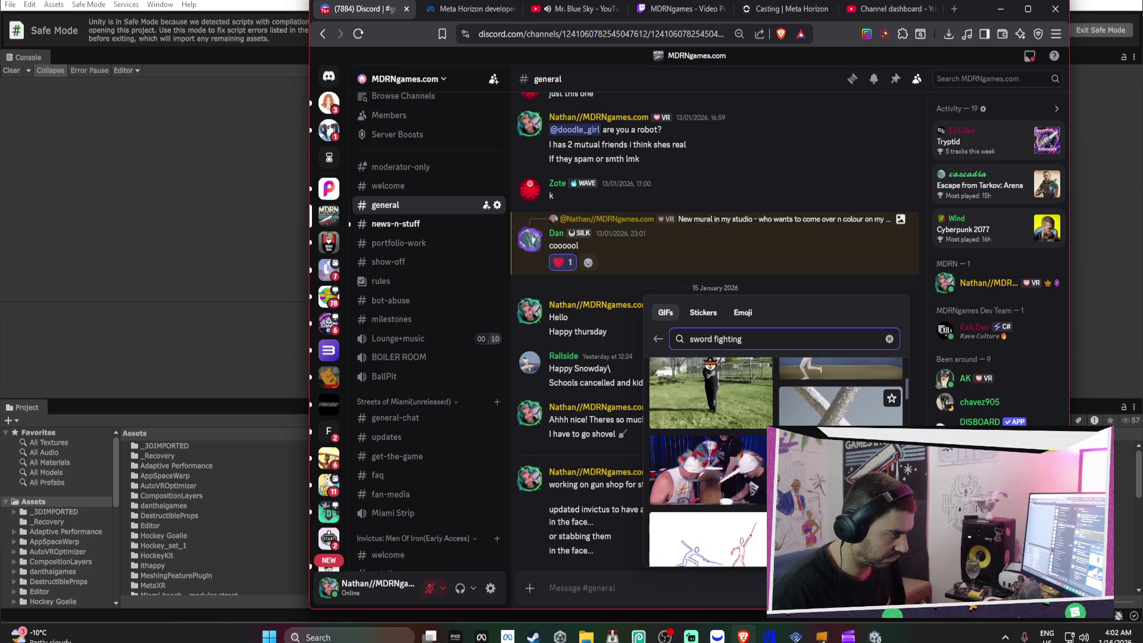
scroll(714, 465, down, 2)
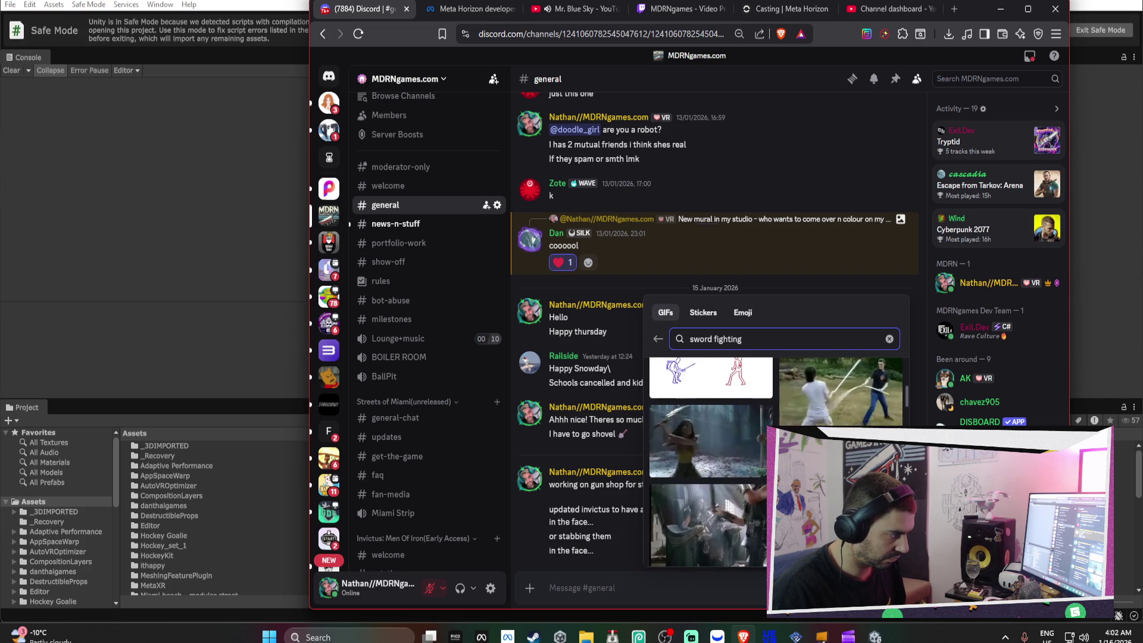
Search 'ragdoll' and send a ragdoll GIF to #general
key(ctrl+a)
text(ragdoll)
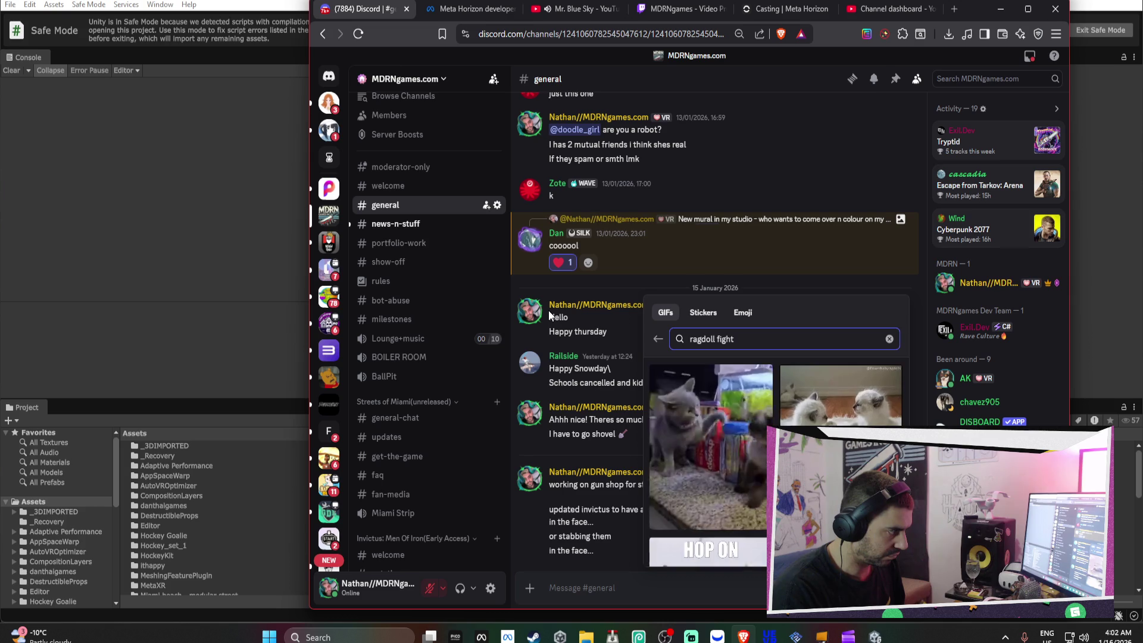
scroll(839, 387, down, 5)
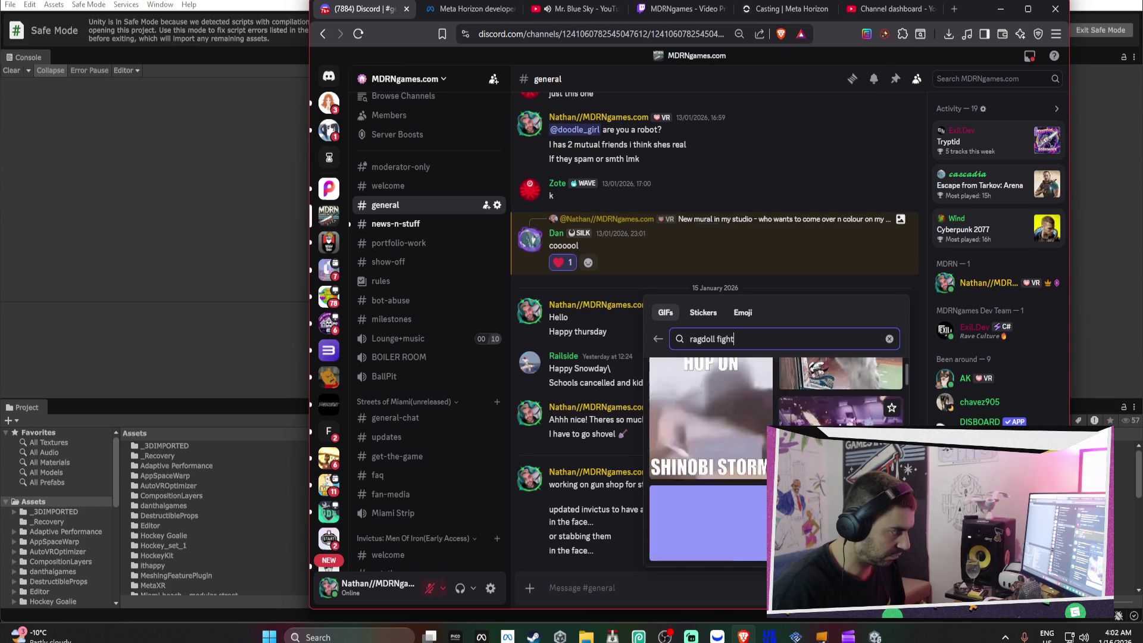
scroll(810, 413, down, 5)
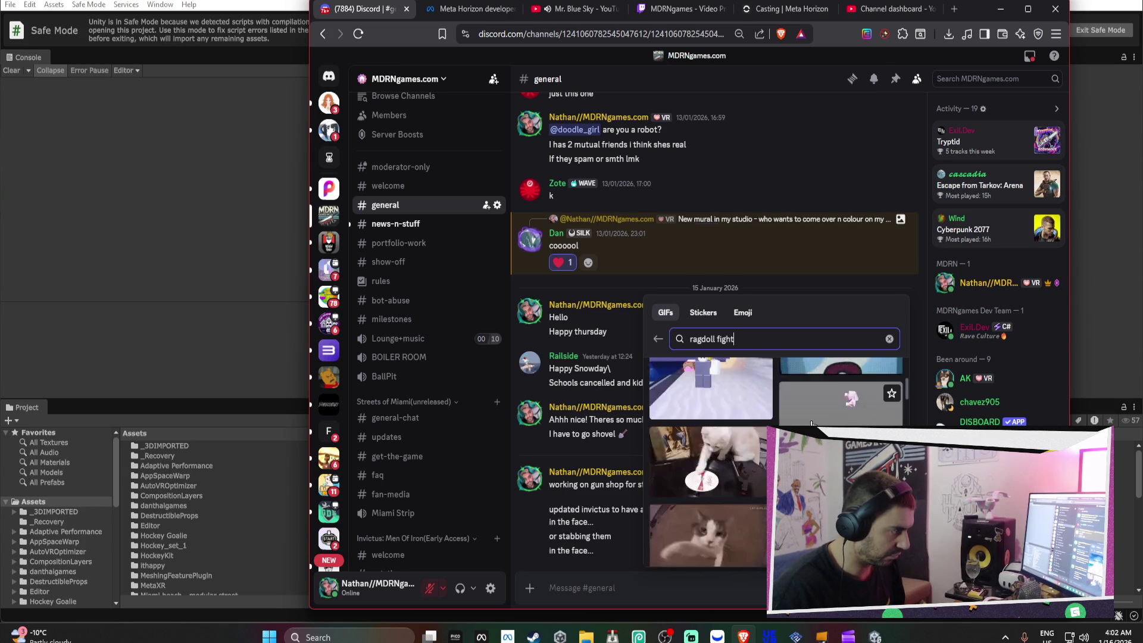
scroll(810, 412, down, 5)
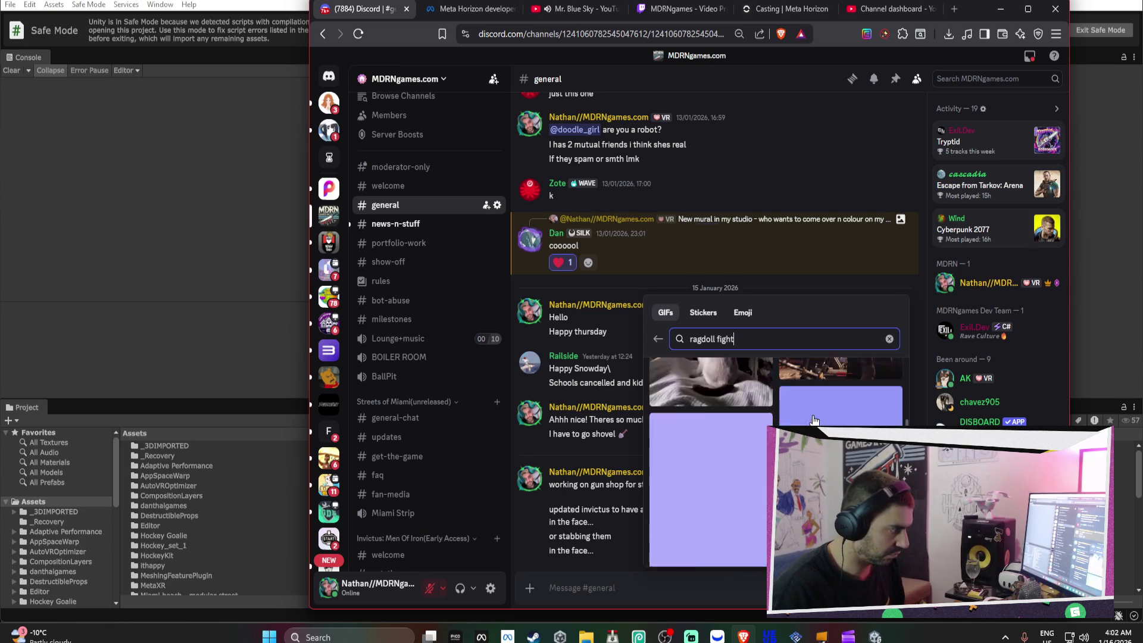
scroll(803, 412, down, 5)
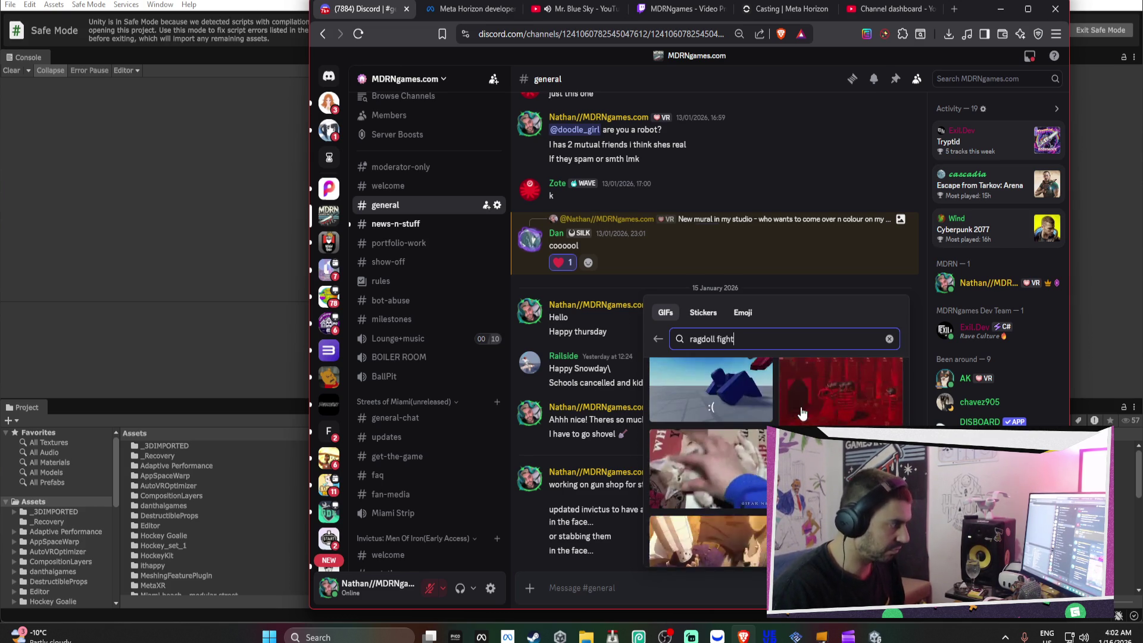
key(BackSpace)
key(BackSpace)
key(BackSpace)
key(BackSpace)
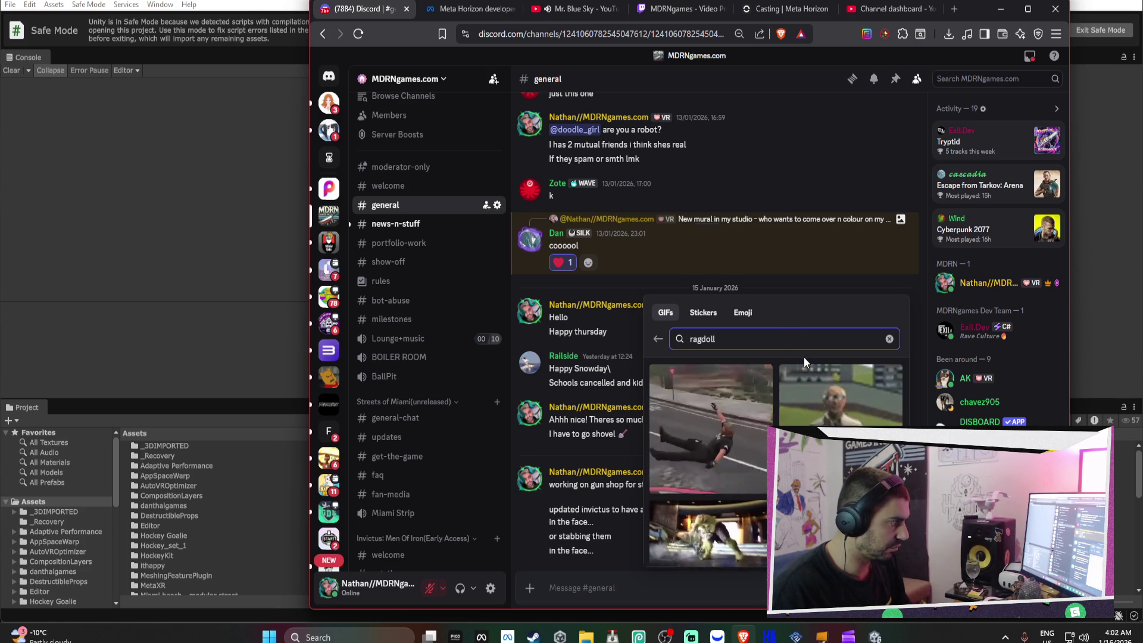
scroll(833, 424, down, 1)
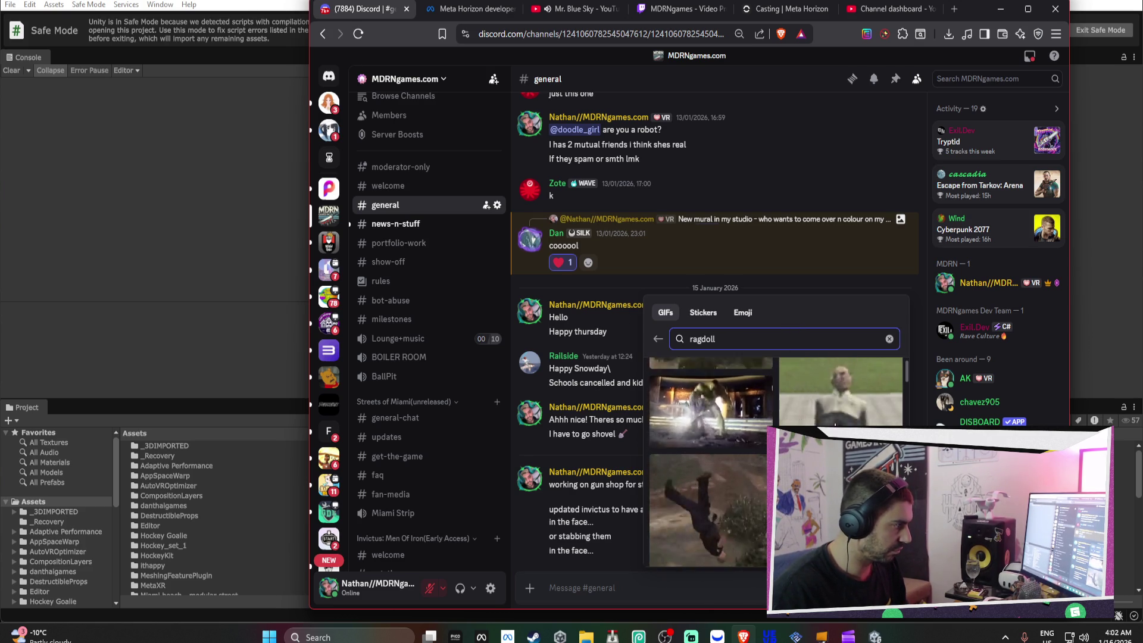
scroll(834, 424, down, 1)
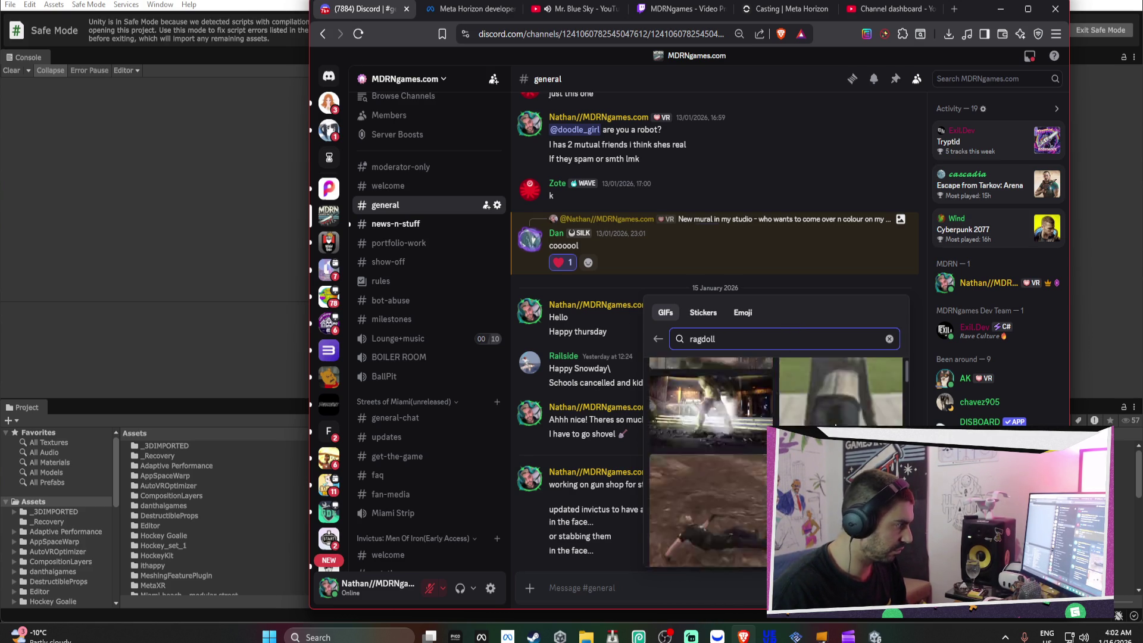
click(766, 481)
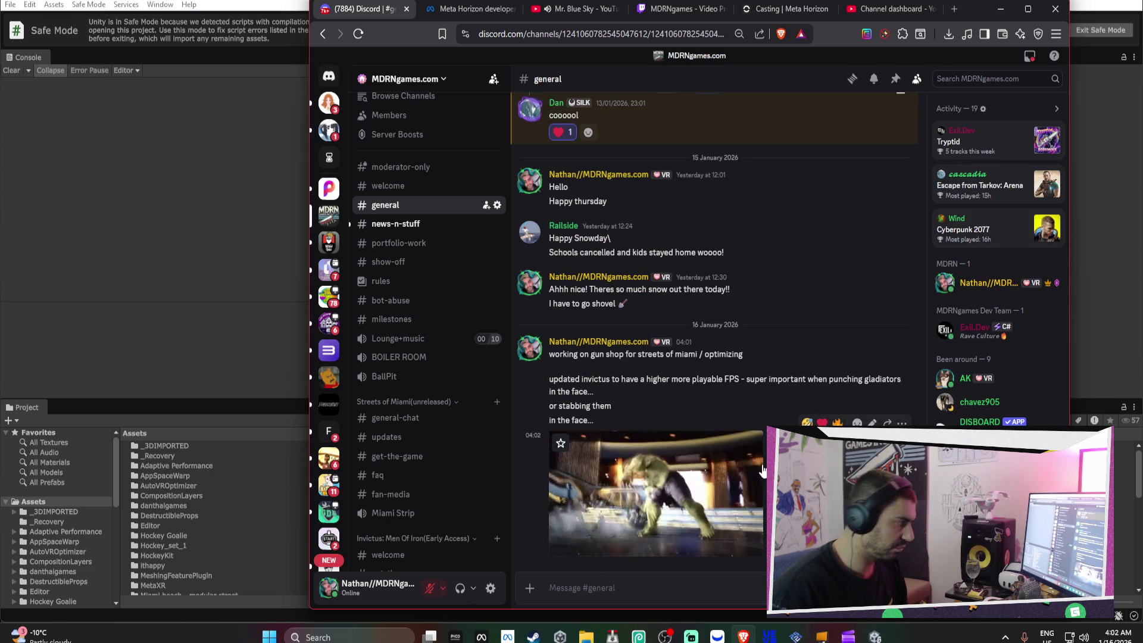
click(203, 378)
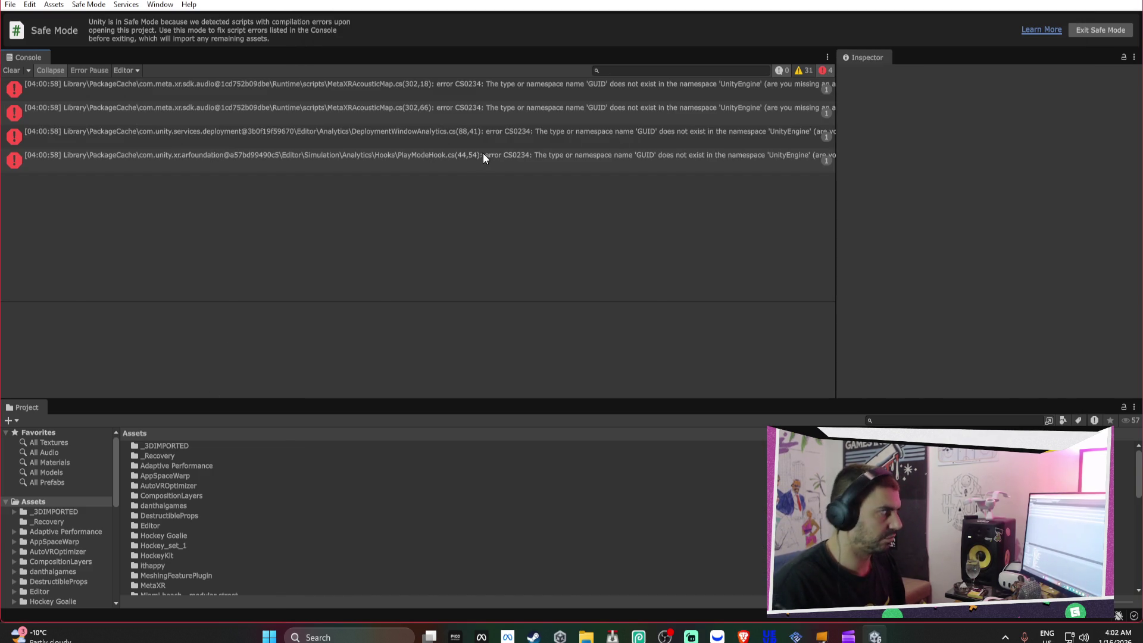
Read the last GUID error, then open the Package Manager filtered to In Project packages
click(486, 155)
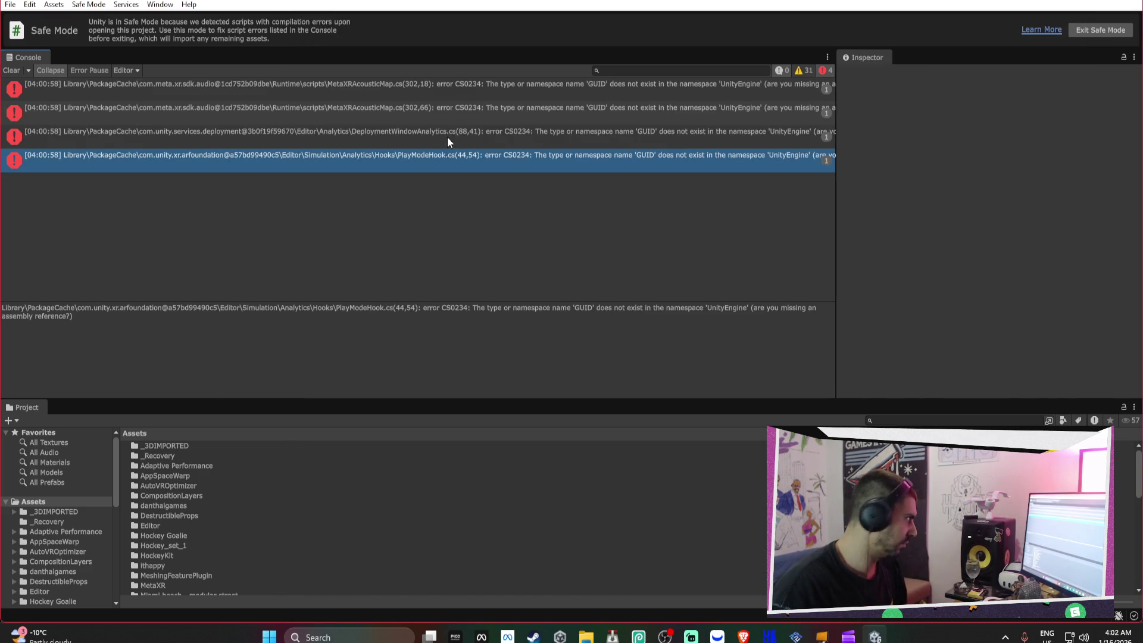
click(160, 4)
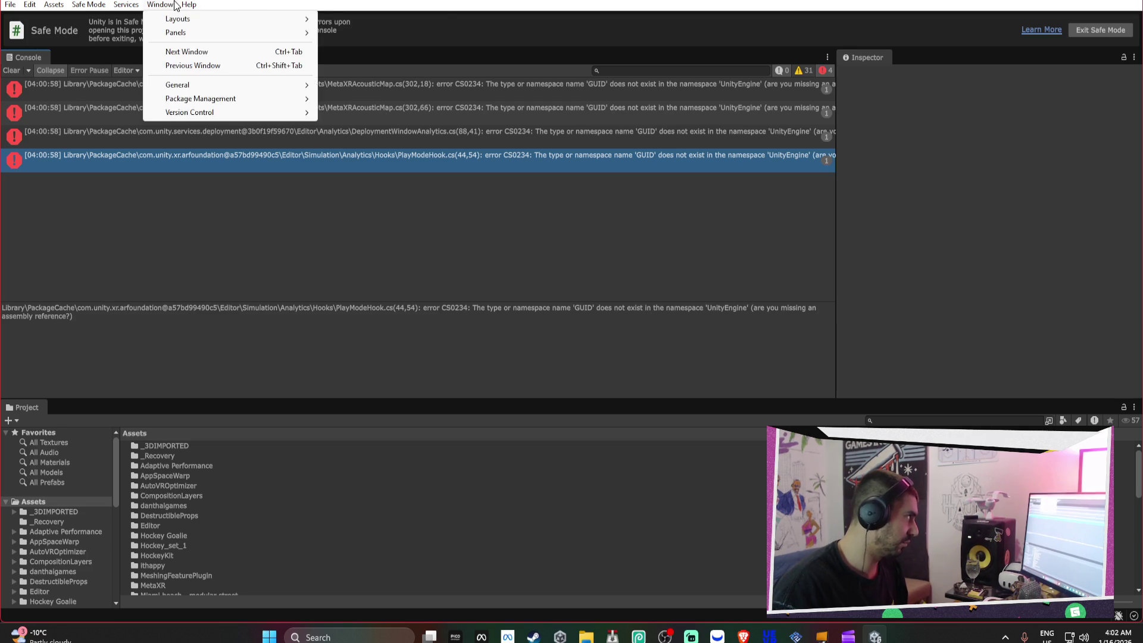
mouse_move(221, 99)
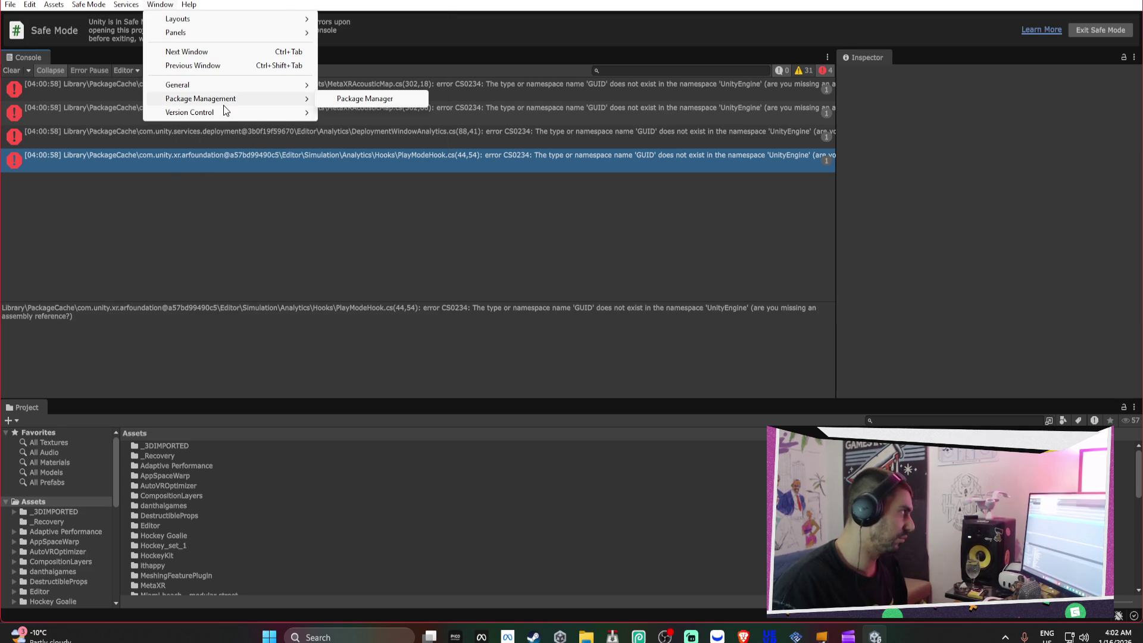
click(332, 102)
click(633, 172)
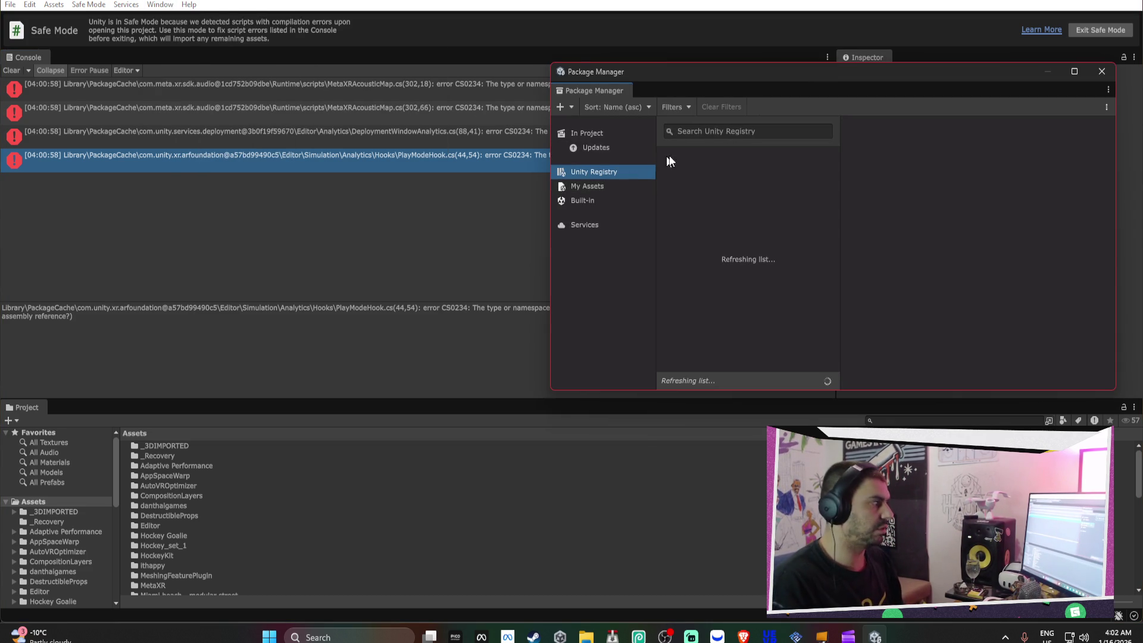
click(608, 150)
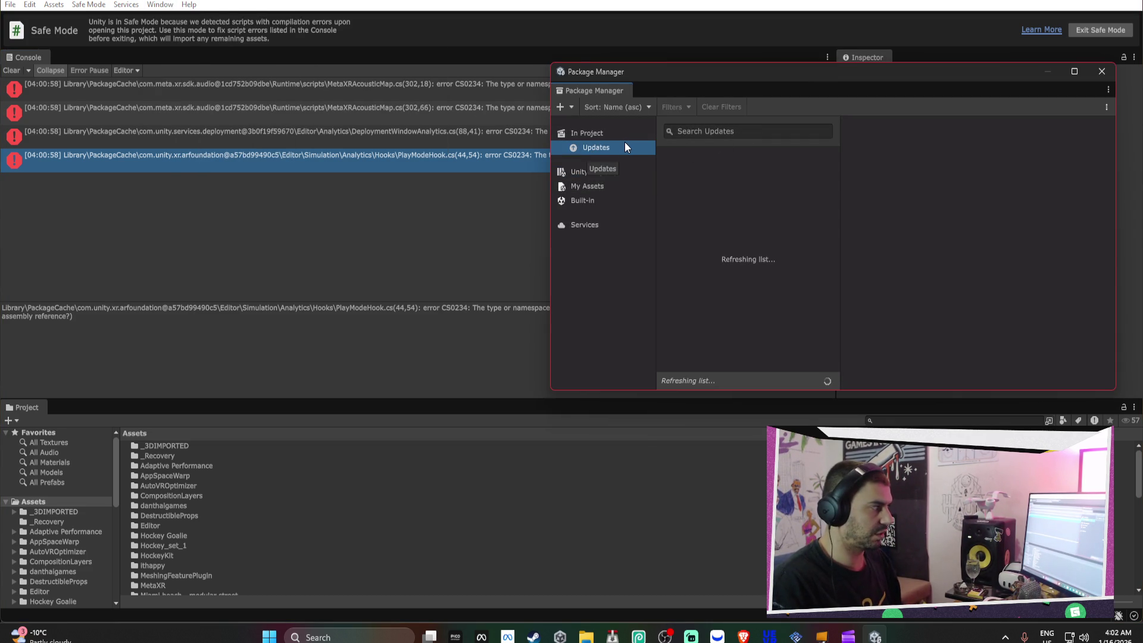
click(601, 185)
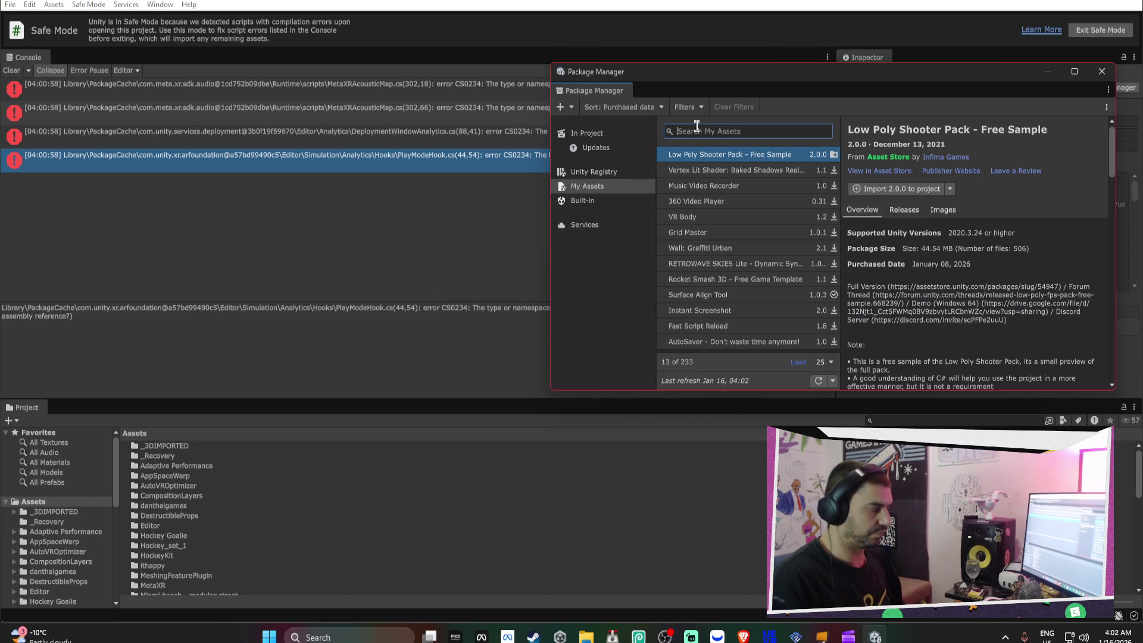
click(621, 133)
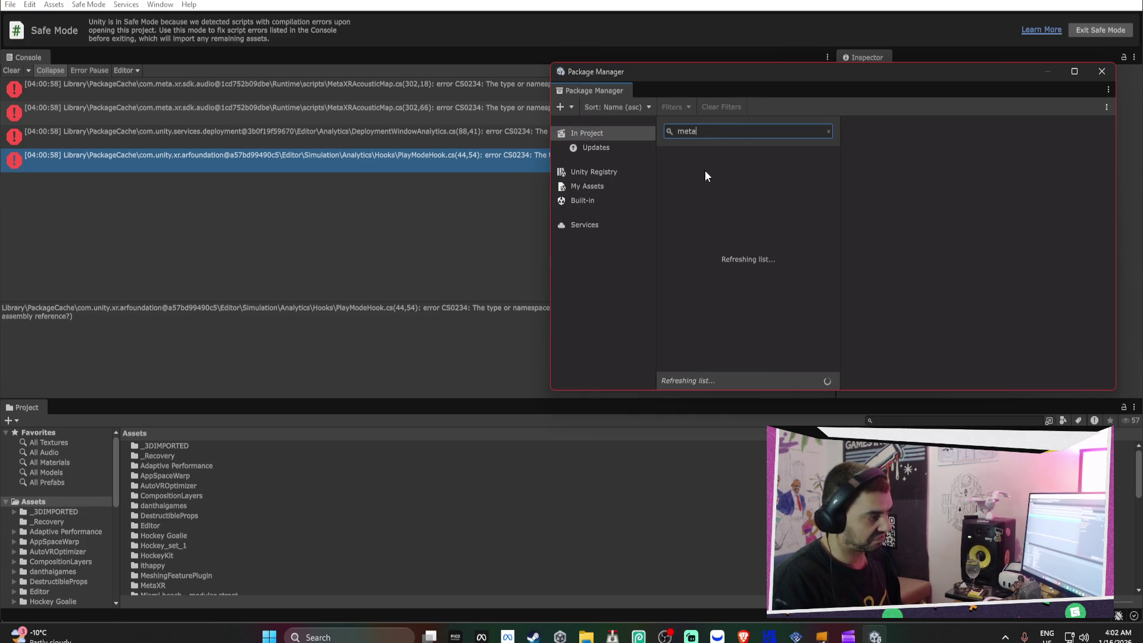
Remove the Meta XR All-in-One SDK package via Manage > Remove
double_click(767, 390)
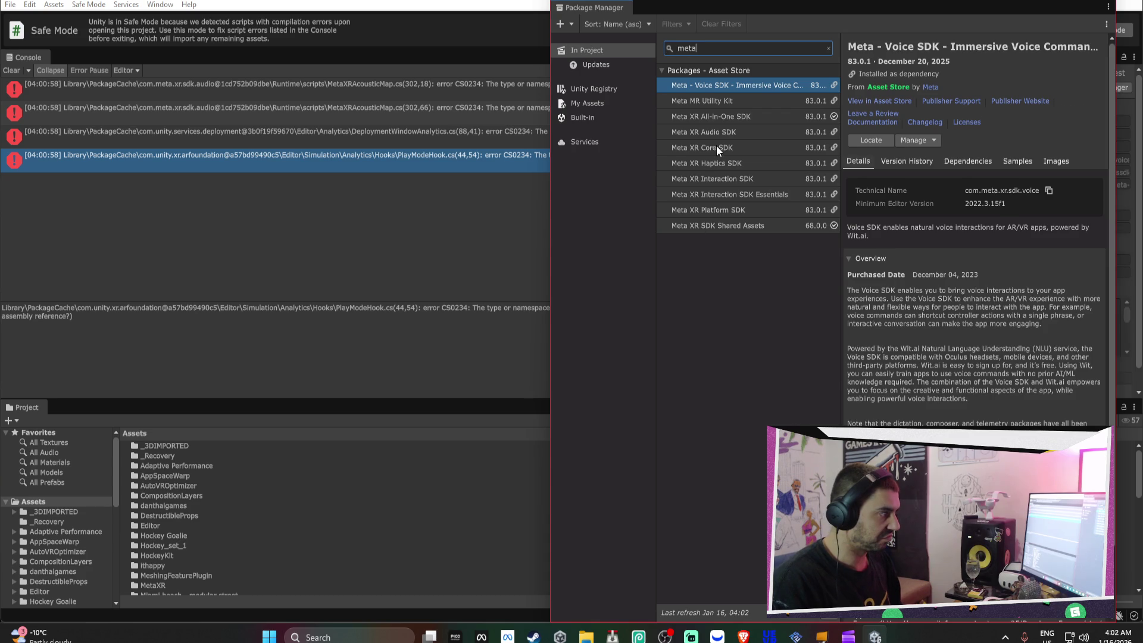
click(741, 118)
click(924, 126)
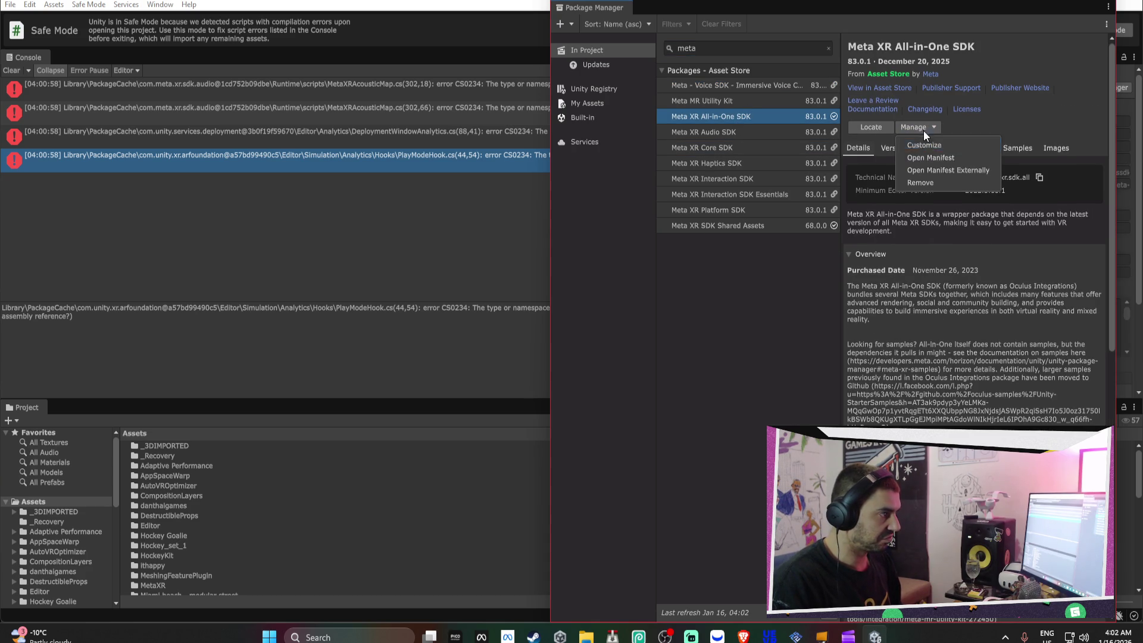
click(929, 183)
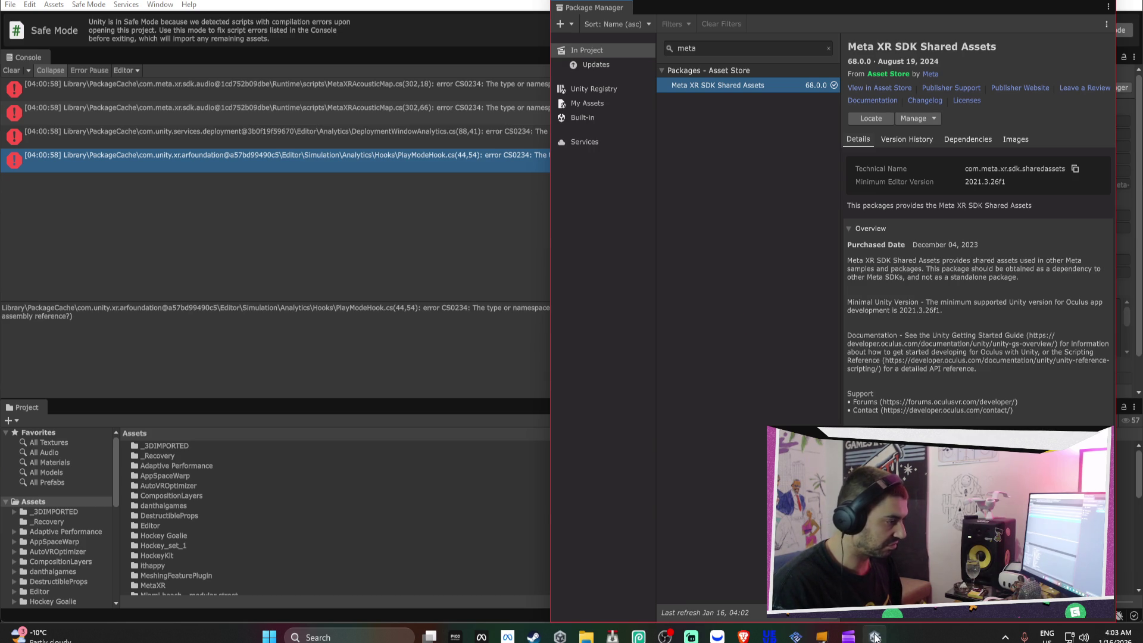
click(848, 637)
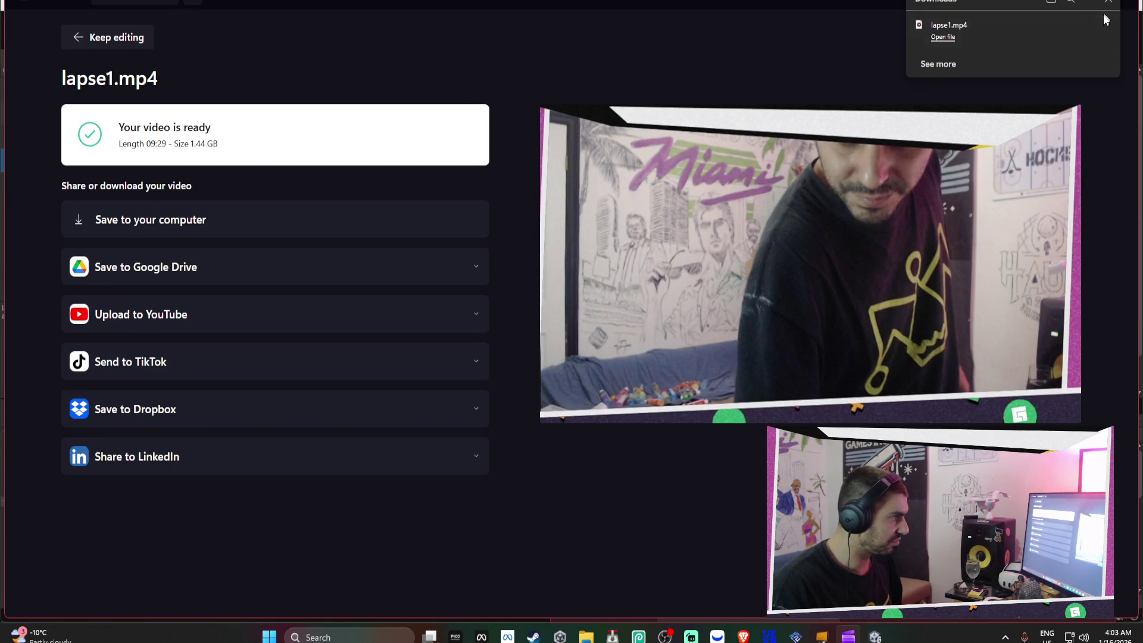
Return to editing and import lapse1.mp4 from Downloads into My media
click(1089, 36)
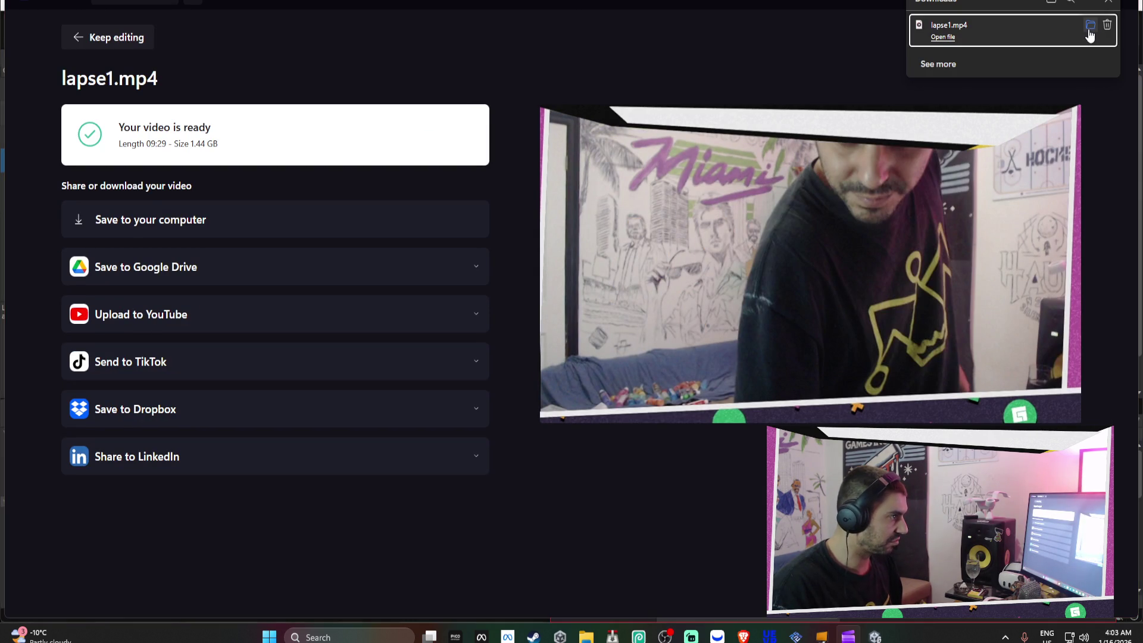
click(143, 52)
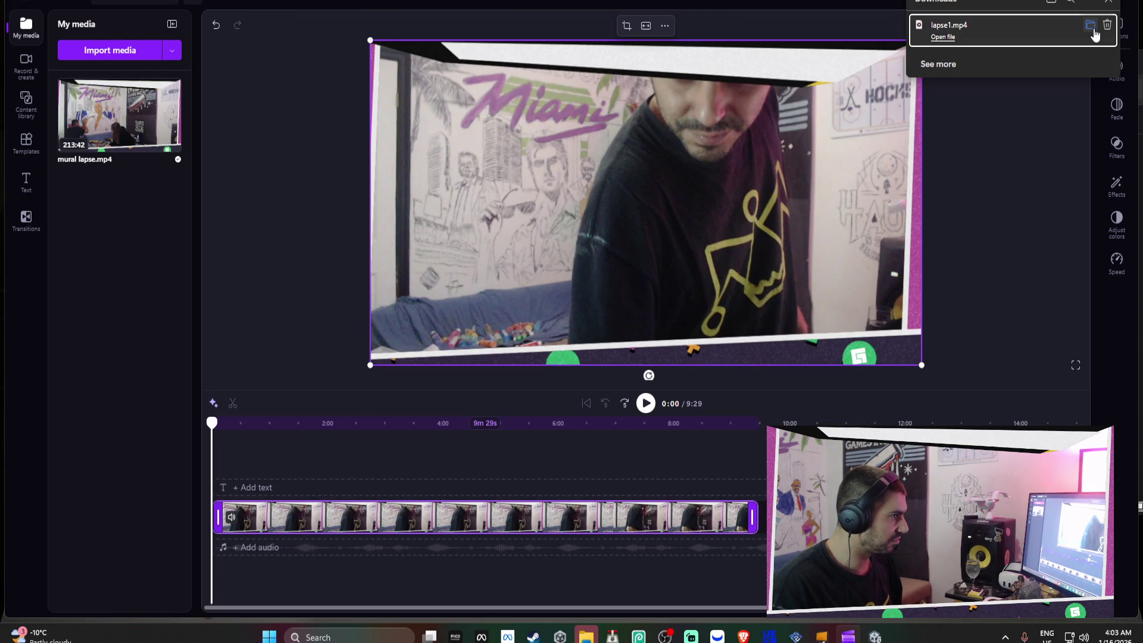
click(1094, 31)
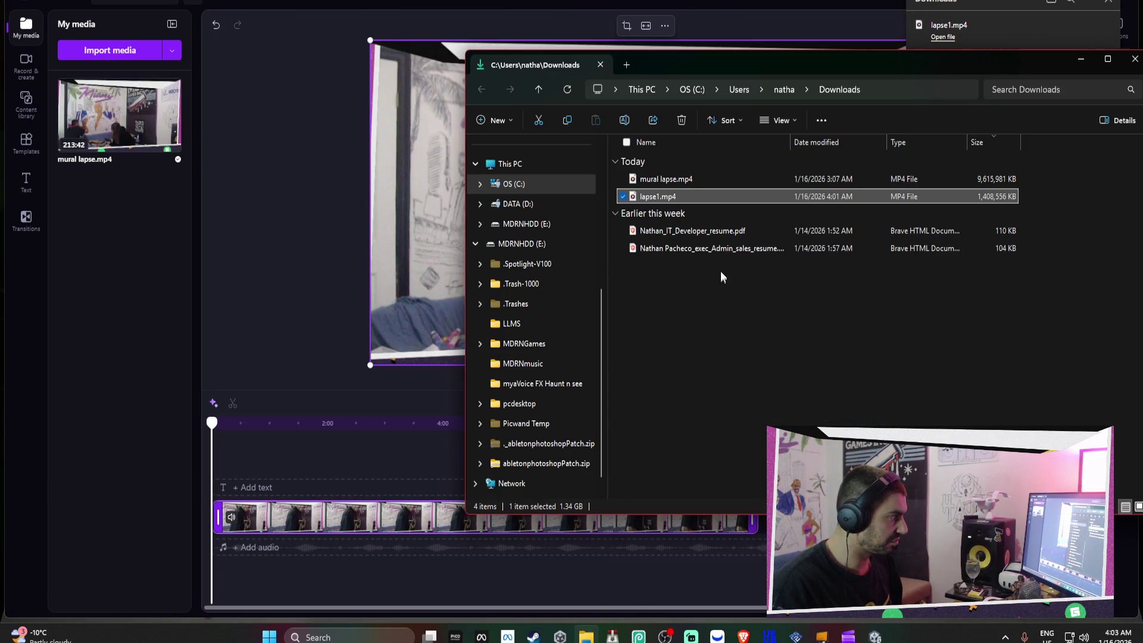
mouse_move(662, 202)
mouse_down()
mouse_move(157, 244)
mouse_move(178, 264)
mouse_up()
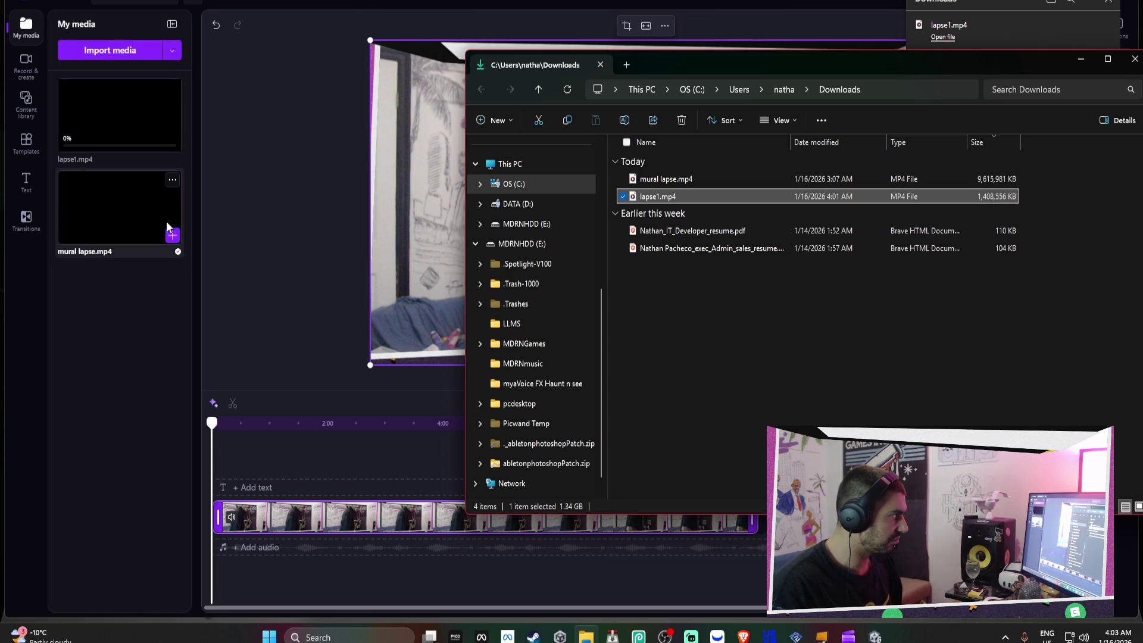
Delete the mural lapse asset from the project's media and confirm the removal
click(172, 179)
click(172, 180)
click(196, 219)
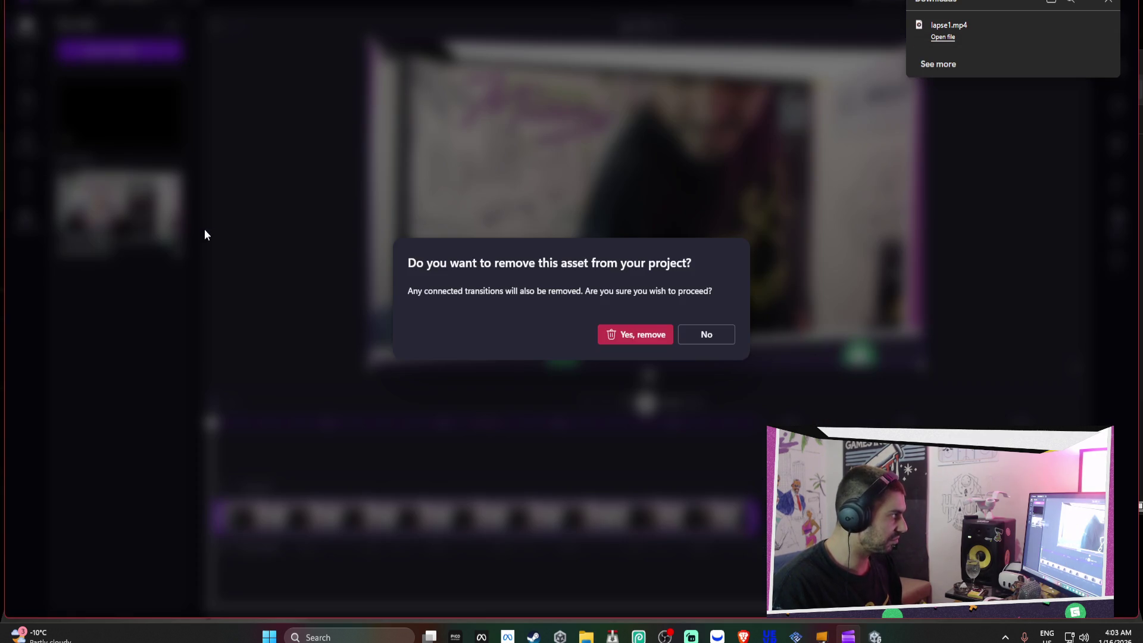
click(657, 337)
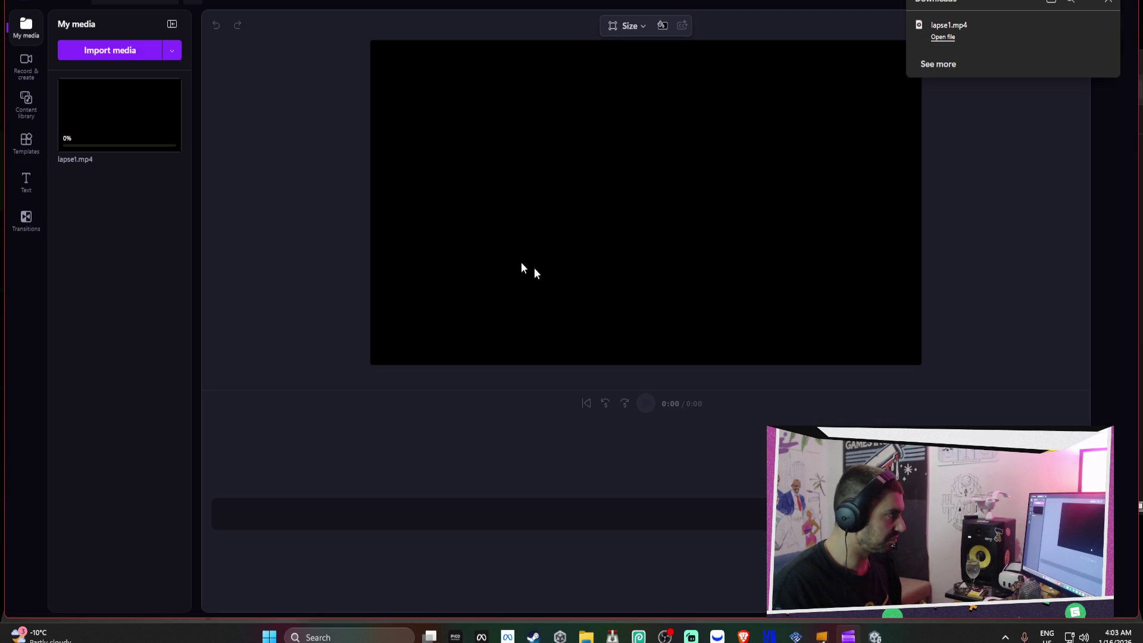
click(120, 131)
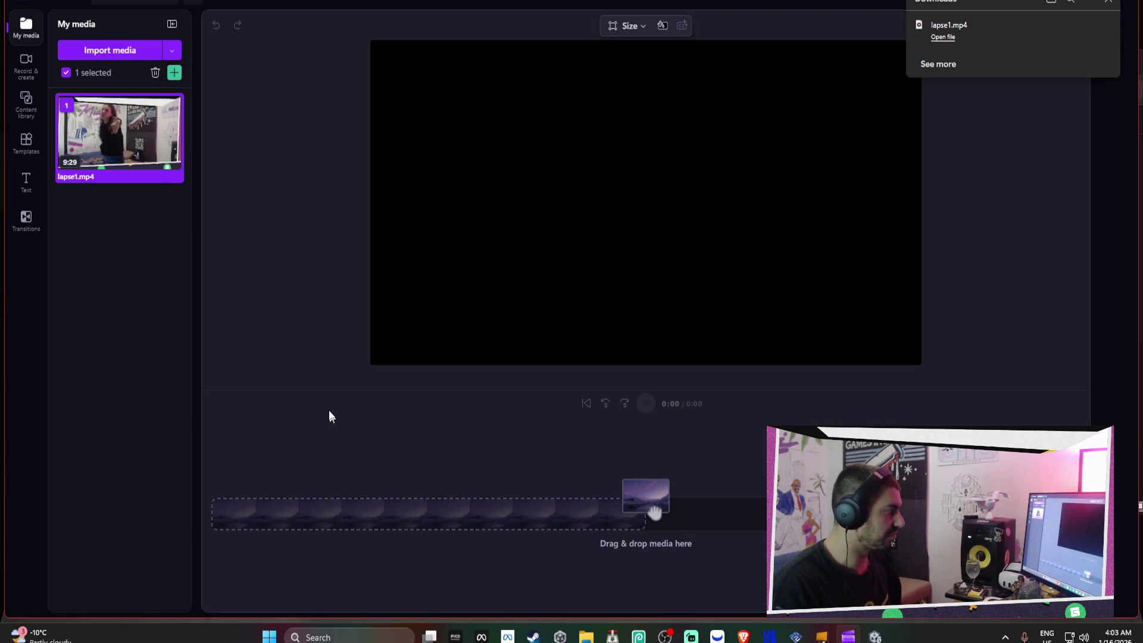
Put lapse1.mp4 on the timeline, speed it to 7x, and play it back
drag(143, 143, 363, 506)
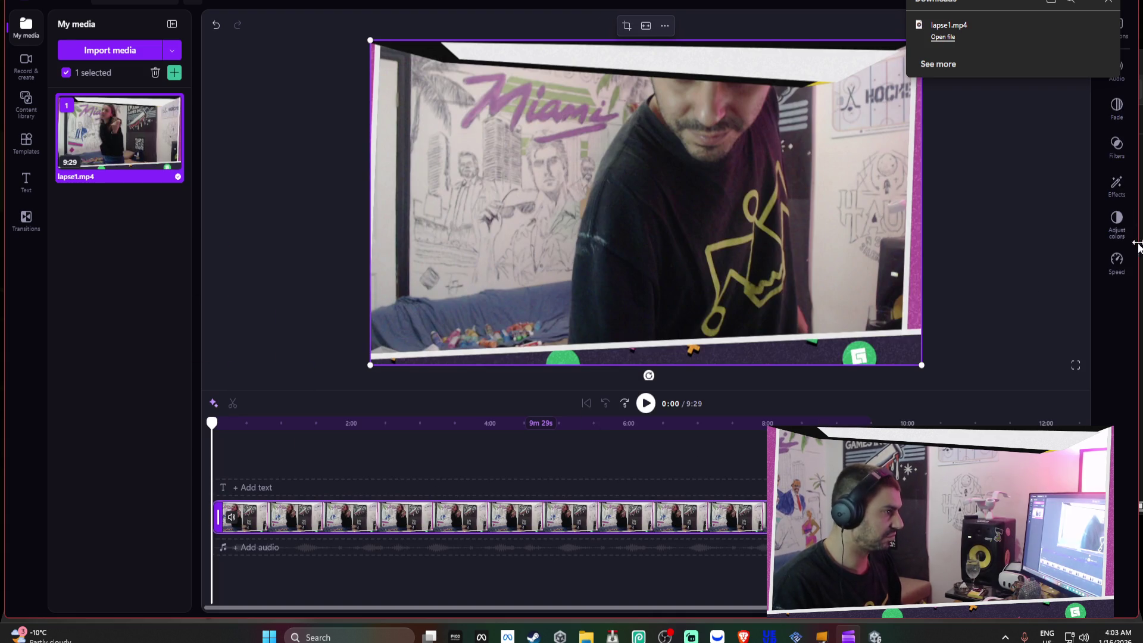
click(1118, 261)
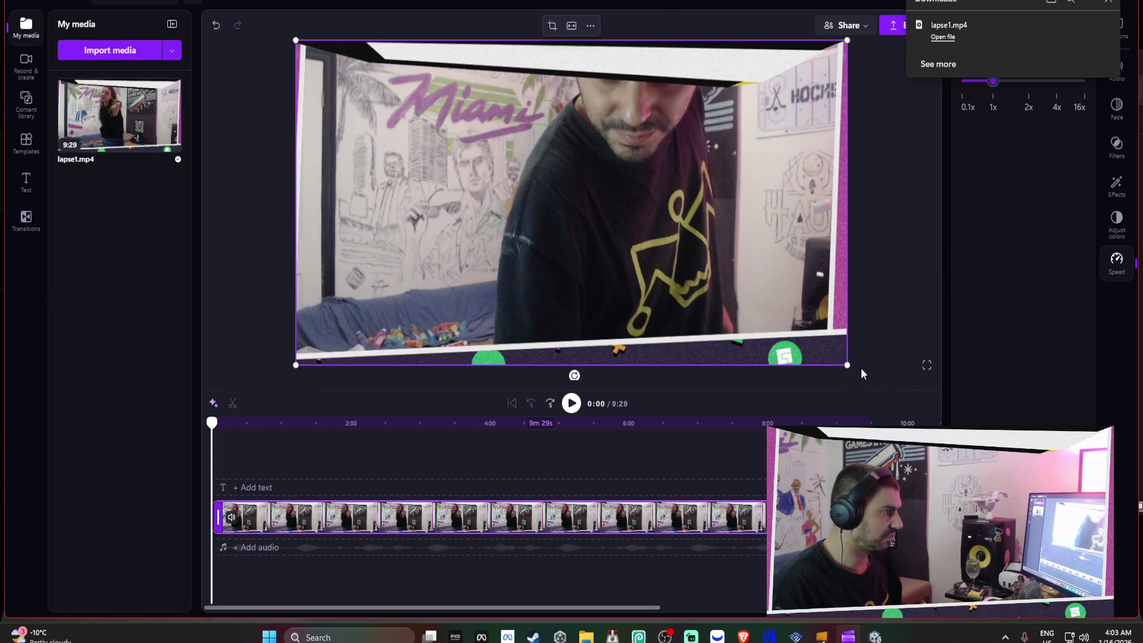
click(1110, 6)
mouse_move(1007, 87)
mouse_down()
mouse_move(1054, 84)
mouse_move(1064, 108)
mouse_up()
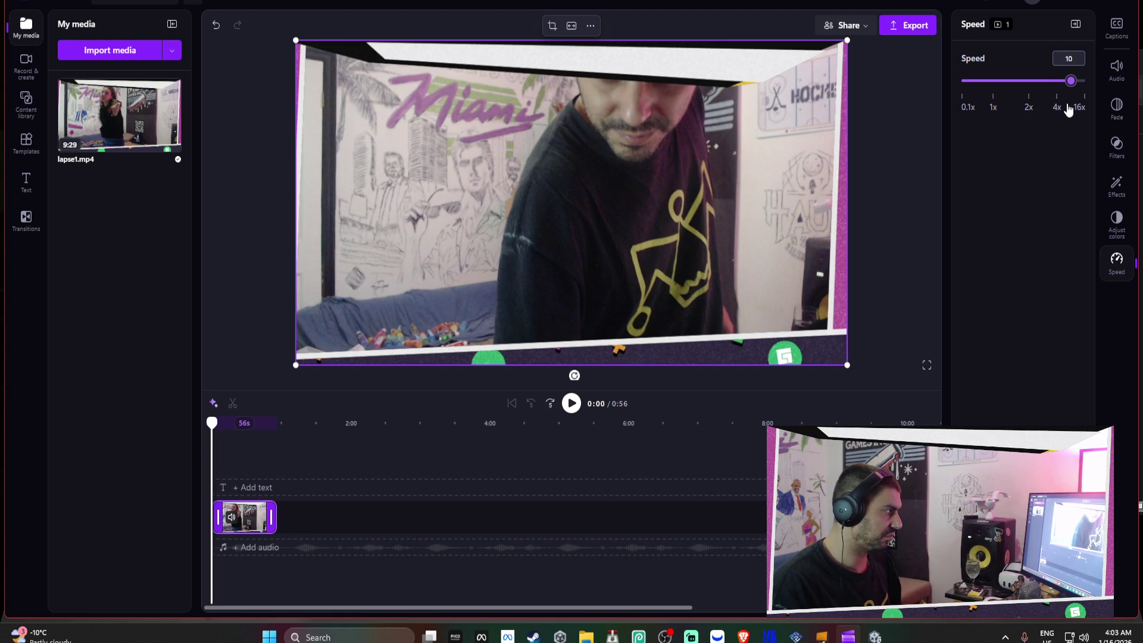
click(572, 404)
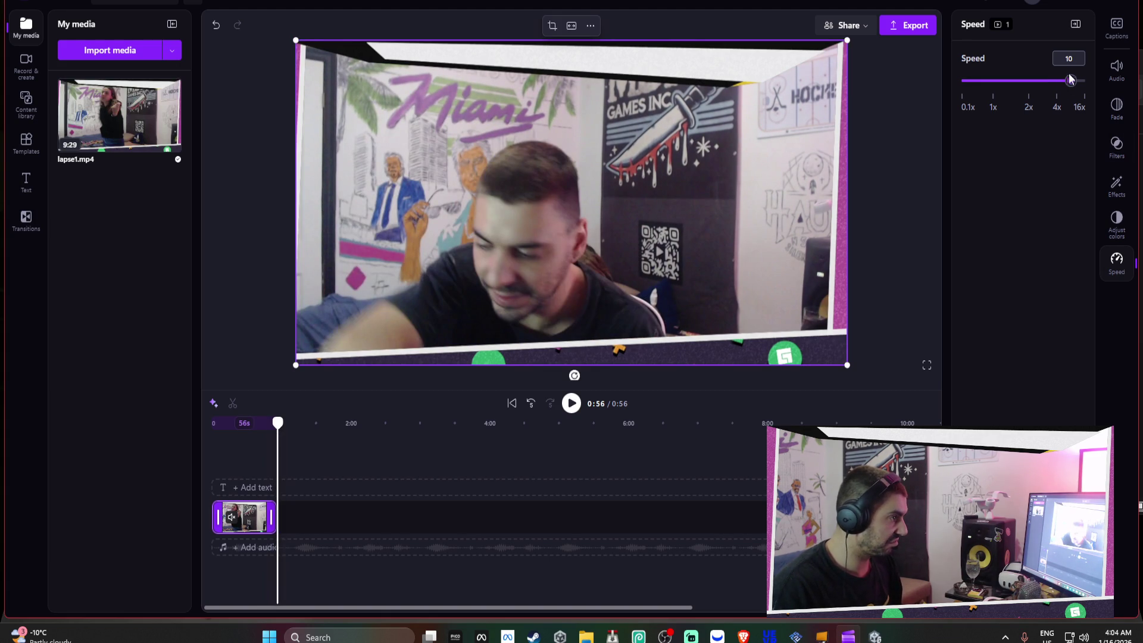
Raise the clip speed to the 16x maximum and replay it from the start
drag(1084, 94, 1086, 93)
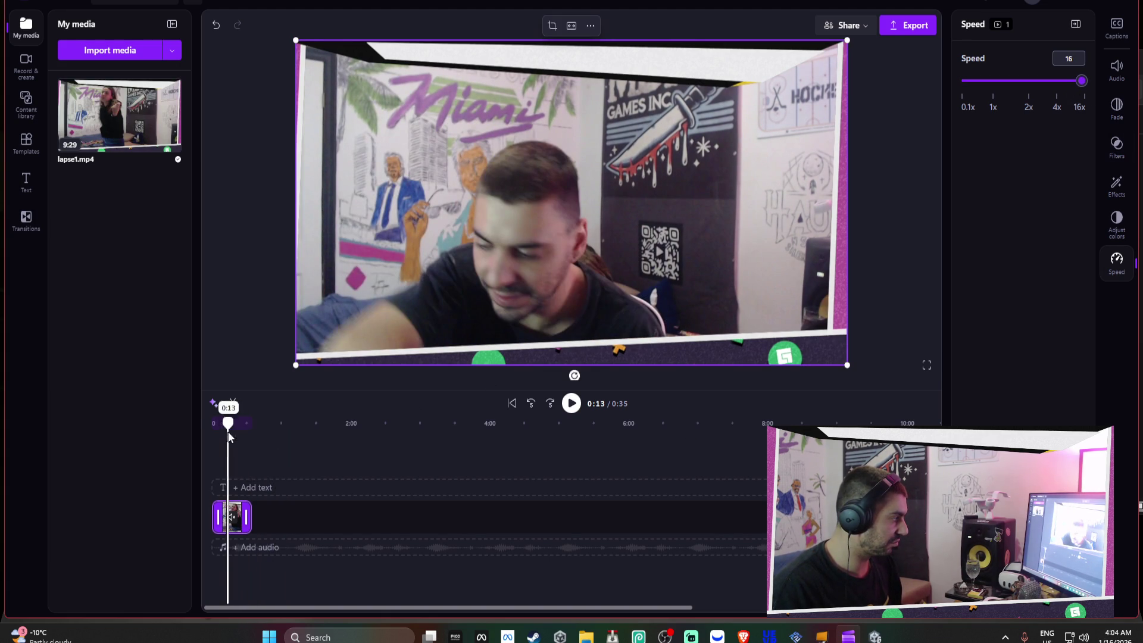
drag(229, 437, 188, 434)
click(580, 406)
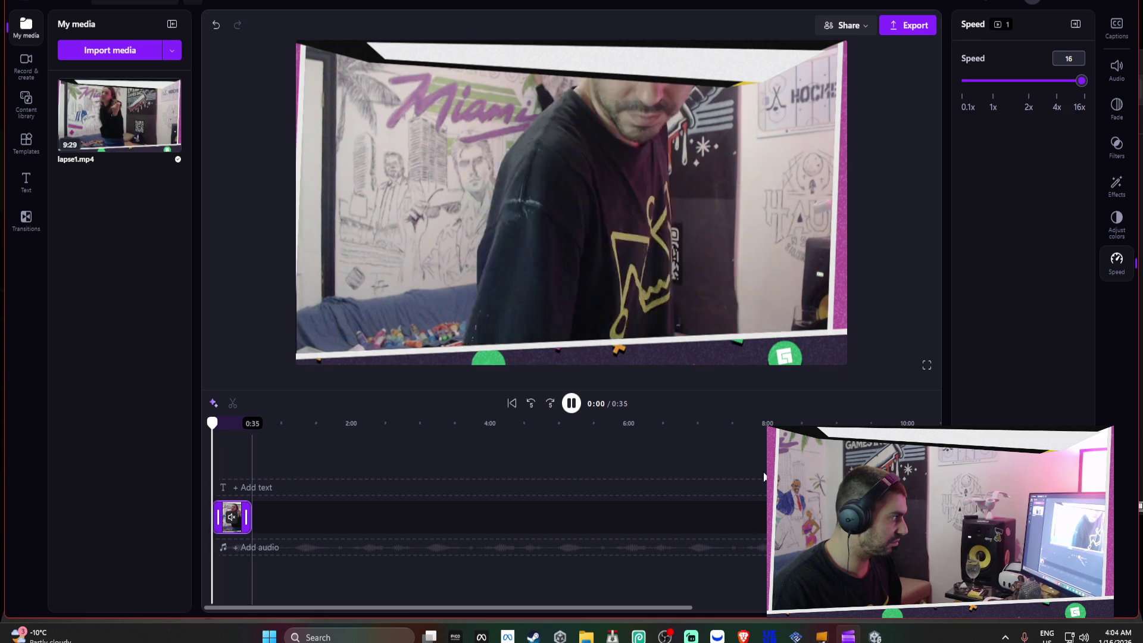